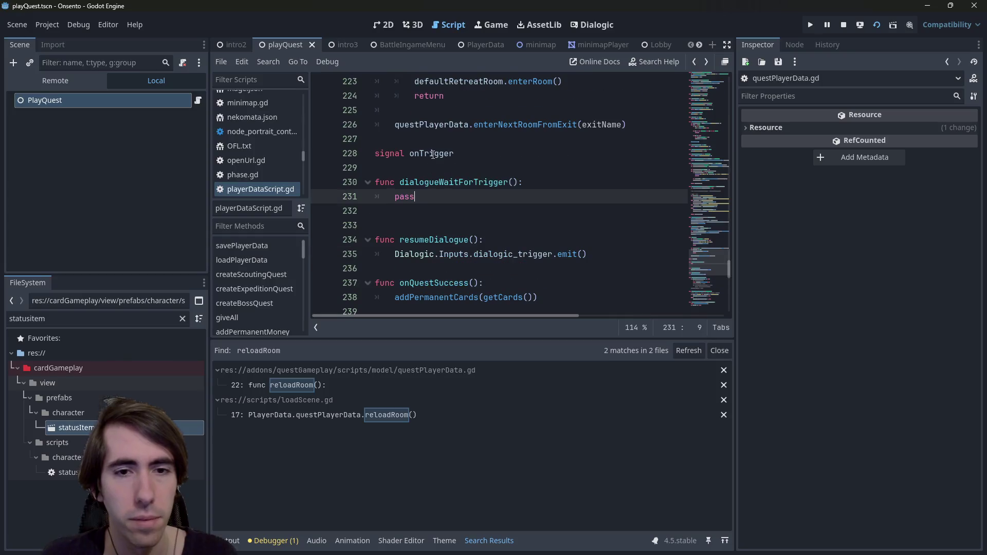
Add a 'static func reloadScene():' declaration below playTimelineWithCallback.
{"action": "scroll", "coordinate": [516, 238], "scroll_direction": "down", "scroll_amount": 10}
{"action": "left_click", "coordinate": [479, 236]}
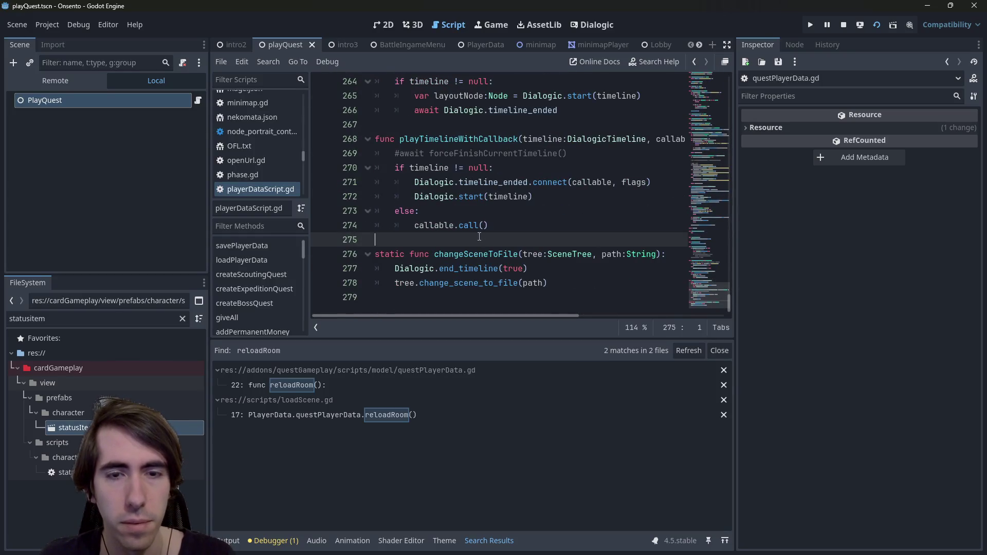
{"action": "key", "text": "Return"}
{"action": "key", "text": "Return"}
{"action": "key", "text": "Up"}
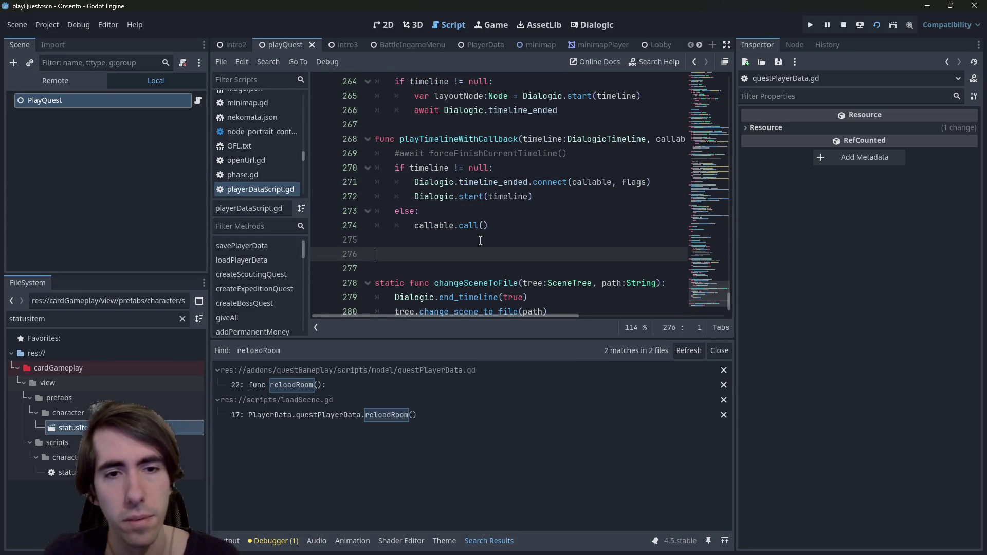
{"action": "scroll", "coordinate": [480, 240], "scroll_direction": "down", "scroll_amount": 1}
{"action": "type", "text": "stat"}
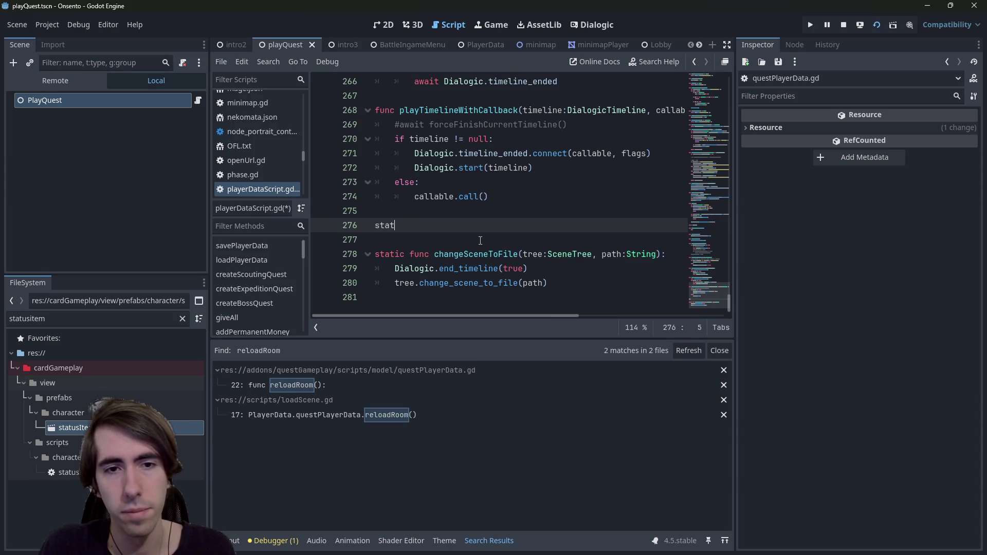
{"action": "type", "text": "ic func relkoa"}
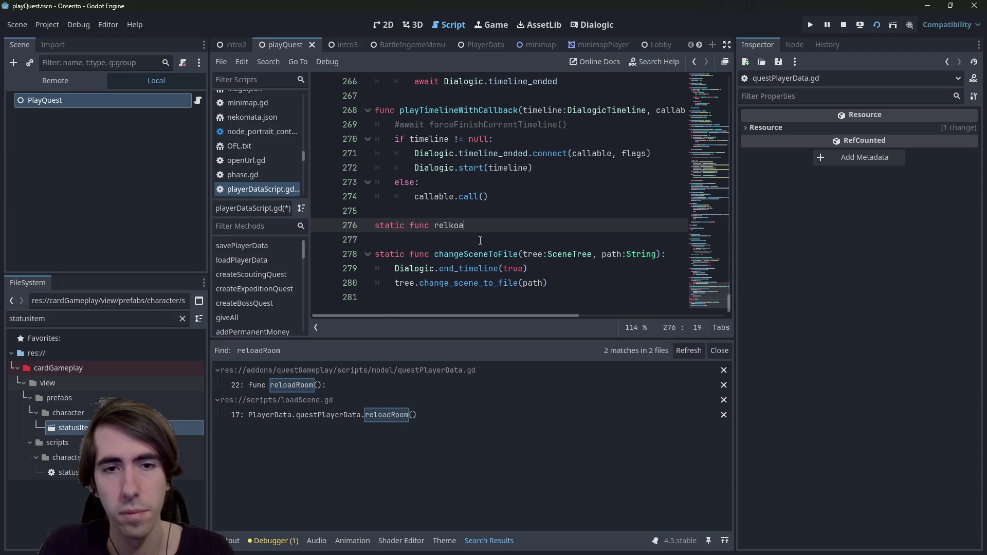
{"action": "key", "text": "BackSpace"}
{"action": "key", "text": "BackSpace"}
{"action": "key", "text": "BackSpace"}
{"action": "type", "text": "oadScene()"}
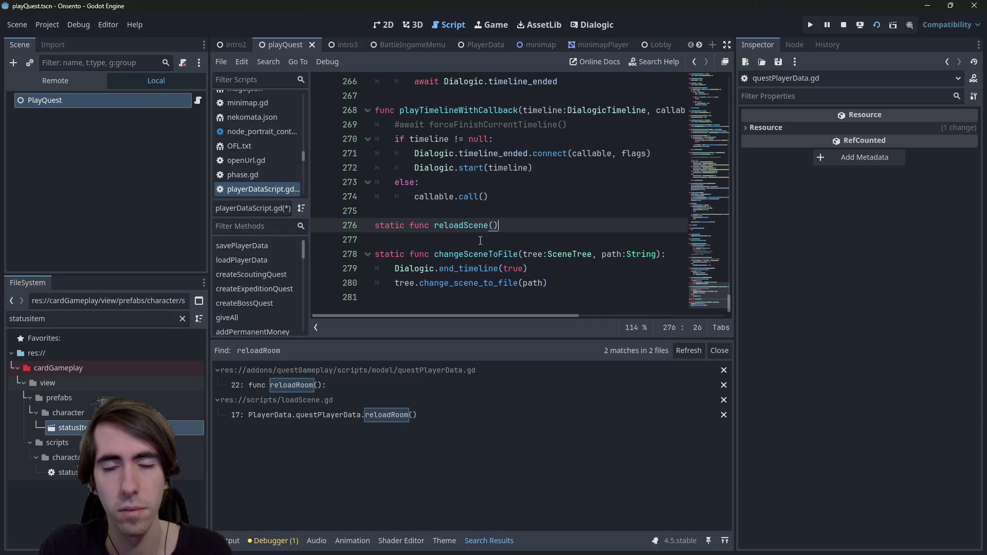
{"action": "type", "text": ":"}
{"action": "key", "text": "Return"}
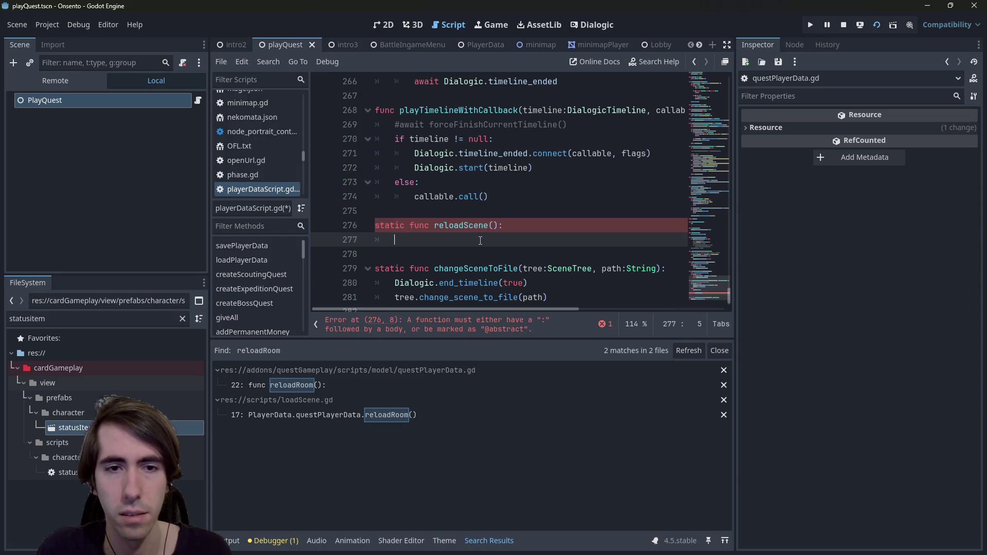
Indent reloadRoom under reloadScene and begin a 'PlayerData.' line above it.
{"action": "type", "text": "reloadRoom"}
{"action": "key", "text": "Home"}
{"action": "key", "text": "Tab"}
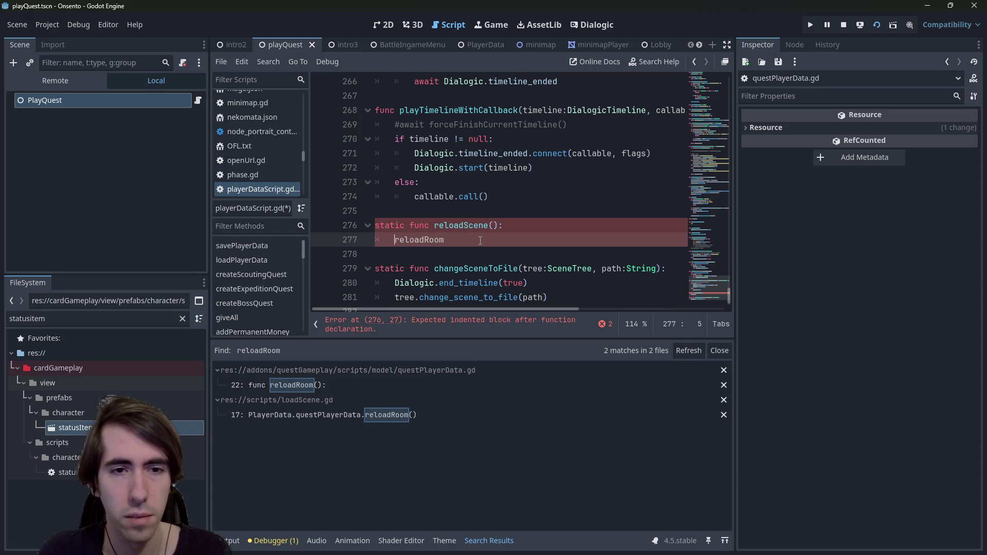
{"action": "key", "text": "Return"}
{"action": "key", "text": "Up"}
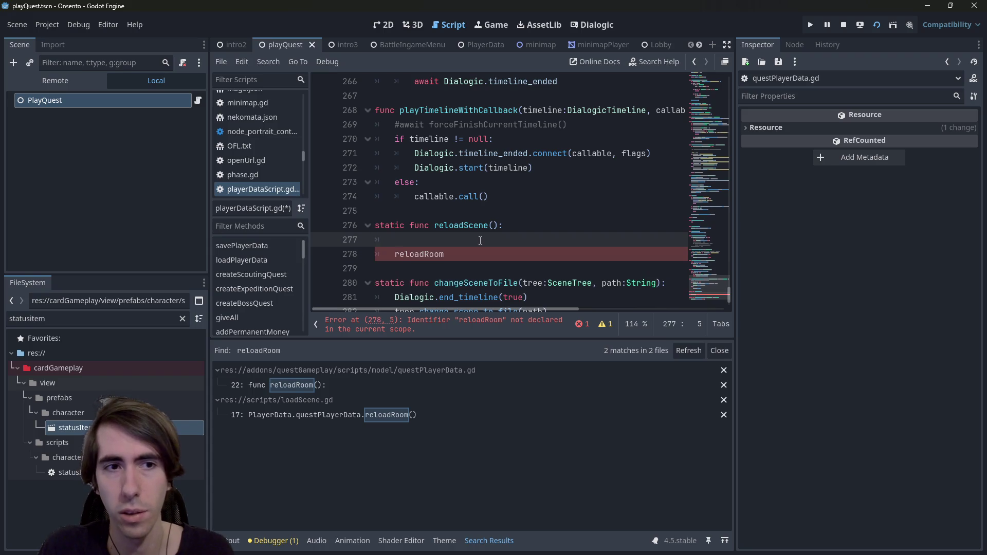
{"action": "type", "text": "PlayerData"}
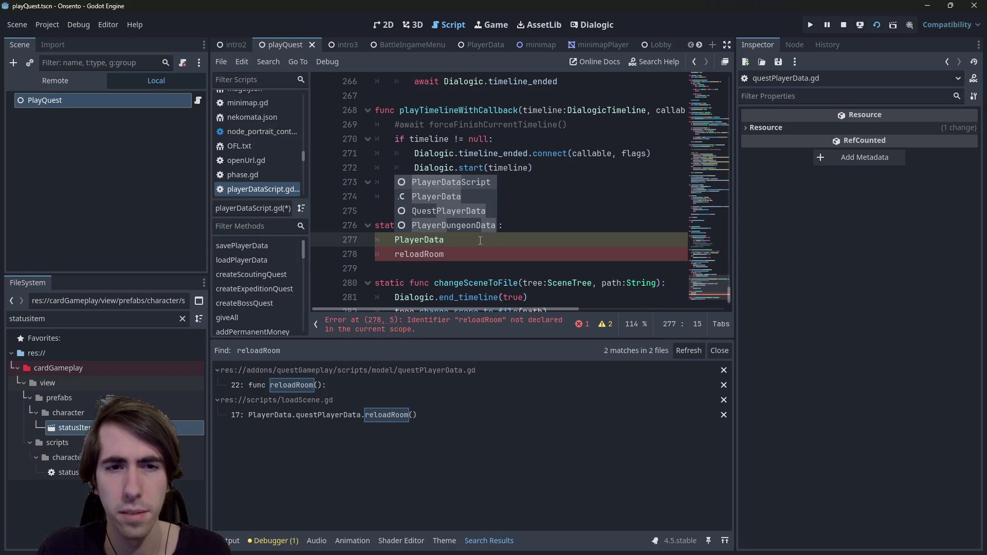
{"action": "type", "text": "."}
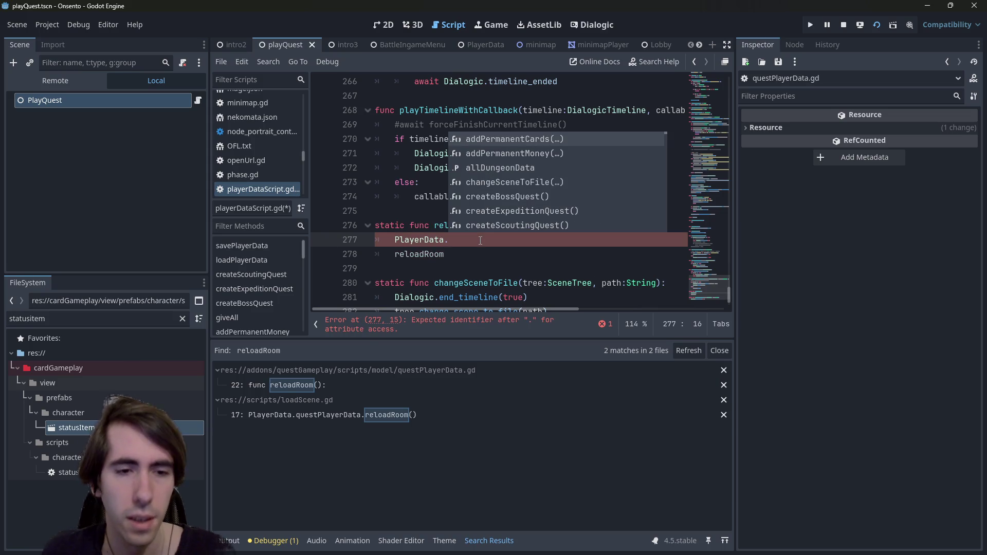
Select the reload logic in loadScene.gd and return to playerDataScript.gd.
{"action": "left_click", "coordinate": [404, 415]}
{"action": "mouse_move", "coordinate": [671, 291]}
{"action": "left_mouse_down"}
{"action": "mouse_move", "coordinate": [360, 168]}
{"action": "mouse_move", "coordinate": [300, 154]}
{"action": "left_mouse_up"}
{"action": "key", "text": "ctrl+c"}
{"action": "key", "text": "alt+Left"}
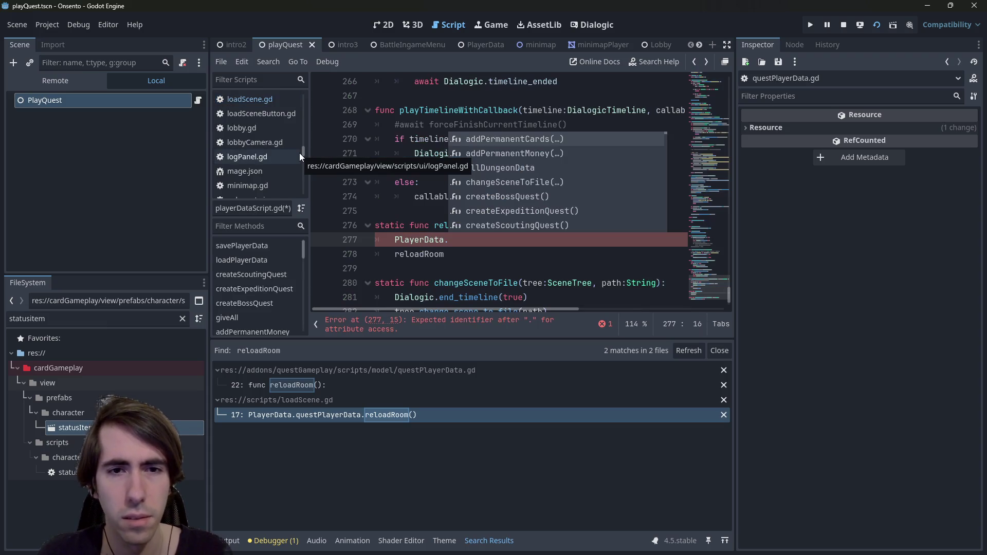
Paste the copied reload logic over reloadScene's placeholder body and save.
{"action": "left_click_drag", "start_coordinate": [467, 256], "coordinate": [378, 239]}
{"action": "key", "text": "ctrl+v"}
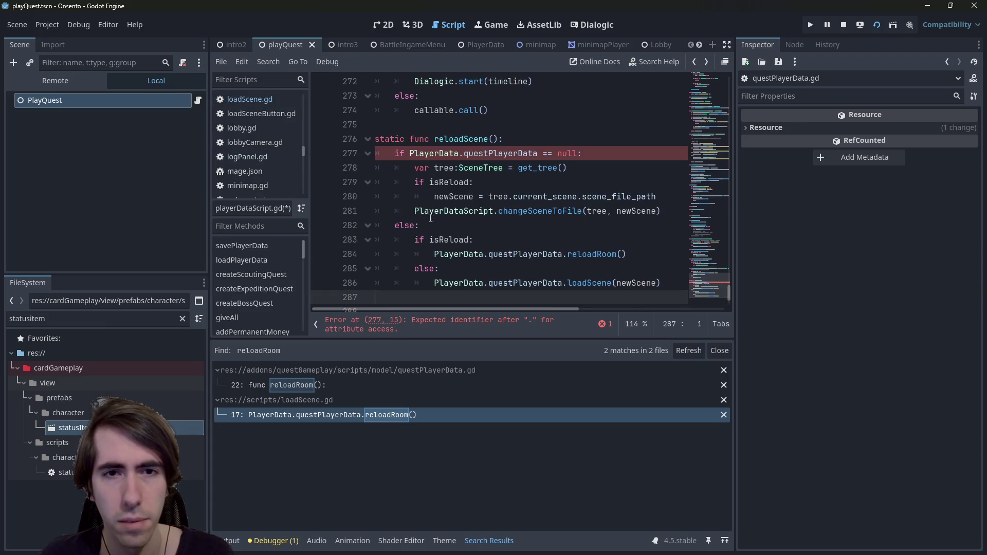
{"action": "key", "text": "ctrl+s"}
Give reloadScene a tree:SceneTree parameter and delete the 'var tree = get_tree()' line.
{"action": "double_click", "coordinate": [540, 168]}
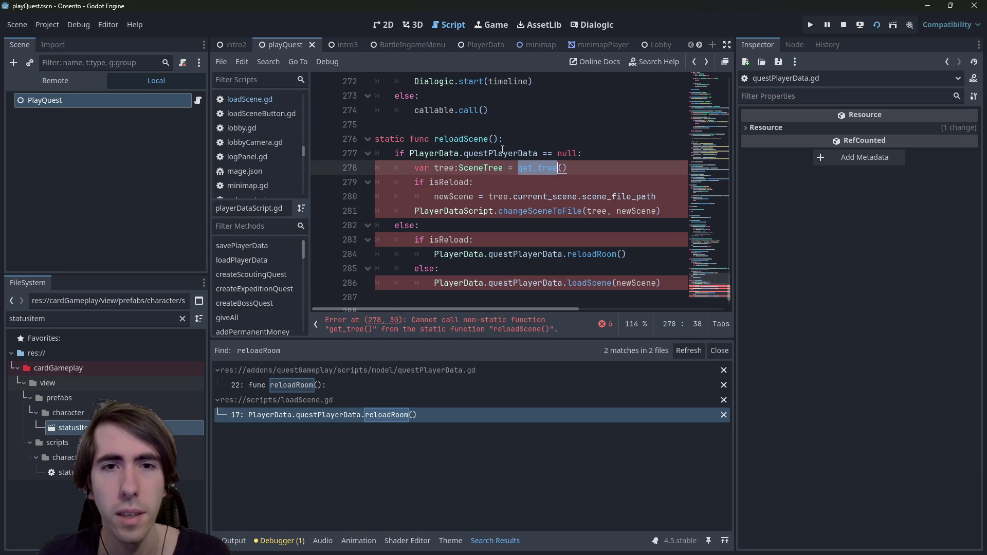
{"action": "left_click", "coordinate": [493, 139]}
{"action": "type", "text": "tree:Sc"}
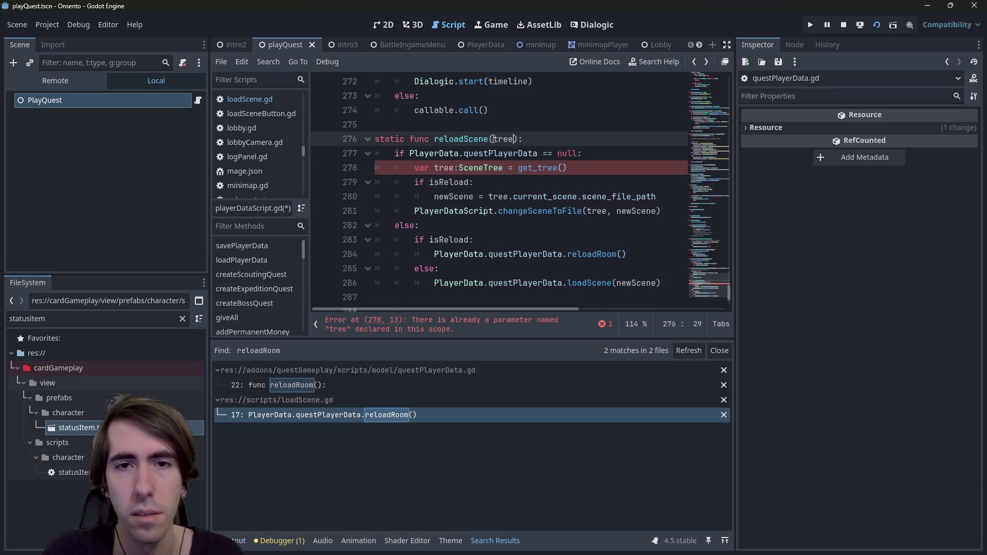
{"action": "type", "text": "eneTree"}
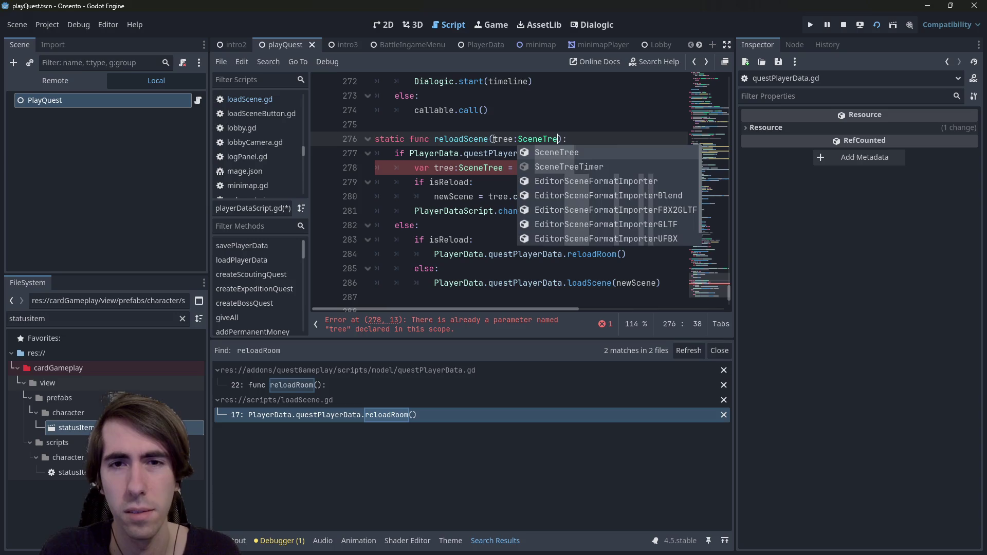
{"action": "key", "text": "ctrl+s"}
{"action": "left_click_drag", "start_coordinate": [567, 167], "coordinate": [353, 167]}
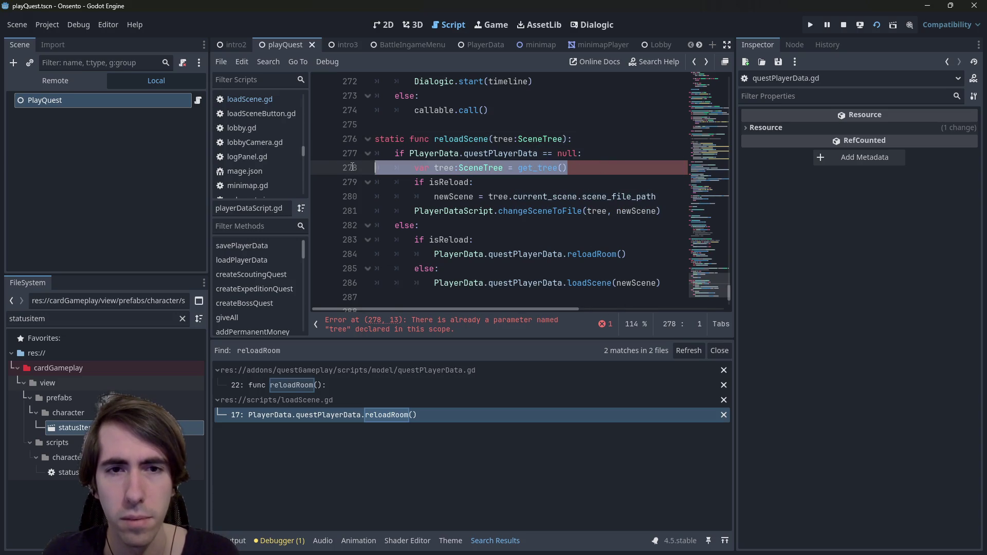
{"action": "key", "text": "BackSpace"}
{"action": "key", "text": "BackSpace"}
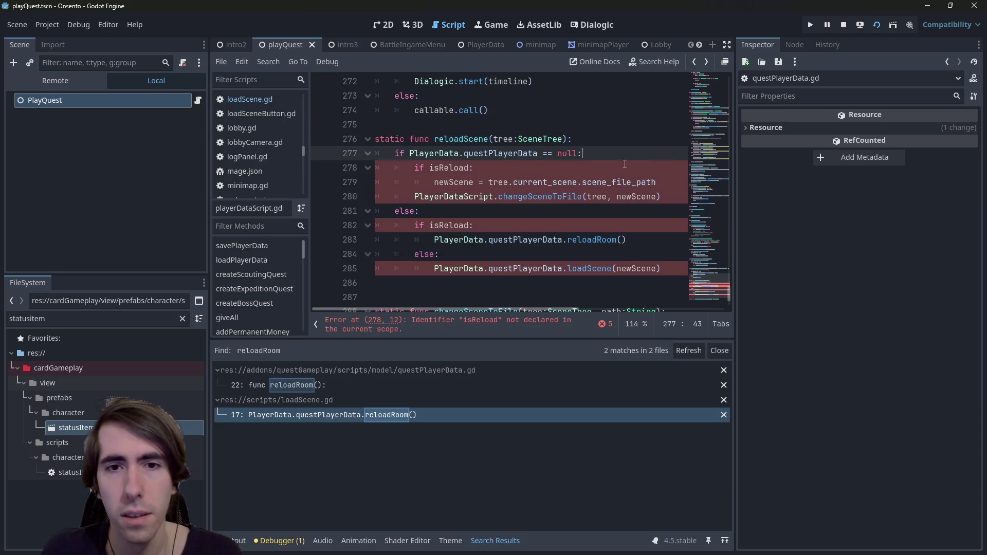
{"action": "left_click", "coordinate": [562, 139]}
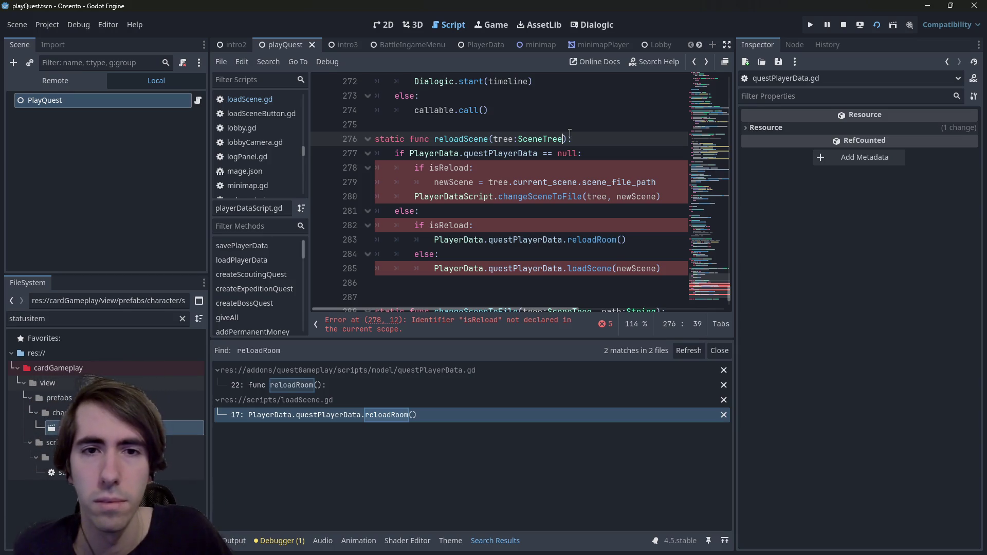
Check where newScene and loadScene are used, then select the whole reloadScene function.
{"action": "double_click", "coordinate": [623, 268]}
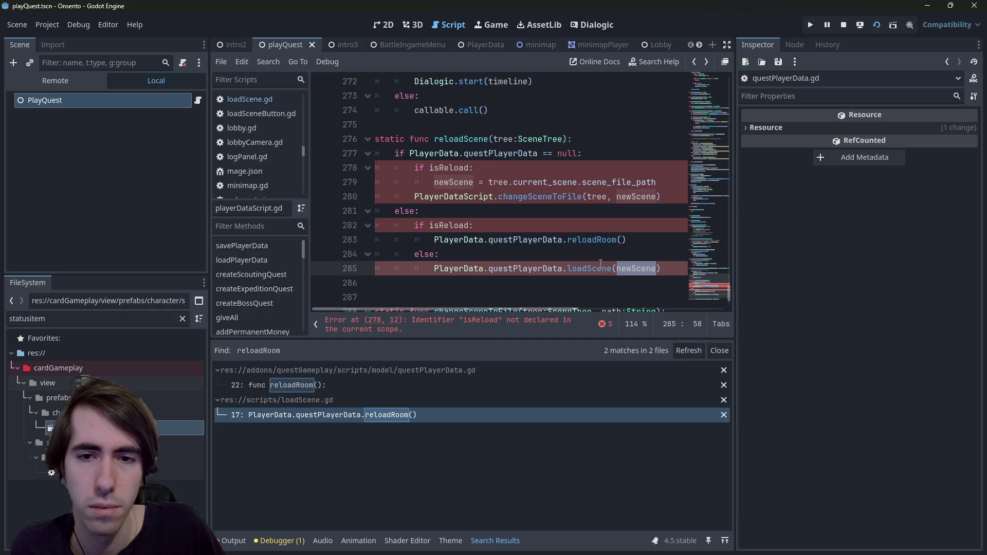
{"action": "double_click", "coordinate": [600, 265]}
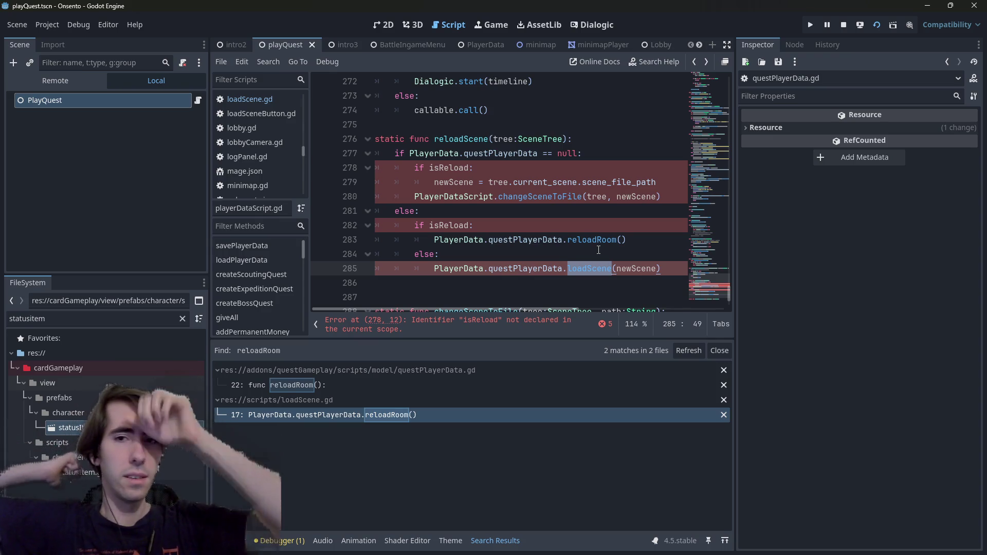
{"action": "left_click", "coordinate": [558, 139]}
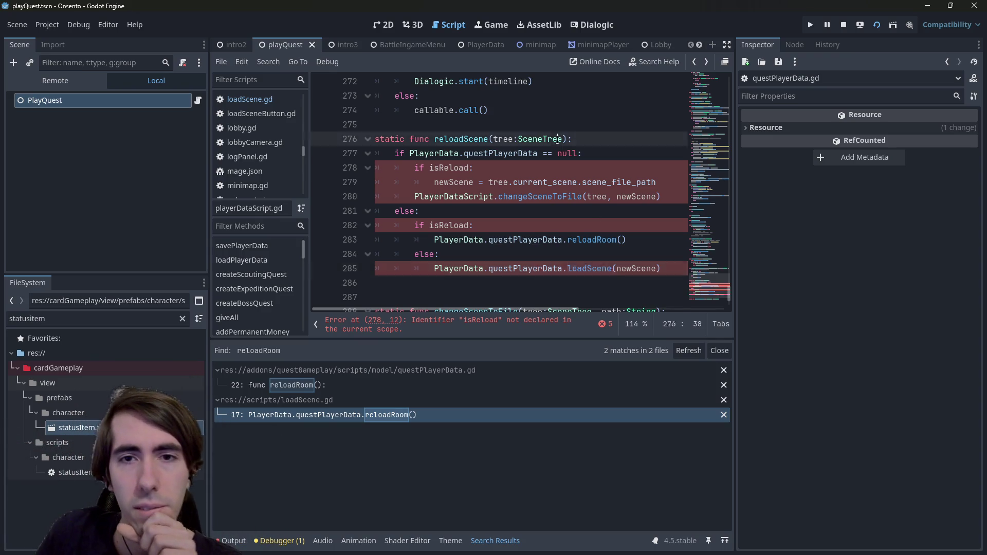
{"action": "key", "text": "Right"}
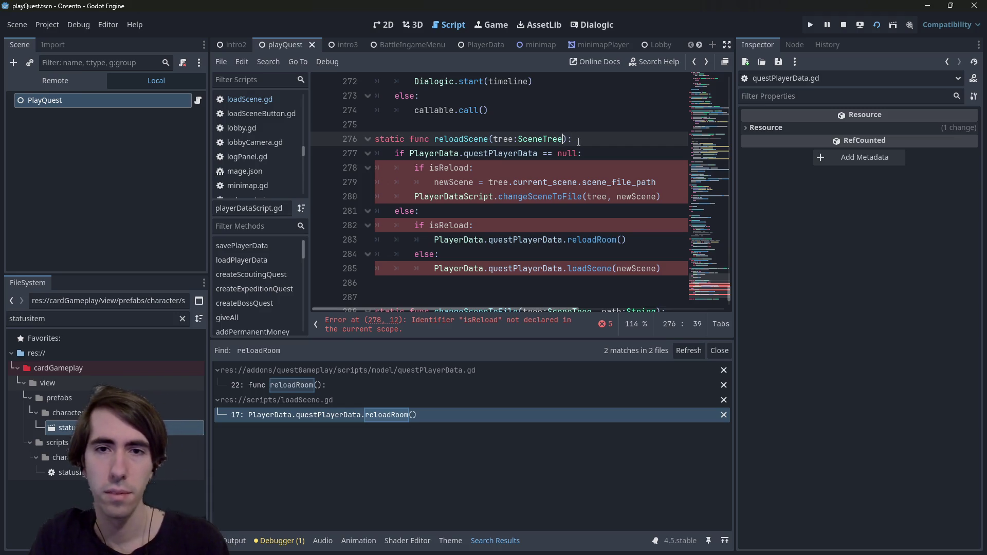
{"action": "mouse_move", "coordinate": [663, 269]}
{"action": "left_mouse_down"}
{"action": "mouse_move", "coordinate": [396, 154]}
{"action": "mouse_move", "coordinate": [392, 128]}
{"action": "left_mouse_up"}
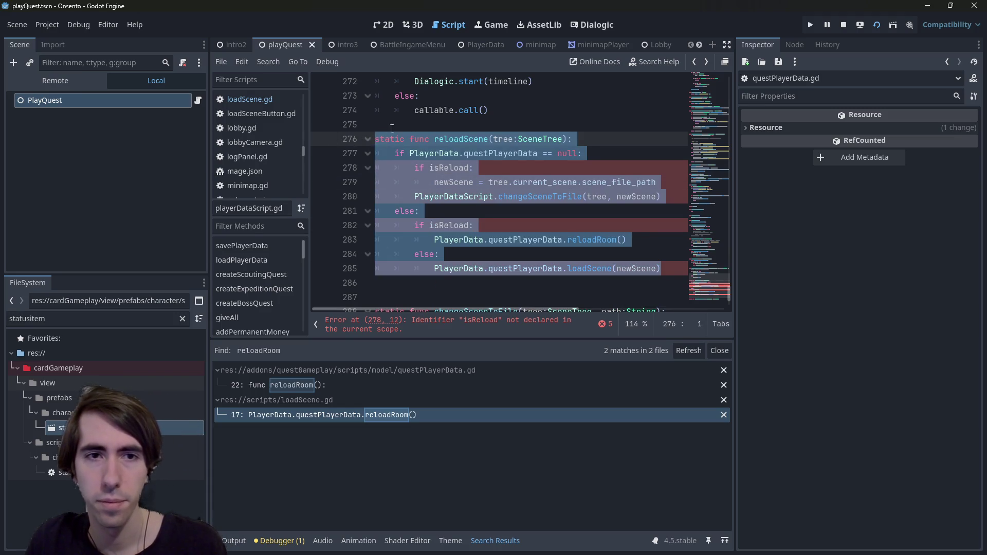
Insert blank lines above reloadScene and remove the extra blank line after it.
{"action": "left_click", "coordinate": [392, 128]}
{"action": "key", "text": "Return"}
{"action": "key", "text": "Return"}
{"action": "key", "text": "Up"}
{"action": "scroll", "coordinate": [460, 118], "scroll_direction": "up", "scroll_amount": 3}
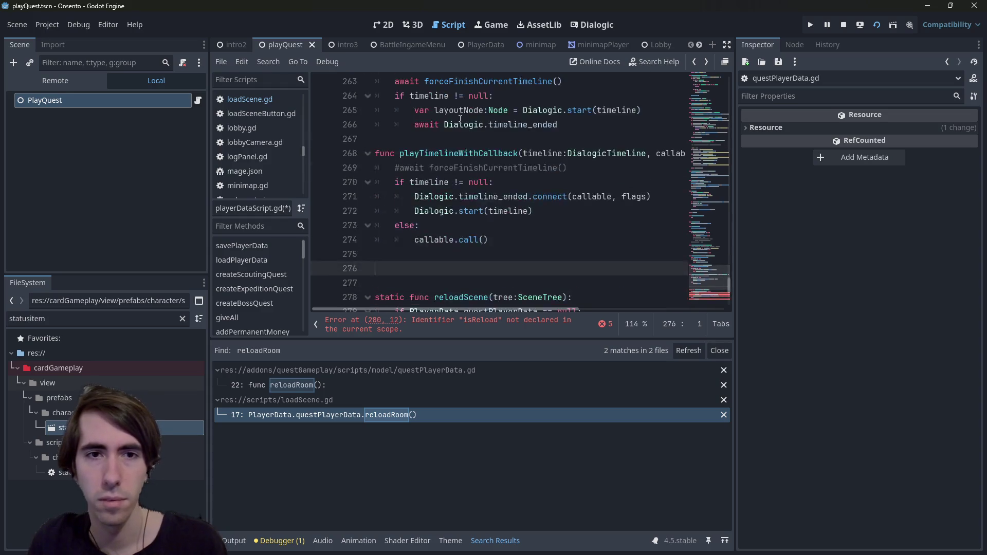
{"action": "scroll", "coordinate": [458, 128], "scroll_direction": "down", "scroll_amount": 5}
{"action": "left_click", "coordinate": [467, 211]}
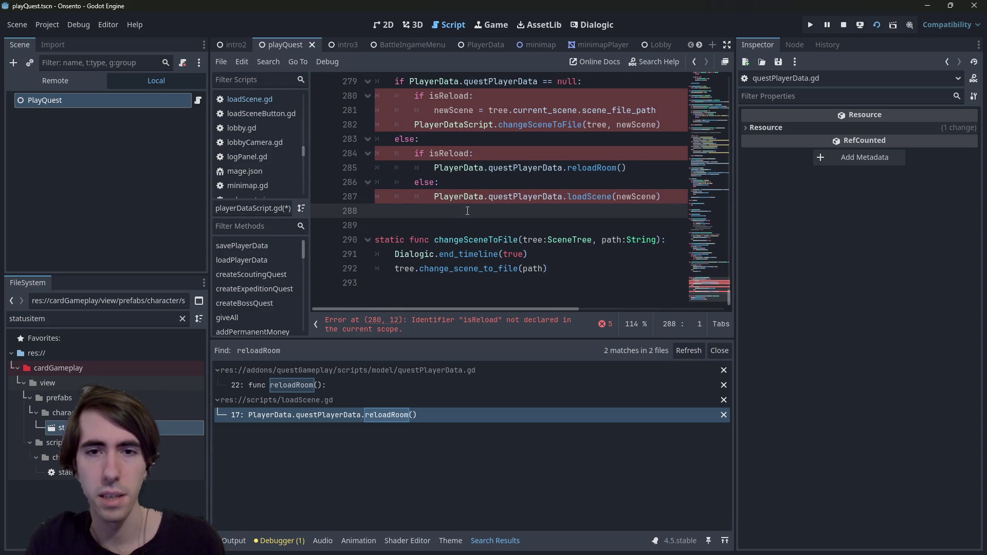
{"action": "key", "text": "BackSpace"}
{"action": "scroll", "coordinate": [489, 231], "scroll_direction": "up", "scroll_amount": 1}
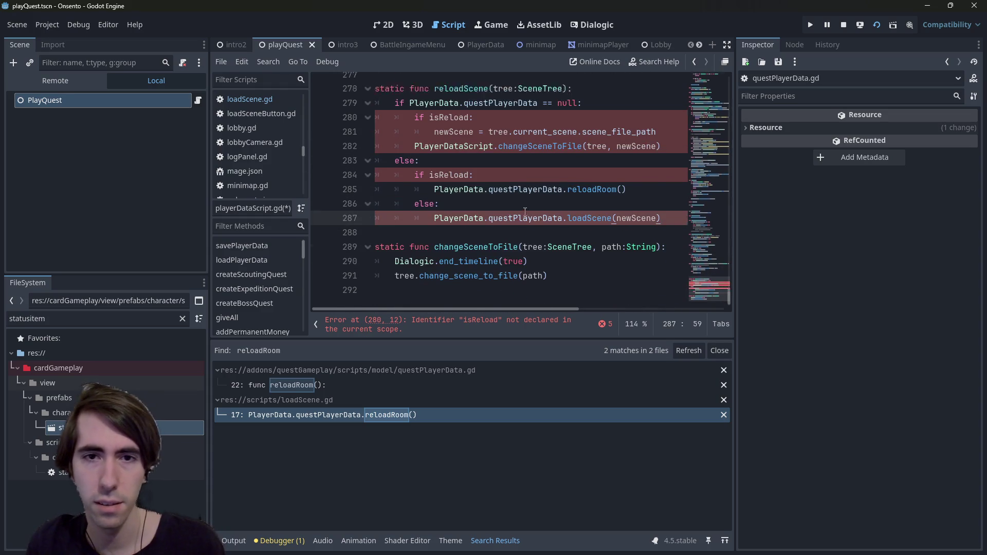
{"action": "double_click", "coordinate": [498, 240]}
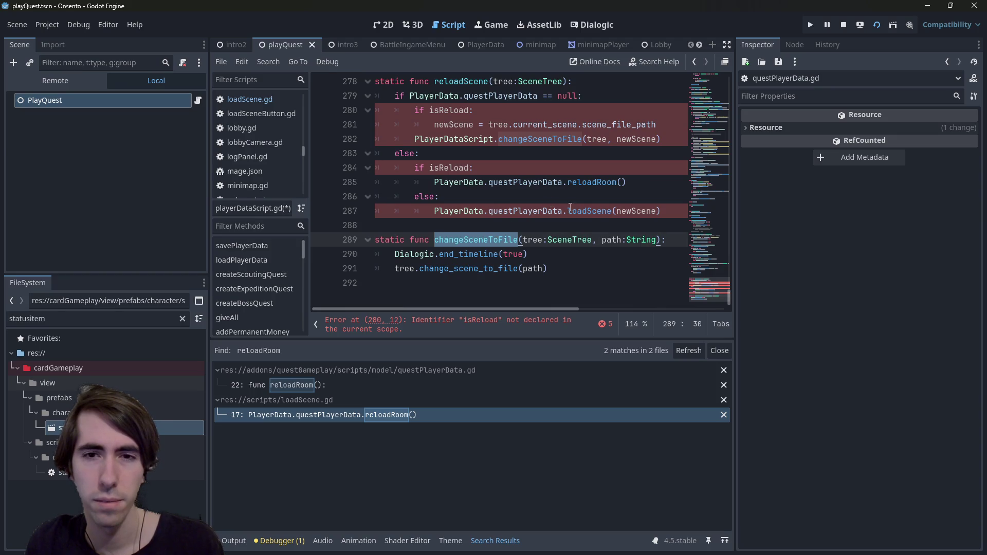
{"action": "scroll", "coordinate": [513, 228], "scroll_direction": "up", "scroll_amount": 1}
Add a 'static func loadScene():' stub above reloadScene with an indented body line.
{"action": "left_click", "coordinate": [453, 106]}
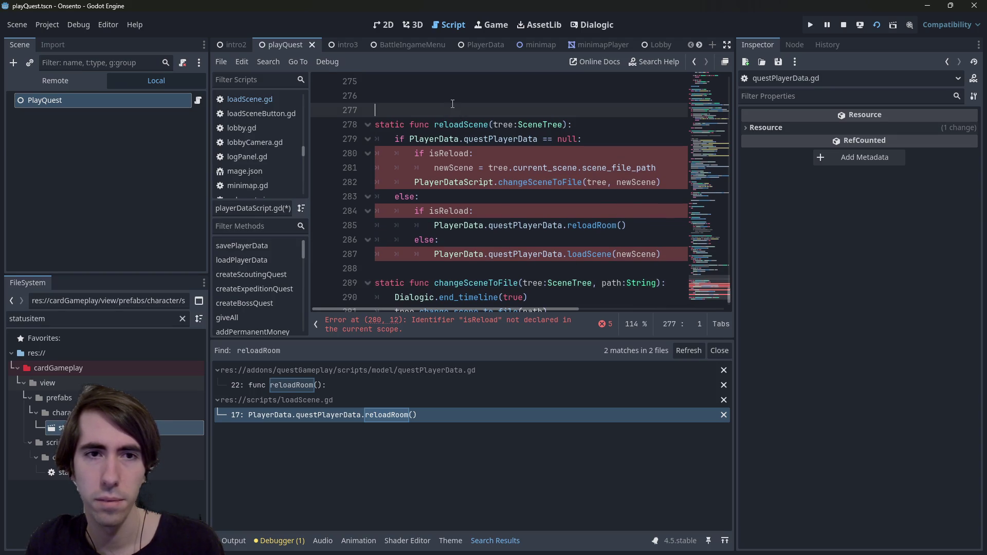
{"action": "left_click", "coordinate": [416, 100]}
{"action": "type", "text": "stati"}
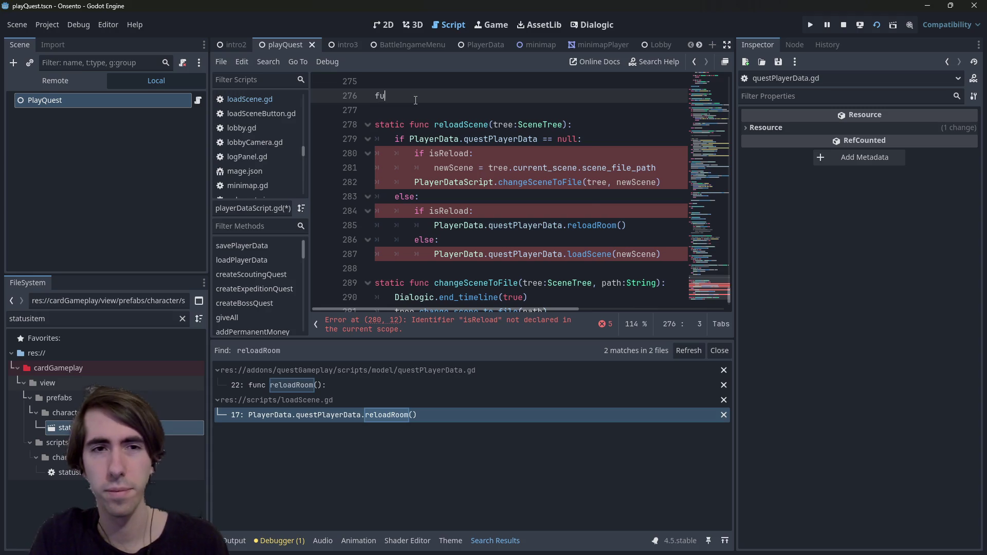
{"action": "type", "text": "c func load"}
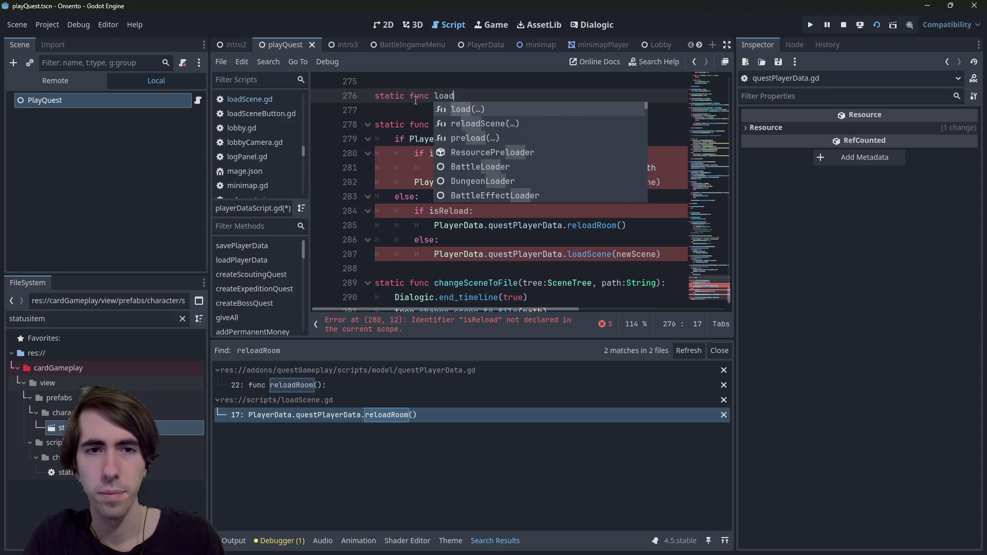
{"action": "type", "text": "Scene():>"}
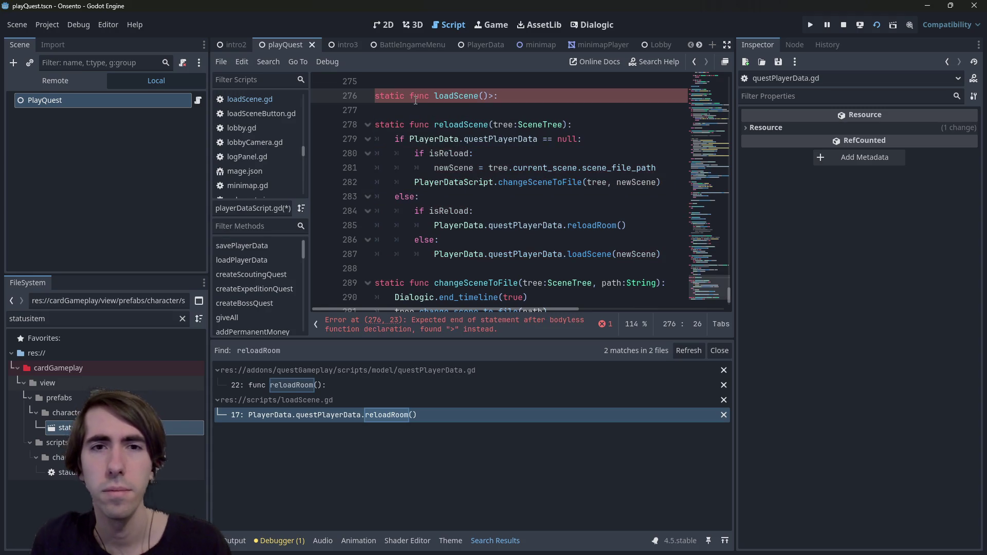
{"action": "key", "text": "BackSpace"}
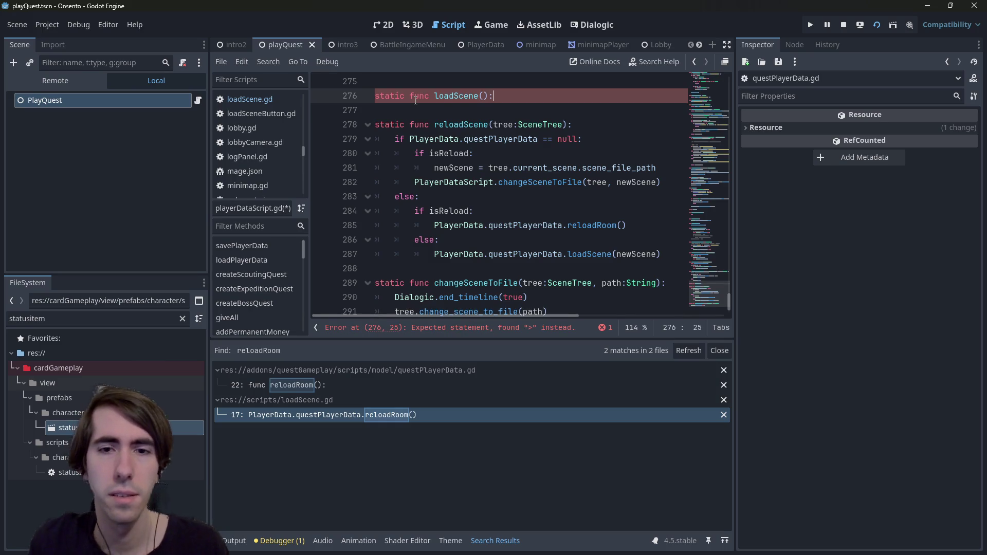
{"action": "scroll", "coordinate": [464, 184], "scroll_direction": "up", "scroll_amount": 1}
{"action": "scroll", "coordinate": [463, 184], "scroll_direction": "down", "scroll_amount": 1}
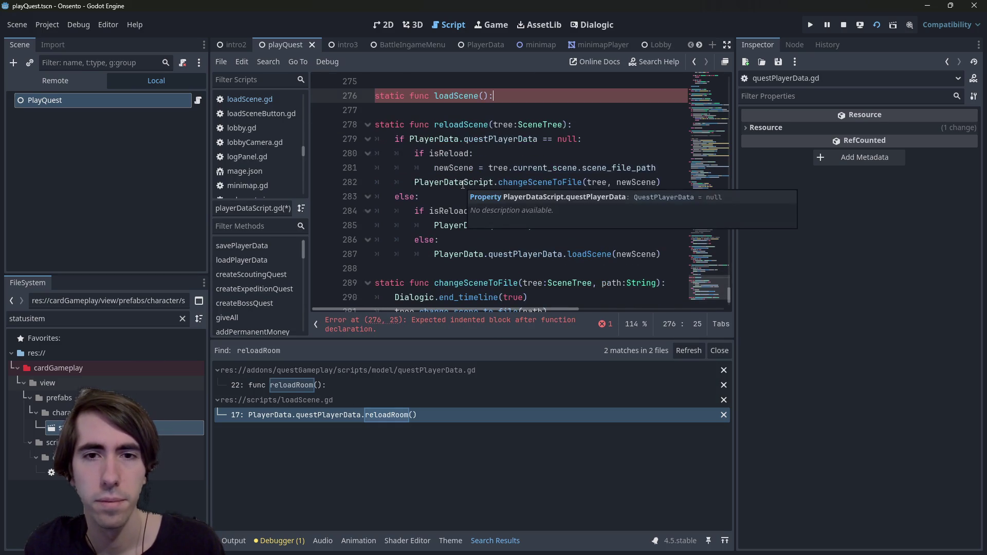
{"action": "left_click", "coordinate": [636, 254]}
{"action": "scroll", "coordinate": [502, 216], "scroll_direction": "up", "scroll_amount": 1}
{"action": "left_click", "coordinate": [517, 145]}
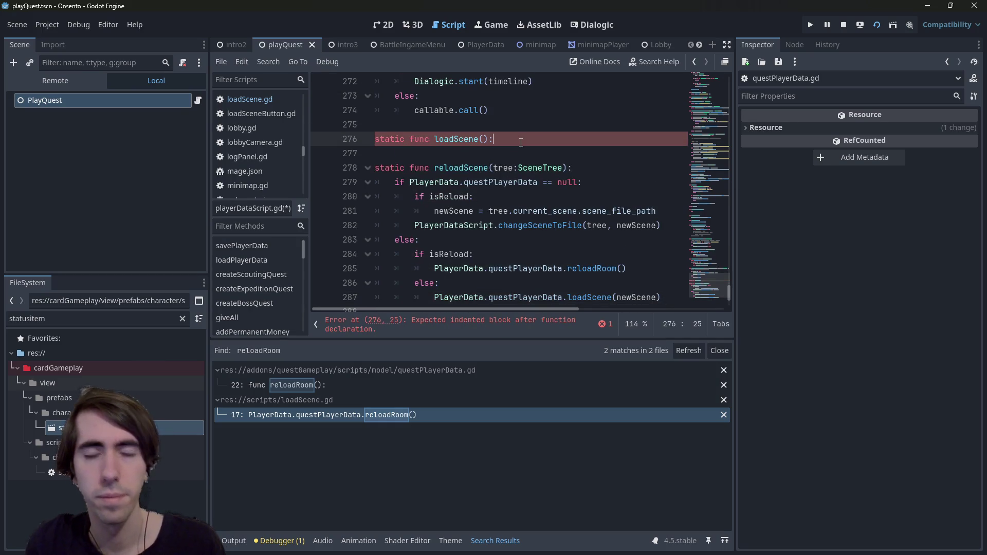
{"action": "key", "text": "Return"}
Jump from the loadScene call on line 288 to its definition in questPlayerData.gd.
{"action": "scroll", "coordinate": [521, 166], "scroll_direction": "down", "scroll_amount": 1}
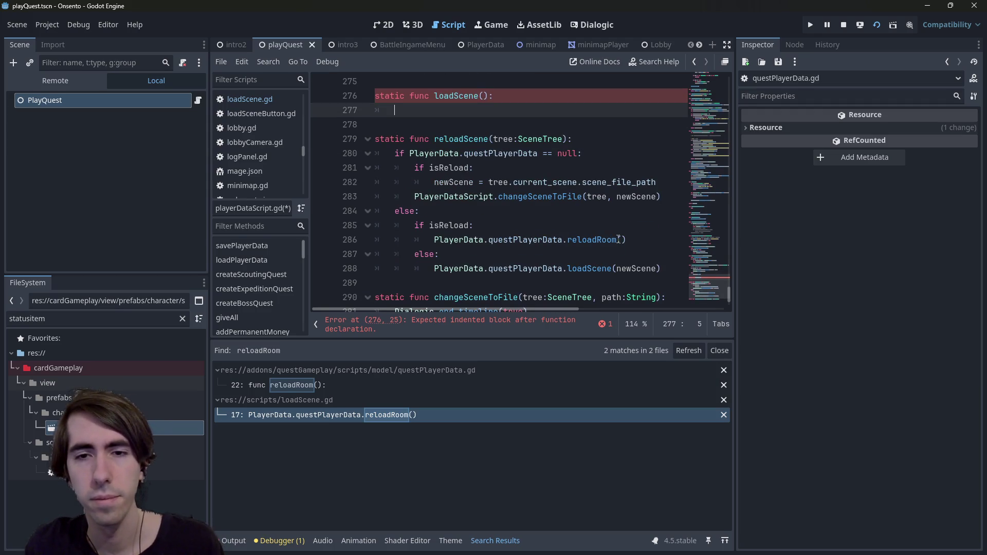
{"action": "left_click_drag", "start_coordinate": [671, 269], "coordinate": [435, 270]}
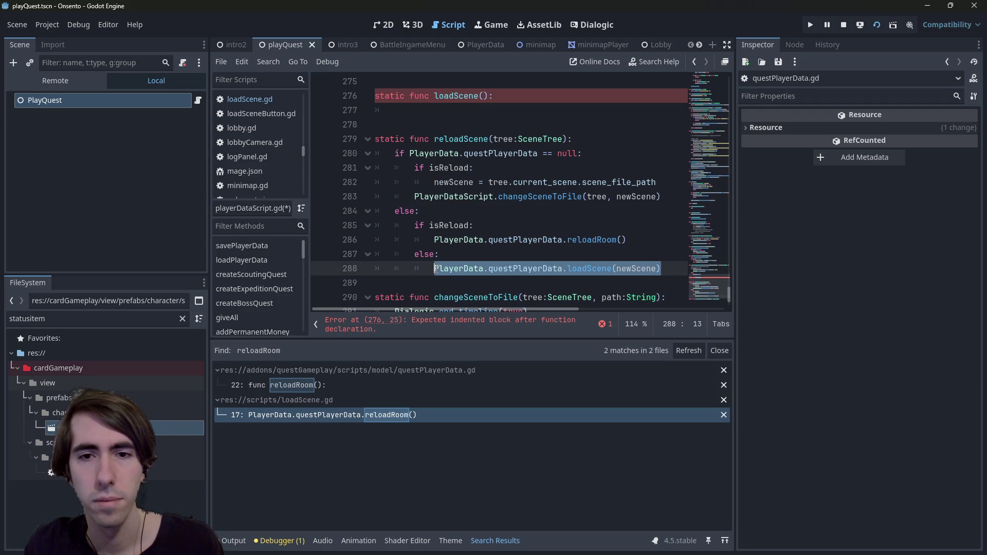
{"action": "left_click", "coordinate": [596, 273], "text": "ctrl"}
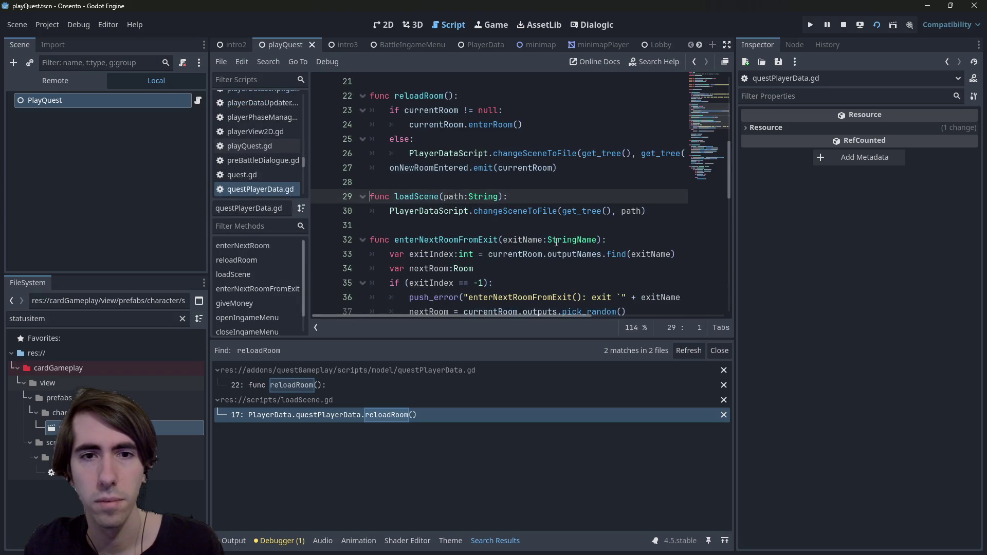
Comment out the loadScene function in questPlayerData.gd with Ctrl+K and save.
{"action": "left_click", "coordinate": [544, 217]}
{"action": "left_click_drag", "start_coordinate": [661, 215], "coordinate": [335, 196]}
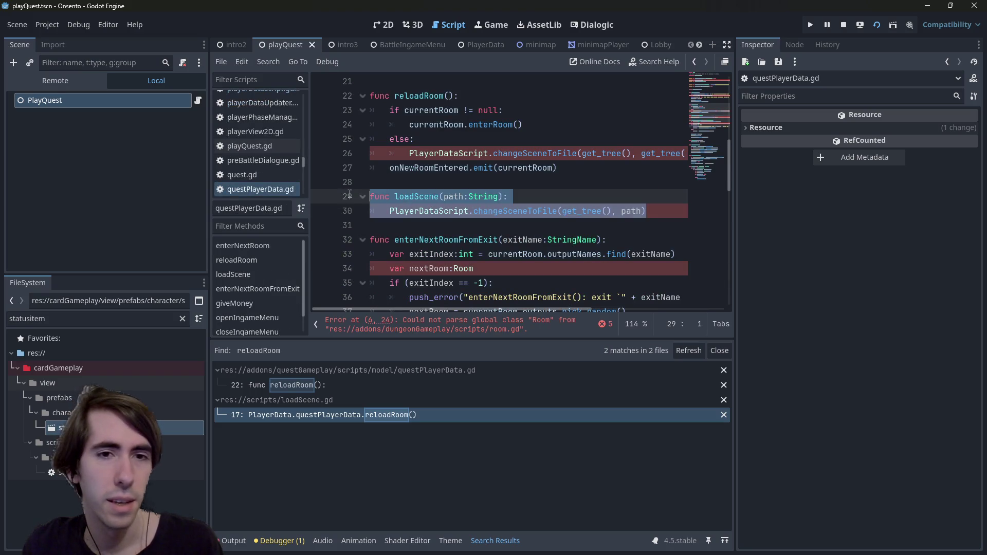
{"action": "scroll", "coordinate": [511, 242], "scroll_direction": "down", "scroll_amount": 1}
{"action": "scroll", "coordinate": [511, 243], "scroll_direction": "down", "scroll_amount": 2}
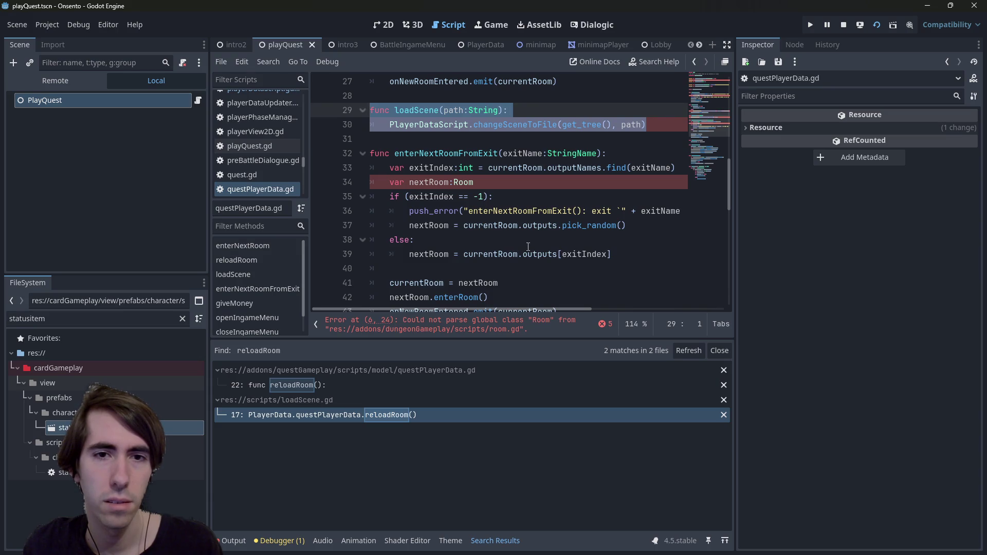
{"action": "scroll", "coordinate": [528, 247], "scroll_direction": "up", "scroll_amount": 3}
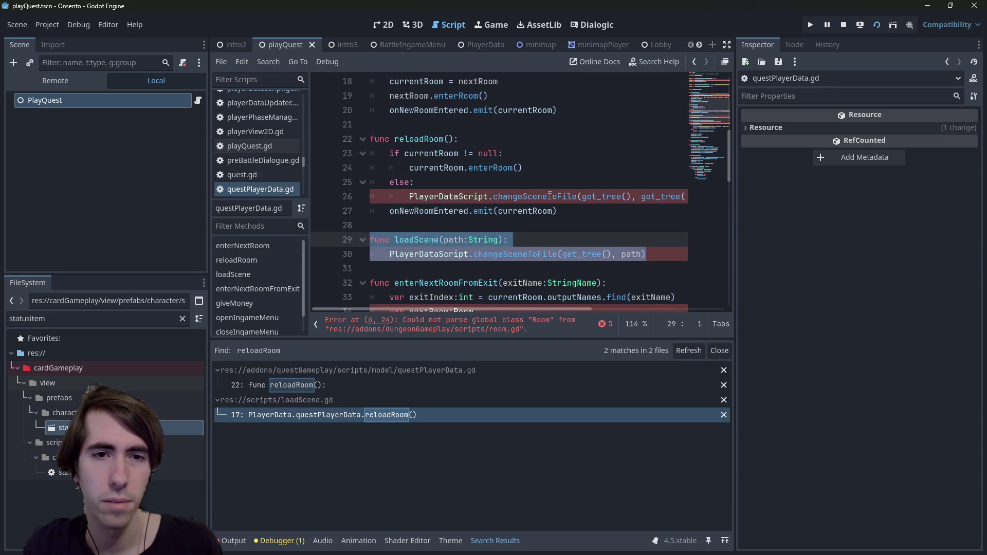
{"action": "mouse_move", "coordinate": [441, 155]}
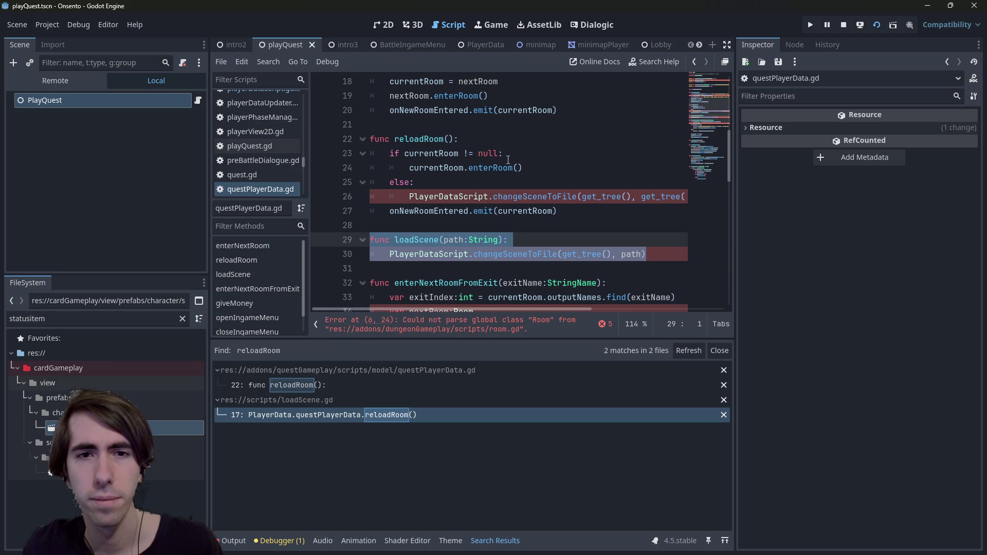
{"action": "mouse_move", "coordinate": [511, 310]}
{"action": "left_mouse_down"}
{"action": "mouse_move", "coordinate": [627, 309]}
{"action": "mouse_move", "coordinate": [465, 309]}
{"action": "left_mouse_up"}
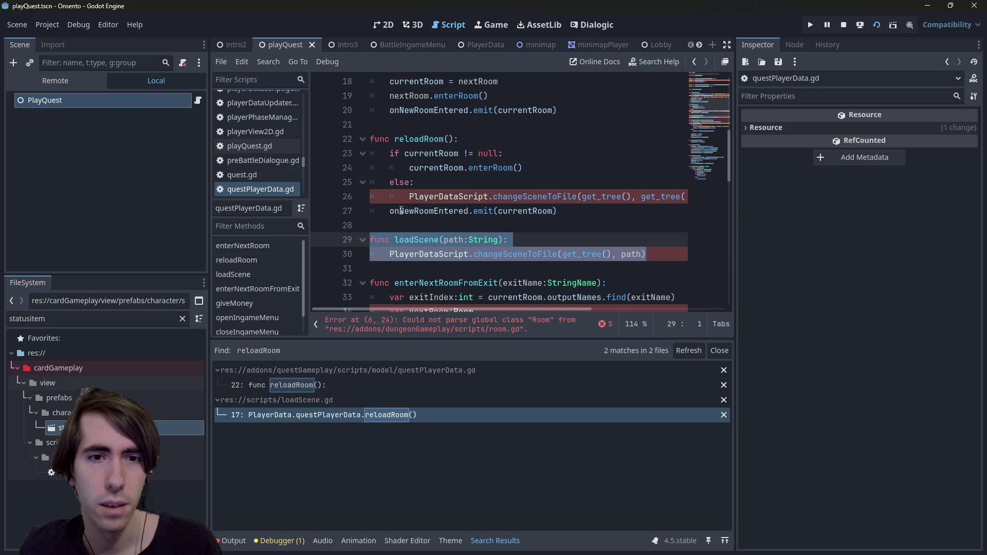
{"action": "key", "text": "ctrl+k"}
{"action": "key", "text": "ctrl+s"}
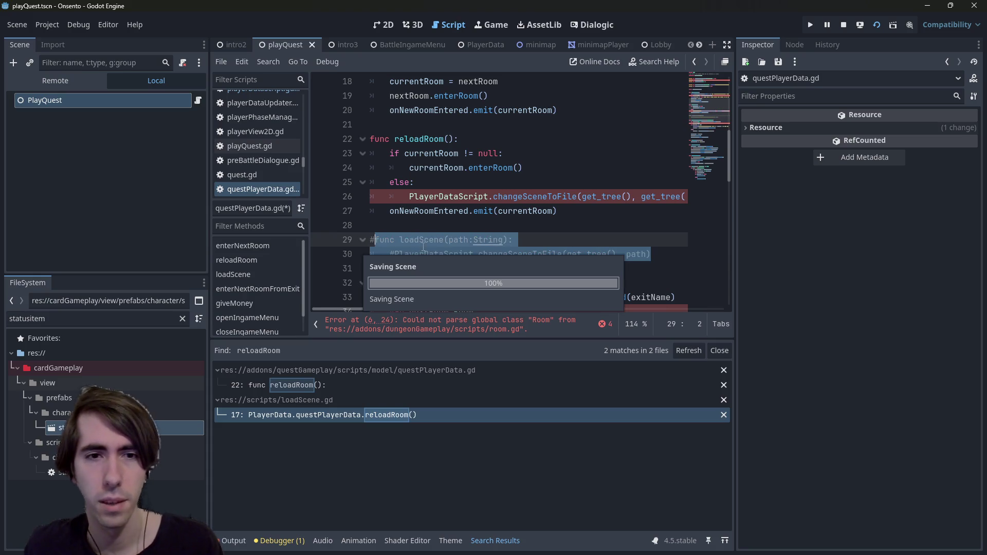
Add an empty line after the scene-change call in reloadRoom's else branch.
{"action": "left_click", "coordinate": [387, 212]}
{"action": "key", "text": "Return"}
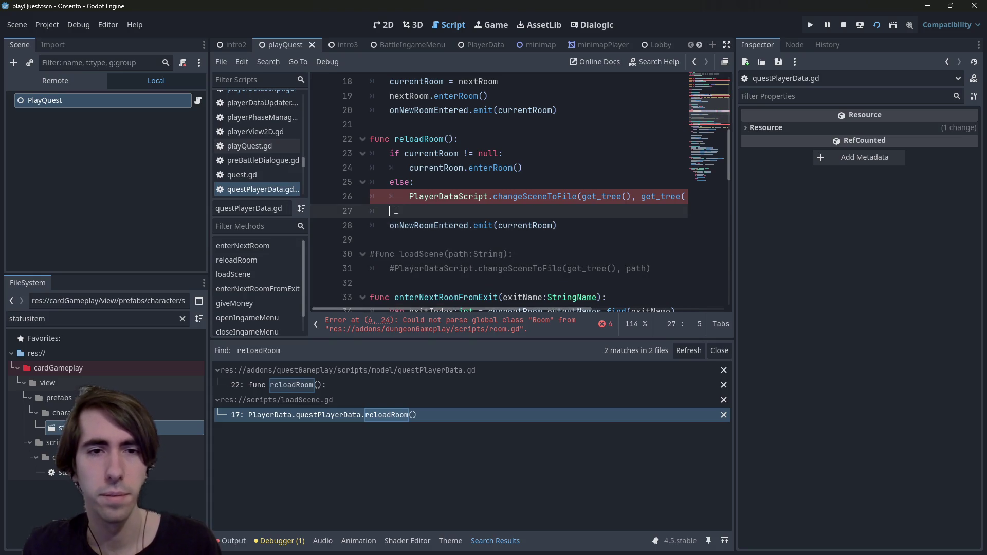
{"action": "scroll", "coordinate": [464, 273], "scroll_direction": "down", "scroll_amount": 2}
{"action": "scroll", "coordinate": [464, 273], "scroll_direction": "down", "scroll_amount": 3}
{"action": "scroll", "coordinate": [463, 273], "scroll_direction": "up", "scroll_amount": 10}
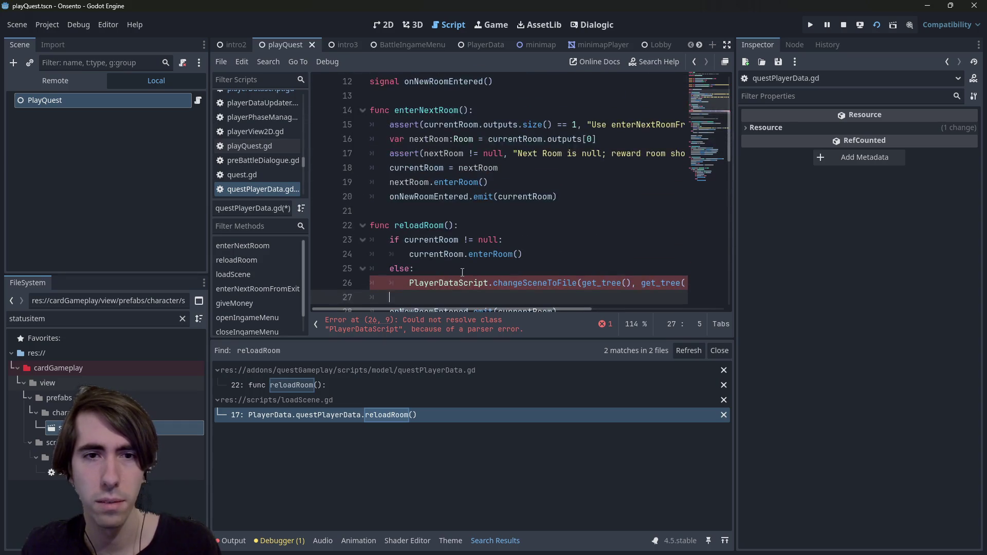
{"action": "scroll", "coordinate": [462, 273], "scroll_direction": "down", "scroll_amount": 6}
{"action": "scroll", "coordinate": [452, 252], "scroll_direction": "up", "scroll_amount": 1}
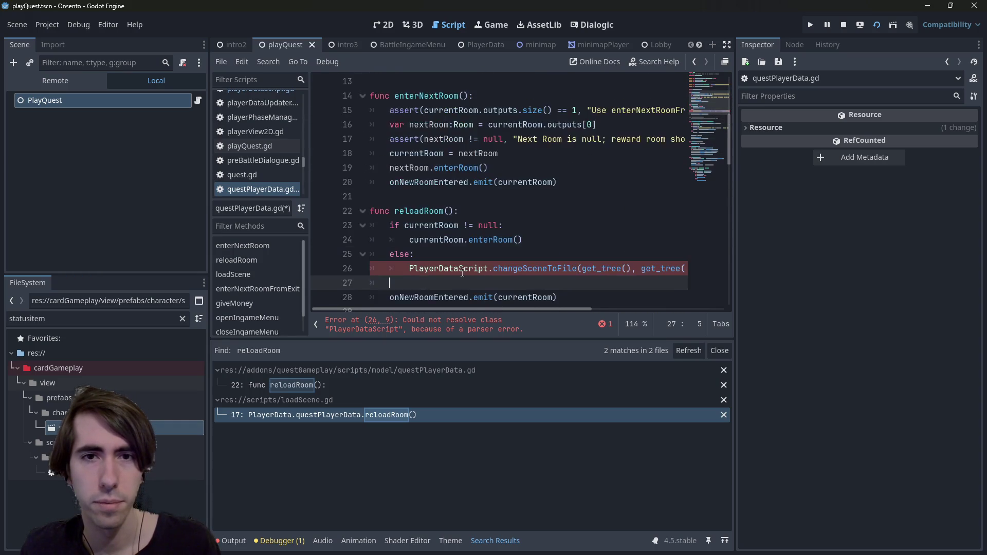
{"action": "scroll", "coordinate": [442, 231], "scroll_direction": "down", "scroll_amount": 1}
Inspect the changeSceneToFile call on line 26, then open the PlayerDataScript definition.
{"action": "left_click", "coordinate": [410, 226]}
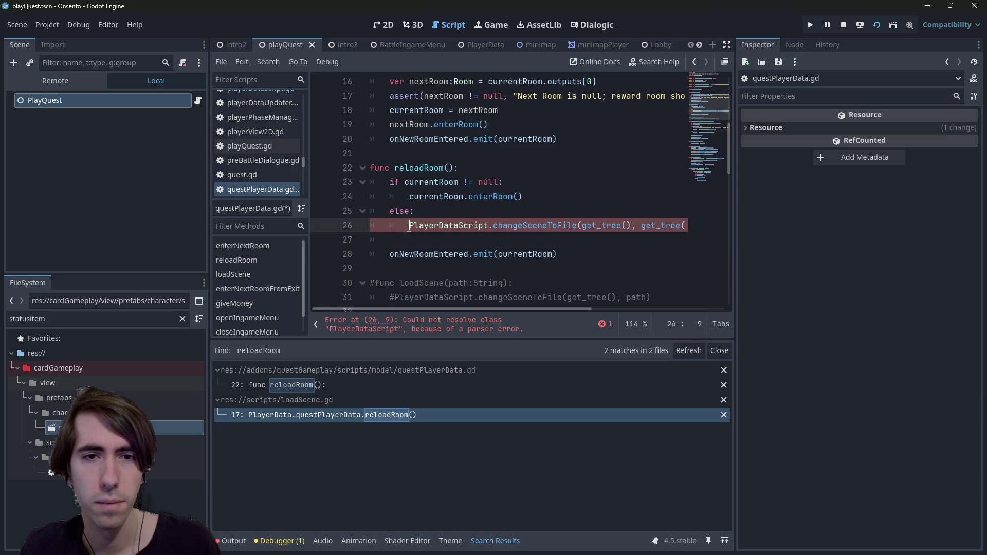
{"action": "mouse_move", "coordinate": [409, 226]}
{"action": "left_mouse_down"}
{"action": "mouse_move", "coordinate": [664, 227]}
{"action": "mouse_move", "coordinate": [390, 240]}
{"action": "mouse_move", "coordinate": [704, 220]}
{"action": "left_mouse_up"}
{"action": "left_click", "coordinate": [447, 200]}
{"action": "left_click", "coordinate": [410, 227]}
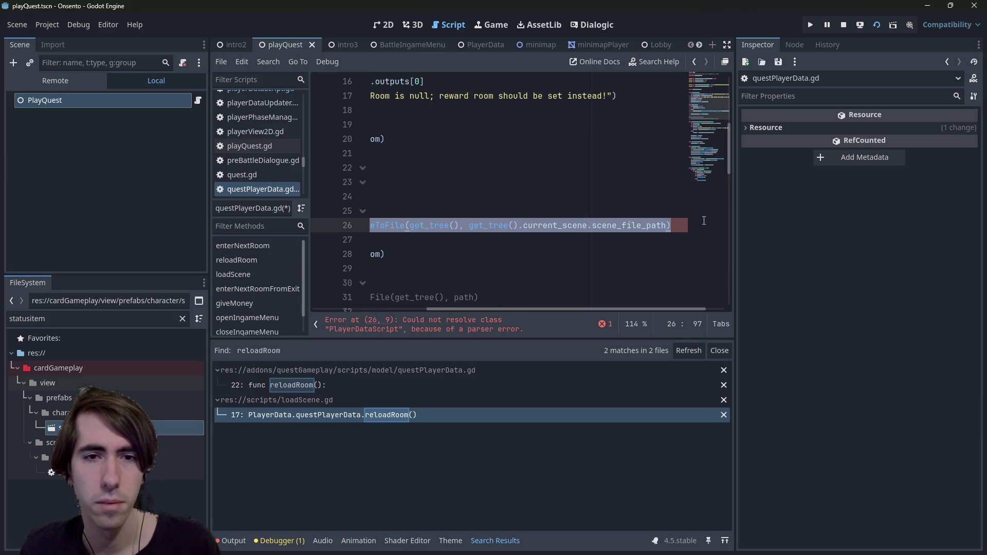
{"action": "left_click", "coordinate": [678, 226]}
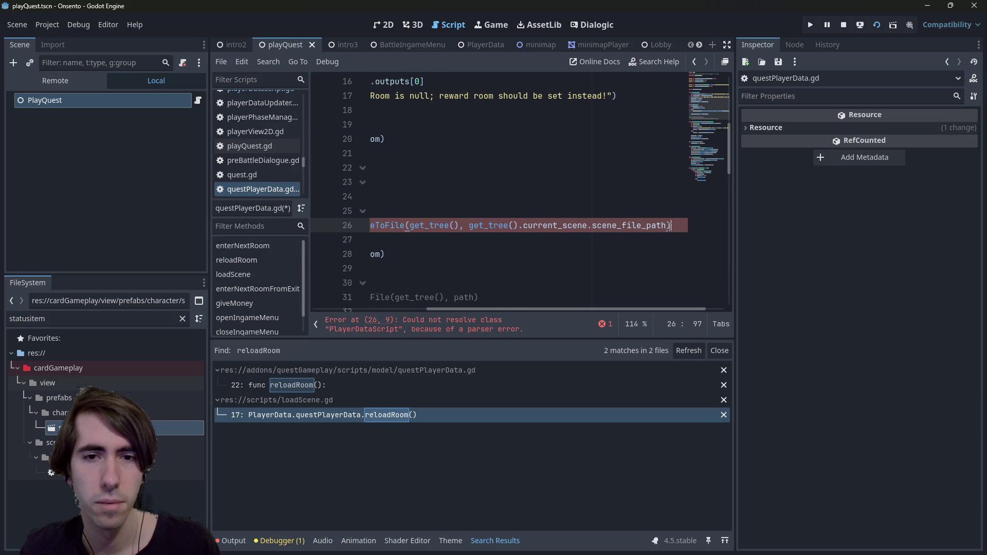
{"action": "left_click_drag", "start_coordinate": [671, 226], "coordinate": [324, 229]}
{"action": "scroll", "coordinate": [418, 249], "scroll_direction": "down", "scroll_amount": 1}
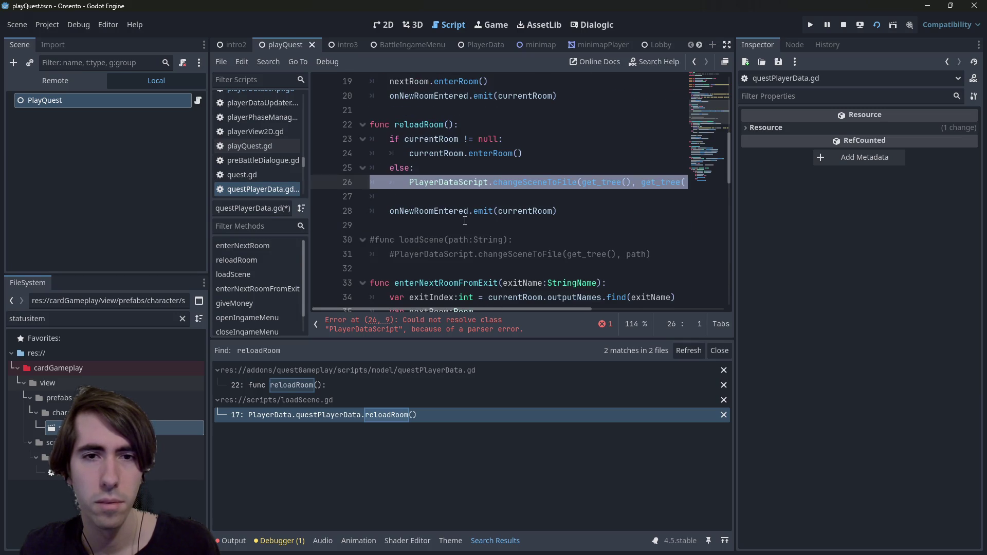
{"action": "scroll", "coordinate": [465, 221], "scroll_direction": "up", "scroll_amount": 1}
{"action": "double_click", "coordinate": [447, 225]}
{"action": "double_click", "coordinate": [535, 225]}
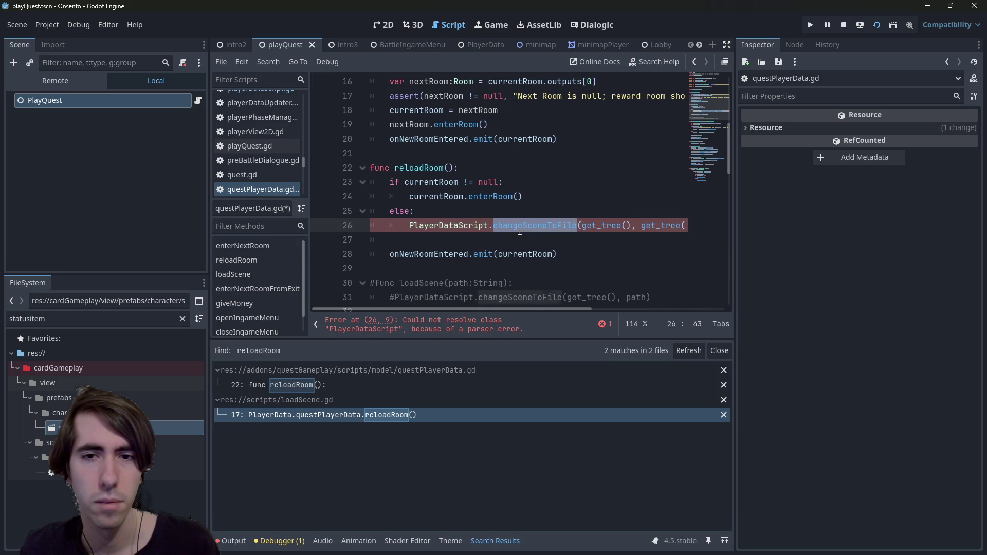
{"action": "left_click", "coordinate": [448, 321]}
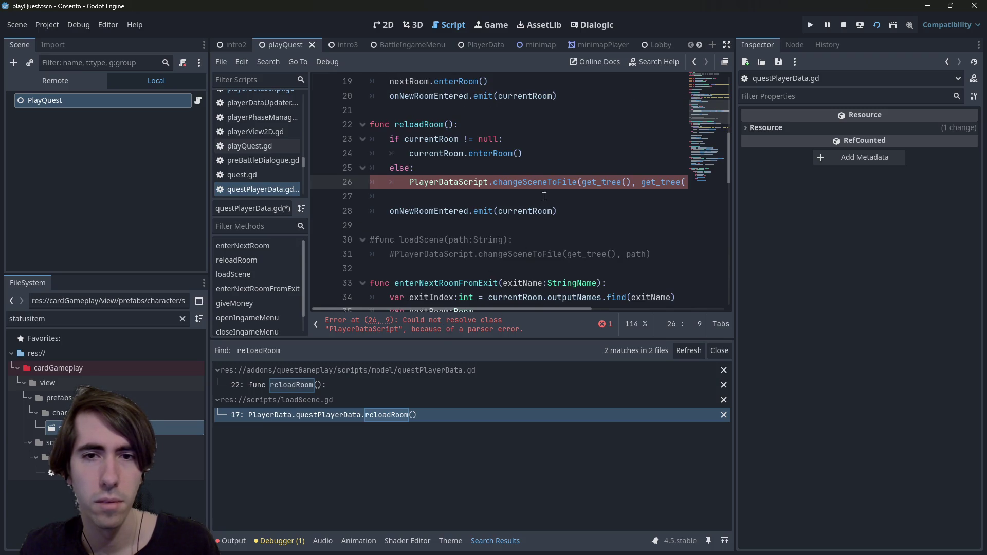
{"action": "left_click", "coordinate": [452, 183], "text": "ctrl"}
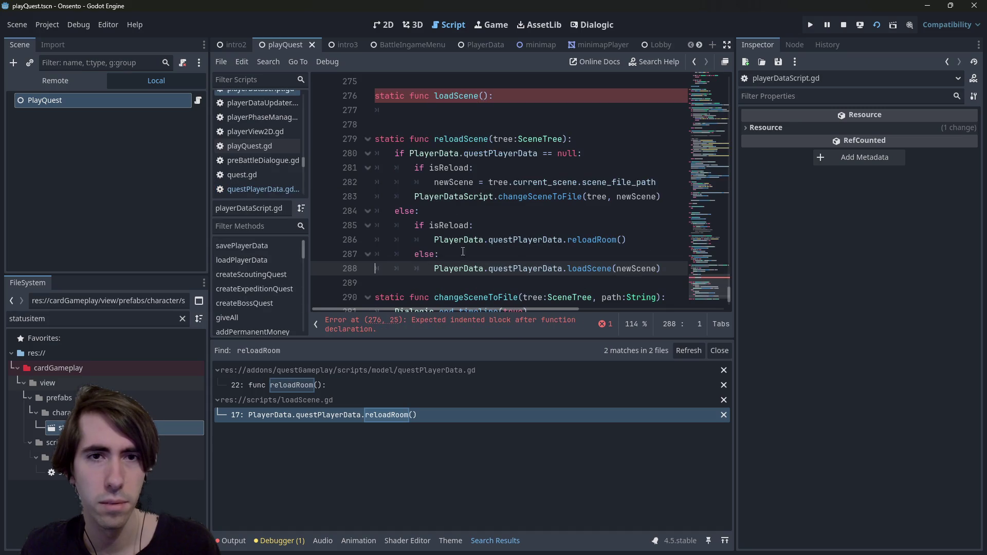
Try adding a 'path:' parameter to loadScene, then remove it, leaving loadScene() empty.
{"action": "scroll", "coordinate": [490, 149], "scroll_direction": "up", "scroll_amount": 1}
{"action": "left_click", "coordinate": [491, 149]}
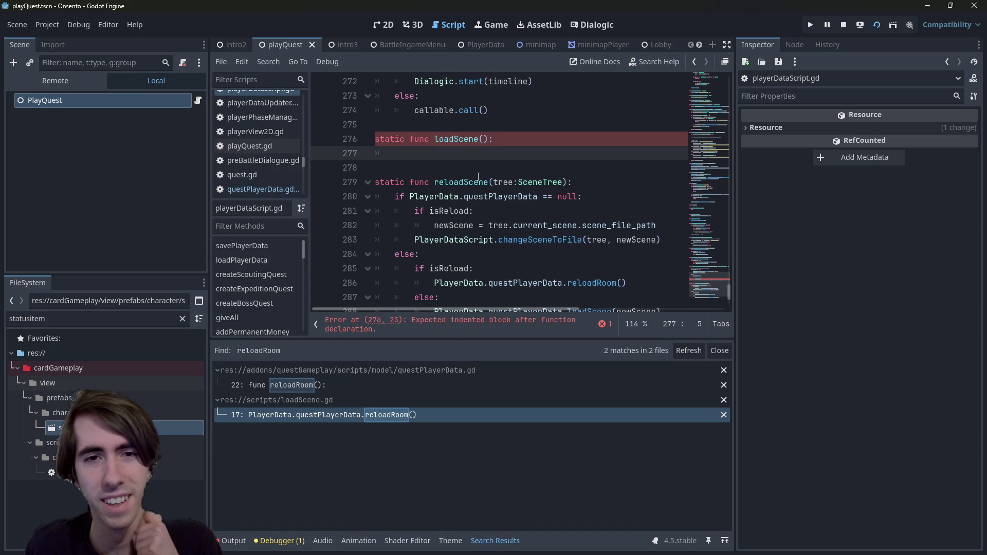
{"action": "scroll", "coordinate": [477, 183], "scroll_direction": "down", "scroll_amount": 2}
{"action": "scroll", "coordinate": [477, 183], "scroll_direction": "up", "scroll_amount": 2}
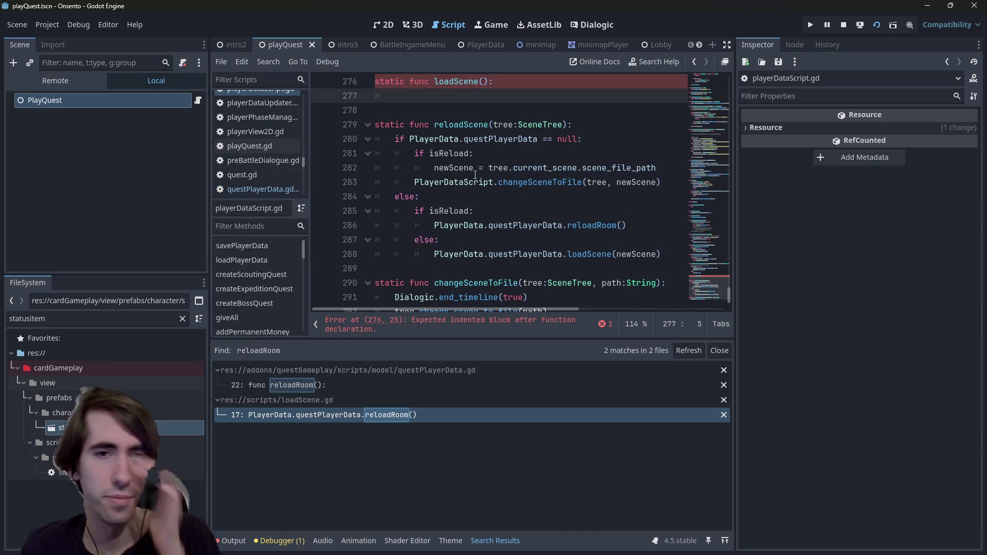
{"action": "scroll", "coordinate": [475, 175], "scroll_direction": "up", "scroll_amount": 2}
{"action": "left_click", "coordinate": [484, 125]}
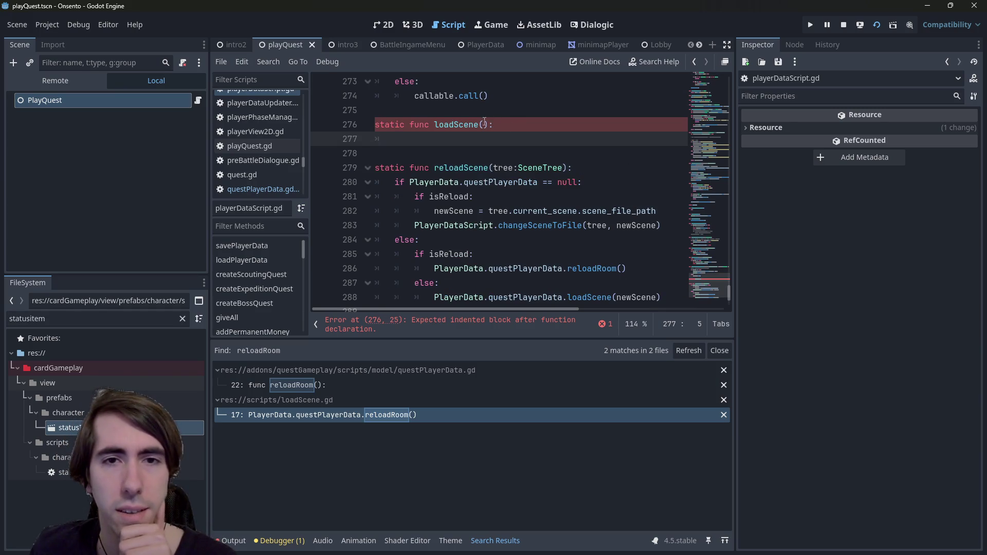
{"action": "type", "text": "path:"}
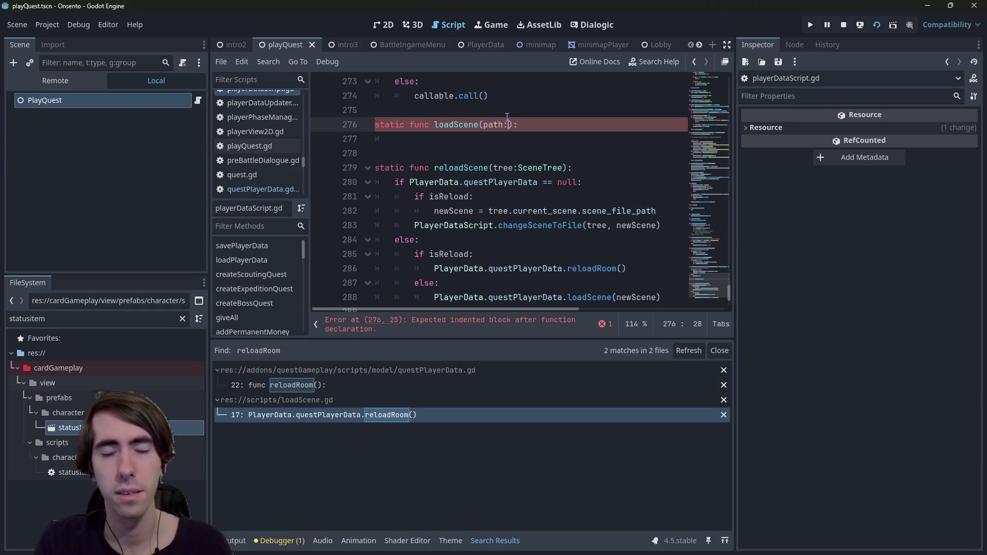
{"action": "key", "text": "BackSpace"}
{"action": "key", "text": "BackSpace"}
{"action": "key", "text": "BackSpace"}
{"action": "type", "text": "pa"}
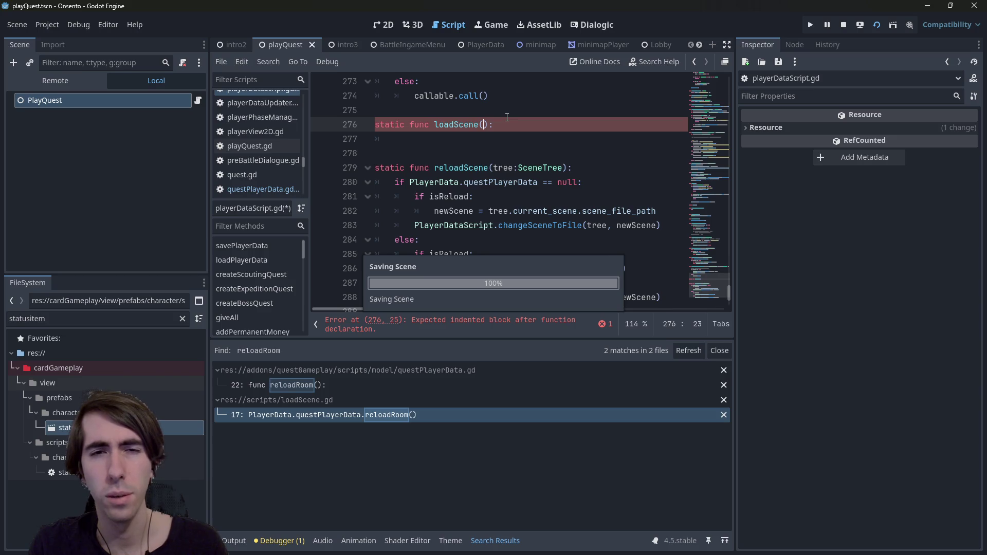
{"action": "type", "text": "th:"}
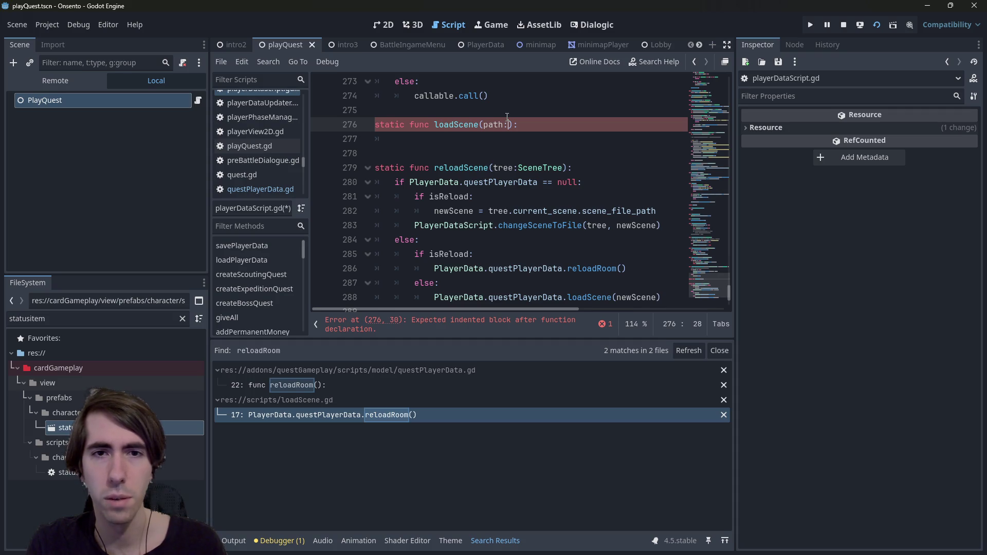
{"action": "key", "text": "BackSpace"}
{"action": "key", "text": "BackSpace"}
{"action": "key", "text": "BackSpace"}
Follow the loadScene call on line 288 to its commented-out definition in questPlayerData.gd.
{"action": "scroll", "coordinate": [522, 154], "scroll_direction": "down", "scroll_amount": 1}
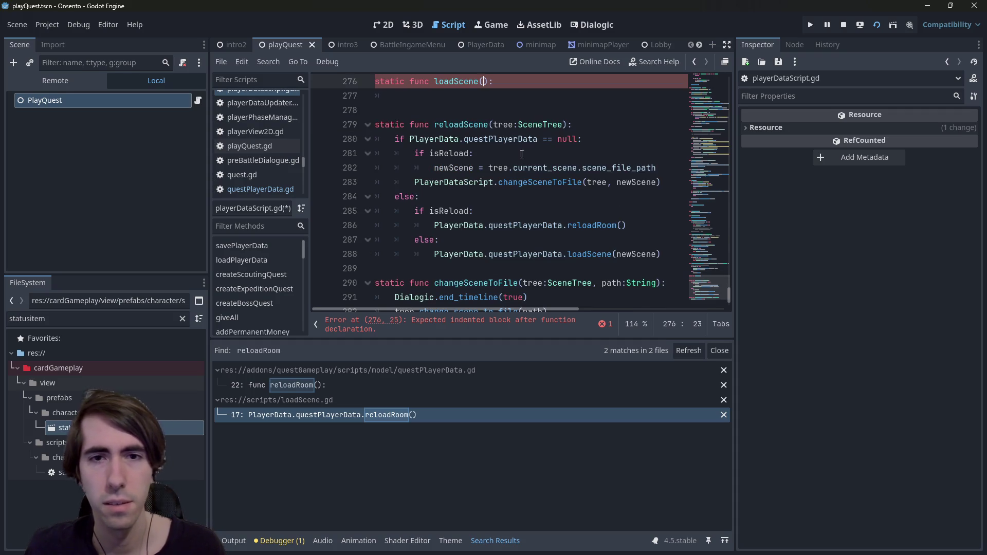
{"action": "double_click", "coordinate": [488, 254]}
{"action": "double_click", "coordinate": [500, 254]}
{"action": "left_click", "coordinate": [583, 254]}
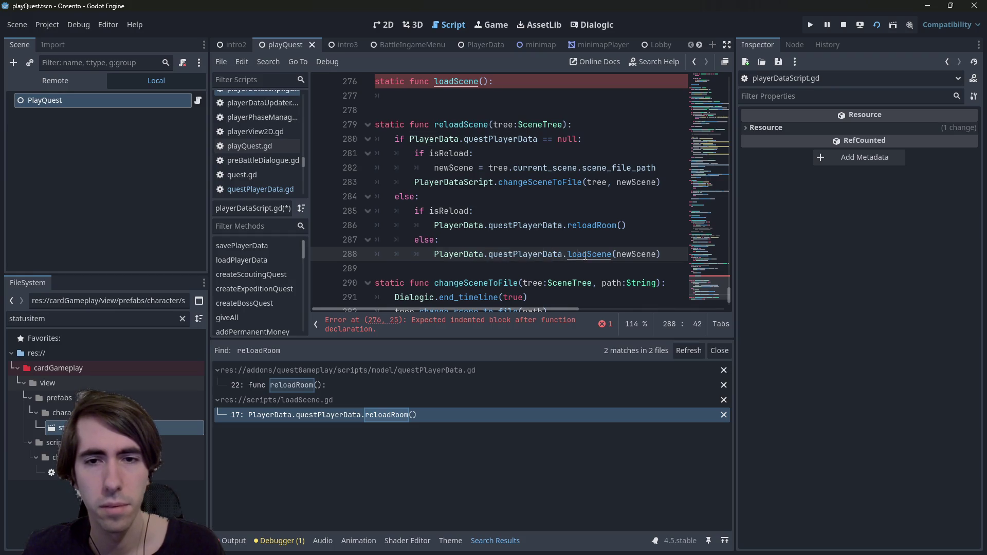
{"action": "left_click", "coordinate": [585, 255], "text": "ctrl"}
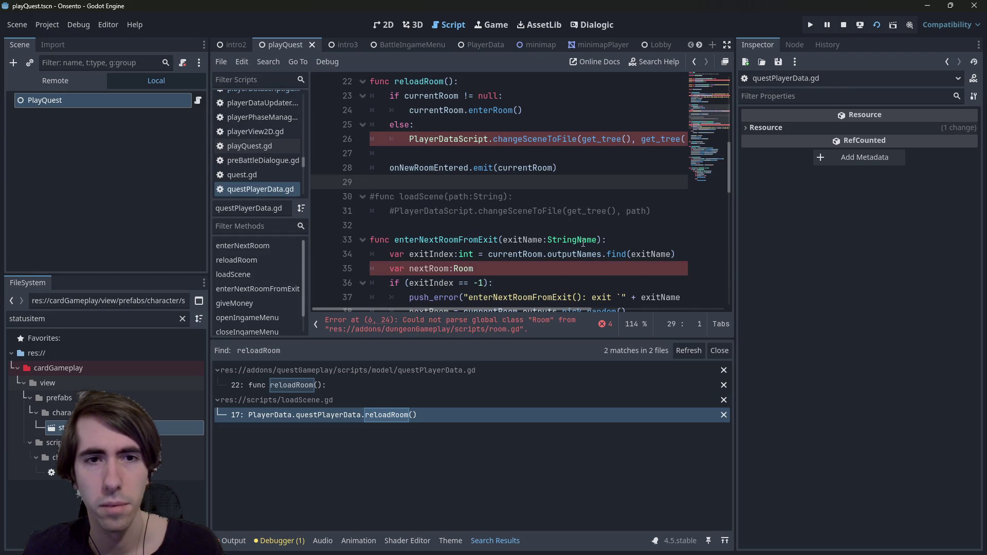
Copy the commented-out changeSceneToFile call from questPlayerData.gd.
{"action": "left_click", "coordinate": [503, 196]}
{"action": "scroll", "coordinate": [503, 195], "scroll_direction": "up", "scroll_amount": 1}
{"action": "key", "text": "Up"}
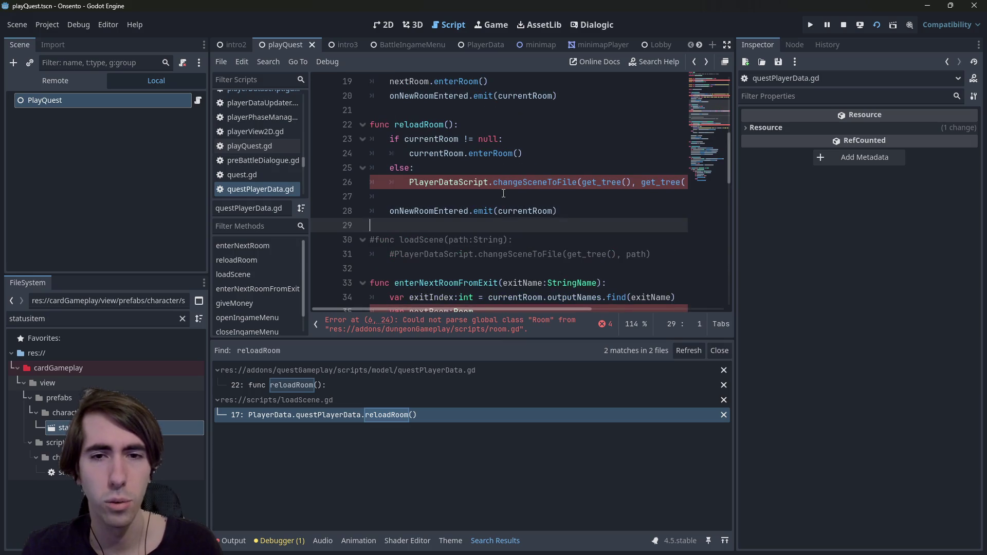
{"action": "key", "text": "alt+Left"}
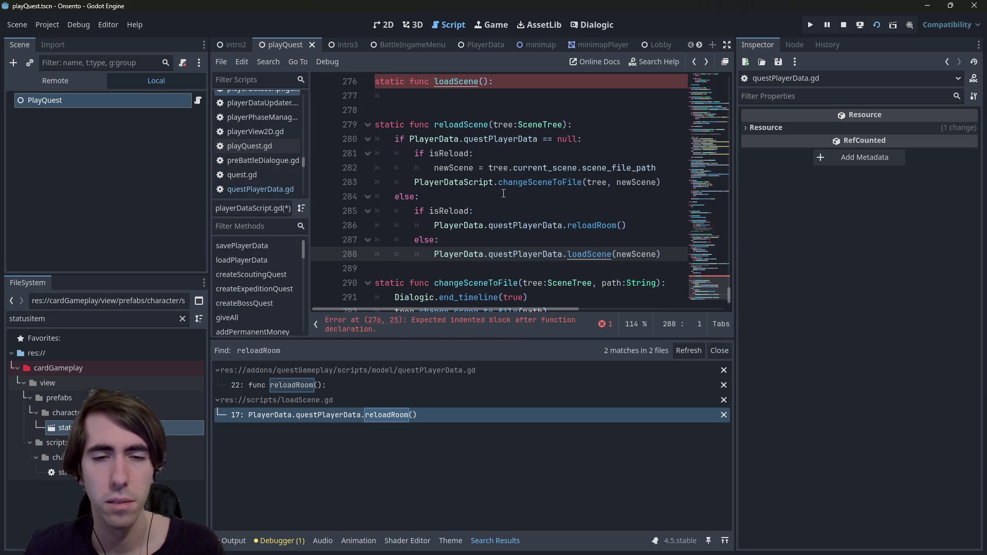
{"action": "scroll", "coordinate": [490, 241], "scroll_direction": "down", "scroll_amount": 1}
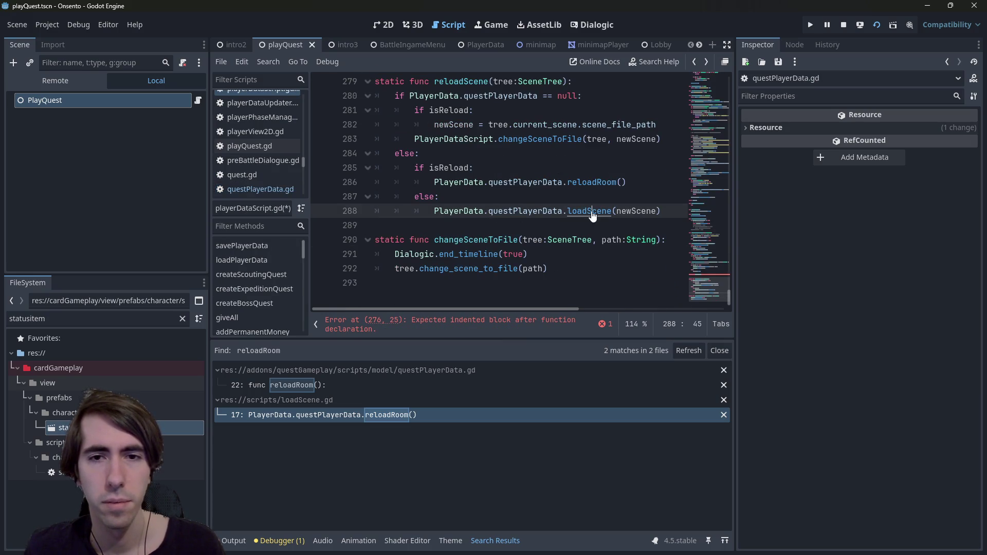
{"action": "key", "text": "alt+Right"}
{"action": "left_click_drag", "start_coordinate": [666, 213], "coordinate": [398, 212]}
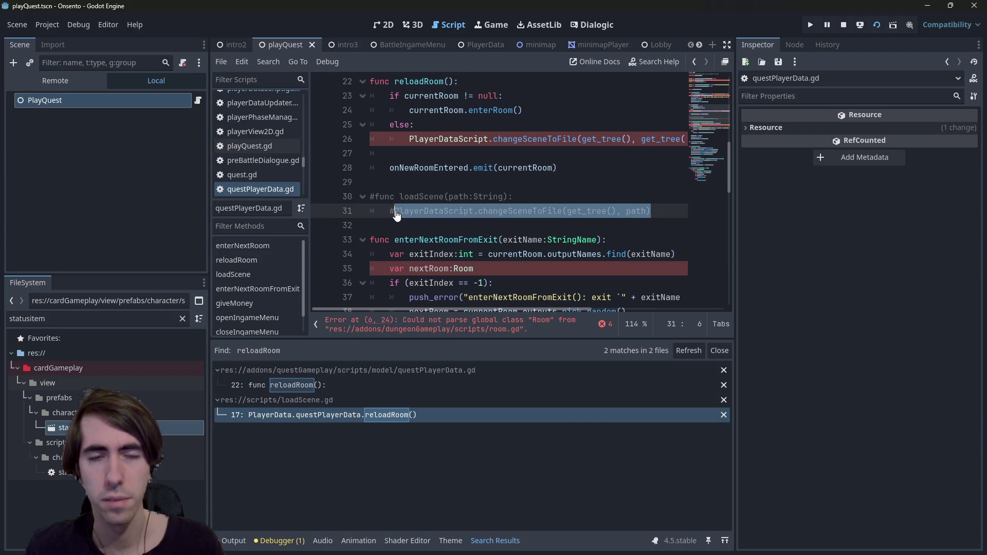
{"action": "key", "text": "alt+Left"}
Paste the call above loadScene in reloadScene's else branch, replacing path with newScene.
{"action": "key", "text": "ctrl+shift+Return"}
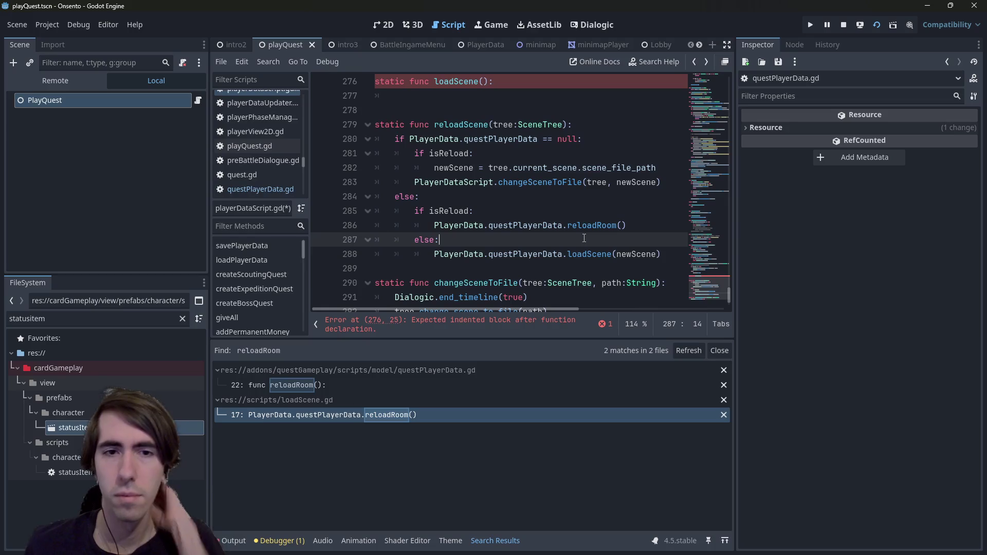
{"action": "type", "text": "PlayerDataScript.changeSceneToFile(get_tree(), path)"}
{"action": "scroll", "coordinate": [584, 238], "scroll_direction": "down", "scroll_amount": 1}
{"action": "double_click", "coordinate": [604, 226]}
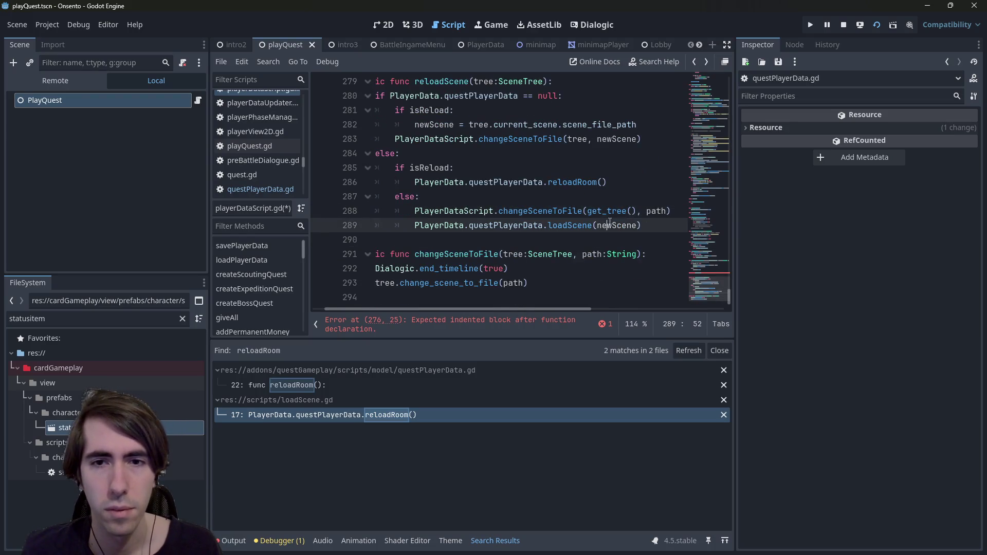
{"action": "key", "text": "ctrl+c"}
{"action": "double_click", "coordinate": [643, 210]}
{"action": "key", "text": "ctrl+v"}
Delete the old loadScene(newScene) line and pass tree as changeSceneToFile's first argument.
{"action": "left_click_drag", "start_coordinate": [654, 217], "coordinate": [327, 228]}
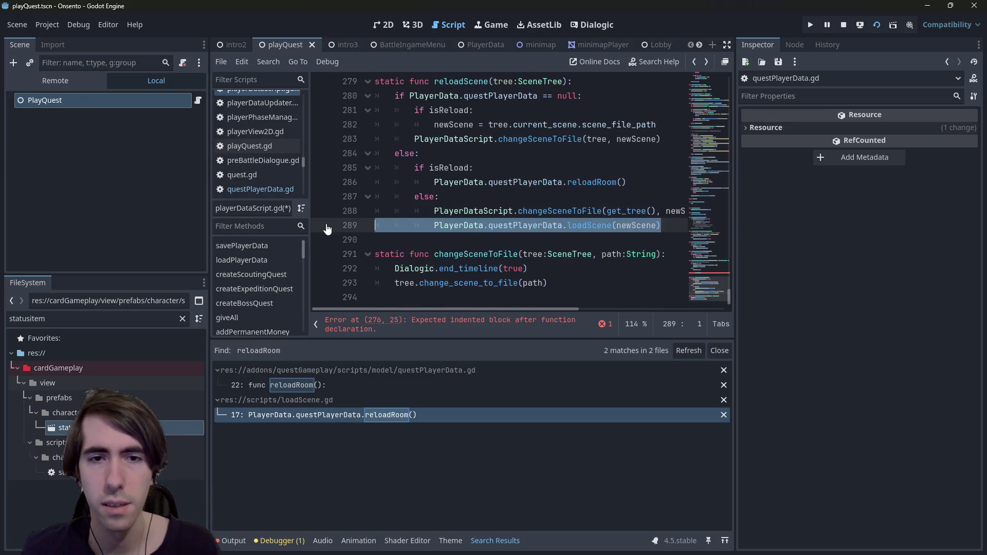
{"action": "key", "text": "Delete"}
{"action": "key", "text": "BackSpace"}
{"action": "key", "text": "BackSpace"}
{"action": "key", "text": "BackSpace"}
{"action": "key", "text": "BackSpace"}
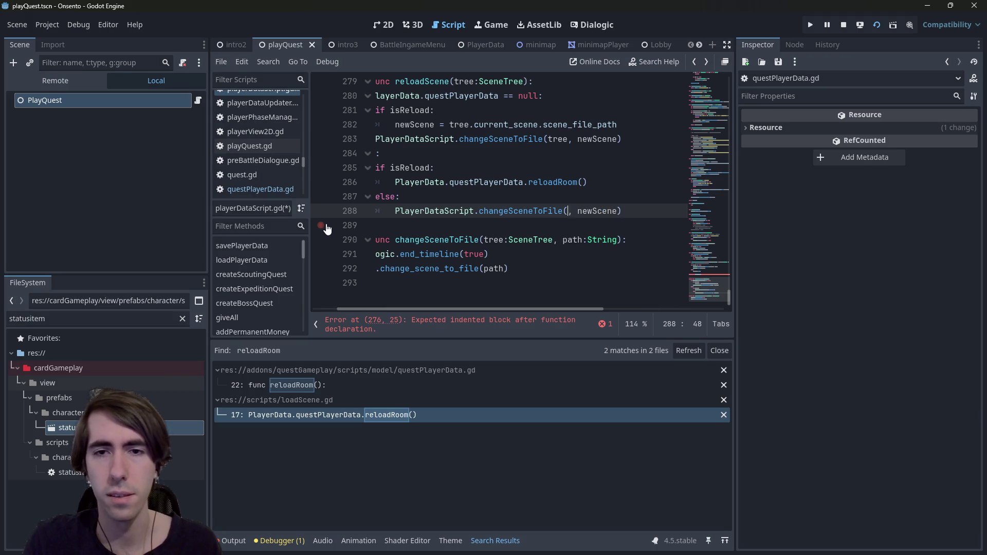
{"action": "type", "text": "tree"}
{"action": "key", "text": "Escape"}
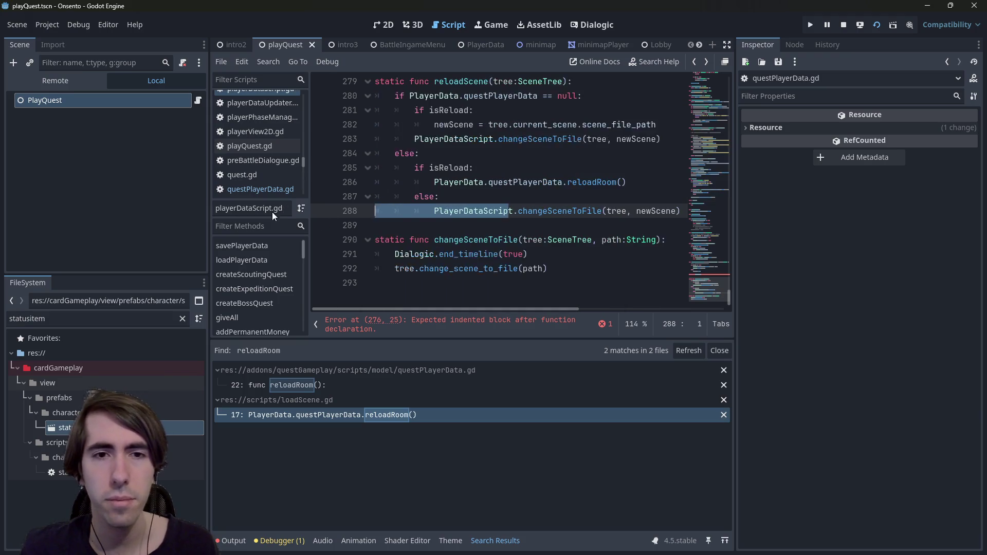
{"action": "scroll", "coordinate": [471, 246], "scroll_direction": "up", "scroll_amount": 1}
{"action": "left_click", "coordinate": [508, 244]}
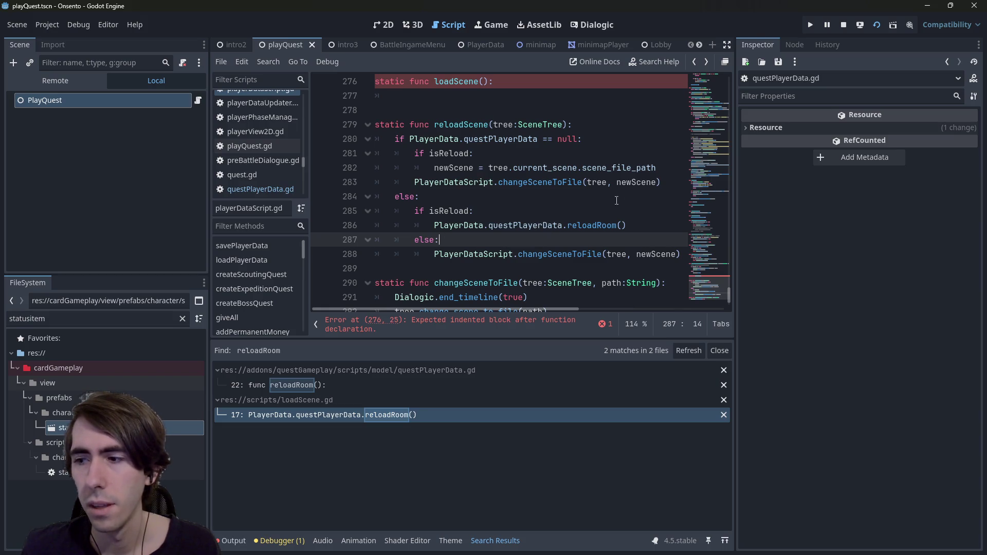
{"action": "scroll", "coordinate": [463, 179], "scroll_direction": "up", "scroll_amount": 1}
{"action": "scroll", "coordinate": [489, 251], "scroll_direction": "down", "scroll_amount": 1}
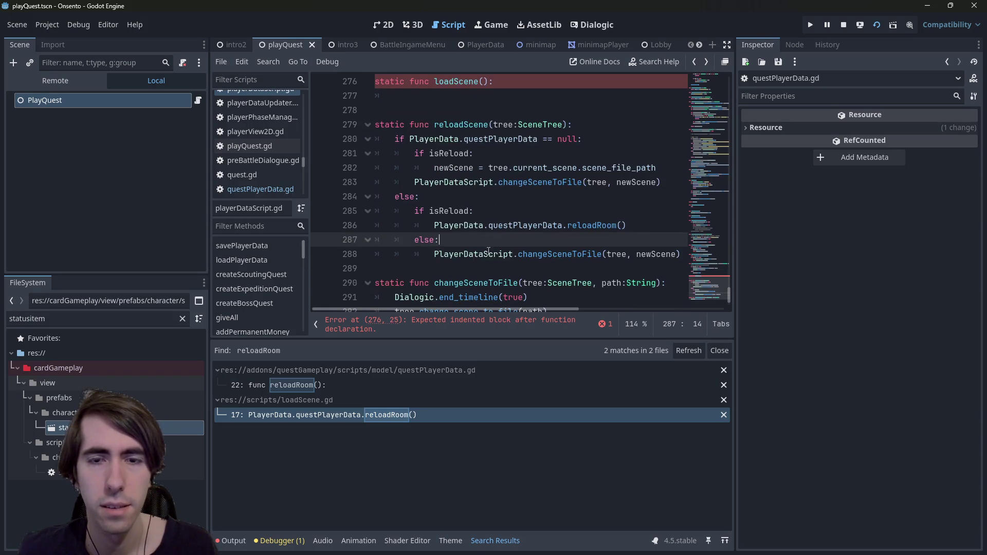
{"action": "scroll", "coordinate": [489, 242], "scroll_direction": "up", "scroll_amount": 1}
{"action": "scroll", "coordinate": [489, 242], "scroll_direction": "down", "scroll_amount": 1}
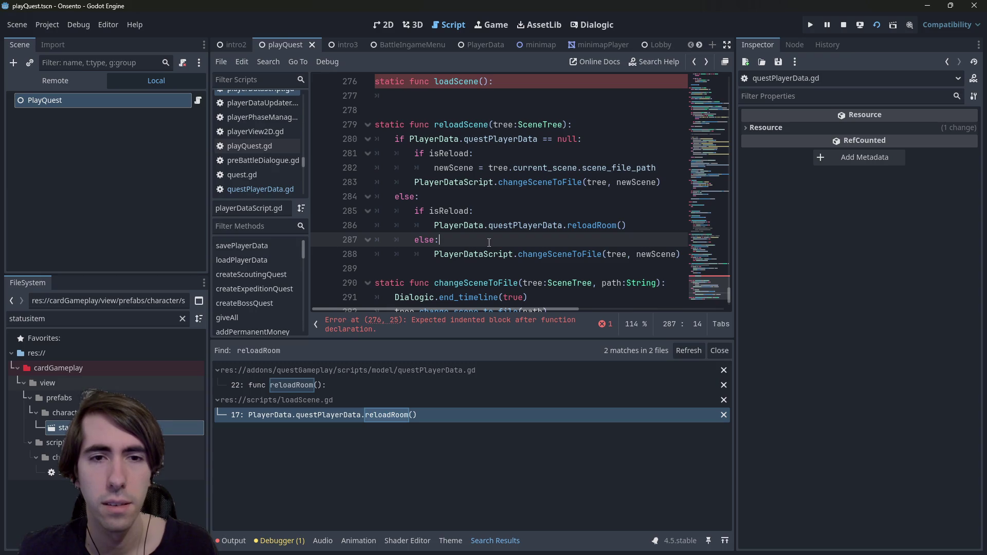
{"action": "double_click", "coordinate": [449, 211]}
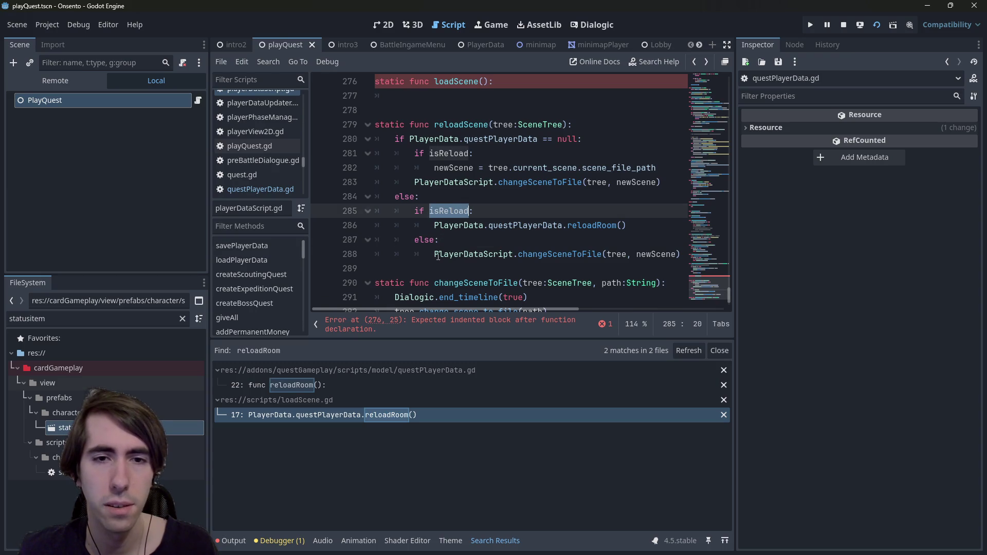
{"action": "left_click", "coordinate": [438, 254]}
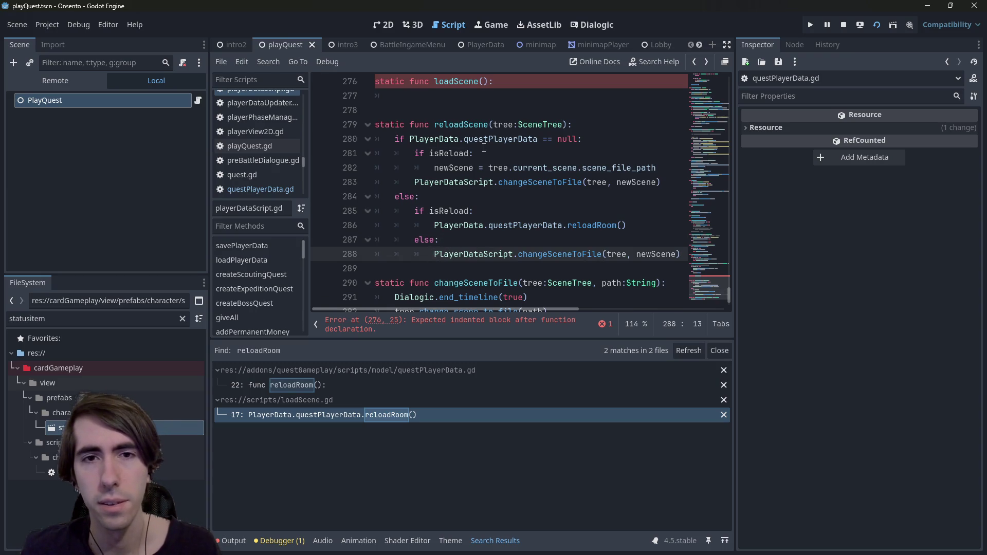
{"action": "double_click", "coordinate": [521, 183]}
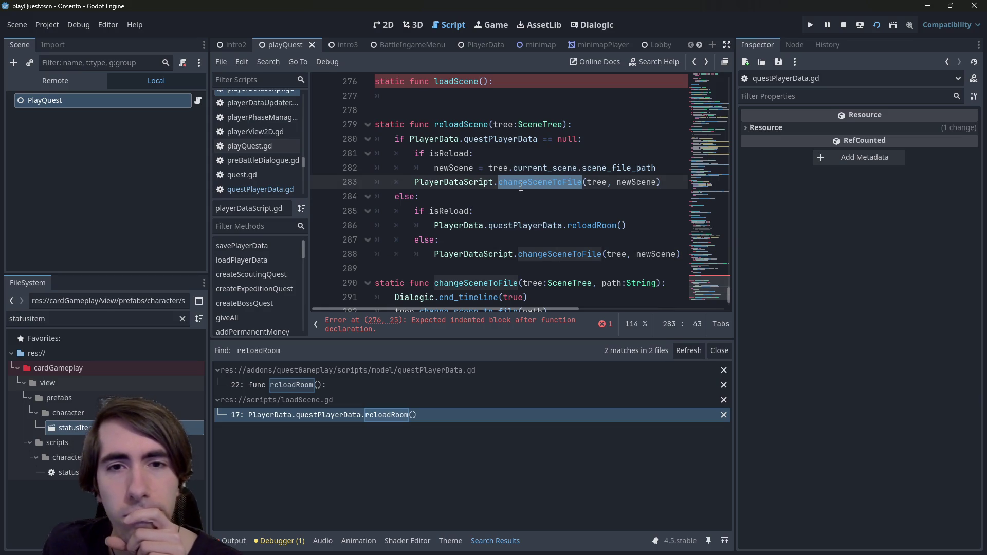
{"action": "double_click", "coordinate": [447, 154]}
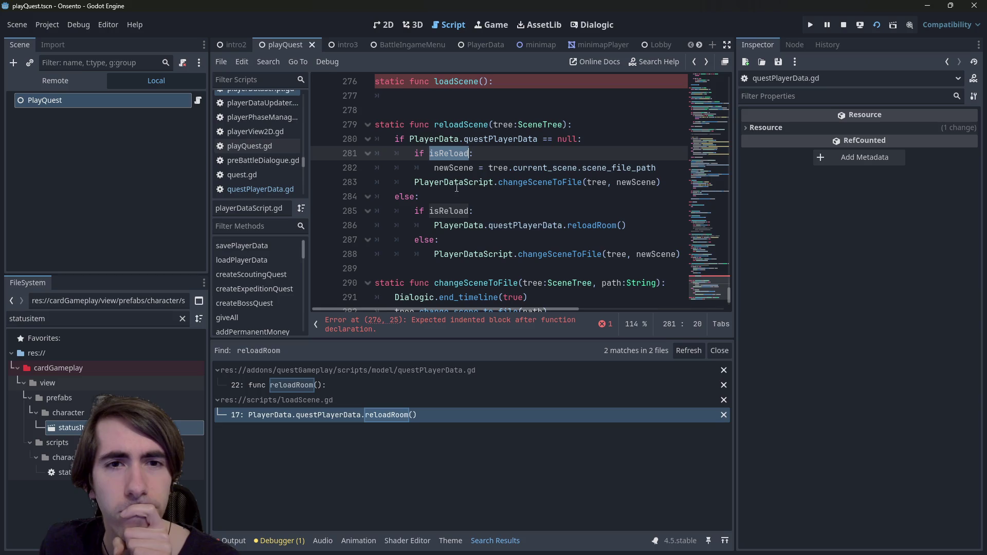
{"action": "scroll", "coordinate": [460, 199], "scroll_direction": "down", "scroll_amount": 1}
{"action": "scroll", "coordinate": [460, 199], "scroll_direction": "up", "scroll_amount": 1}
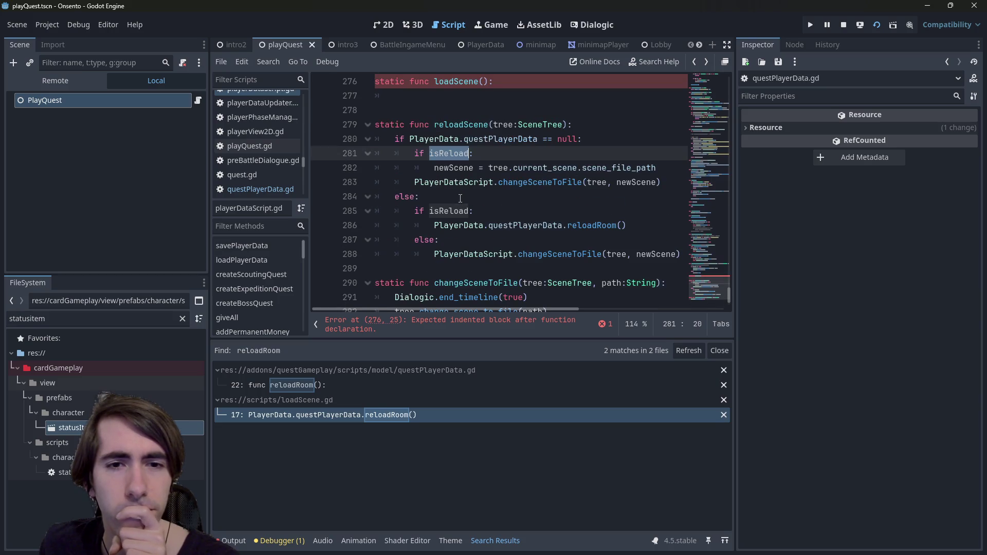
{"action": "left_click", "coordinate": [600, 130]}
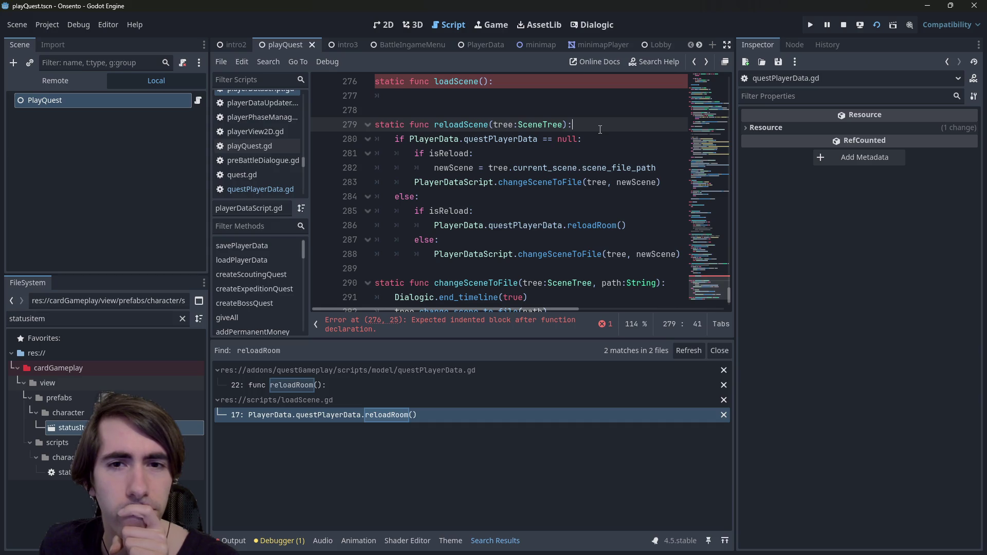
{"action": "key", "text": "Return"}
{"action": "key", "text": "Return"}
{"action": "key", "text": "Up"}
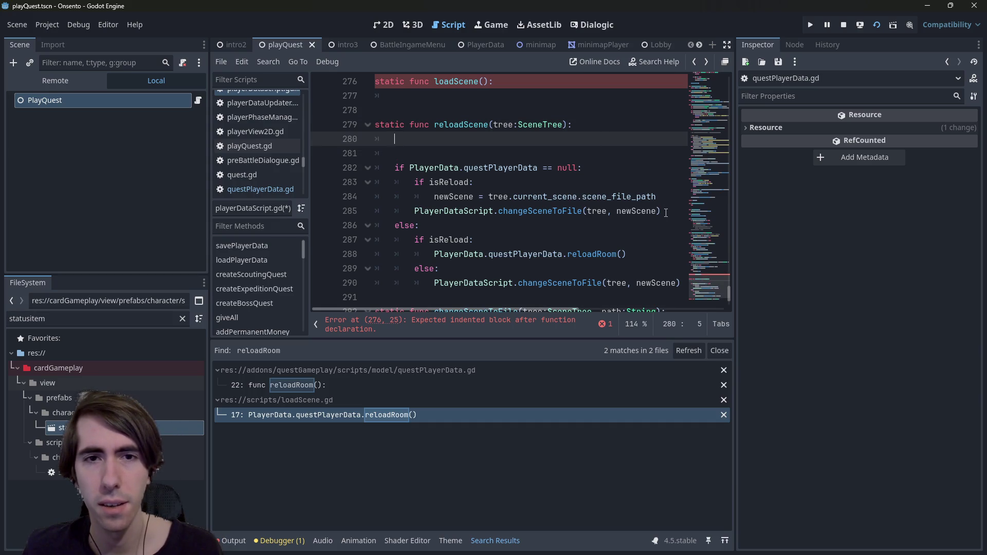
Add a questPlayerData null check atop reloadScene that calls changeSceneToFile(tree, newScene).
{"action": "left_click_drag", "start_coordinate": [612, 169], "coordinate": [387, 165]}
{"action": "key", "text": "ctrl+c"}
{"action": "left_click", "coordinate": [417, 144]}
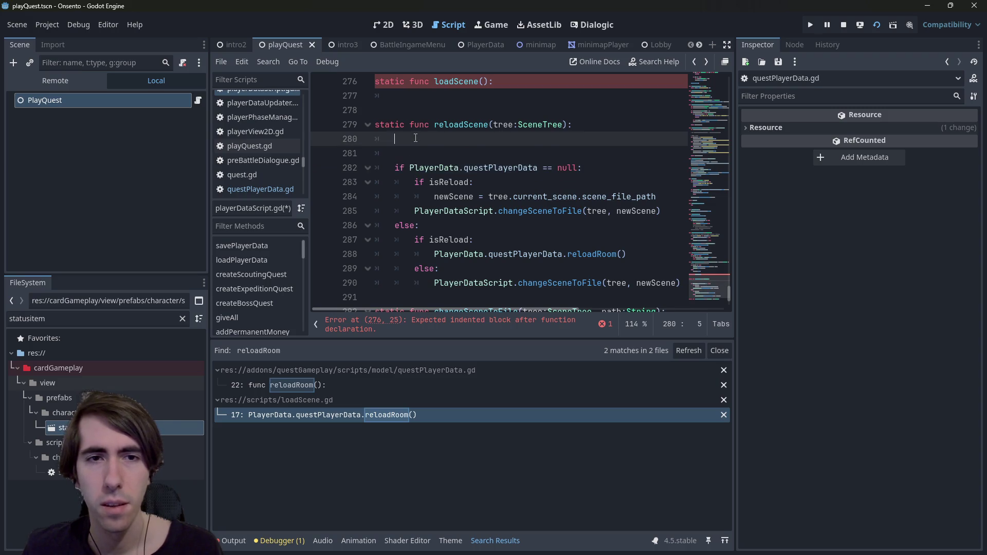
{"action": "key", "text": "ctrl+v"}
{"action": "key", "text": "Return"}
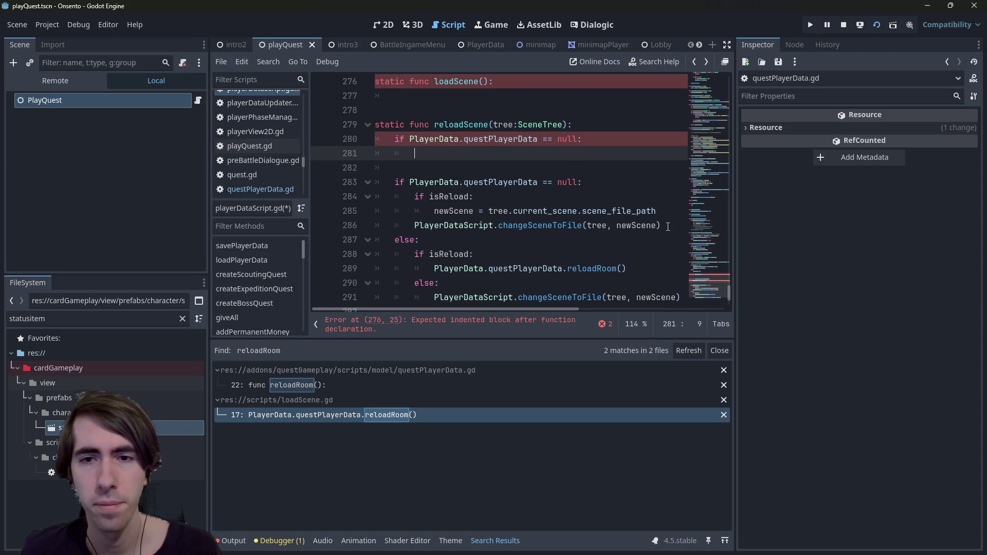
{"action": "left_click_drag", "start_coordinate": [662, 226], "coordinate": [410, 224]}
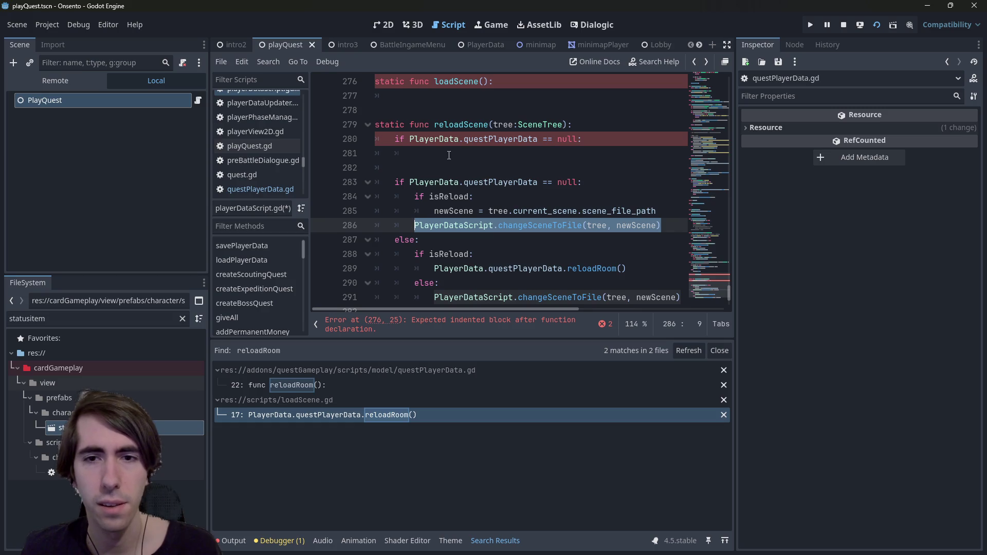
{"action": "left_click_drag", "start_coordinate": [662, 225], "coordinate": [434, 211]}
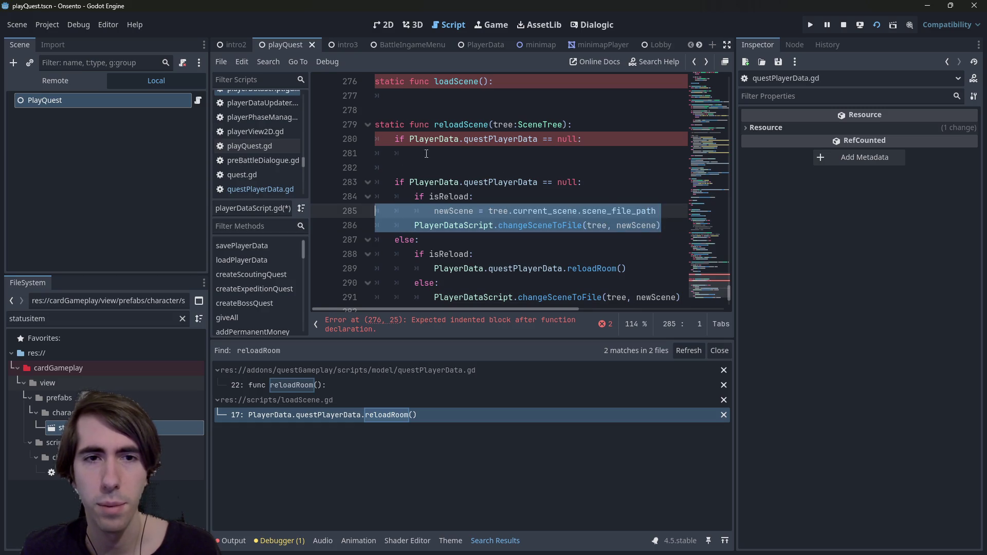
{"action": "left_click_drag", "start_coordinate": [414, 153], "coordinate": [298, 152]}
{"action": "key", "text": "ctrl+v"}
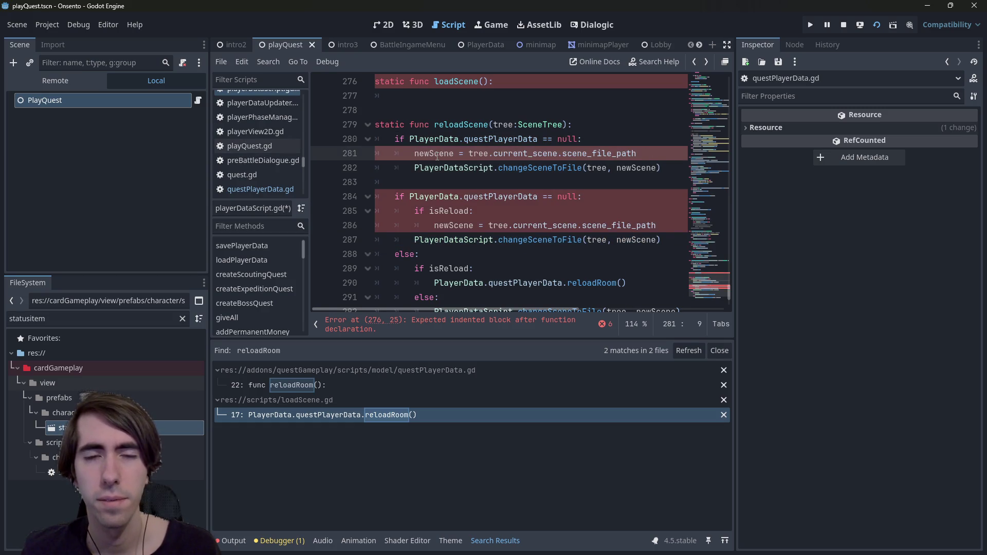
{"action": "type", "text": "var"}
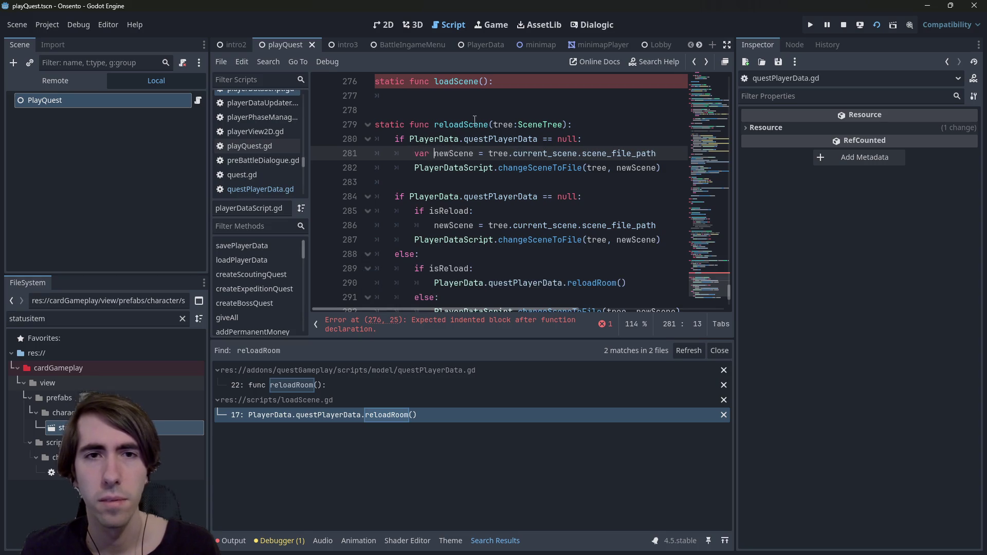
Delete the empty loadScene stub and check where newScene is used.
{"action": "left_click_drag", "start_coordinate": [474, 114], "coordinate": [332, 88]}
{"action": "key", "text": "Delete"}
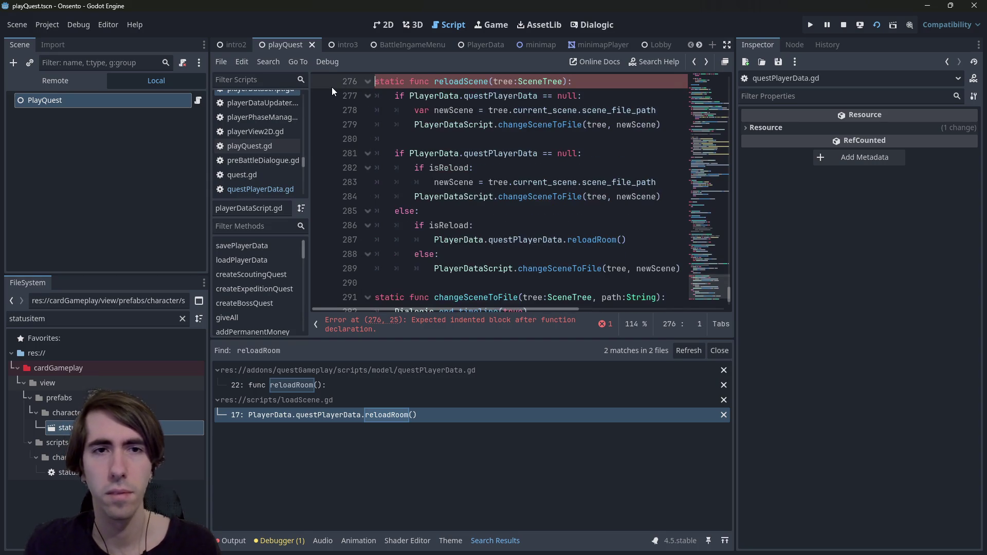
{"action": "scroll", "coordinate": [530, 147], "scroll_direction": "down", "scroll_amount": 2}
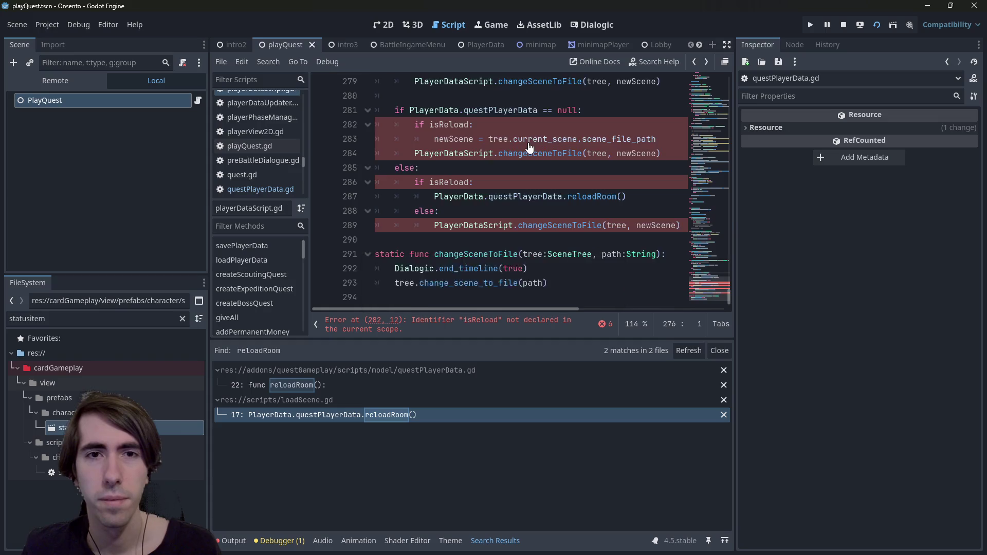
{"action": "scroll", "coordinate": [529, 147], "scroll_direction": "up", "scroll_amount": 1}
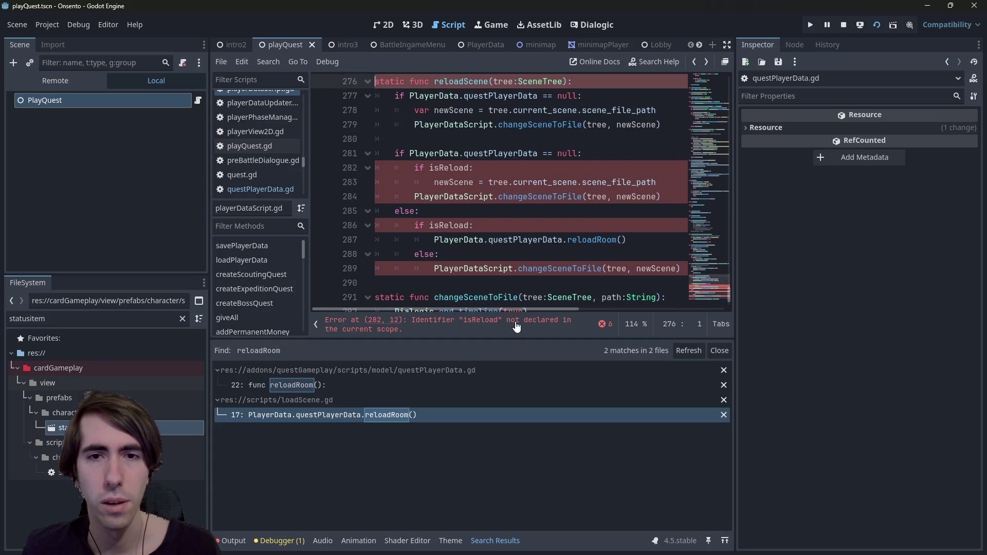
{"action": "left_click", "coordinate": [428, 186]}
{"action": "left_click", "coordinate": [449, 110]}
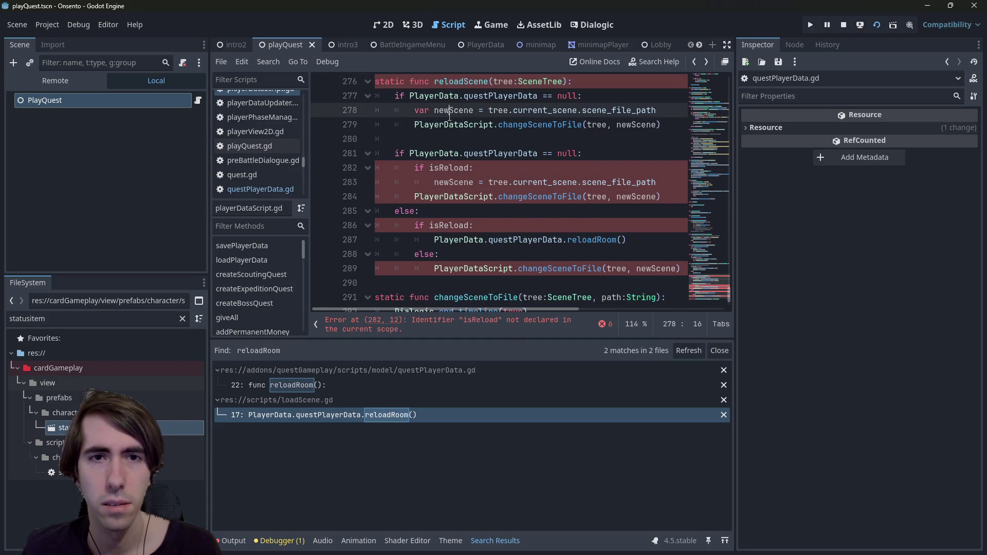
{"action": "scroll", "coordinate": [455, 124], "scroll_direction": "up", "scroll_amount": 1}
{"action": "scroll", "coordinate": [459, 127], "scroll_direction": "down", "scroll_amount": 1}
{"action": "double_click", "coordinate": [462, 110]}
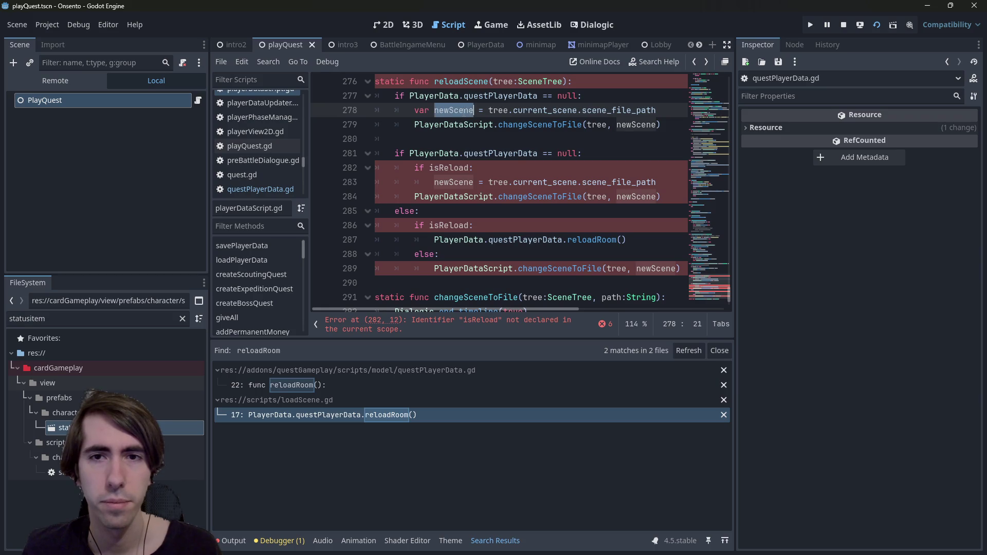
Add an else: branch after the new null check.
{"action": "left_click", "coordinate": [644, 141]}
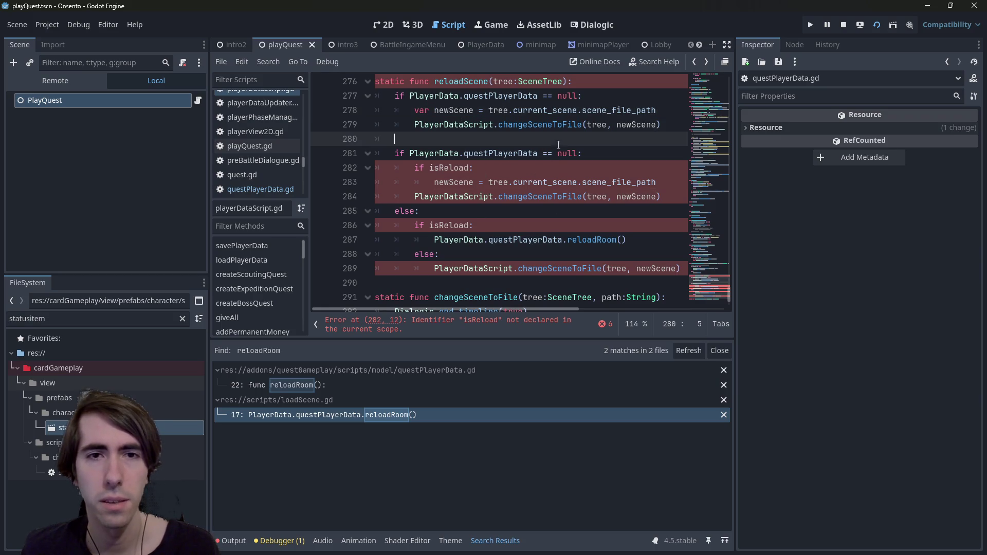
{"action": "key", "text": "Return"}
{"action": "key", "text": "Up"}
{"action": "key", "text": "Up"}
{"action": "type", "text": "e"}
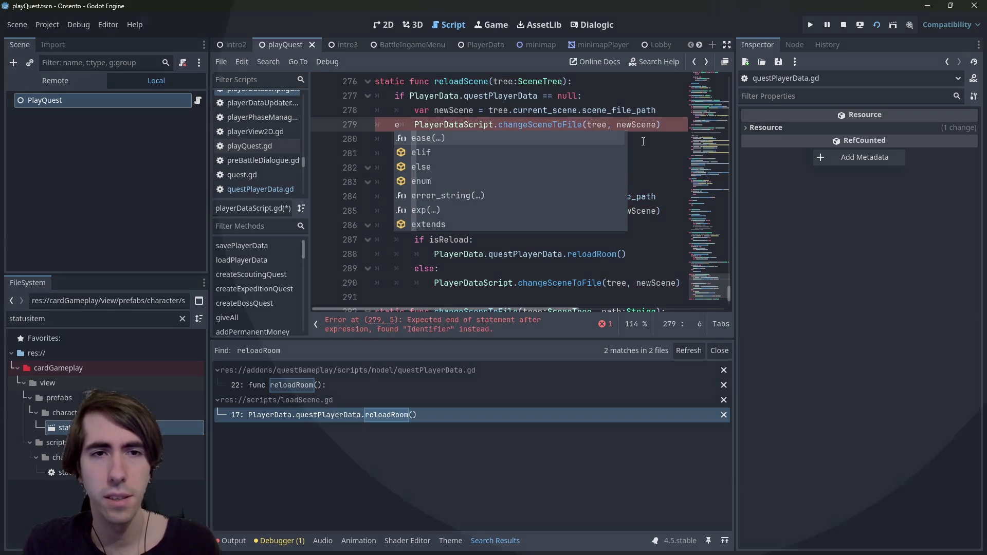
{"action": "key", "text": "BackSpace"}
{"action": "key", "text": "Down"}
{"action": "type", "text": "else:"}
{"action": "key", "text": "Return"}
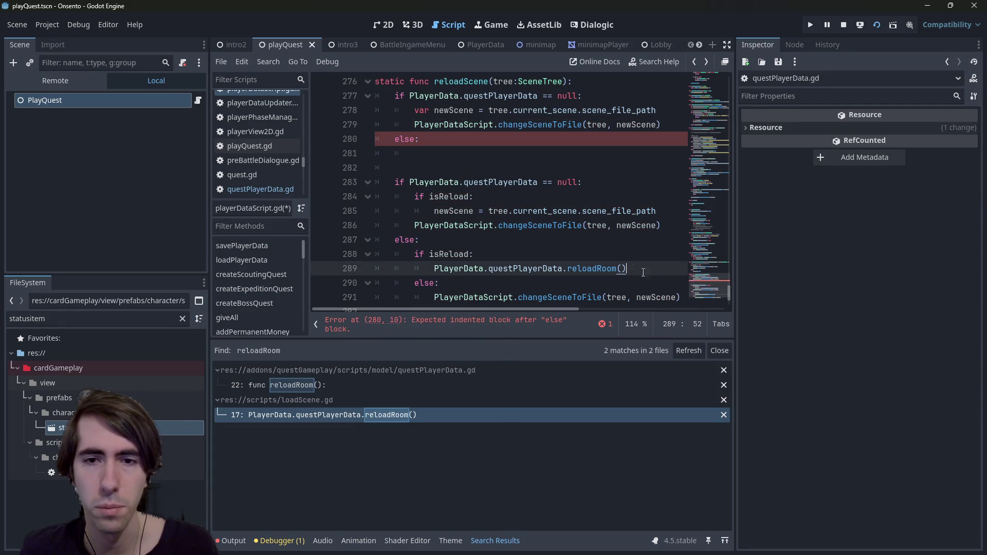
Put PlayerData.questPlayerData.reloadRoom() under the else branch and save the script.
{"action": "mouse_move", "coordinate": [640, 272]}
{"action": "left_mouse_down"}
{"action": "mouse_move", "coordinate": [437, 283]}
{"action": "mouse_move", "coordinate": [434, 268]}
{"action": "left_mouse_up"}
{"action": "key", "text": "ctrl+c"}
{"action": "left_click", "coordinate": [485, 161]}
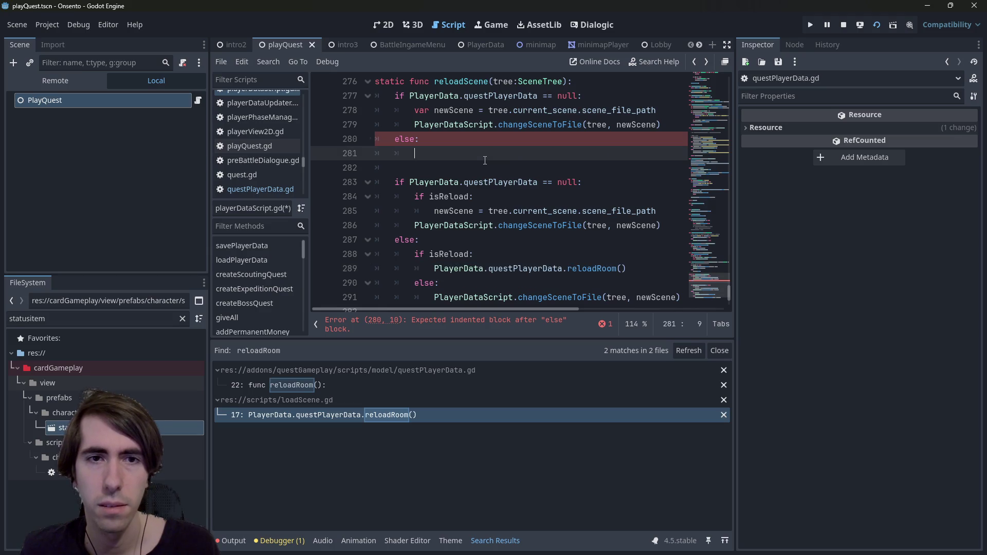
{"action": "key", "text": "ctrl+v"}
{"action": "key", "text": "ctrl+s"}
Select and review the leftover isReload block on lines 282–291.
{"action": "scroll", "coordinate": [485, 160], "scroll_direction": "down", "scroll_amount": 1}
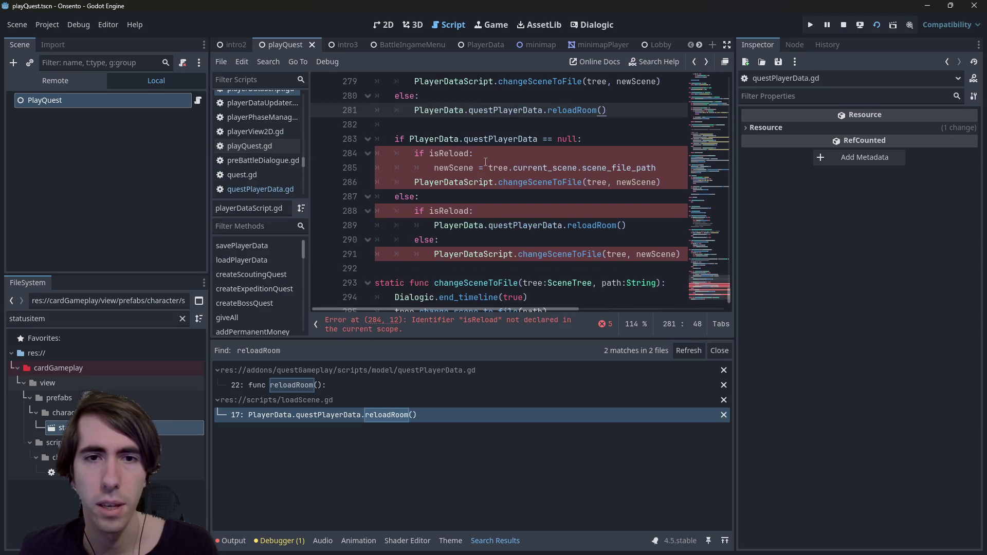
{"action": "left_click_drag", "start_coordinate": [542, 264], "coordinate": [385, 131]}
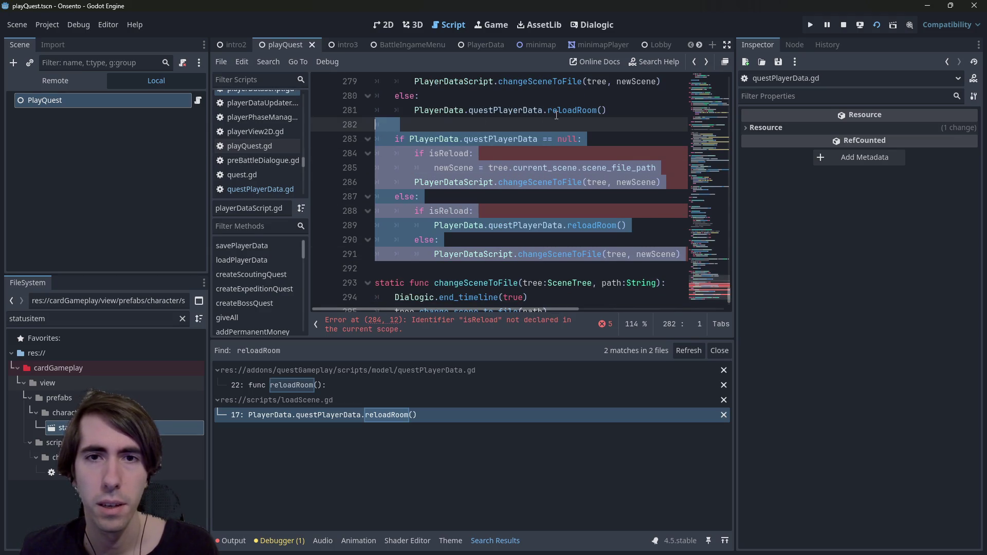
{"action": "scroll", "coordinate": [551, 145], "scroll_direction": "up", "scroll_amount": 1}
{"action": "scroll", "coordinate": [544, 134], "scroll_direction": "down", "scroll_amount": 2}
{"action": "left_click", "coordinate": [532, 263]}
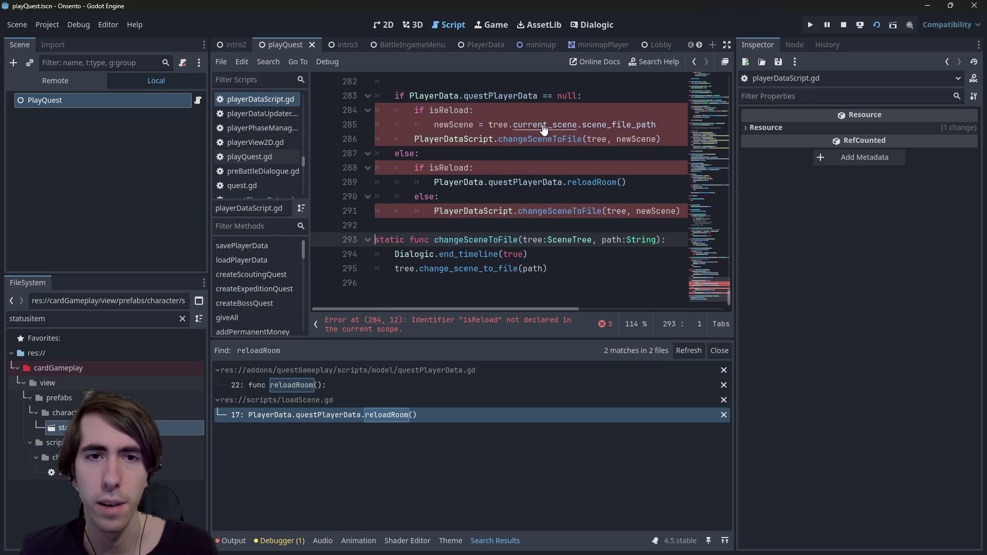
{"action": "scroll", "coordinate": [532, 268], "scroll_direction": "up", "scroll_amount": 1}
{"action": "scroll", "coordinate": [532, 268], "scroll_direction": "up", "scroll_amount": 1}
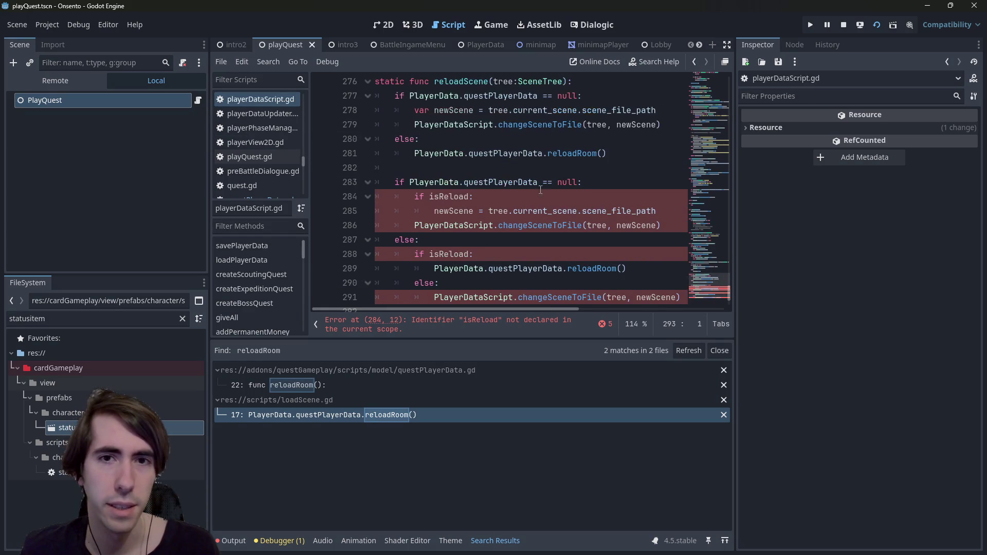
Inspect the reloadRoom definition in questPlayerData.gd, then return to reloadScene.
{"action": "left_click", "coordinate": [569, 157], "text": "ctrl"}
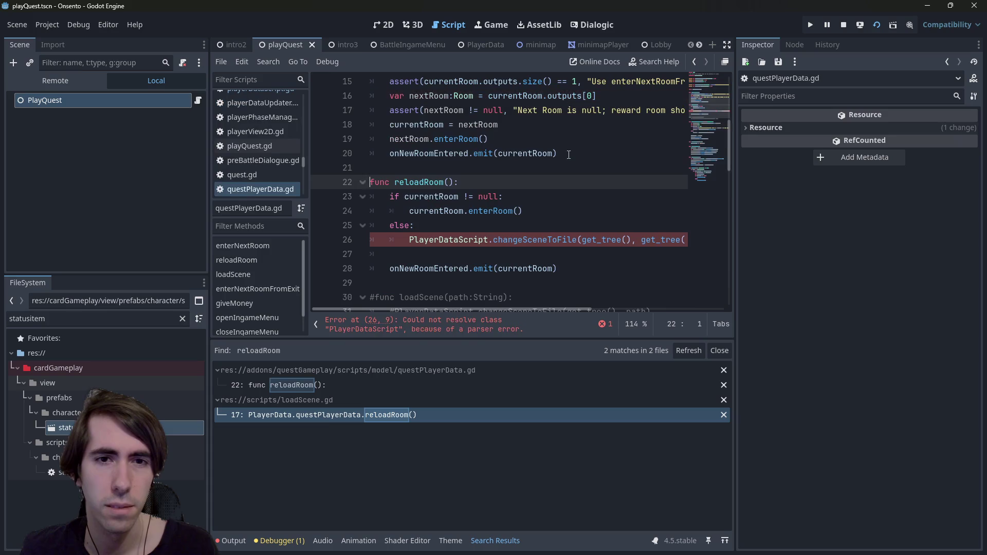
{"action": "mouse_move", "coordinate": [535, 308]}
{"action": "left_mouse_down"}
{"action": "mouse_move", "coordinate": [625, 302]}
{"action": "mouse_move", "coordinate": [455, 292]}
{"action": "left_mouse_up"}
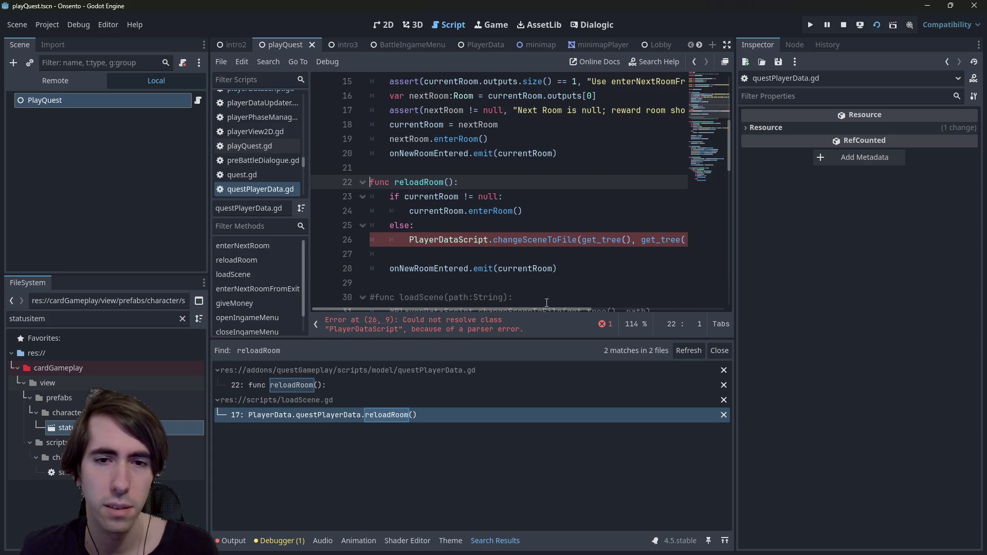
{"action": "left_click_drag", "start_coordinate": [545, 309], "coordinate": [579, 305]}
{"action": "left_click", "coordinate": [504, 256]}
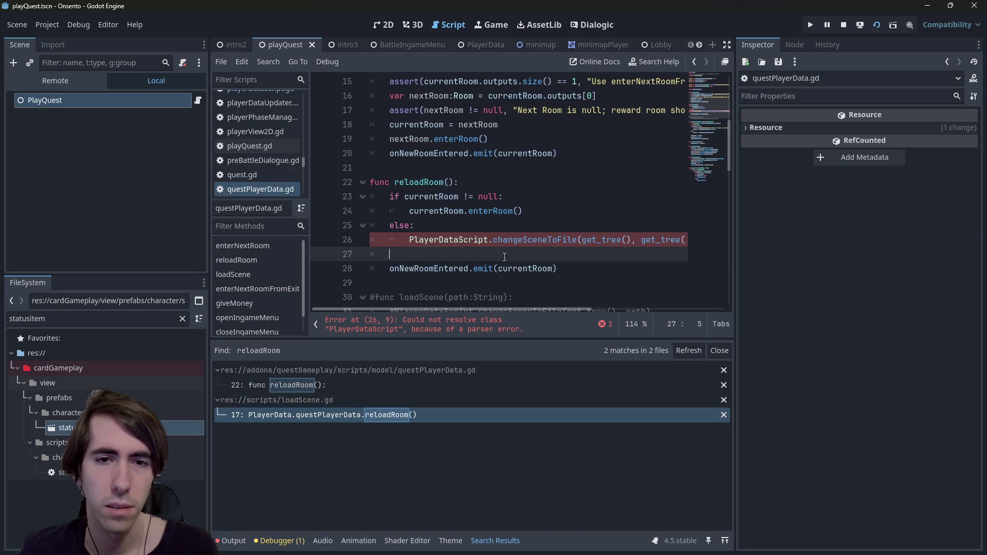
{"action": "key", "text": "alt+Left"}
{"action": "key", "text": "alt+Left"}
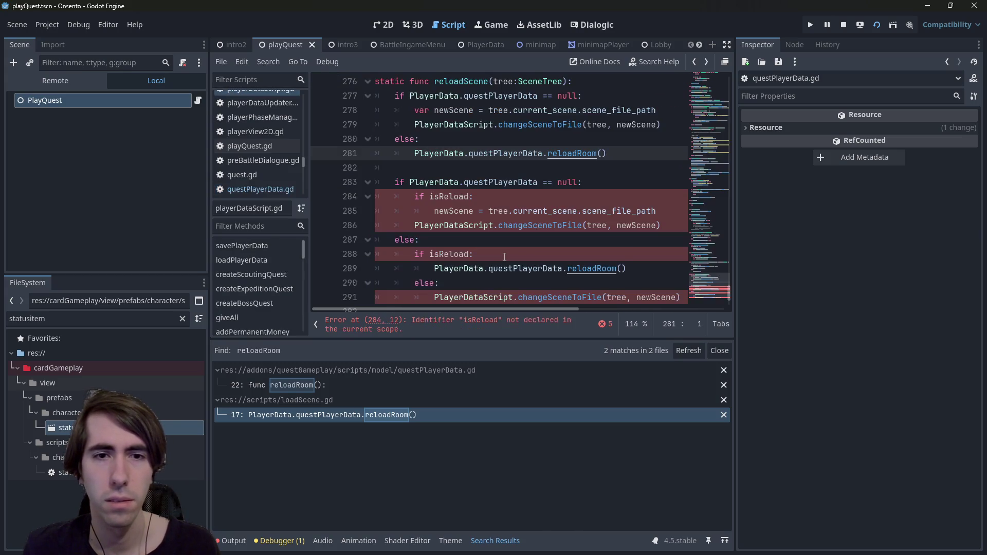
Delete the leftover isReload block on lines 282–291 and save.
{"action": "scroll", "coordinate": [504, 257], "scroll_direction": "up", "scroll_amount": 1}
{"action": "left_click_drag", "start_coordinate": [391, 268], "coordinate": [333, 130]}
{"action": "key", "text": "Delete"}
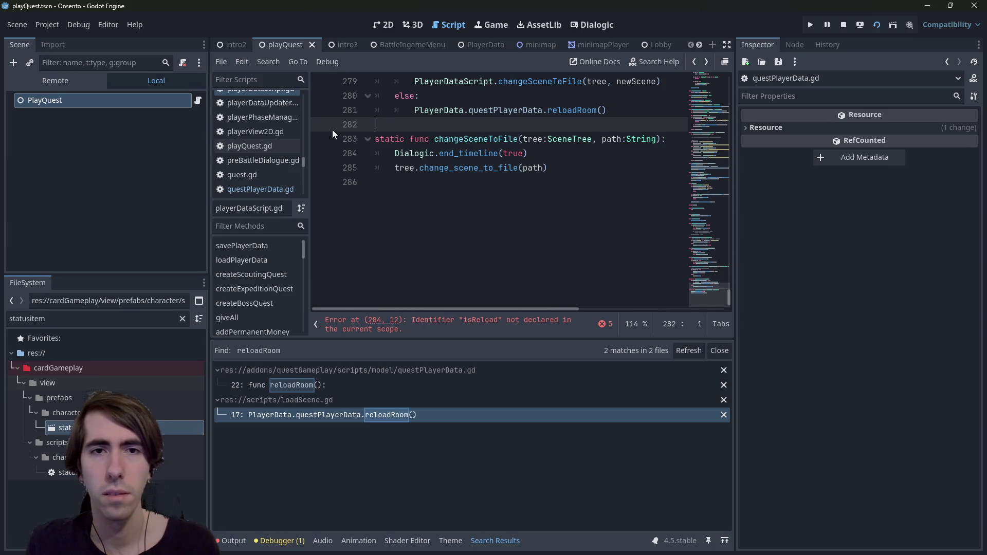
{"action": "key", "text": "ctrl+s"}
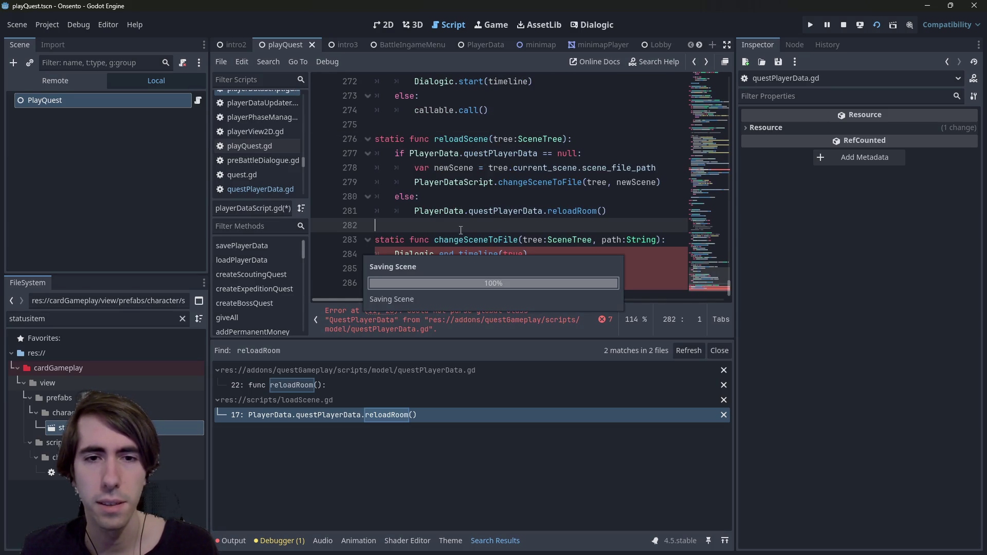
Follow the reported error into questPlayerData.gd and re-save until the error bar clears.
{"action": "left_click", "coordinate": [494, 328]}
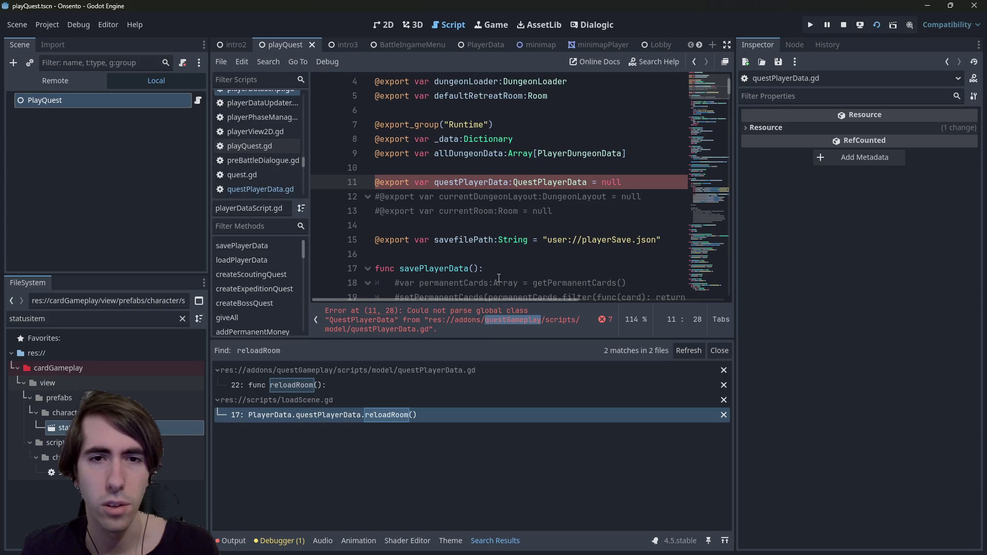
{"action": "left_click", "coordinate": [553, 182], "text": "ctrl"}
{"action": "key", "text": "ctrl+s"}
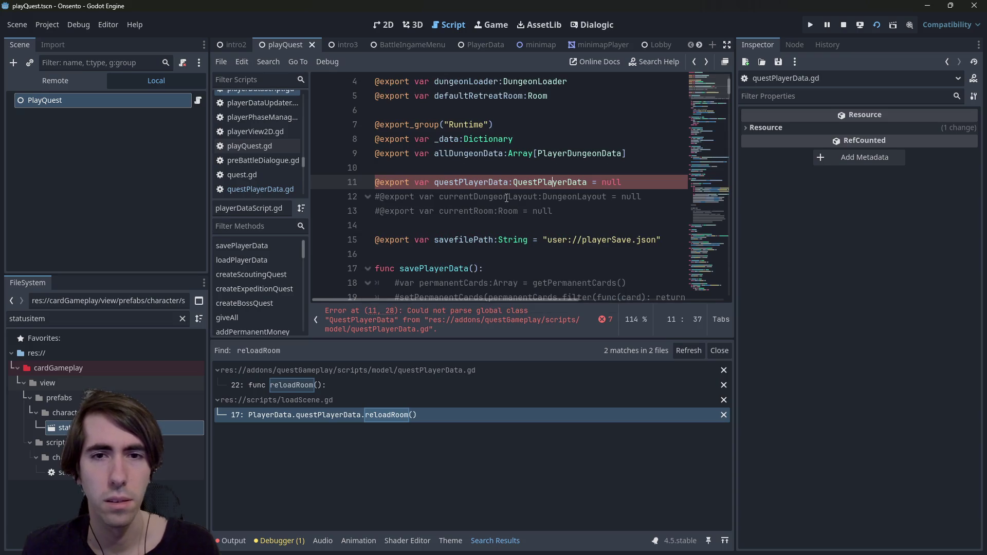
{"action": "left_click", "coordinate": [628, 180]}
{"action": "key", "text": "ctrl+s"}
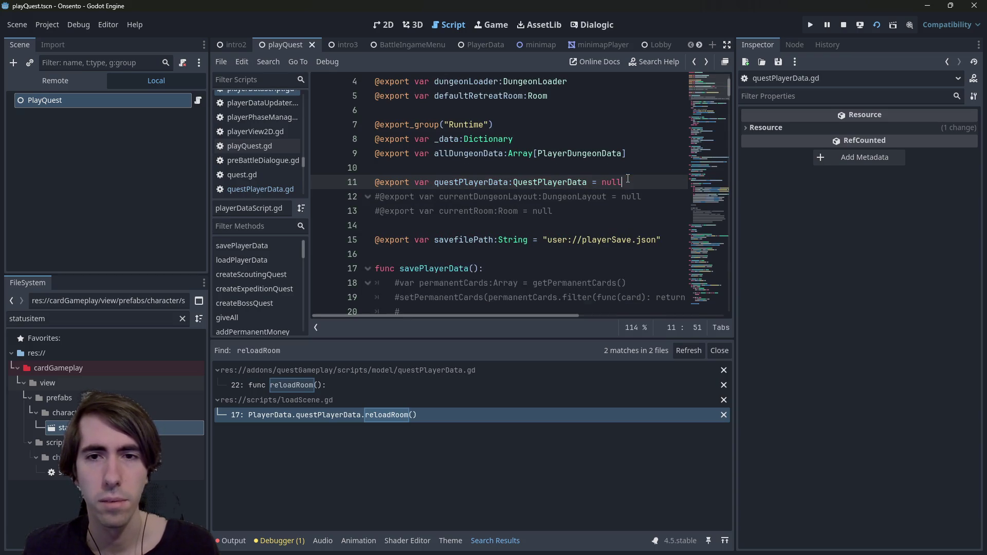
{"action": "key", "text": "ctrl+s"}
{"action": "key", "text": "ctrl+s"}
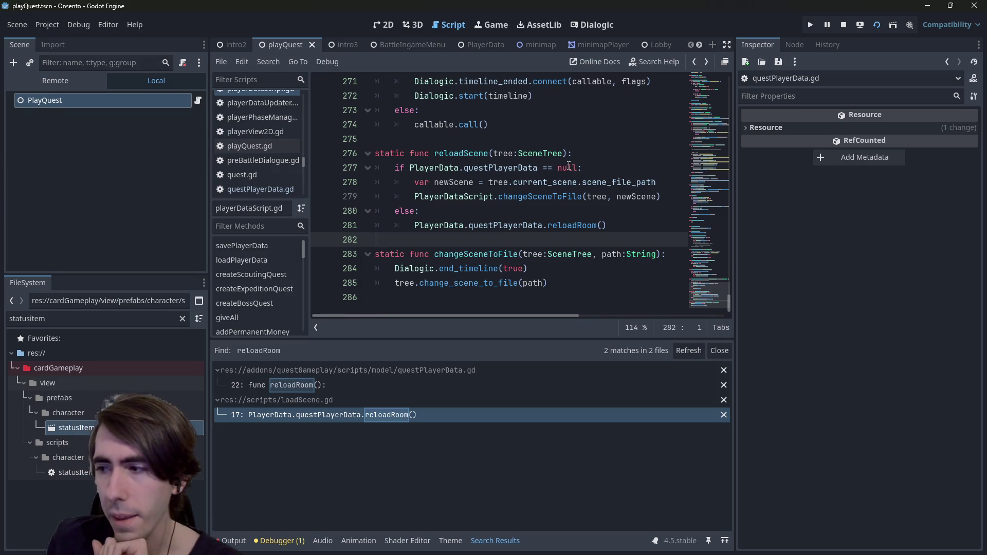
{"action": "scroll", "coordinate": [522, 245], "scroll_direction": "up", "scroll_amount": 1}
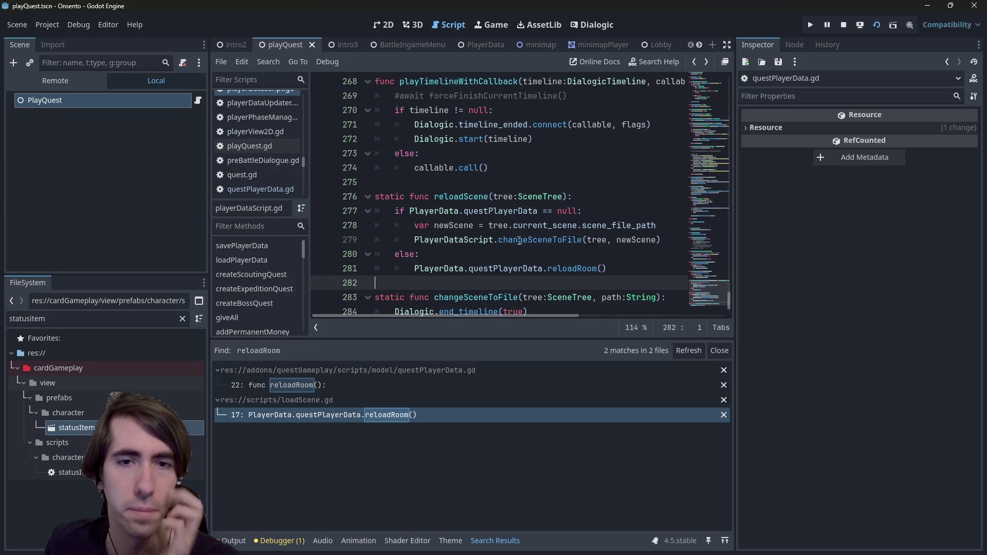
{"action": "left_click", "coordinate": [363, 416]}
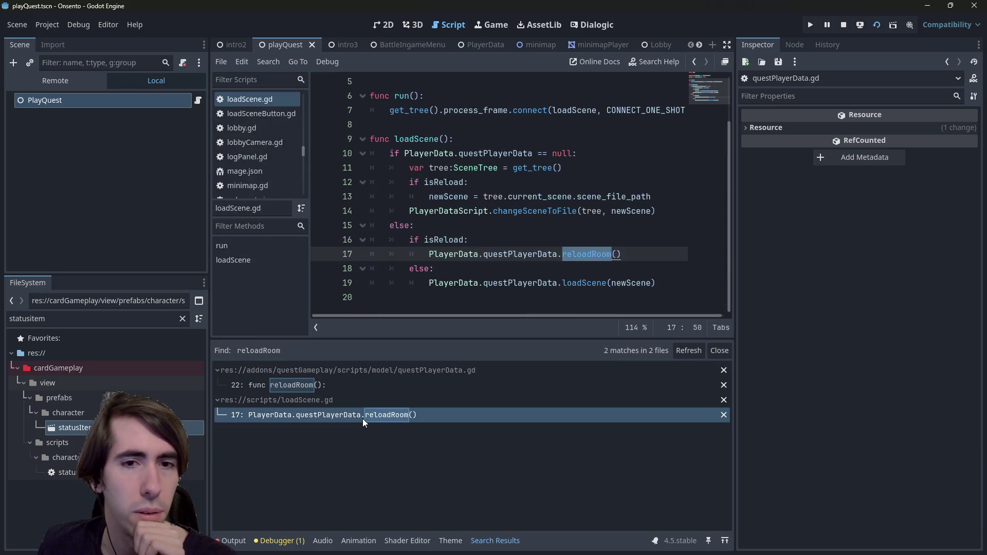
Start loadScene() with an 'if isReload:' branch.
{"action": "left_click", "coordinate": [488, 128]}
{"action": "left_click", "coordinate": [491, 136]}
{"action": "key", "text": "Return"}
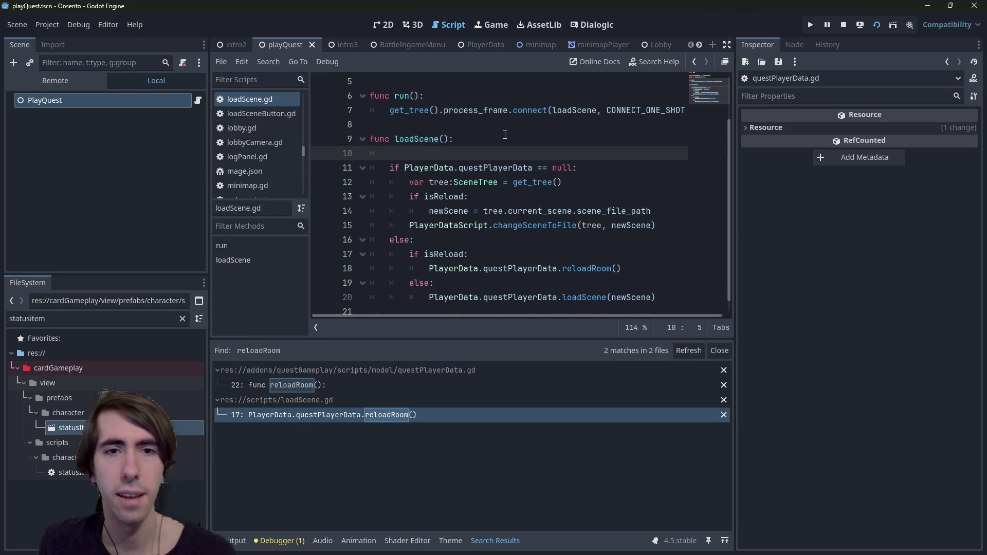
{"action": "key", "text": "Return"}
{"action": "key", "text": "Up"}
{"action": "type", "text": "if isR"}
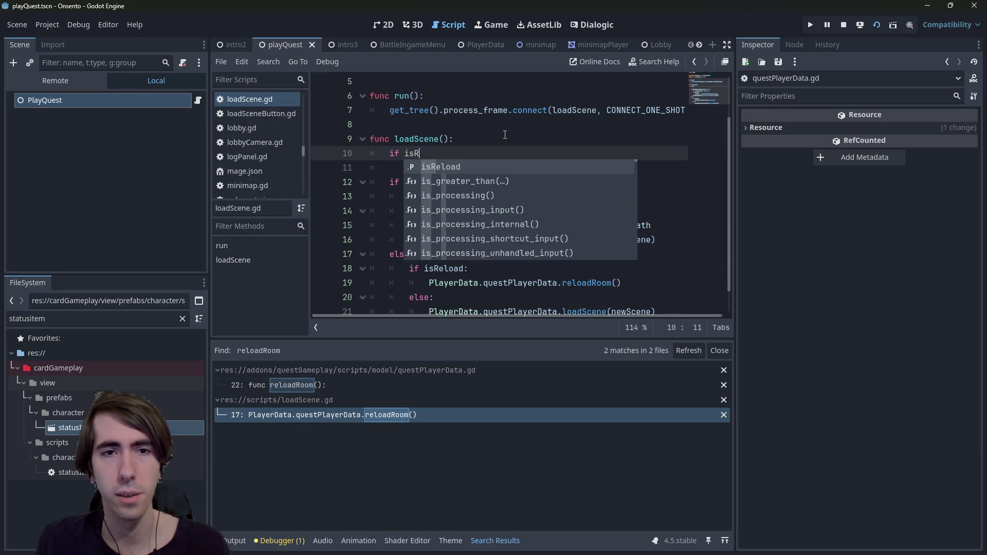
{"action": "key", "text": "Return"}
{"action": "type", "text": ":"}
{"action": "key", "text": "Return"}
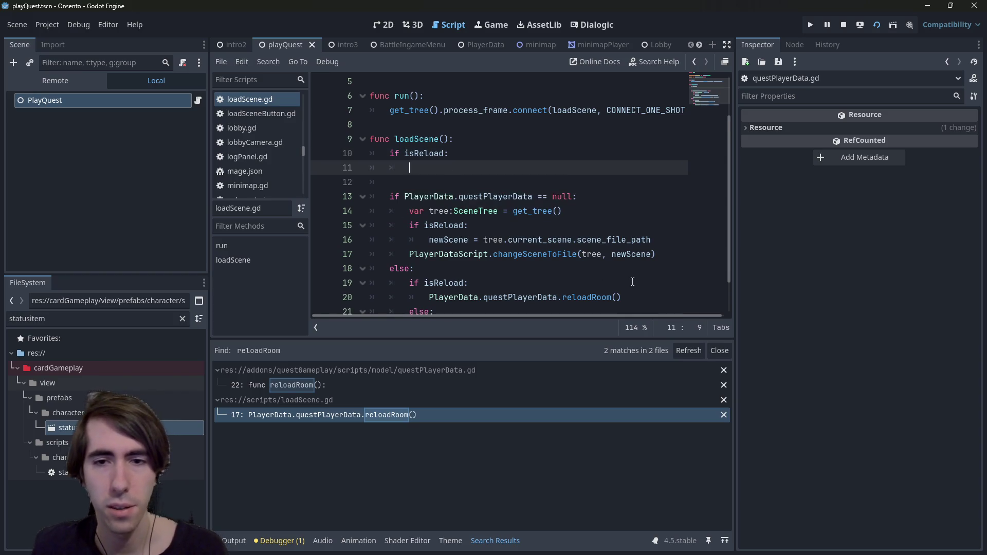
Put the reloadRoom call under if isReload and add an else: branch.
{"action": "left_click_drag", "start_coordinate": [622, 297], "coordinate": [430, 297]}
{"action": "key", "text": "ctrl+c"}
{"action": "left_click", "coordinate": [489, 168]}
{"action": "key", "text": "ctrl+v"}
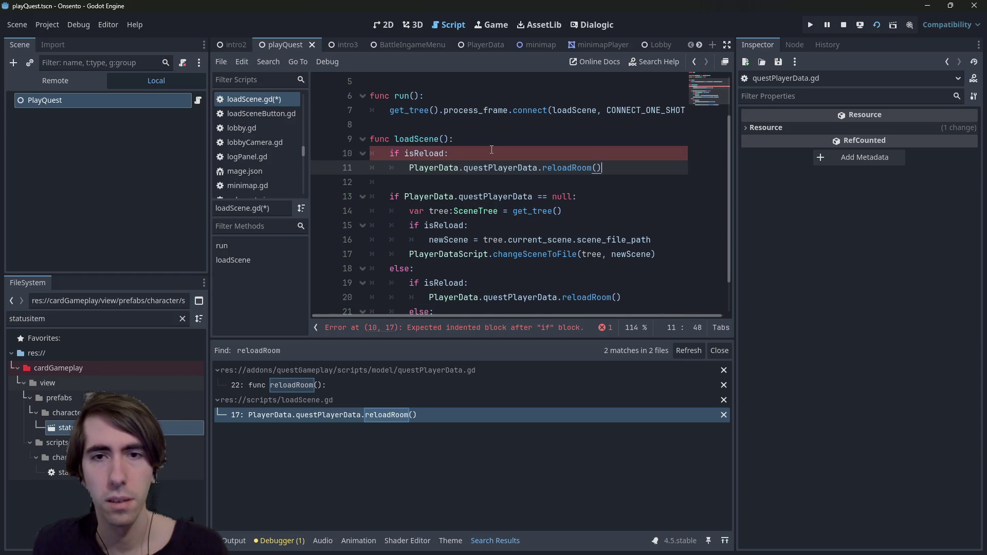
{"action": "key", "text": "Return"}
{"action": "type", "text": "else:"}
{"action": "key", "text": "Return"}
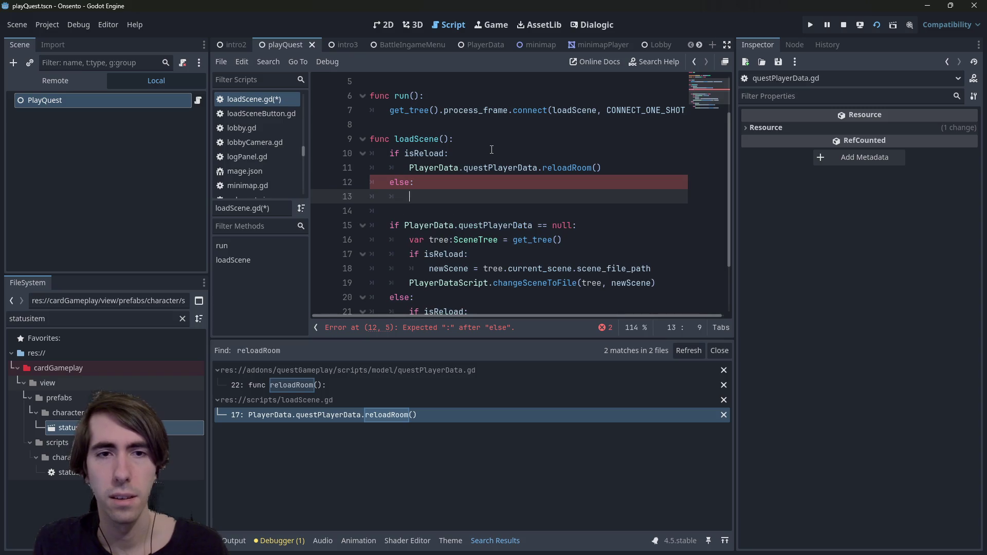
Add PlayerDataScript.reloadScene(get_tree()) at the top of the isReload branch and save.
{"action": "double_click", "coordinate": [467, 289]}
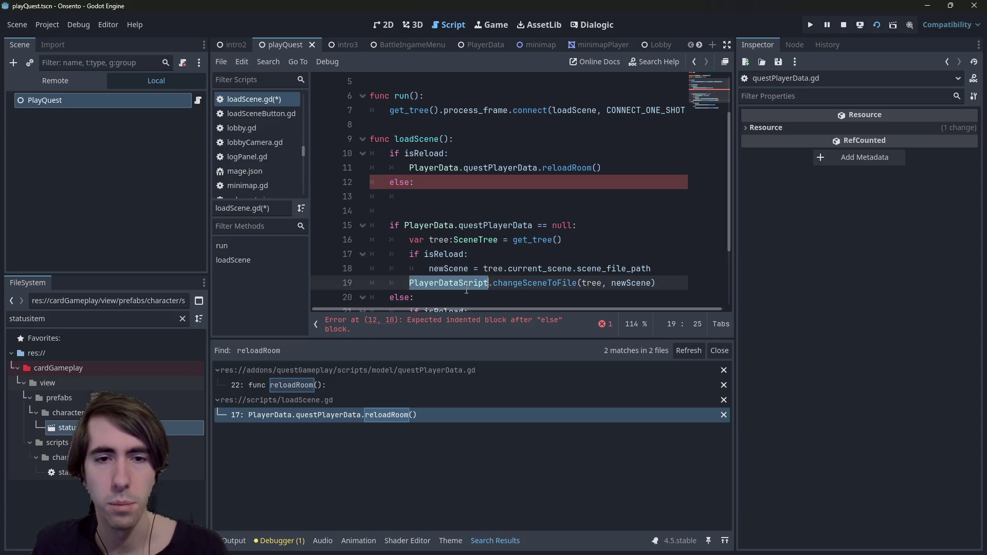
{"action": "key", "text": "ctrl+c"}
{"action": "left_click", "coordinate": [461, 193]}
{"action": "left_click", "coordinate": [544, 157]}
{"action": "key", "text": "Return"}
{"action": "key", "text": "ctrl+v"}
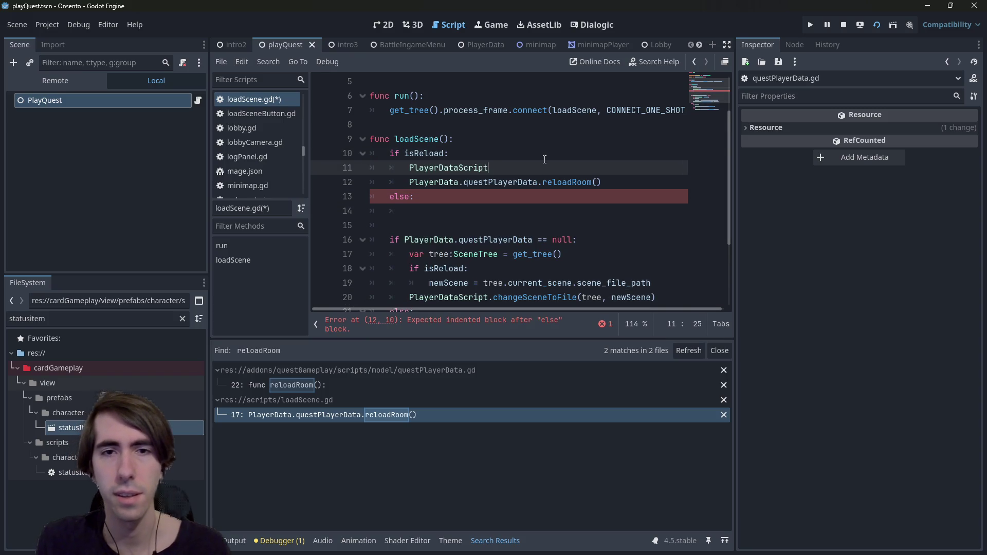
{"action": "type", "text": ".reload"}
{"action": "key", "text": "Return"}
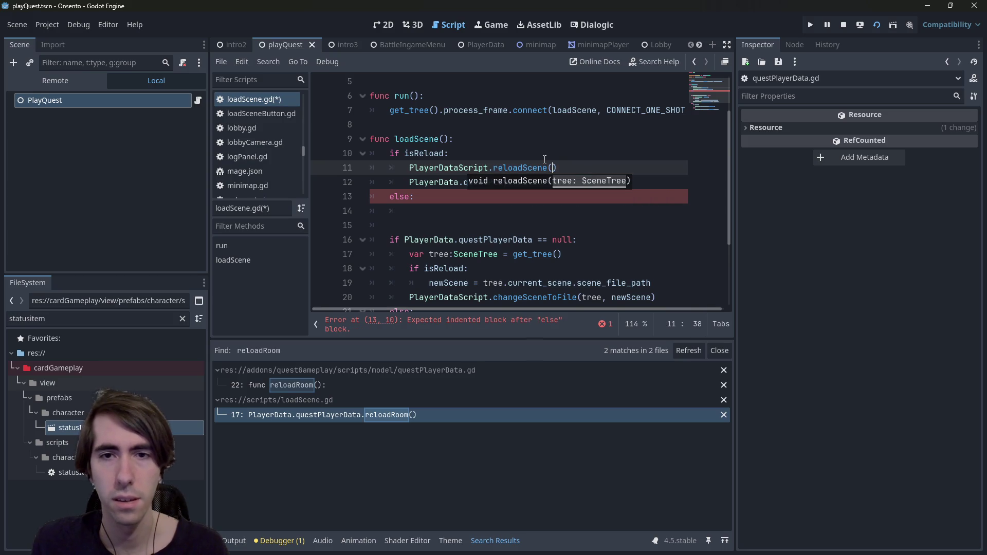
{"action": "type", "text": "get_t"}
{"action": "key", "text": "Return"}
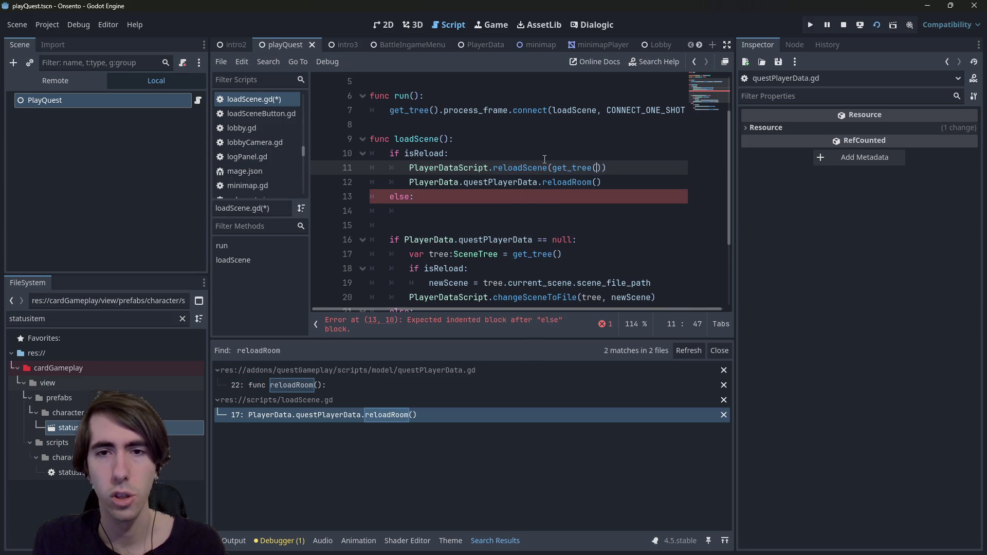
{"action": "key", "text": "ctrl+s"}
Call PlayerDataScript.changeSceneToFile() under the else branch.
{"action": "key", "text": "Down"}
{"action": "key", "text": "Down"}
{"action": "key", "text": "Down"}
{"action": "key", "text": "ctrl+v"}
{"action": "type", "text": "."}
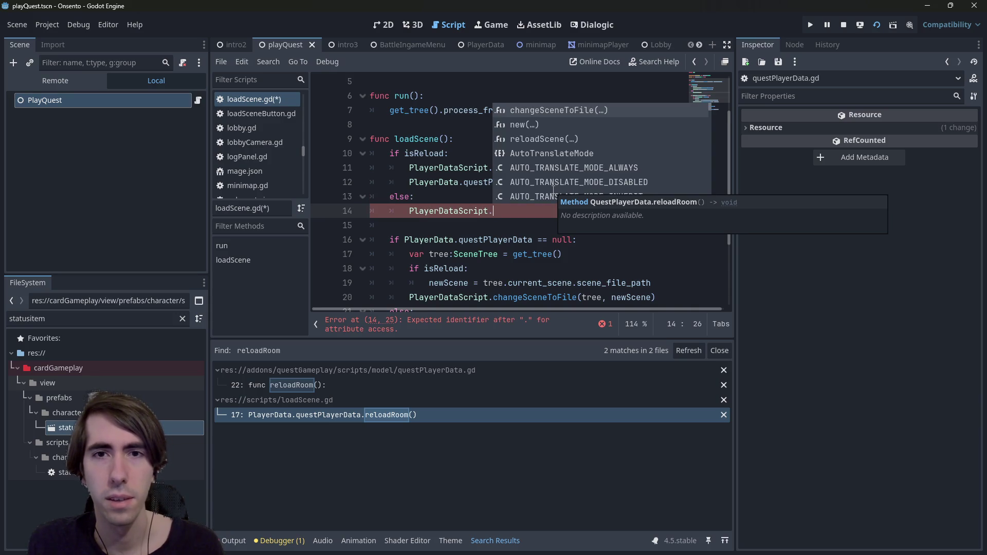
{"action": "key", "text": "Return"}
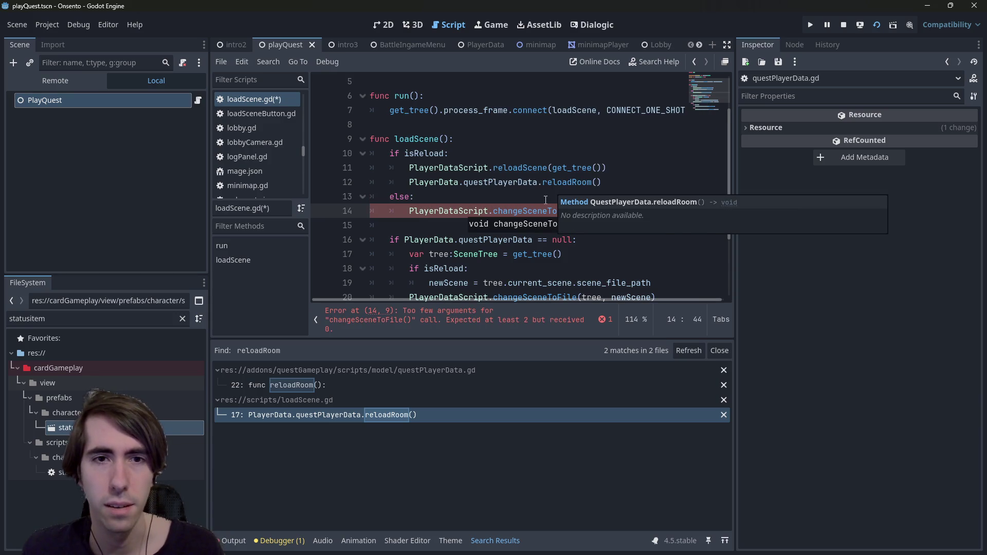
{"action": "scroll", "coordinate": [542, 172], "scroll_direction": "down", "scroll_amount": 1}
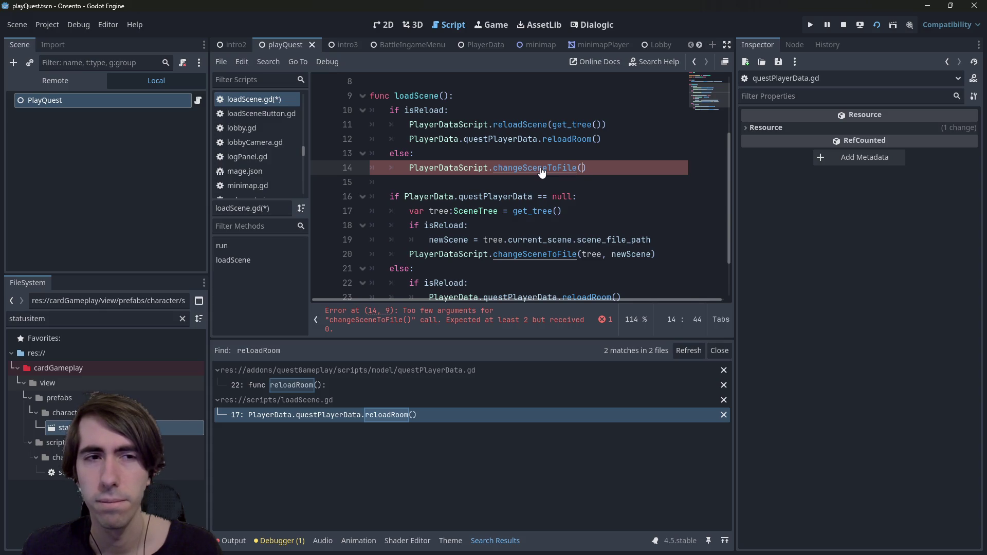
{"action": "scroll", "coordinate": [542, 173], "scroll_direction": "up", "scroll_amount": 1}
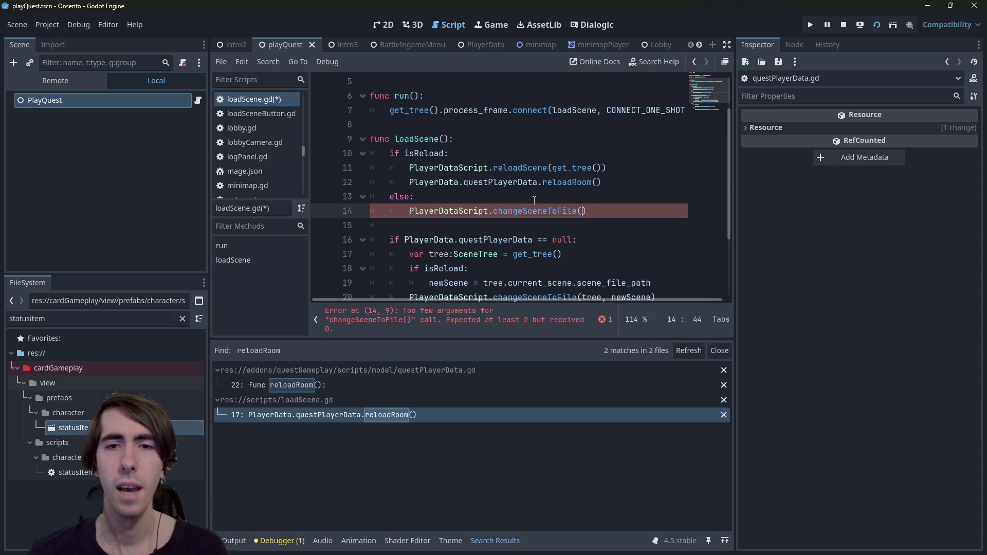
Follow reloadScene into playerDataScript.gd and then reloadRoom in questPlayerData.gd.
{"action": "left_click", "coordinate": [532, 172], "text": "ctrl"}
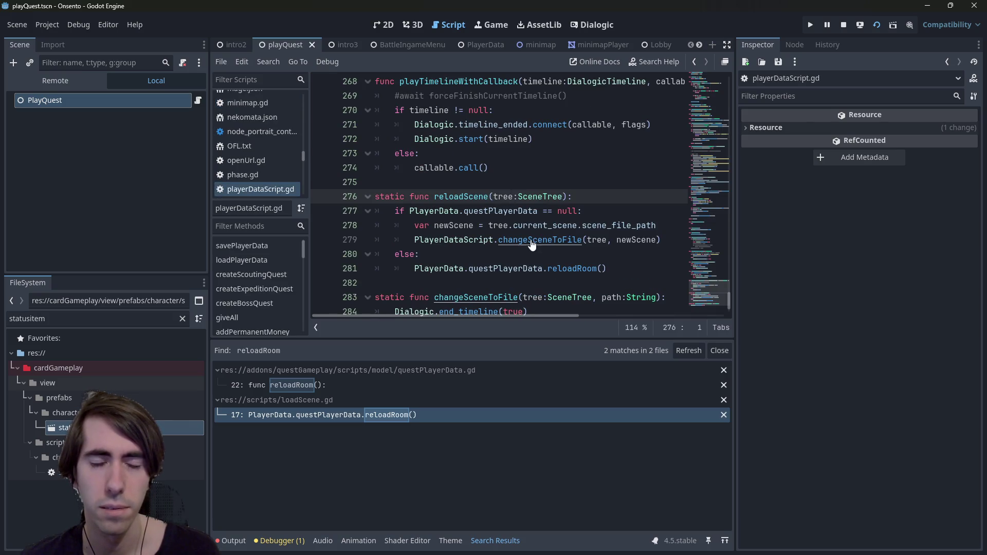
{"action": "scroll", "coordinate": [538, 250], "scroll_direction": "down", "scroll_amount": 1}
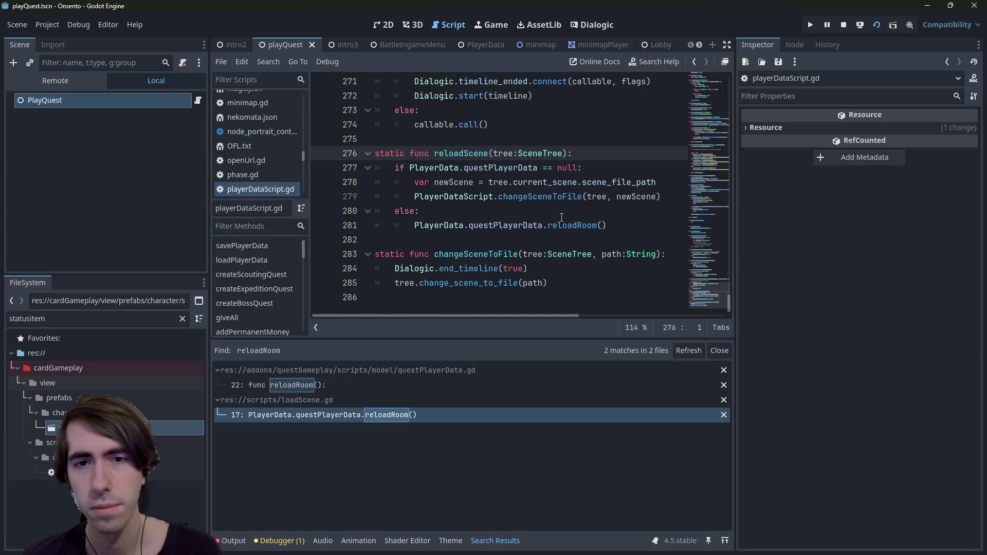
{"action": "left_click", "coordinate": [569, 228], "text": "ctrl"}
{"action": "scroll", "coordinate": [525, 203], "scroll_direction": "up", "scroll_amount": 2}
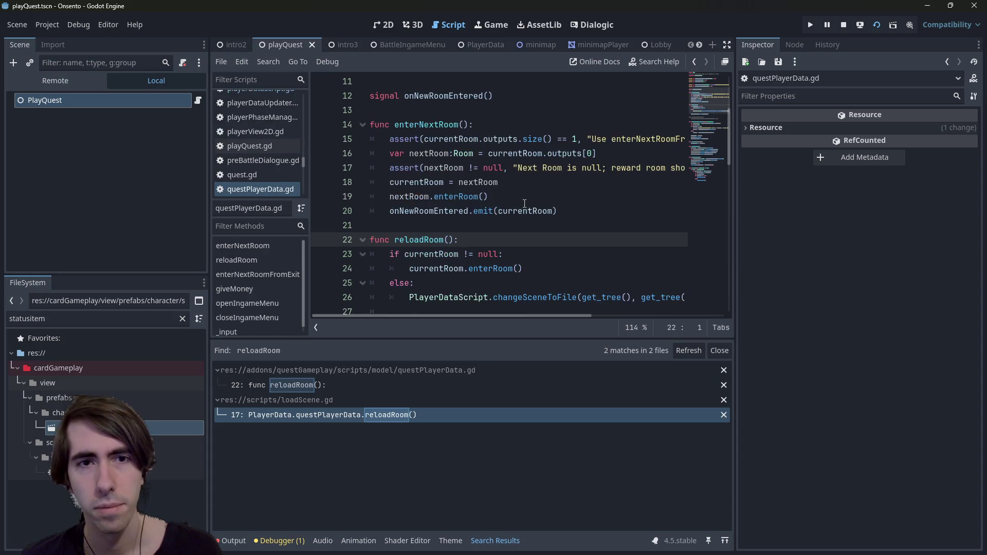
{"action": "scroll", "coordinate": [525, 204], "scroll_direction": "down", "scroll_amount": 6}
{"action": "scroll", "coordinate": [524, 204], "scroll_direction": "up", "scroll_amount": 4}
{"action": "left_click", "coordinate": [525, 204]}
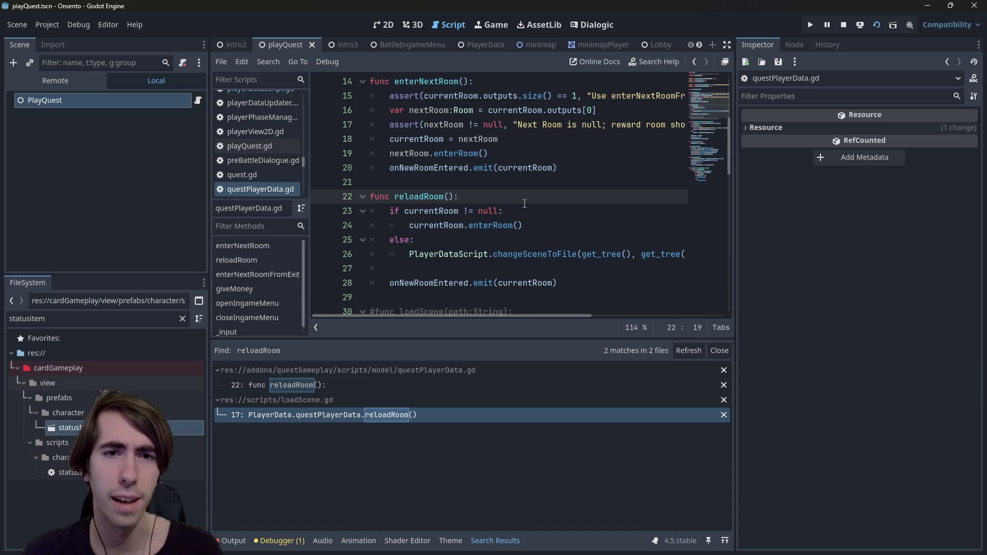
{"action": "left_click", "coordinate": [589, 187]}
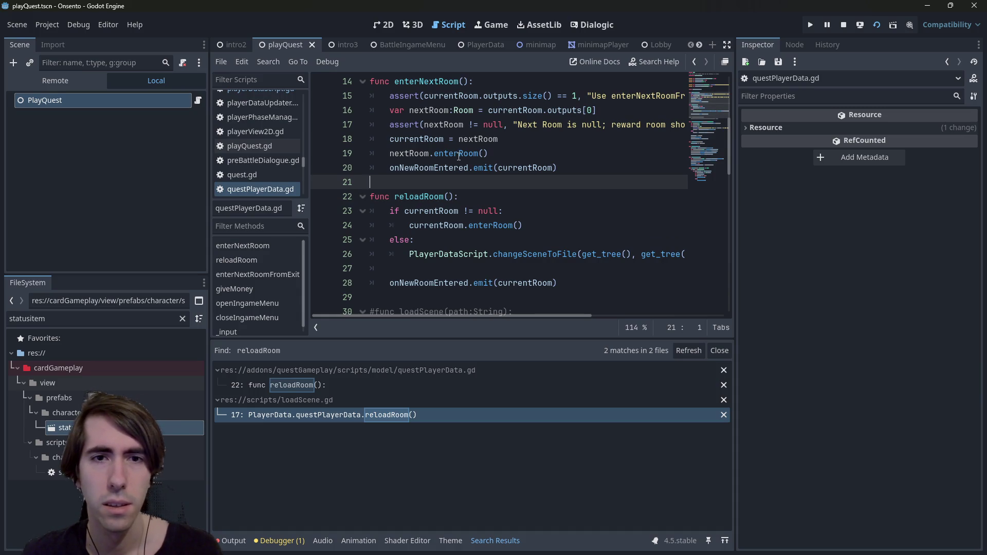
Inspect enterRoom in room.gd, then navigate back to loadScene.gd line 11.
{"action": "left_click", "coordinate": [459, 155]}
{"action": "left_click", "coordinate": [459, 155], "text": "ctrl"}
{"action": "double_click", "coordinate": [486, 208]}
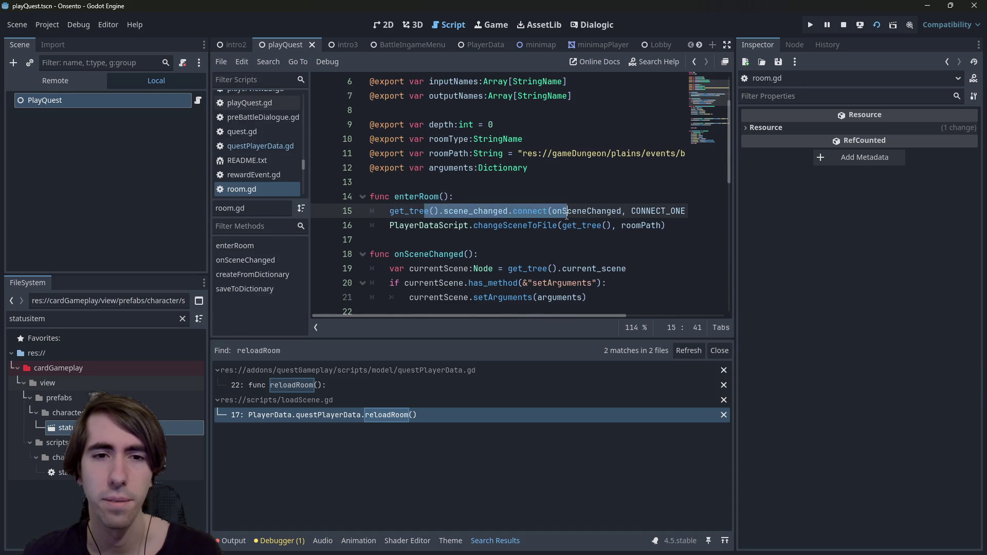
{"action": "scroll", "coordinate": [486, 208], "scroll_direction": "down", "scroll_amount": 2}
{"action": "triple_click", "coordinate": [589, 198]}
{"action": "left_click", "coordinate": [589, 210]}
{"action": "scroll", "coordinate": [589, 212], "scroll_direction": "up", "scroll_amount": 1}
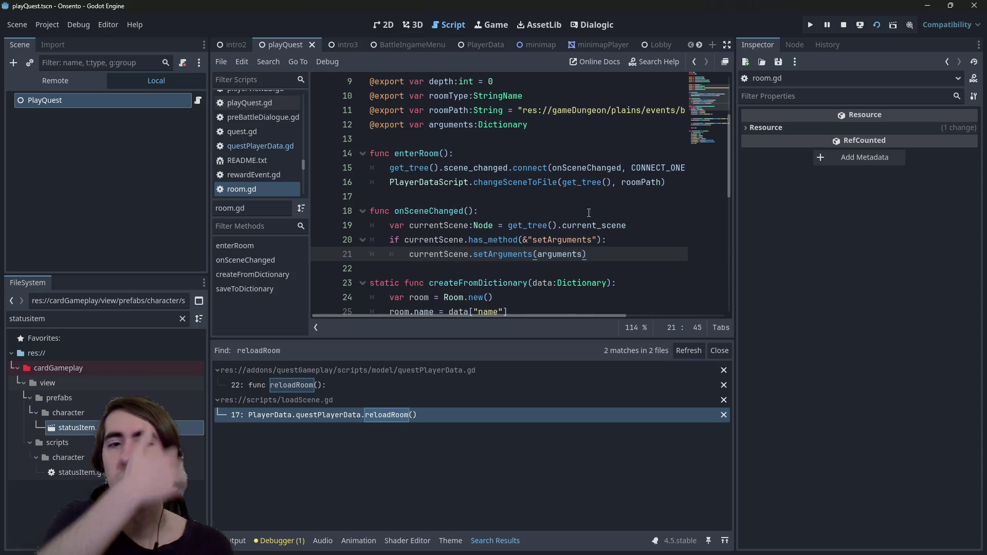
{"action": "key", "text": "alt+Left"}
{"action": "key", "text": "alt+Left"}
{"action": "key", "text": "alt+Left"}
{"action": "key", "text": "alt+Right"}
{"action": "key", "text": "alt+Right"}
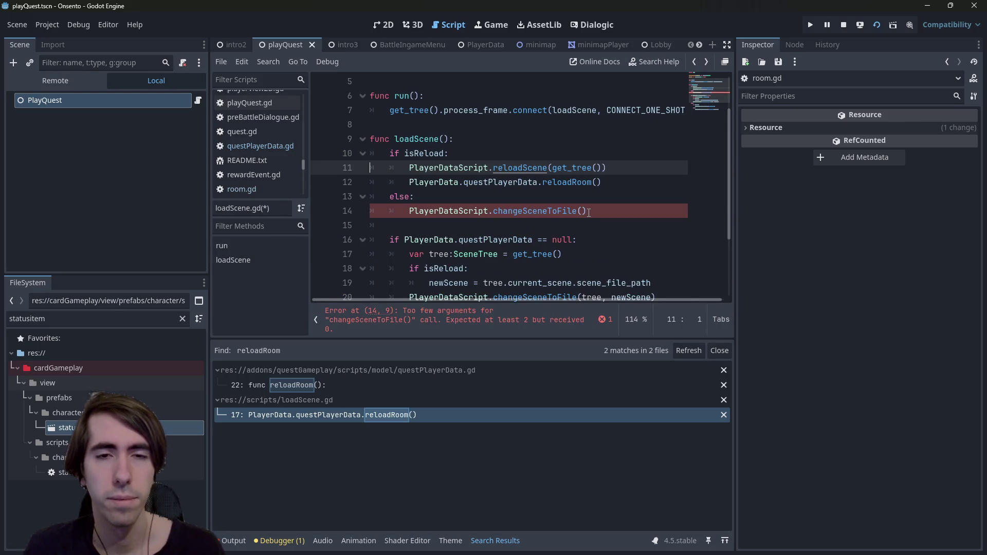
Pass newScene as the argument to changeSceneToFile() in the else branch and save.
{"action": "left_click", "coordinate": [589, 212]}
{"action": "scroll", "coordinate": [583, 212], "scroll_direction": "down", "scroll_amount": 1}
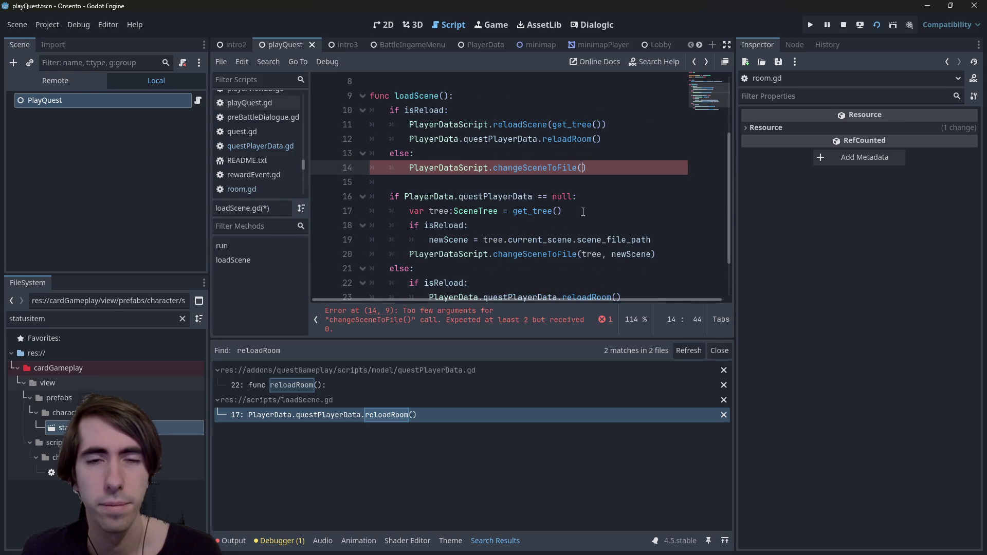
{"action": "scroll", "coordinate": [583, 212], "scroll_direction": "up", "scroll_amount": 1}
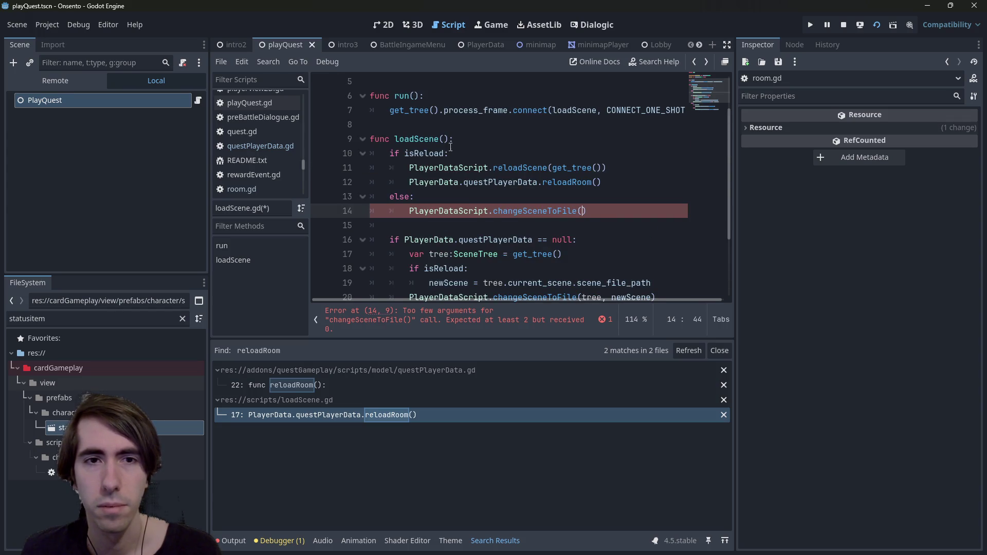
{"action": "scroll", "coordinate": [446, 148], "scroll_direction": "up", "scroll_amount": 2}
{"action": "scroll", "coordinate": [432, 231], "scroll_direction": "down", "scroll_amount": 1}
{"action": "left_click", "coordinate": [404, 406]}
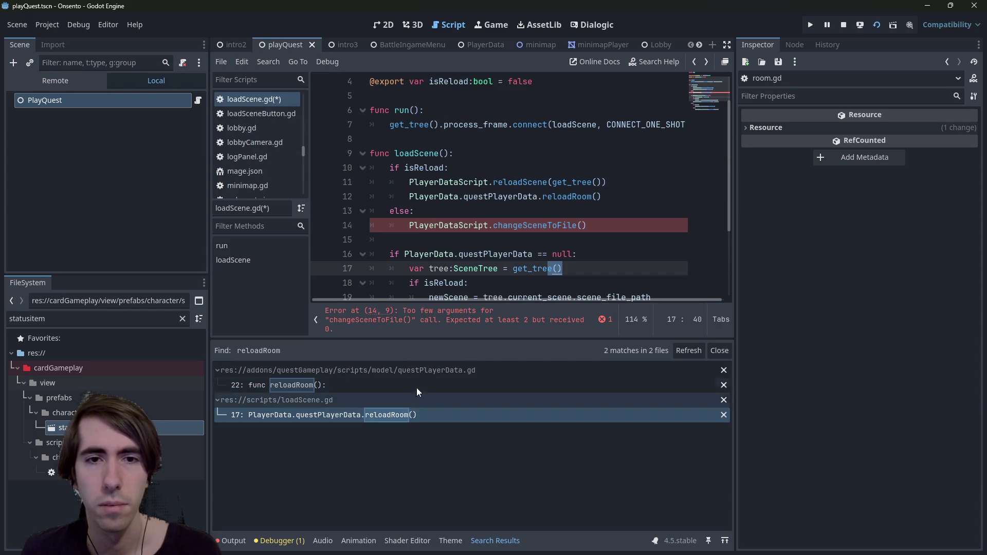
{"action": "scroll", "coordinate": [519, 157], "scroll_direction": "up", "scroll_amount": 1}
{"action": "double_click", "coordinate": [518, 111]}
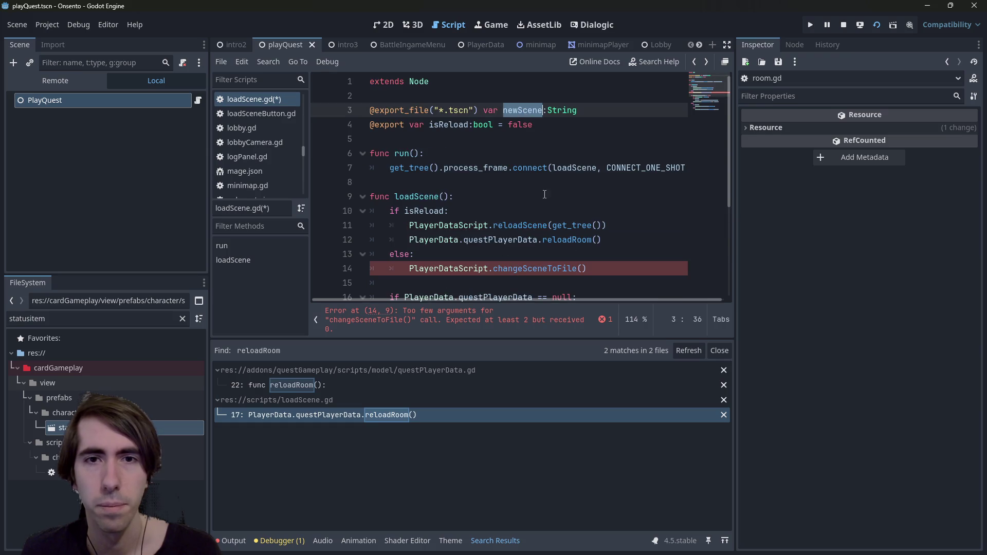
{"action": "left_click", "coordinate": [584, 271]}
{"action": "key", "text": "ctrl+v"}
{"action": "key", "text": "ctrl+s"}
Delete the old code on lines 15–26 of loadScene.gd and save.
{"action": "scroll", "coordinate": [562, 261], "scroll_direction": "down", "scroll_amount": 4}
{"action": "left_click", "coordinate": [428, 126]}
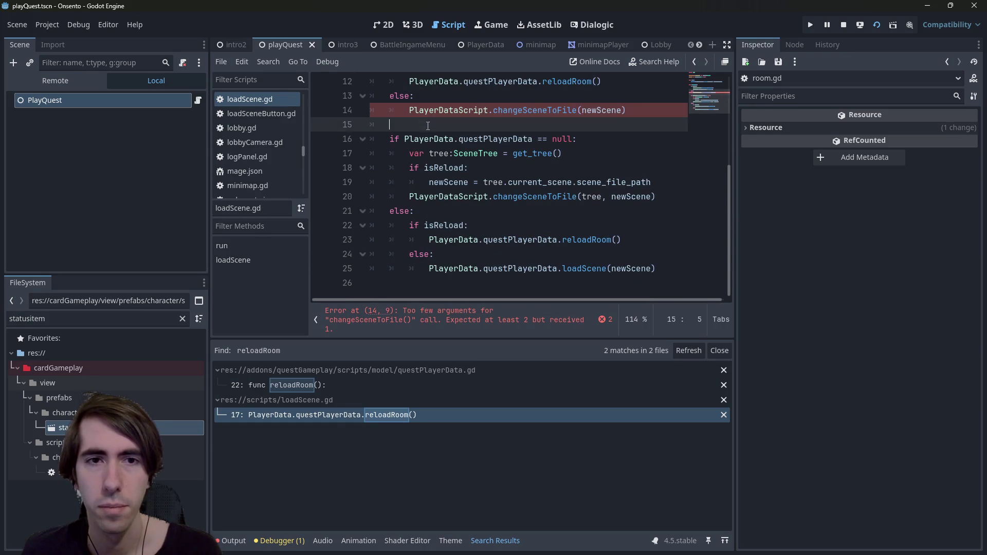
{"action": "left_click_drag", "start_coordinate": [428, 126], "coordinate": [519, 300]}
{"action": "key", "text": "BackSpace"}
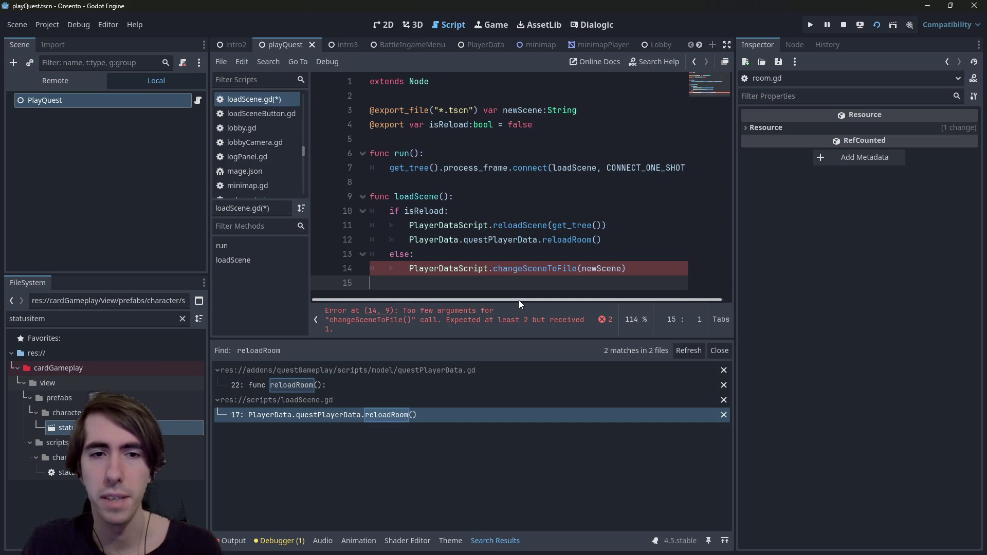
{"action": "key", "text": "ctrl+s"}
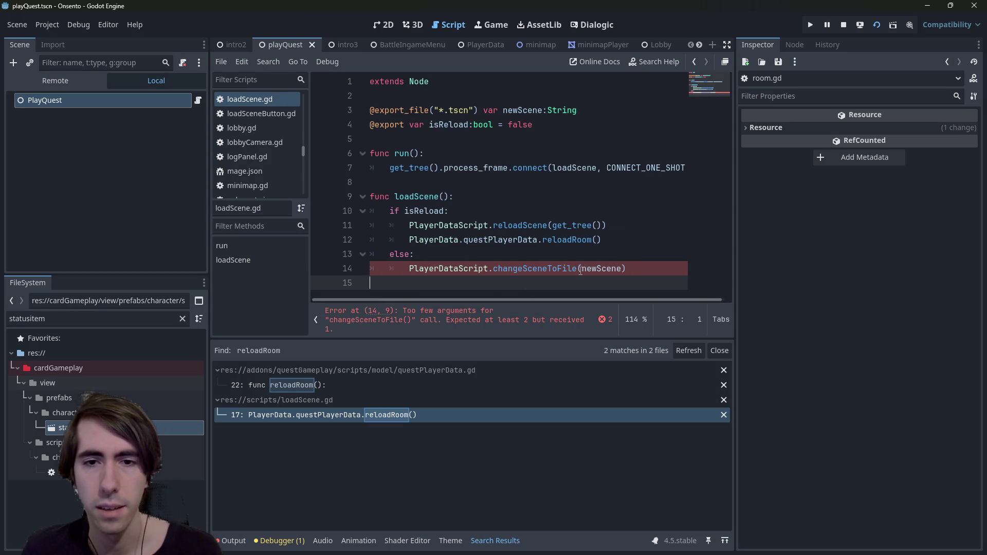
Add get_tree() as the first argument, making changeSceneToFile(get_tree(), newScene), and save.
{"action": "left_click", "coordinate": [580, 271]}
{"action": "type", "text": "get_tre"}
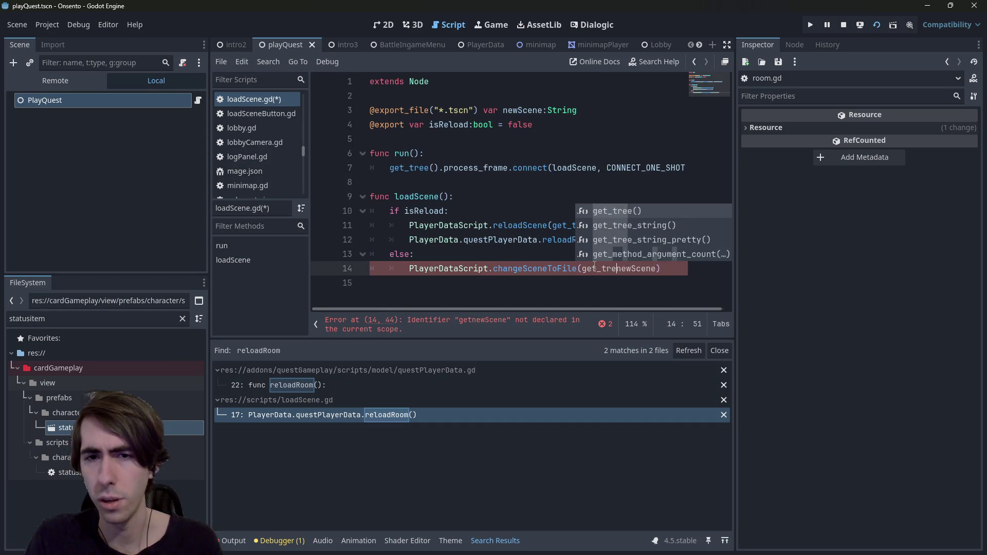
{"action": "key", "text": "Return"}
{"action": "type", "text": ","}
{"action": "key", "text": "ctrl+s"}
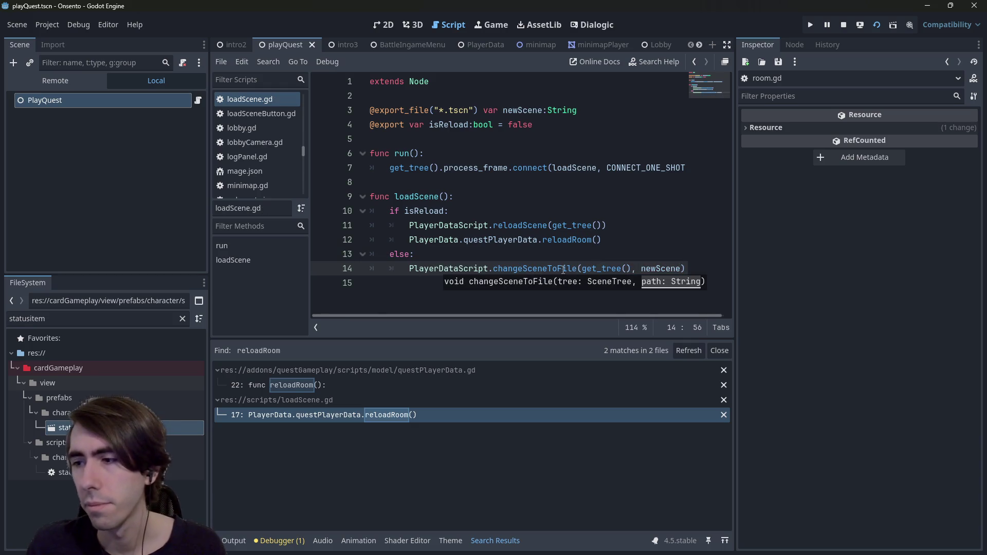
{"action": "key", "text": "Down"}
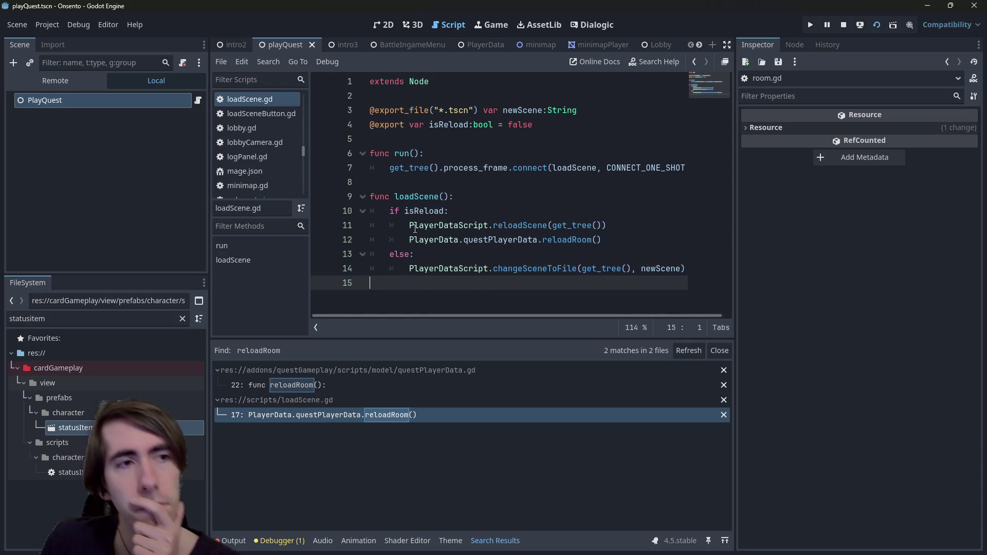
{"action": "mouse_move", "coordinate": [407, 229]}
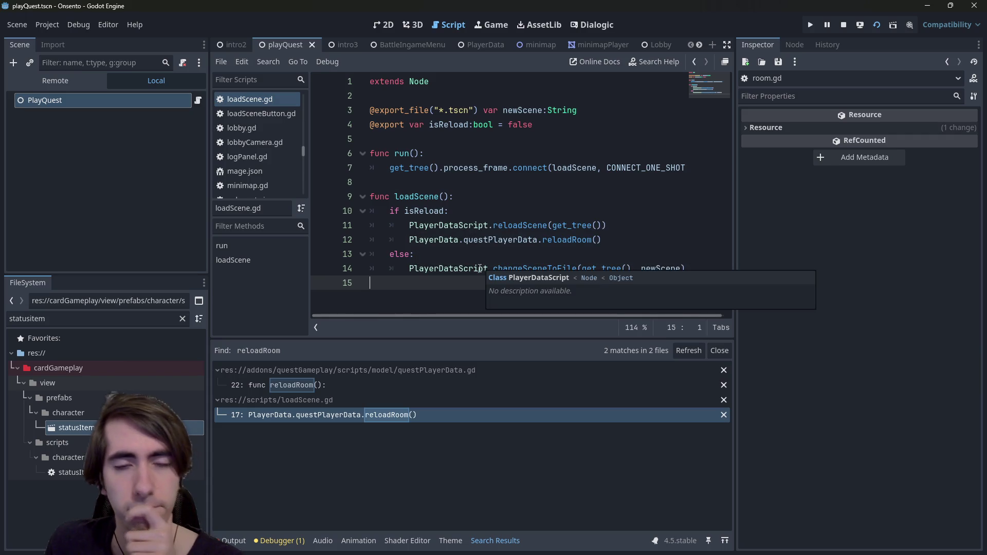
{"action": "mouse_move", "coordinate": [479, 272]}
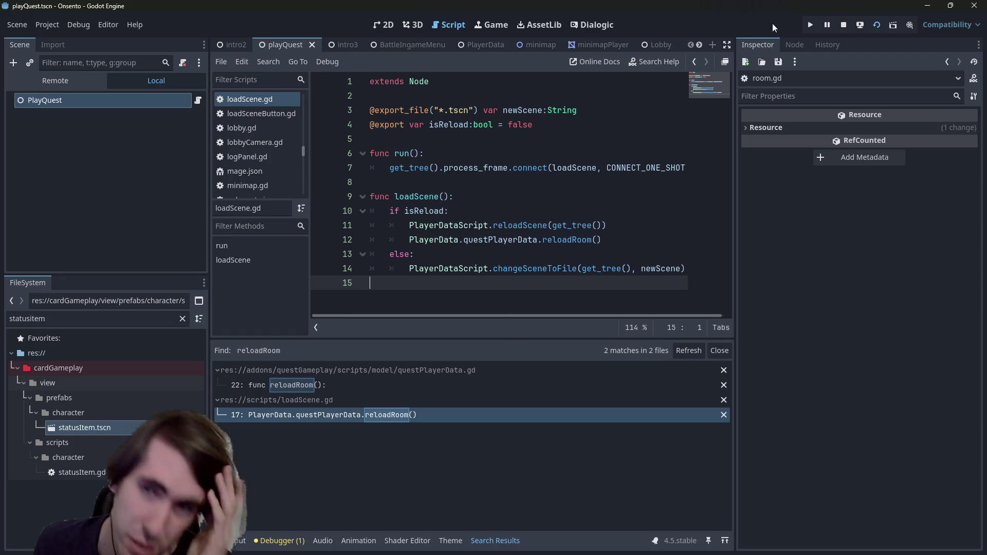
{"action": "left_click", "coordinate": [877, 28]}
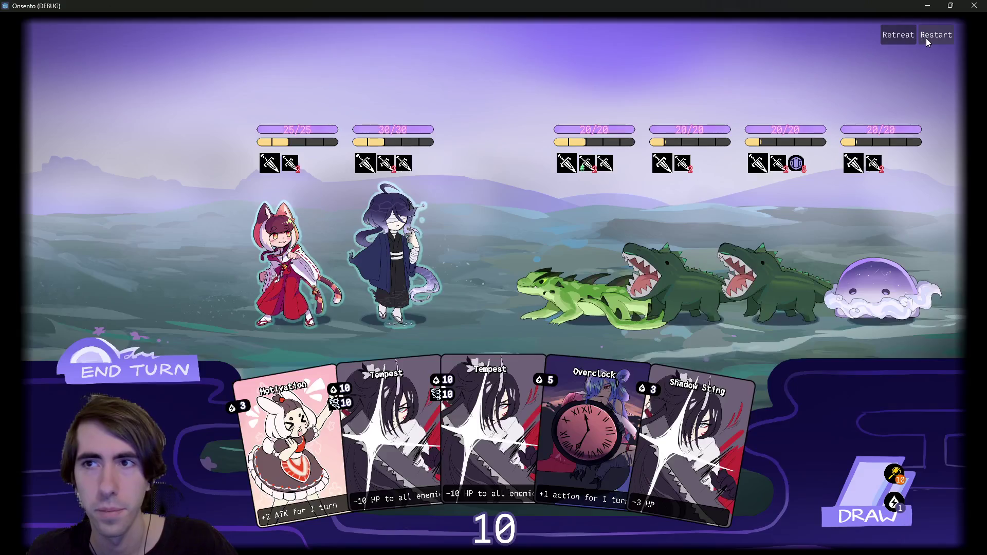
Restart the battle, leaving only the misty background, then close the game window.
{"action": "left_click", "coordinate": [927, 38]}
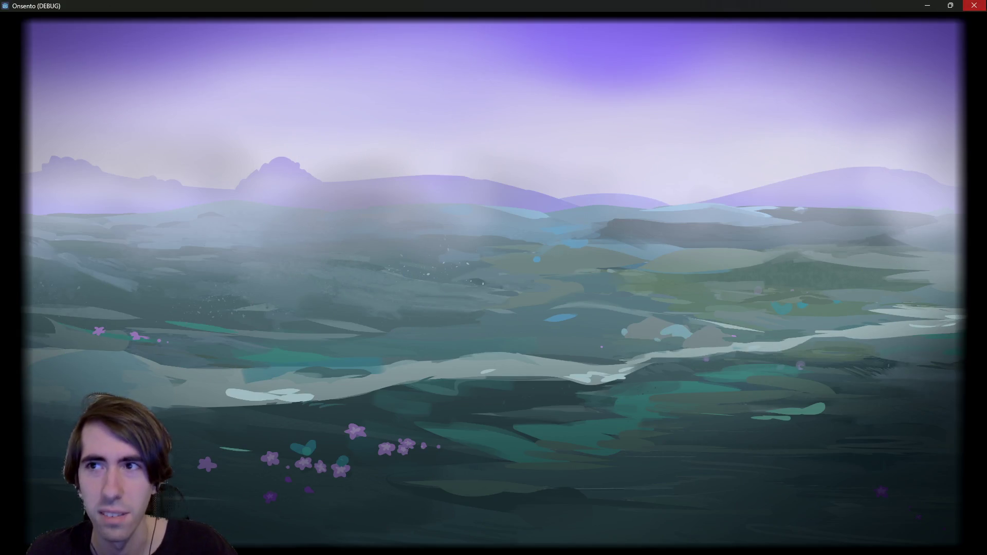
{"action": "left_click", "coordinate": [974, 5]}
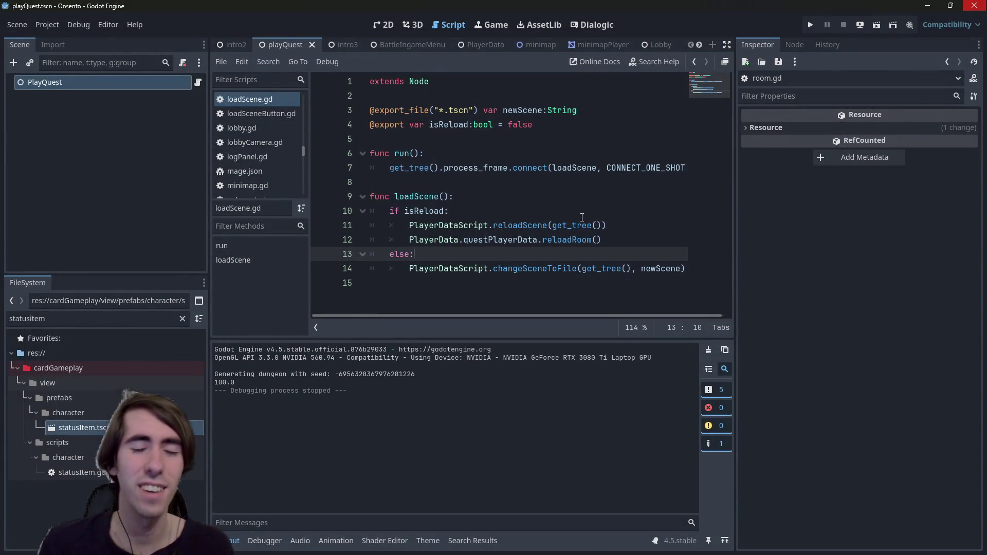
Search the project for 'restart' and open the restartBattle match in battleContext.gd.
{"action": "key", "text": "ctrl+shift+f"}
{"action": "type", "text": "restartGame"}
{"action": "key", "text": "ctrl+a"}
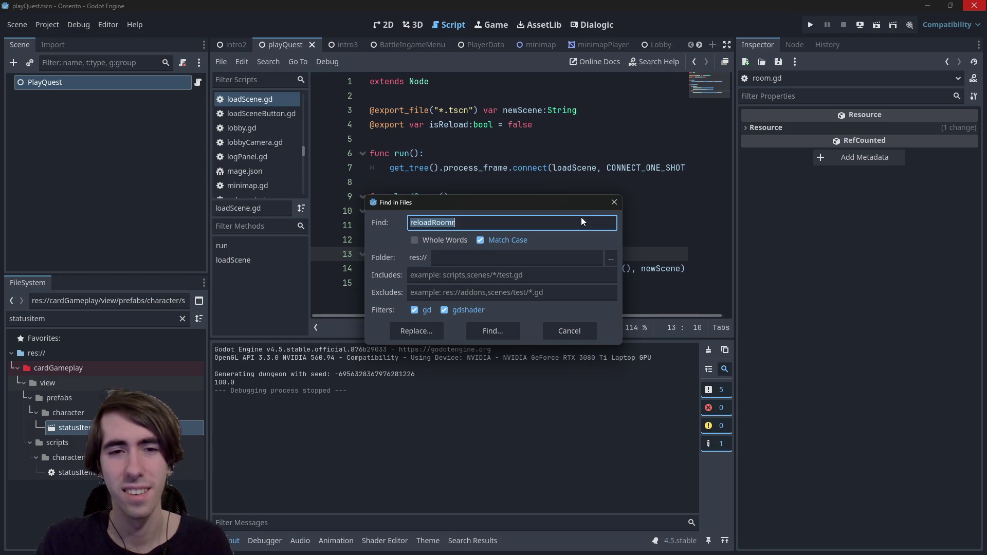
{"action": "type", "text": "restart"}
{"action": "key", "text": "Return"}
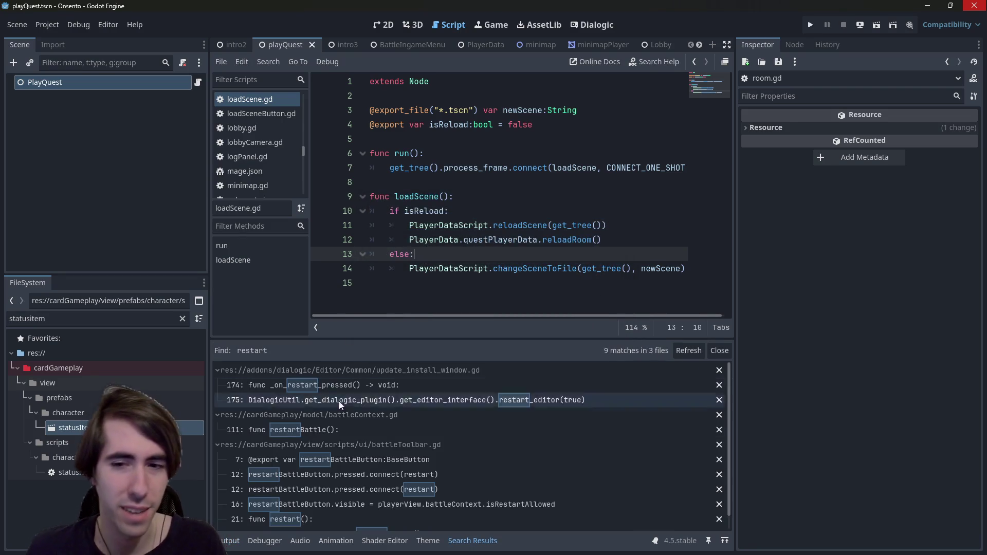
{"action": "scroll", "coordinate": [342, 480], "scroll_direction": "down", "scroll_amount": 1}
{"action": "left_click", "coordinate": [344, 413]}
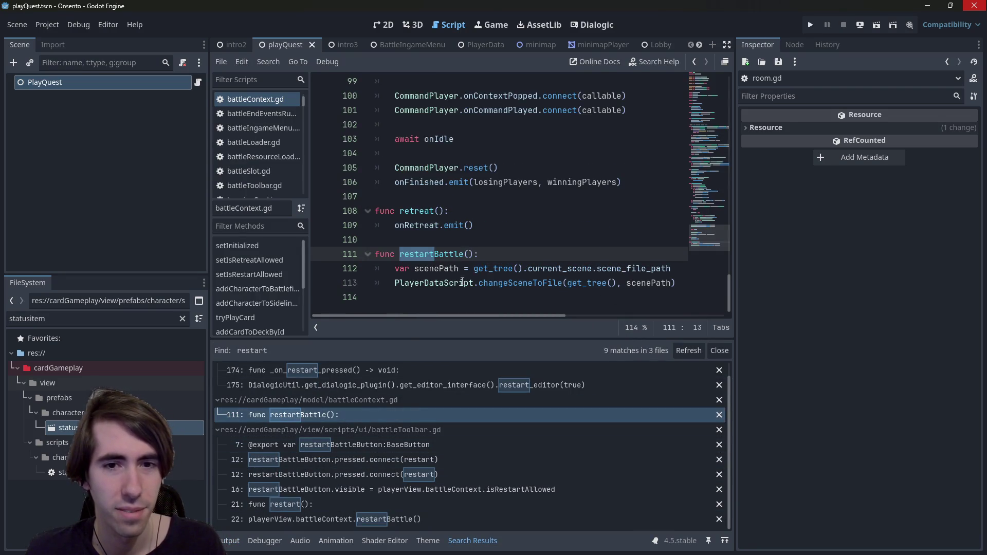
Add a PlayerDataScript.reloadScene(get_tree()) call on a new line in restartBattle.
{"action": "left_click", "coordinate": [534, 252]}
{"action": "key", "text": "Return"}
{"action": "key", "text": "Down"}
{"action": "key", "text": "Down"}
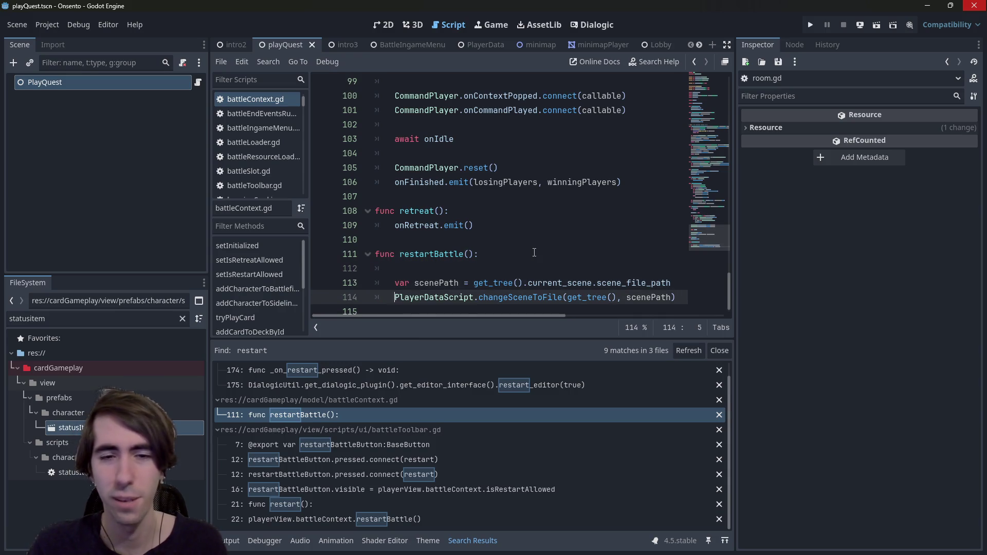
{"action": "key", "text": "ctrl+shift+Right"}
{"action": "key", "text": "ctrl+c"}
{"action": "key", "text": "Up"}
{"action": "key", "text": "Up"}
{"action": "key", "text": "ctrl+v"}
{"action": "type", "text": ".restart"}
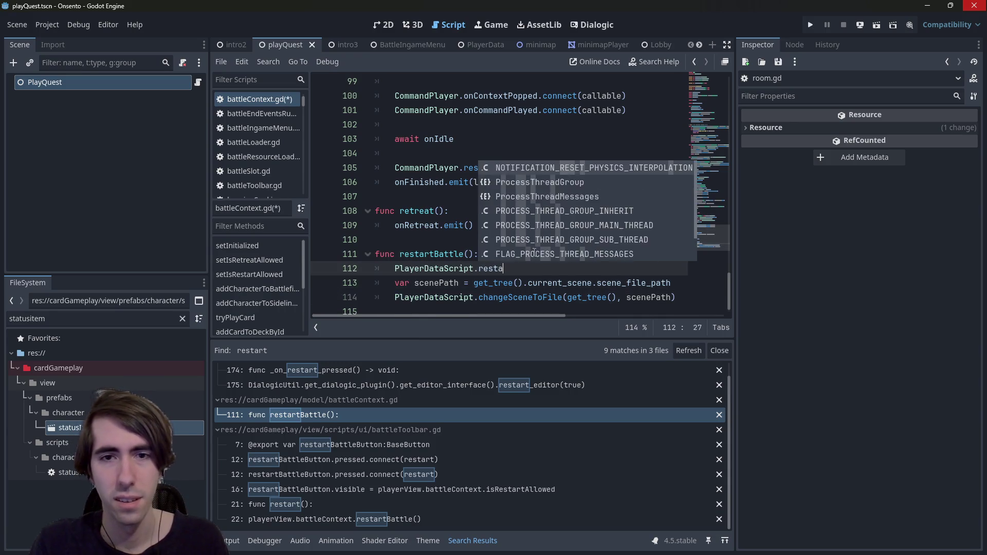
{"action": "key", "text": "ctrl+BackSpace"}
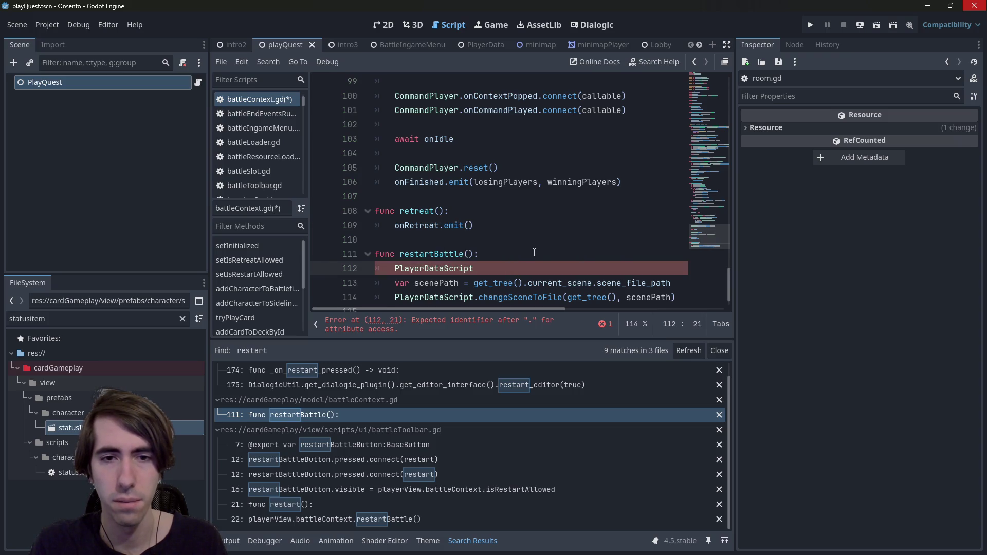
{"action": "type", "text": ".resta"}
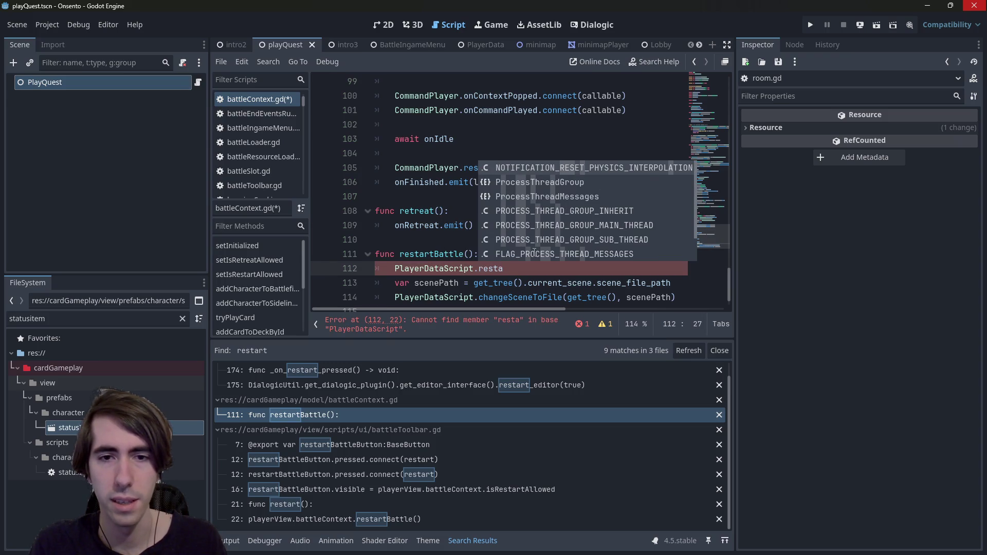
{"action": "key", "text": "BackSpace"}
{"action": "key", "text": "BackSpace"}
{"action": "key", "text": "BackSpace"}
{"action": "type", "text": "loa"}
{"action": "key", "text": "Return"}
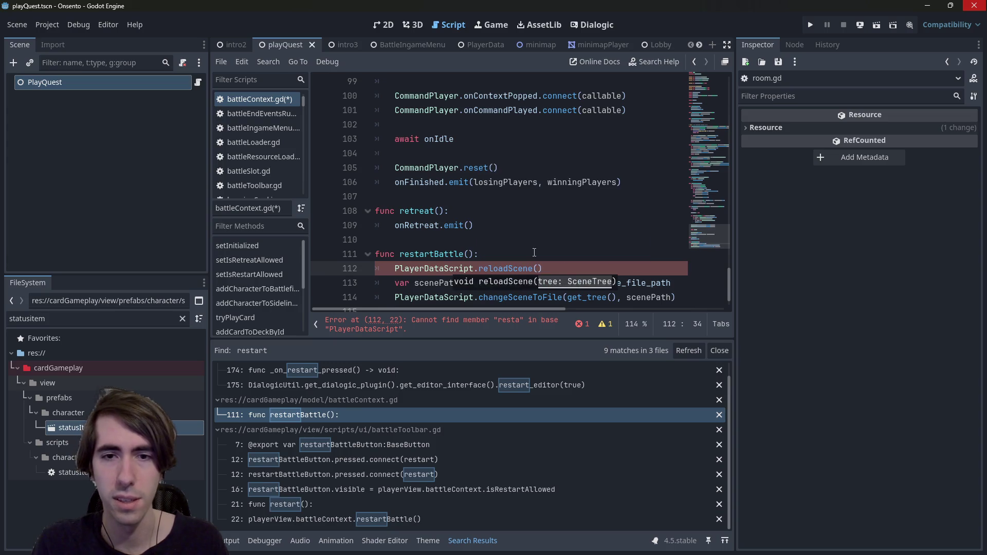
{"action": "type", "text": "get_tree()"}
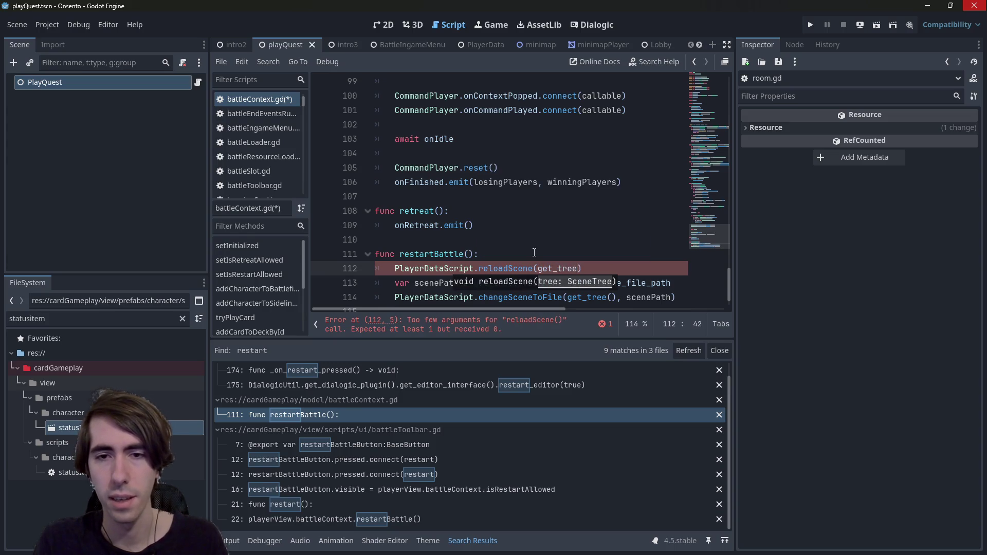
Delete the old scenePath and changeSceneToFile lines, save battleContext.gd, and run the game.
{"action": "scroll", "coordinate": [606, 191], "scroll_direction": "down", "scroll_amount": 1}
{"action": "left_click_drag", "start_coordinate": [677, 284], "coordinate": [351, 274]}
{"action": "key", "text": "BackSpace"}
{"action": "key", "text": "ctrl+s"}
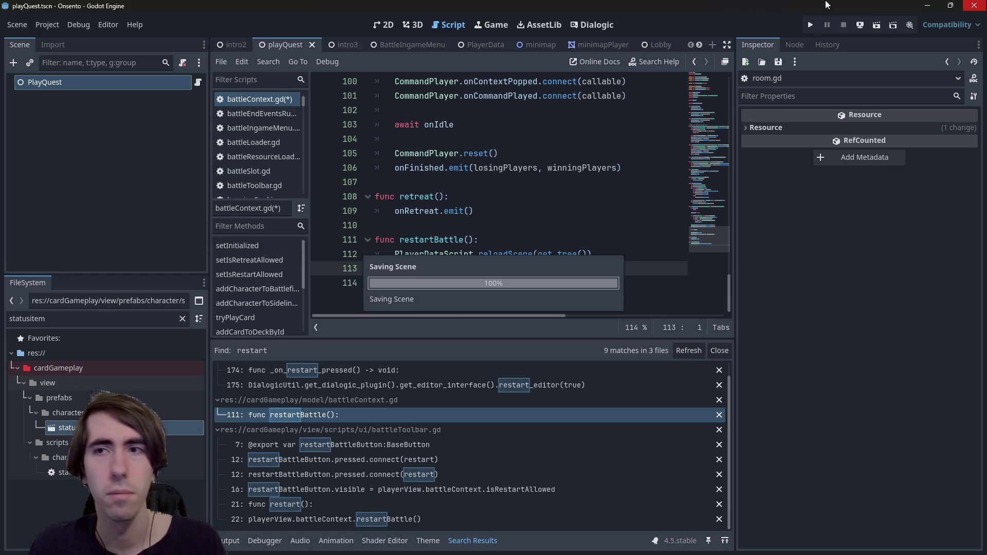
{"action": "left_click", "coordinate": [872, 17]}
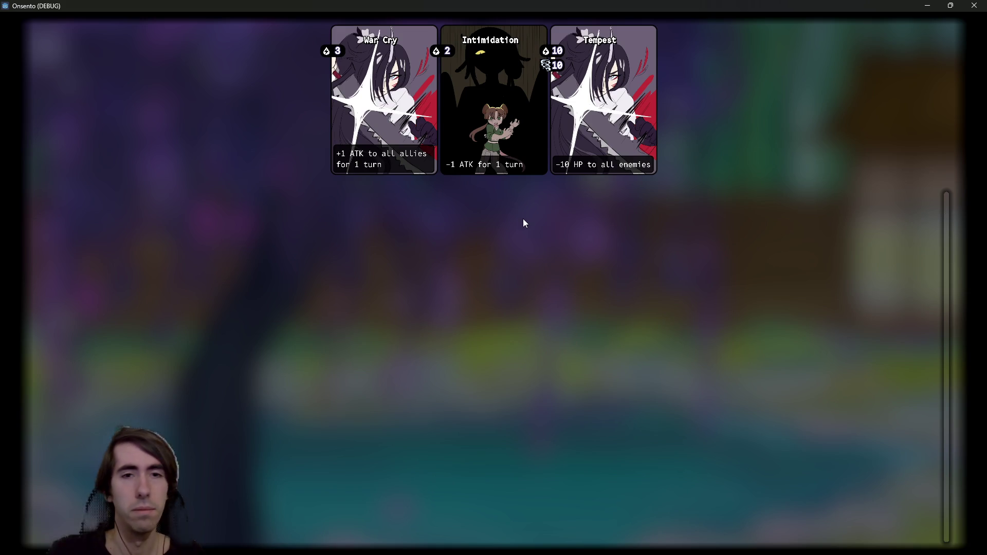
Place both party characters on the field, end the turn, restart, and place them again.
{"action": "left_click", "coordinate": [395, 120]}
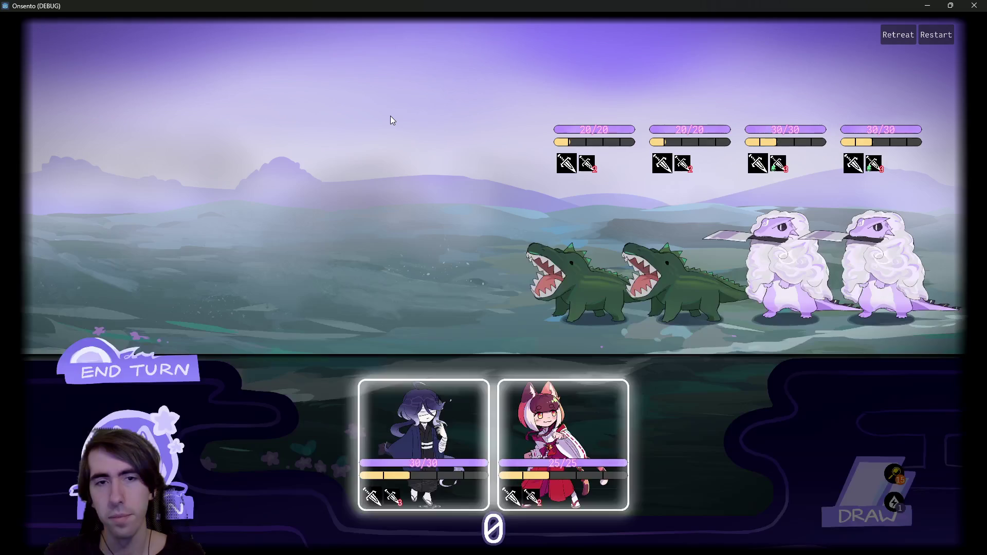
{"action": "left_click_drag", "start_coordinate": [429, 415], "coordinate": [393, 226]}
{"action": "left_click_drag", "start_coordinate": [555, 426], "coordinate": [309, 256]}
{"action": "left_click", "coordinate": [150, 375]}
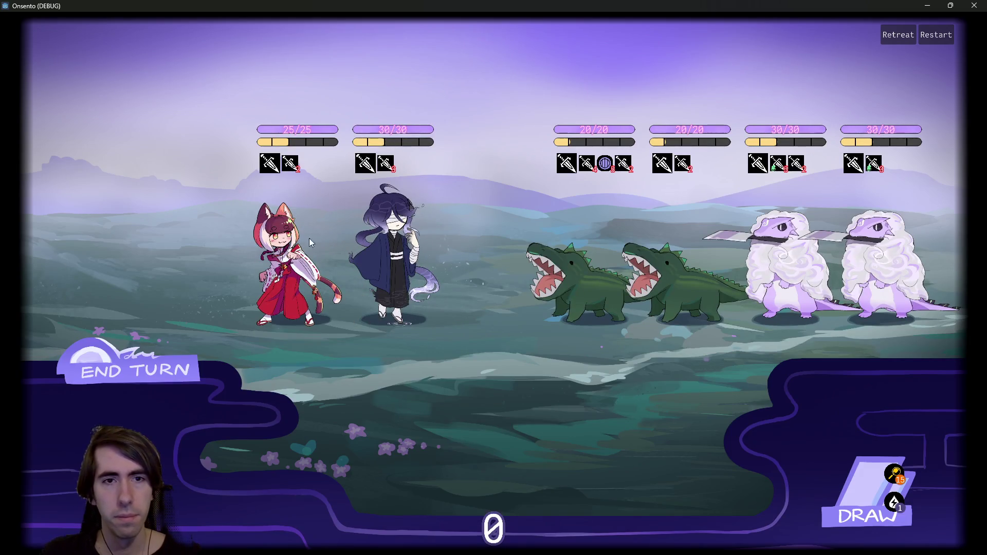
{"action": "left_click", "coordinate": [936, 34]}
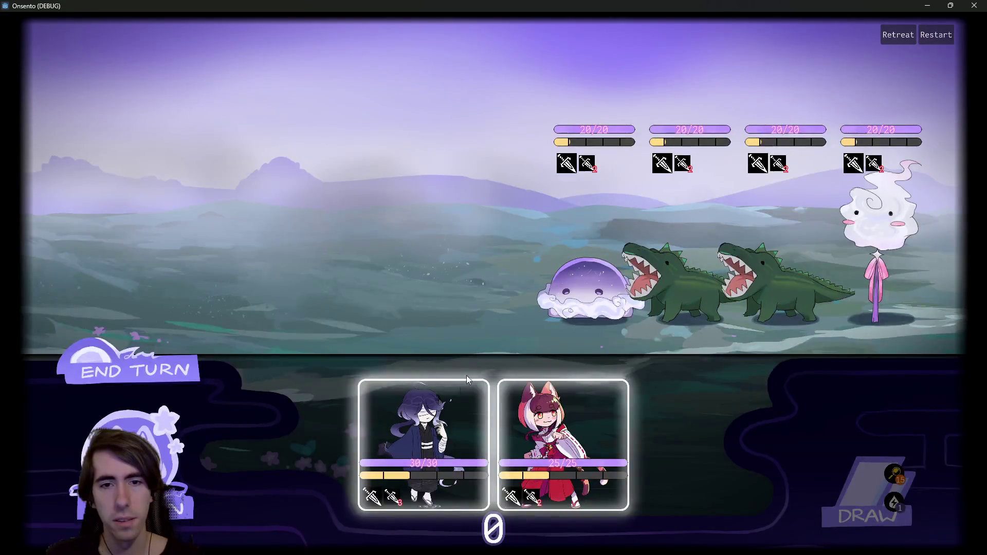
{"action": "left_click_drag", "start_coordinate": [468, 384], "coordinate": [396, 231]}
{"action": "mouse_move", "coordinate": [563, 443]}
{"action": "left_mouse_down"}
{"action": "mouse_move", "coordinate": [331, 260]}
{"action": "mouse_move", "coordinate": [309, 257]}
{"action": "left_mouse_up"}
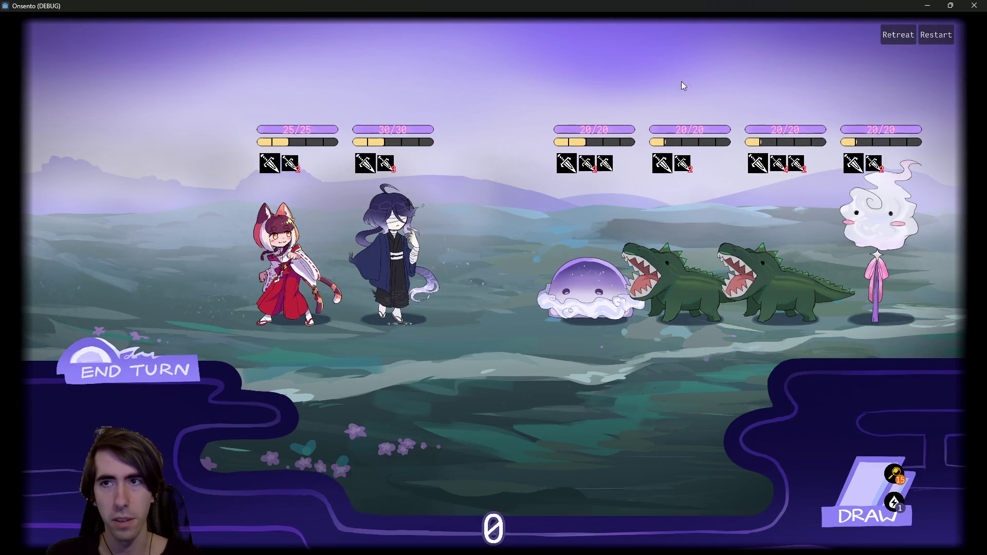
Restart the battle about eleven times in a row until the game crashes.
{"action": "left_click", "coordinate": [935, 36]}
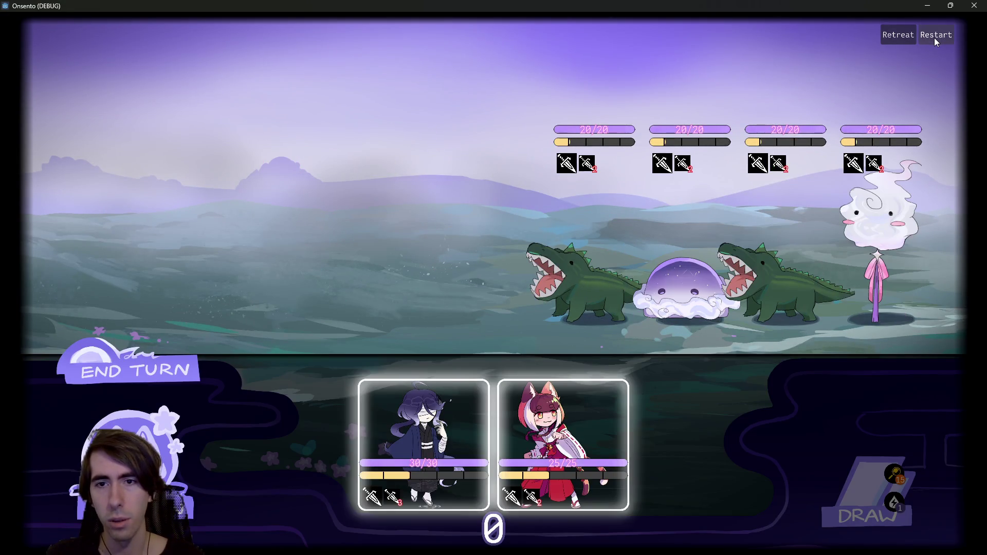
{"action": "left_click", "coordinate": [933, 38]}
{"action": "left_click", "coordinate": [934, 38]}
{"action": "left_click", "coordinate": [934, 38]}
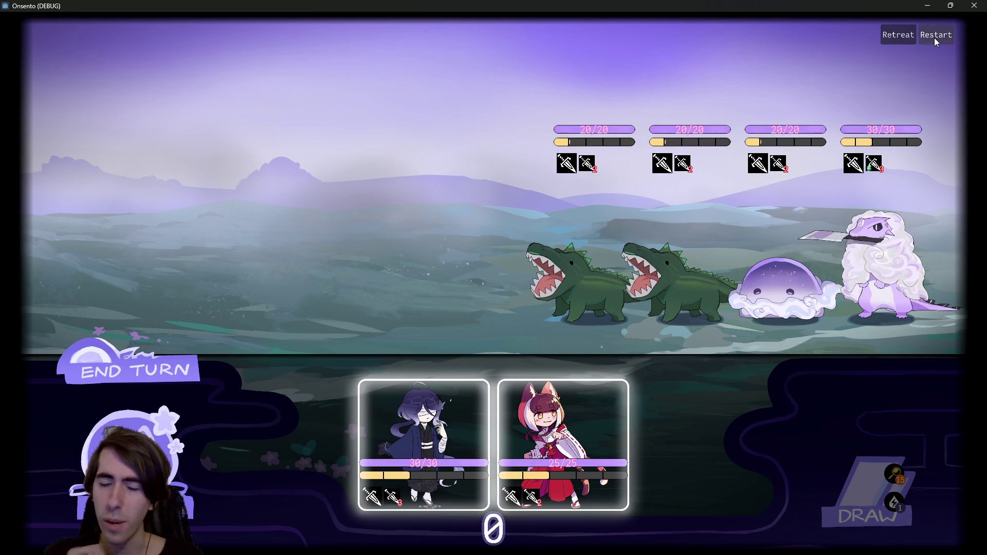
{"action": "left_click", "coordinate": [934, 38]}
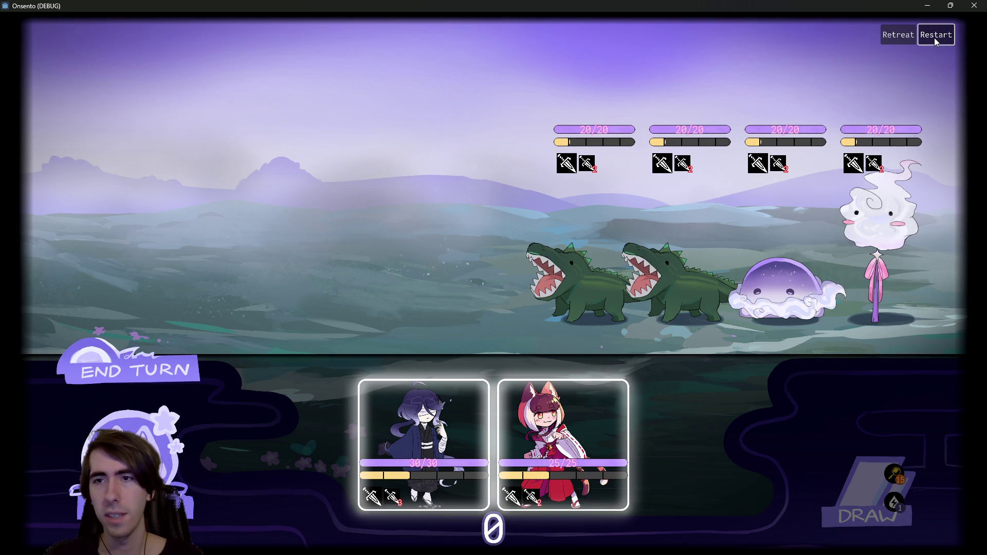
{"action": "left_click", "coordinate": [934, 38]}
{"action": "left_click", "coordinate": [935, 38]}
{"action": "left_click", "coordinate": [935, 38]}
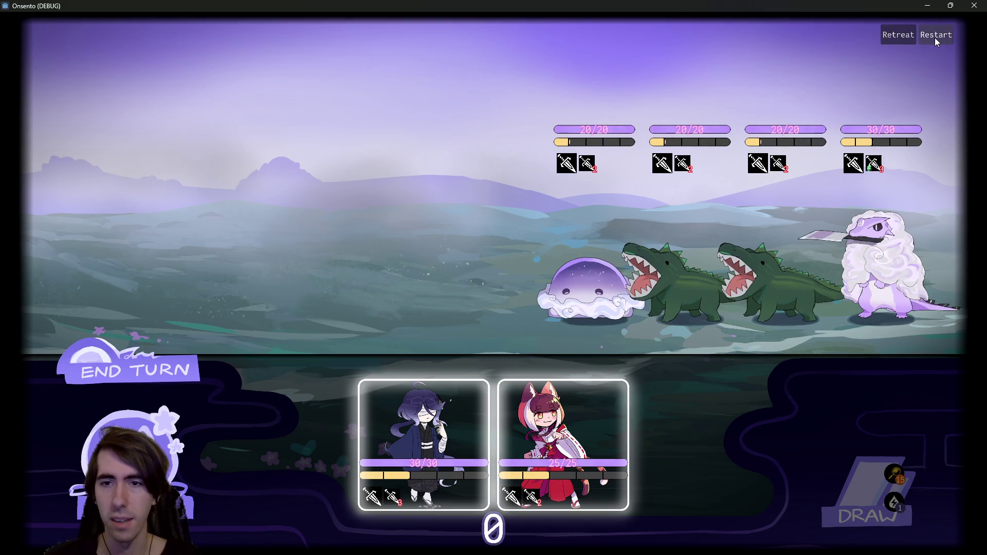
{"action": "left_click", "coordinate": [935, 38]}
{"action": "left_click", "coordinate": [935, 38]}
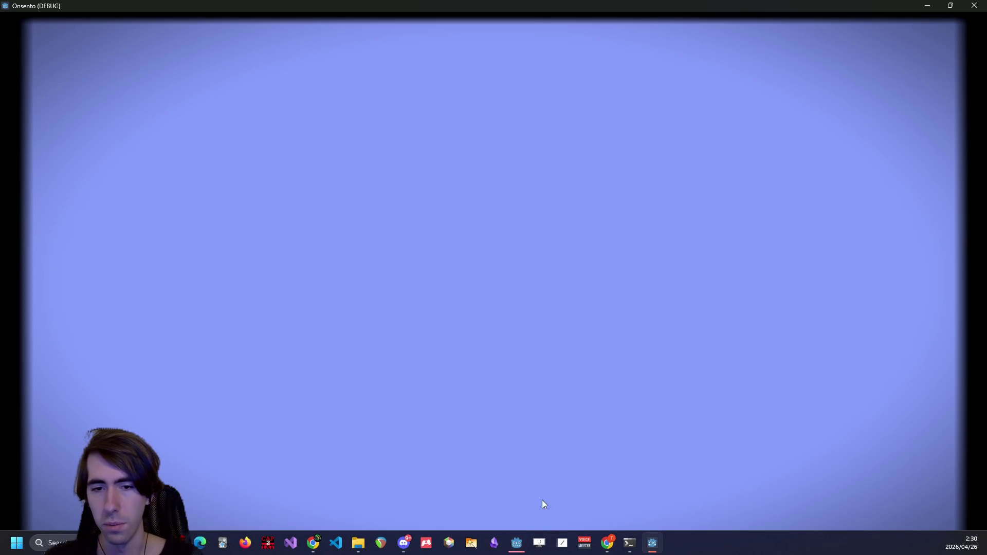
{"action": "left_click", "coordinate": [516, 546]}
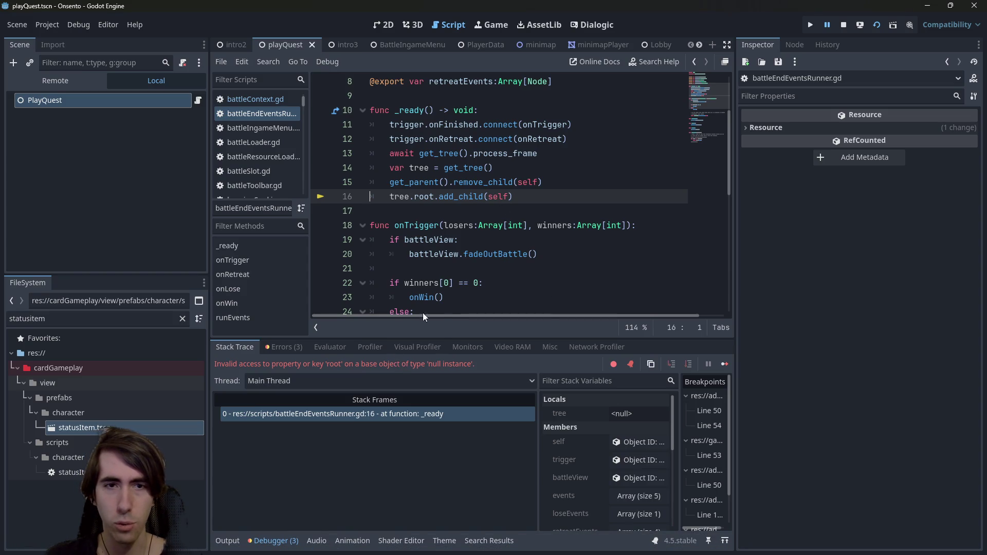
Inspect root, remove_child and add_child on lines 15–16 of battleEndEventsRunner.gd, then stop debugging.
{"action": "double_click", "coordinate": [431, 196]}
{"action": "scroll", "coordinate": [471, 241], "scroll_direction": "up", "scroll_amount": 1}
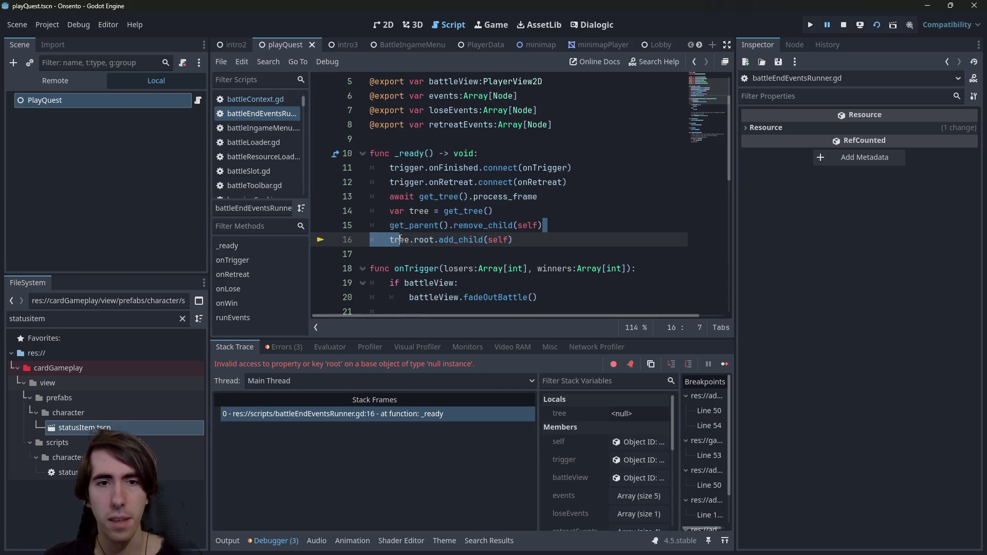
{"action": "left_click_drag", "start_coordinate": [542, 226], "coordinate": [390, 227]}
{"action": "left_click", "coordinate": [389, 227]}
{"action": "mouse_move", "coordinate": [385, 228]}
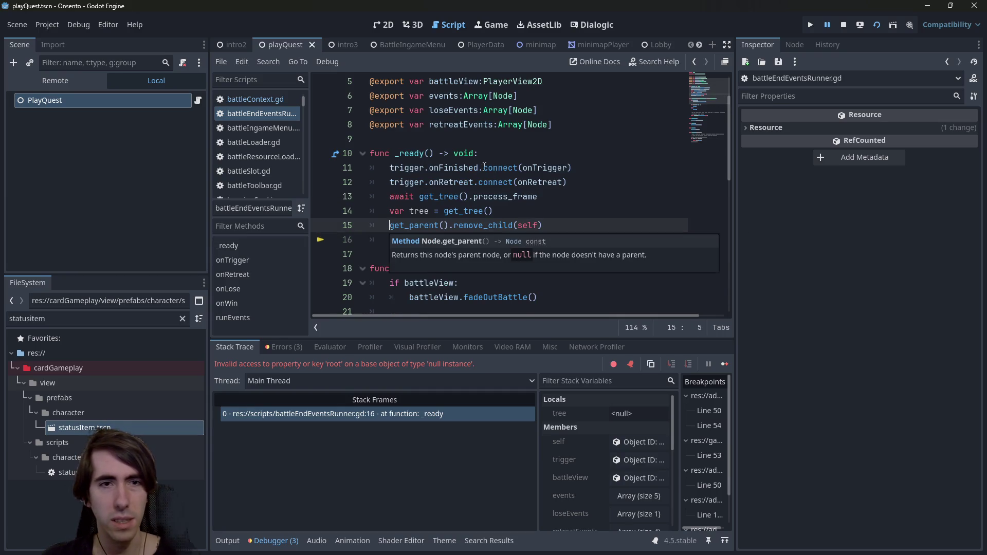
{"action": "mouse_move", "coordinate": [311, 122]}
{"action": "left_mouse_down"}
{"action": "mouse_move", "coordinate": [338, 120]}
{"action": "mouse_move", "coordinate": [323, 119]}
{"action": "left_mouse_up"}
{"action": "left_click", "coordinate": [427, 240]}
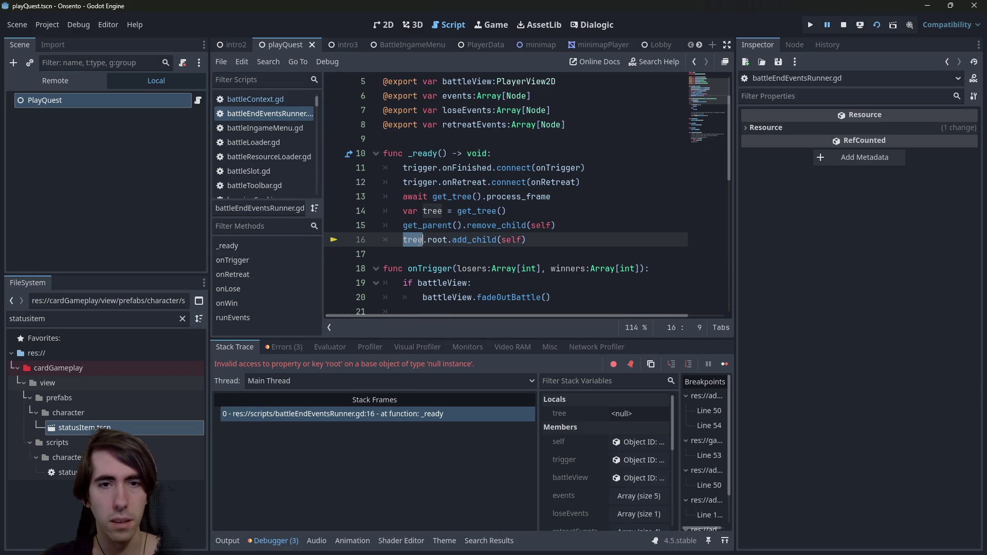
{"action": "double_click", "coordinate": [474, 240]}
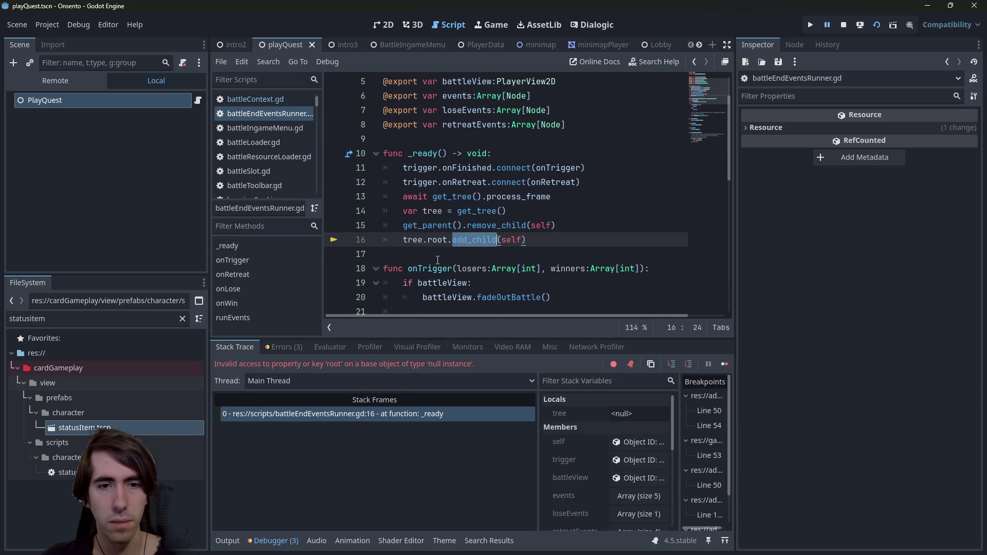
{"action": "double_click", "coordinate": [445, 240]}
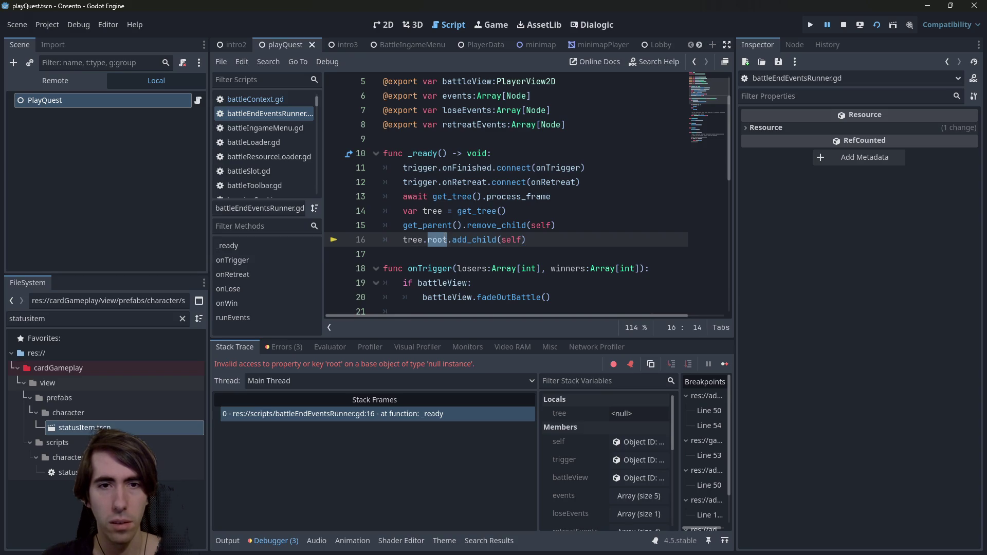
{"action": "left_click", "coordinate": [847, 27]}
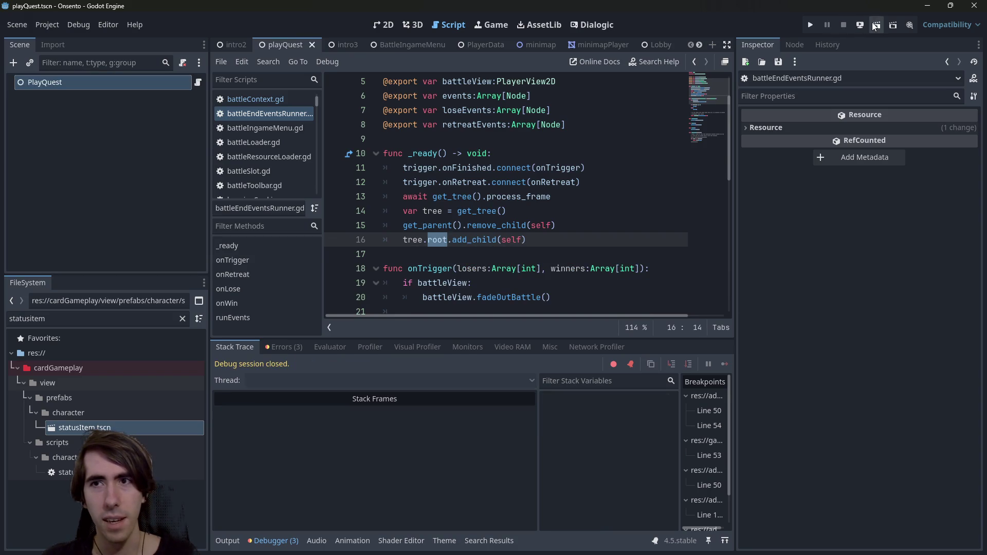
Relaunch the scene and hit Restart about nineteen times until the debugger breaks at line 16.
{"action": "left_click", "coordinate": [876, 26]}
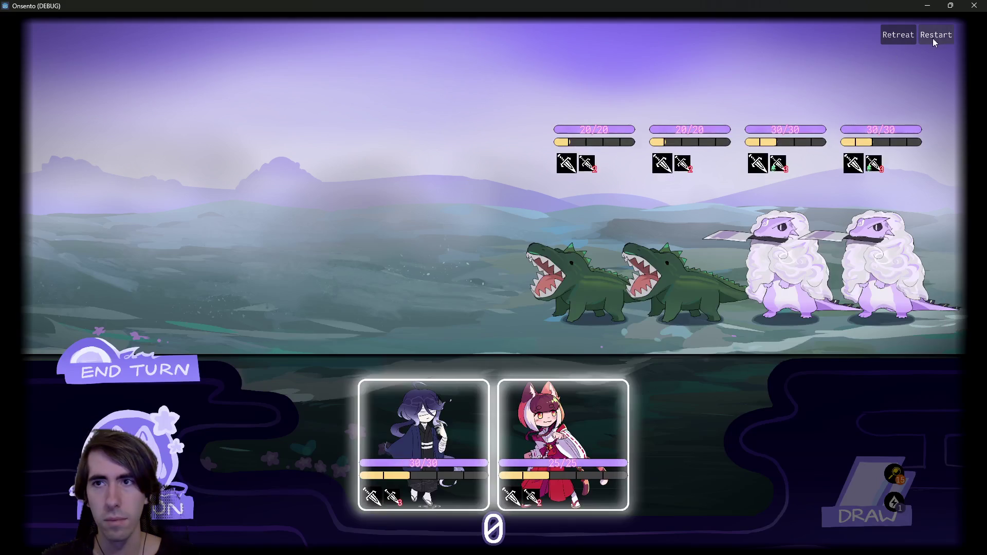
{"action": "left_click", "coordinate": [936, 37]}
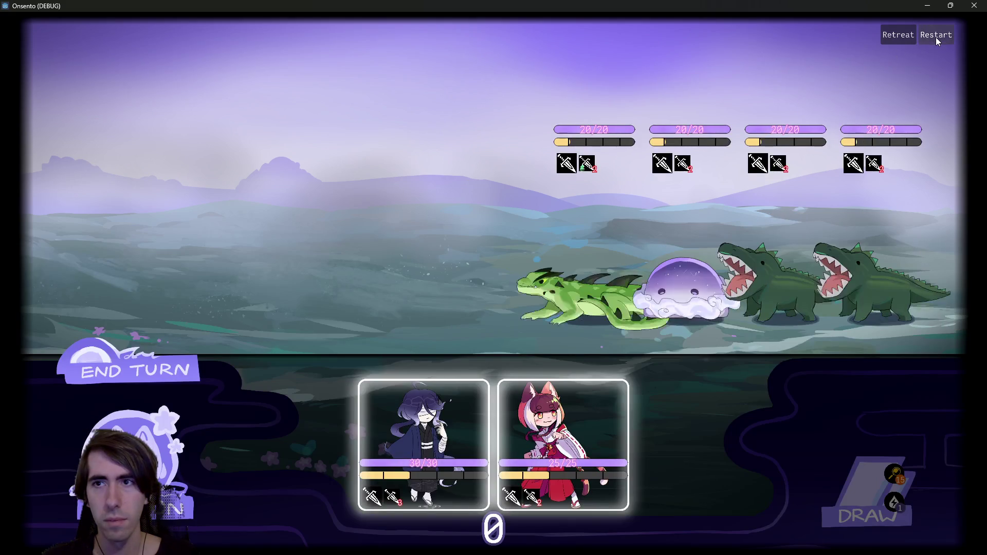
{"action": "left_click", "coordinate": [936, 37]}
{"action": "left_click", "coordinate": [936, 37]}
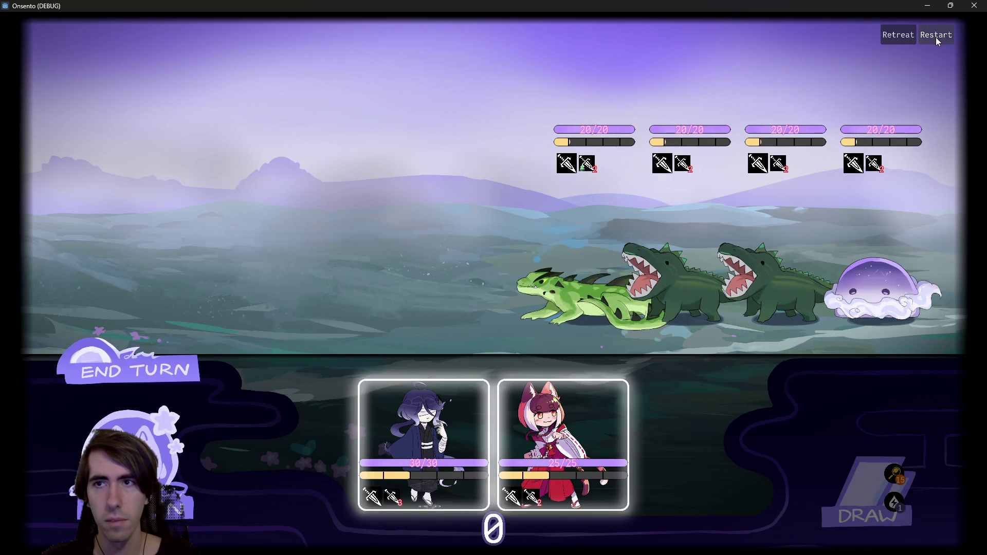
{"action": "left_click", "coordinate": [935, 37]}
{"action": "left_click", "coordinate": [935, 37]}
{"action": "left_click", "coordinate": [935, 37]}
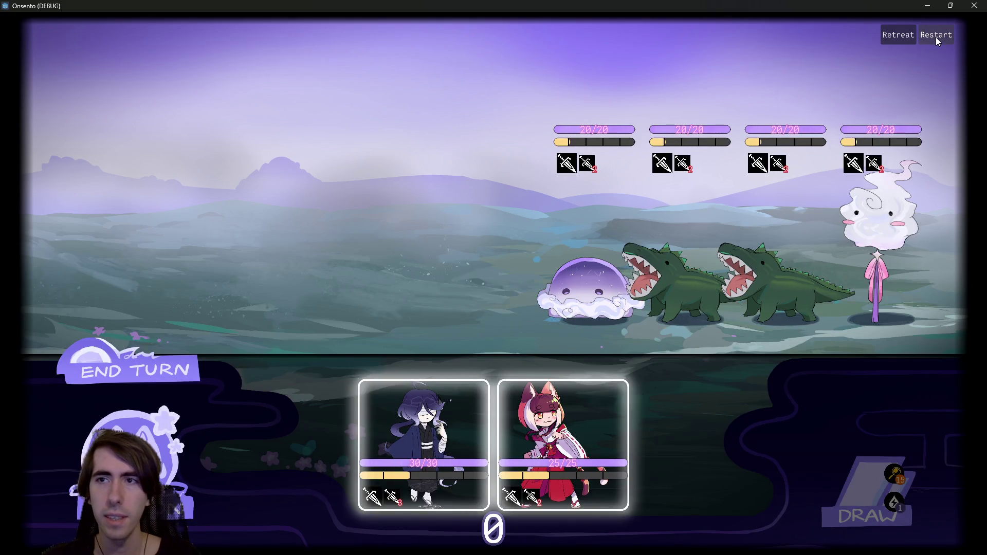
{"action": "left_click", "coordinate": [935, 37]}
{"action": "left_click", "coordinate": [936, 37]}
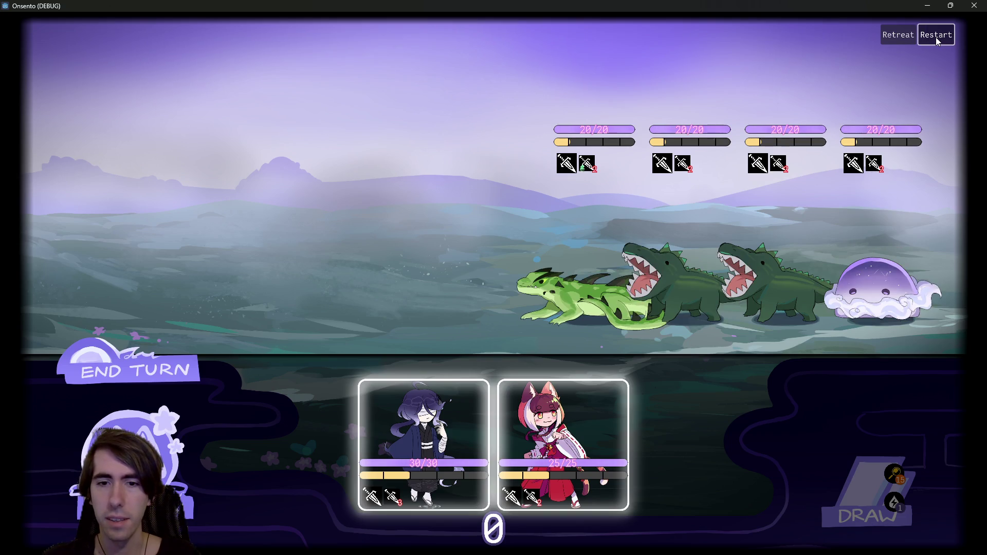
{"action": "left_click", "coordinate": [936, 37]}
{"action": "left_click", "coordinate": [936, 37]}
{"action": "left_click", "coordinate": [936, 37]}
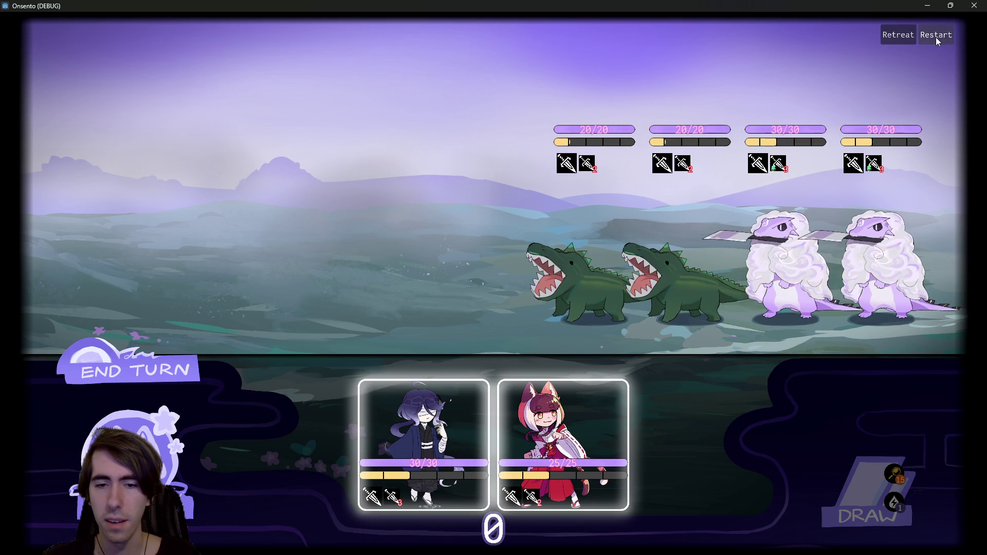
{"action": "left_click", "coordinate": [936, 38]}
{"action": "left_click", "coordinate": [935, 37]}
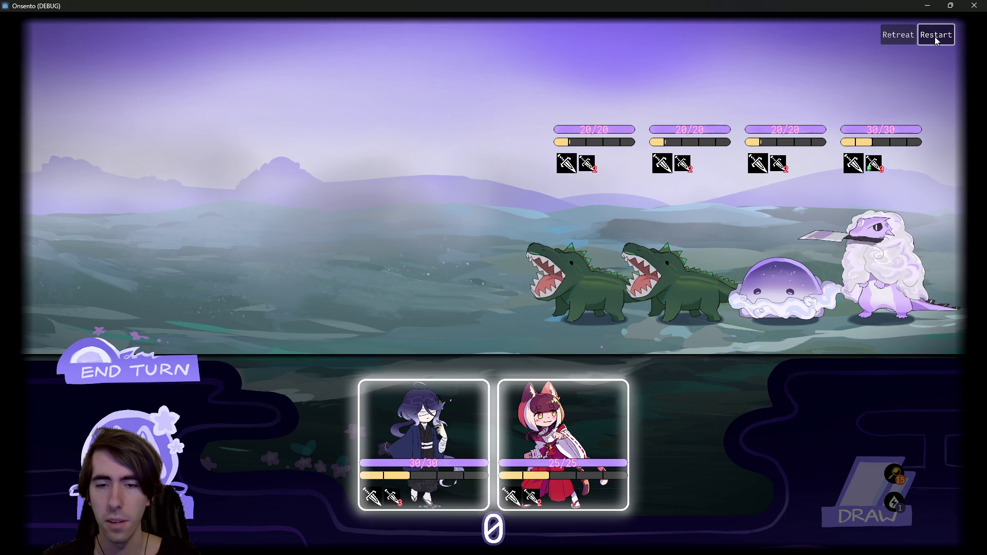
{"action": "left_click", "coordinate": [935, 37]}
{"action": "left_click", "coordinate": [936, 37]}
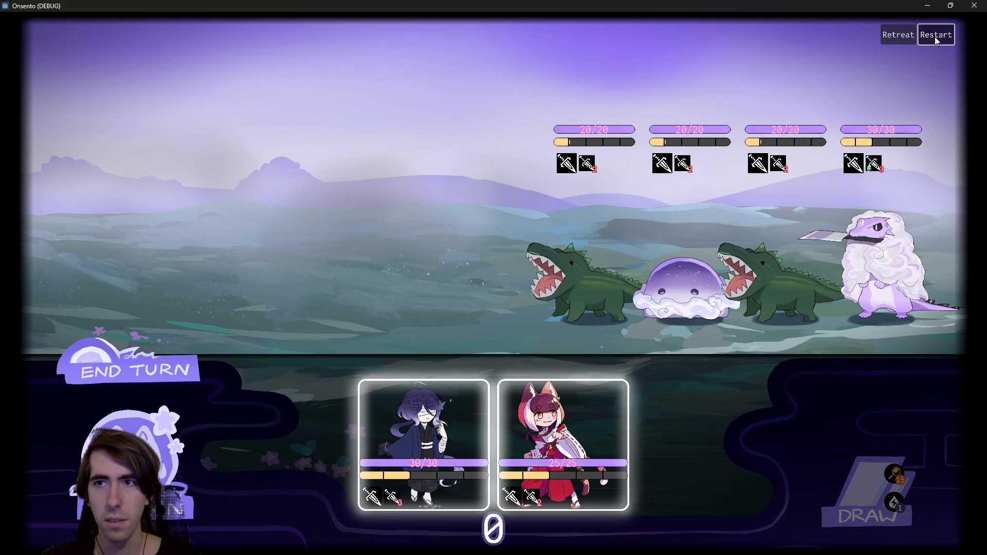
{"action": "left_click", "coordinate": [935, 37]}
{"action": "left_click", "coordinate": [935, 37]}
{"action": "left_click", "coordinate": [936, 37]}
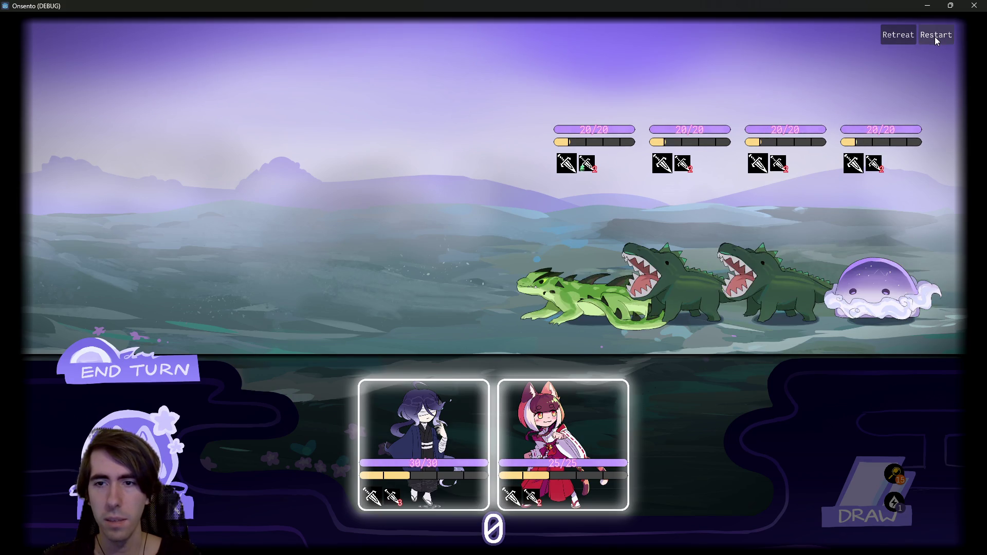
{"action": "left_click", "coordinate": [935, 37]}
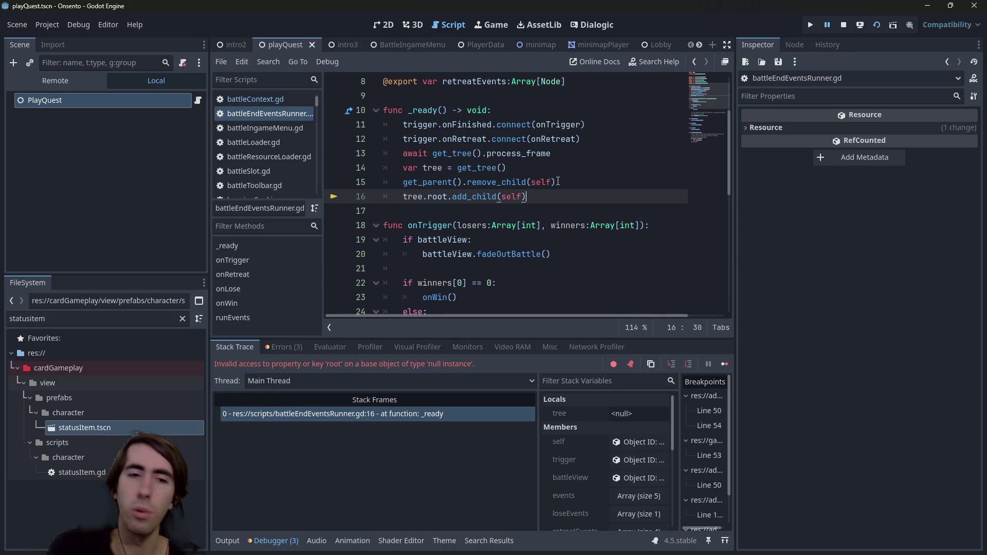
Open the debugger's Errors list and compare the data.tree and null root errors.
{"action": "double_click", "coordinate": [413, 196]}
{"action": "scroll", "coordinate": [416, 196], "scroll_direction": "up", "scroll_amount": 3}
{"action": "left_click", "coordinate": [282, 346]}
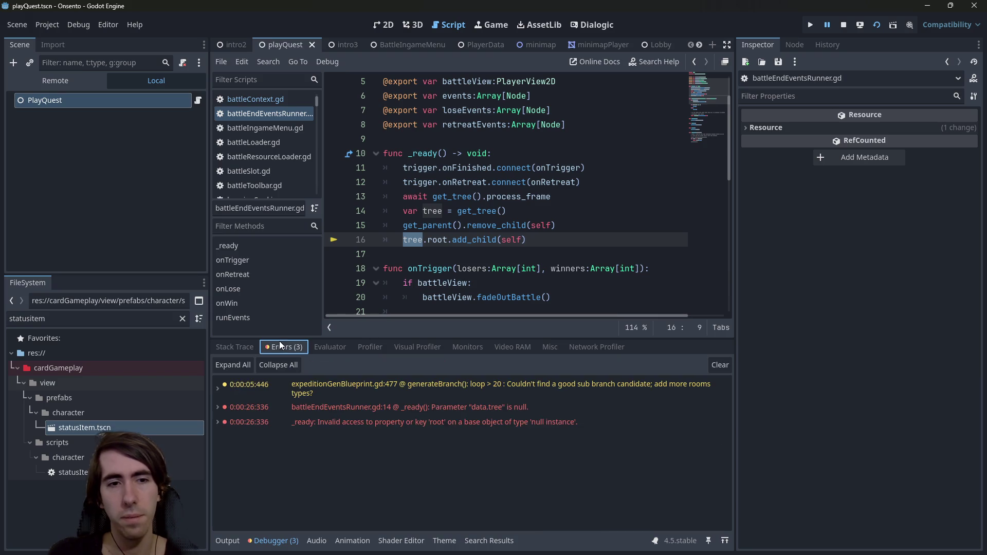
{"action": "left_click", "coordinate": [391, 408]}
{"action": "left_click", "coordinate": [408, 420]}
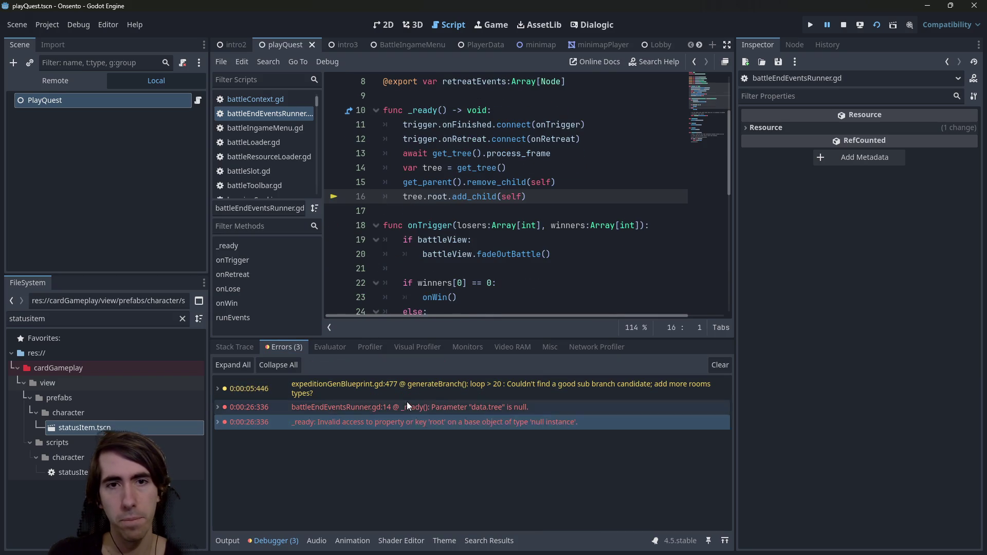
{"action": "left_click", "coordinate": [414, 409]}
{"action": "double_click", "coordinate": [430, 422]}
{"action": "double_click", "coordinate": [429, 423]}
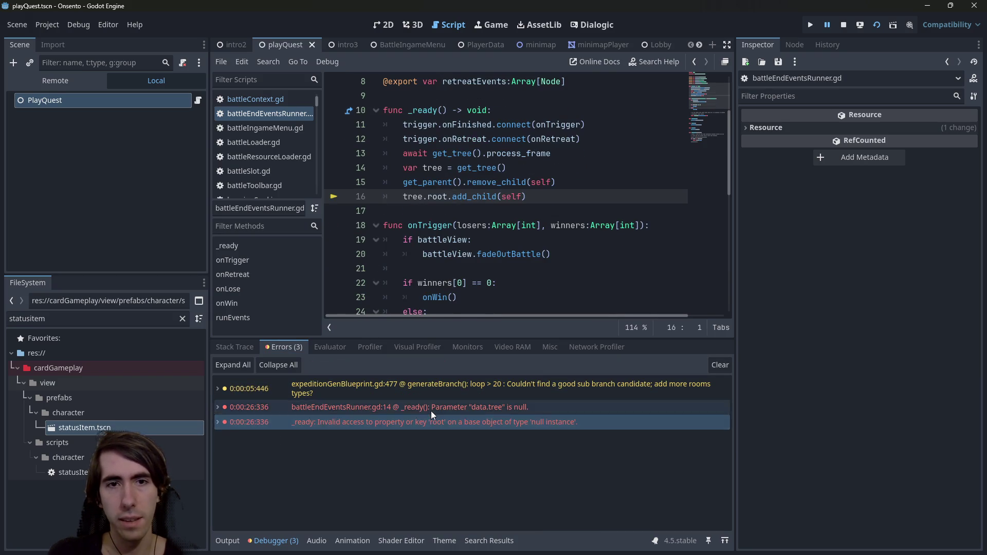
Expand the line-14 data.tree error, inspect its C++ source and stack trace, then collapse it.
{"action": "double_click", "coordinate": [431, 411]}
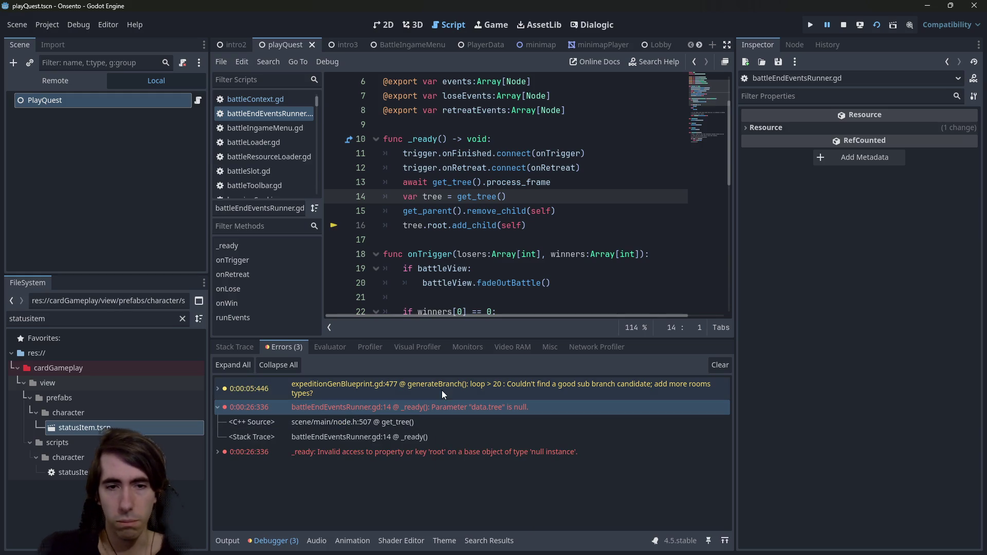
{"action": "double_click", "coordinate": [447, 410]}
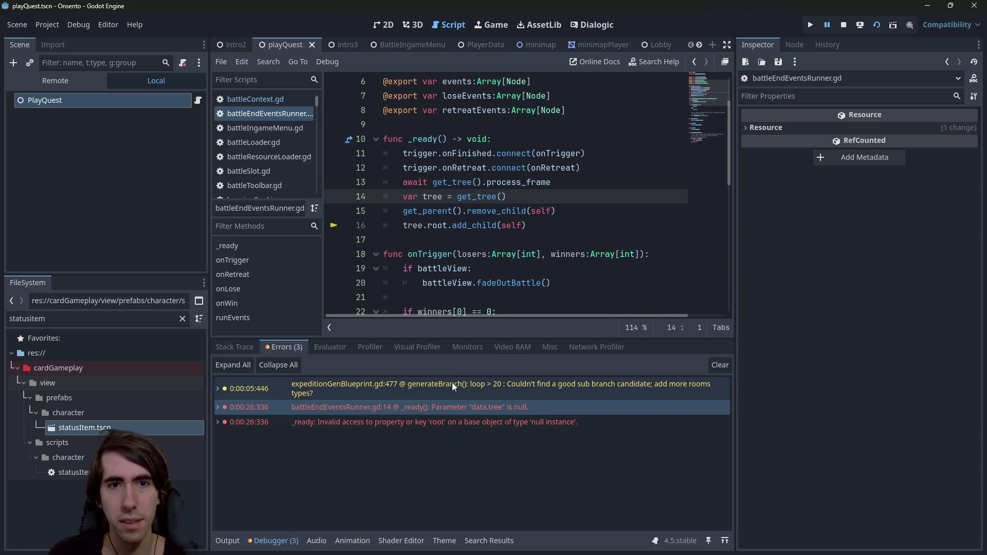
{"action": "left_click", "coordinate": [476, 421]}
{"action": "left_click", "coordinate": [477, 410]}
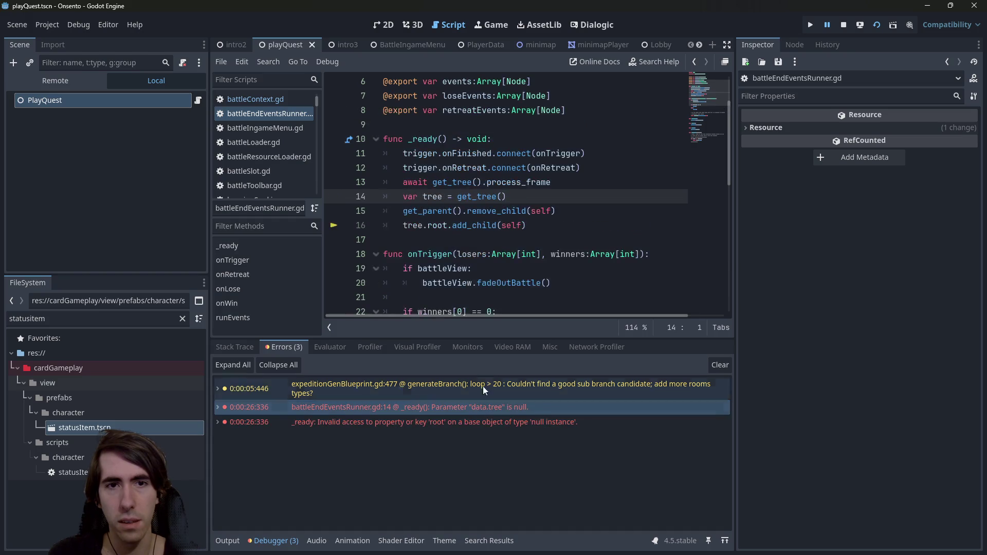
{"action": "double_click", "coordinate": [464, 410]}
{"action": "left_click", "coordinate": [433, 421]}
{"action": "left_click", "coordinate": [436, 435]}
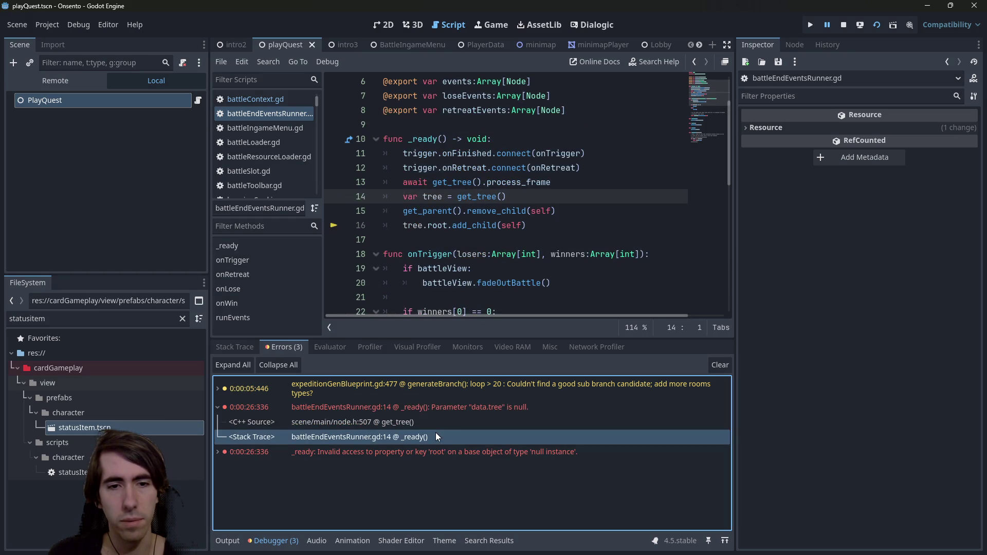
{"action": "left_click", "coordinate": [431, 422]}
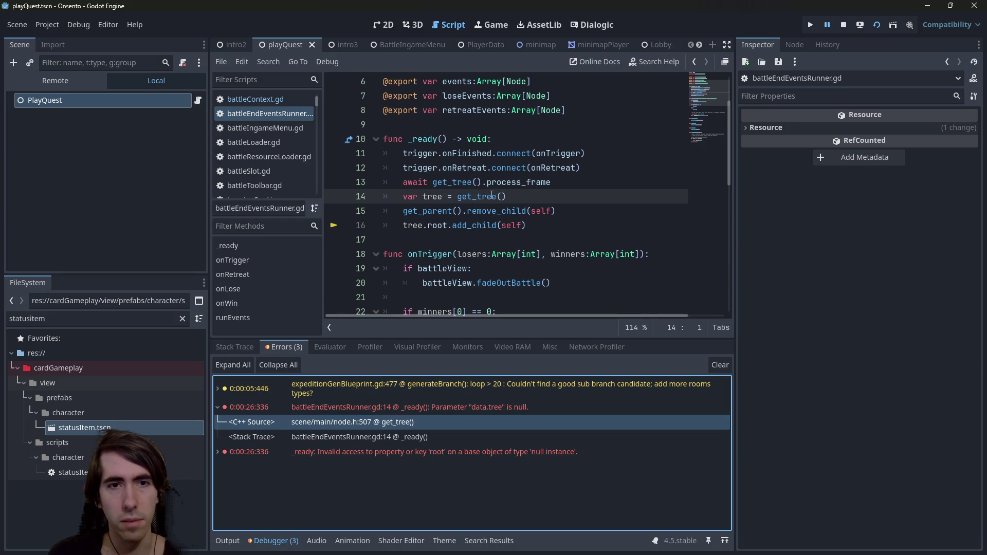
{"action": "double_click", "coordinate": [465, 405]}
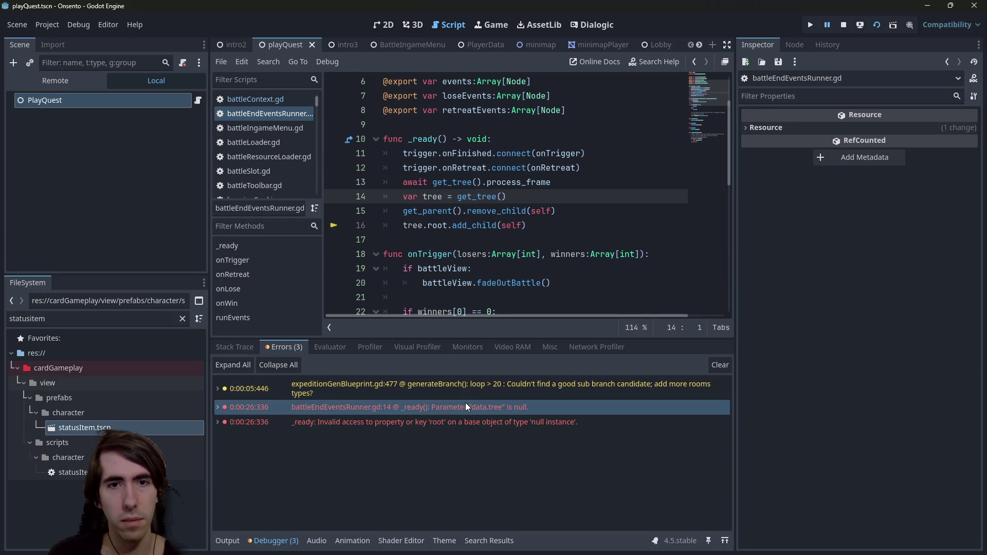
Insert a blank line after the await and check get_tree's documentation while drafting a guard.
{"action": "left_click", "coordinate": [482, 196]}
{"action": "left_click", "coordinate": [577, 184]}
{"action": "key", "text": "Return"}
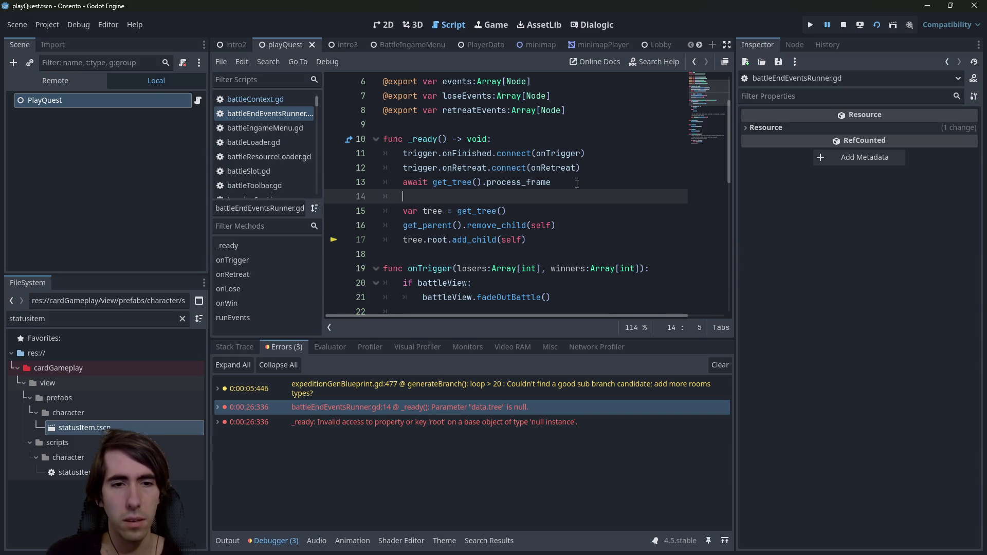
{"action": "key", "text": "Down"}
{"action": "key", "text": "Up"}
{"action": "type", "text": "get"}
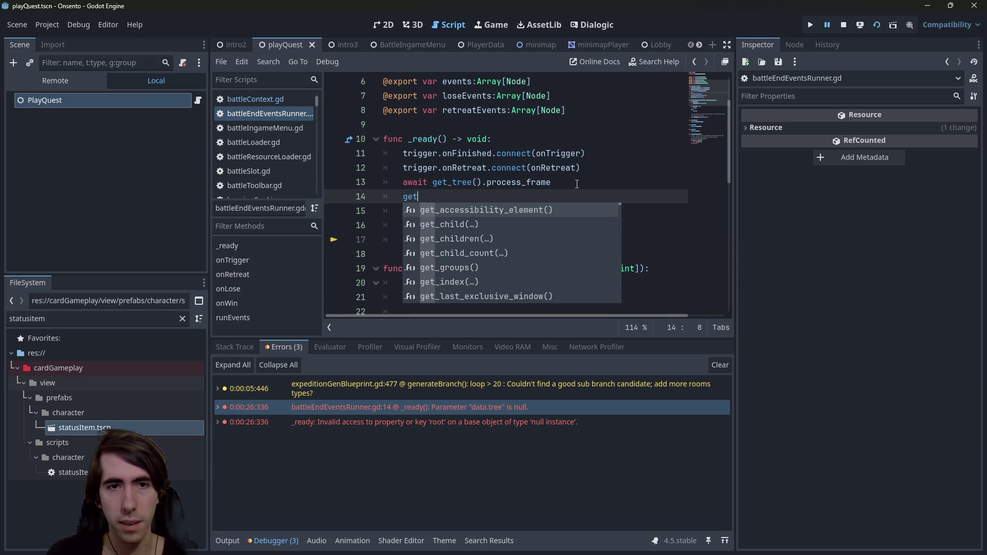
{"action": "key", "text": "BackSpace"}
{"action": "key", "text": "BackSpace"}
{"action": "key", "text": "BackSpace"}
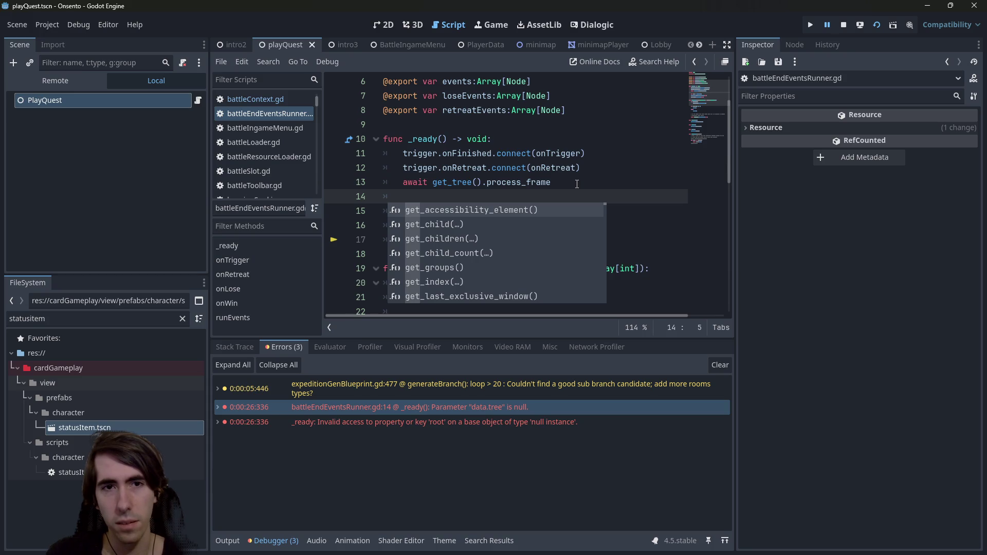
{"action": "key", "text": "Escape"}
{"action": "type", "text": "ree"}
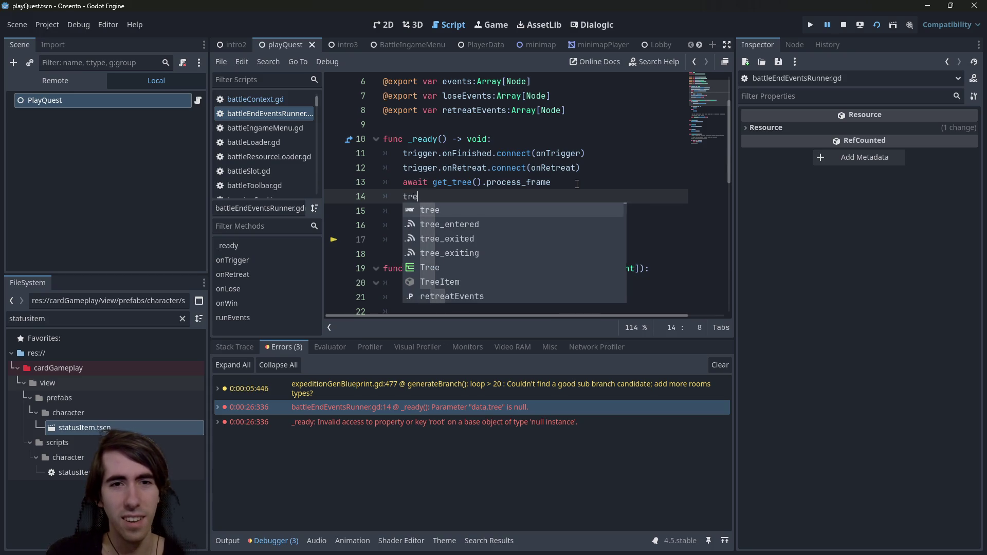
{"action": "key", "text": "BackSpace"}
{"action": "key", "text": "BackSpace"}
{"action": "key", "text": "BackSpace"}
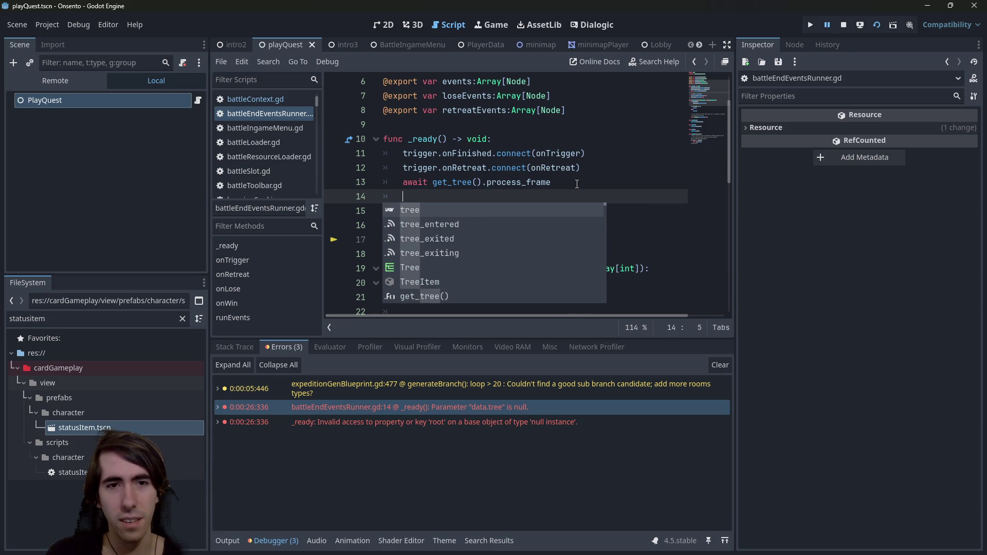
{"action": "type", "text": "tree_"}
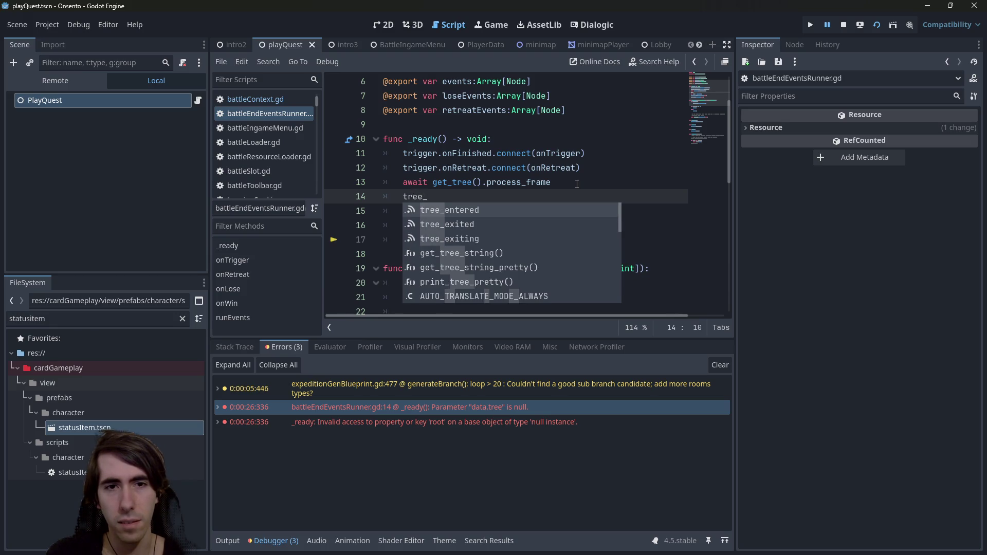
{"action": "key", "text": "BackSpace"}
{"action": "key", "text": "BackSpace"}
{"action": "key", "text": "BackSpace"}
{"action": "type", "text": "has"}
{"action": "key", "text": "Escape"}
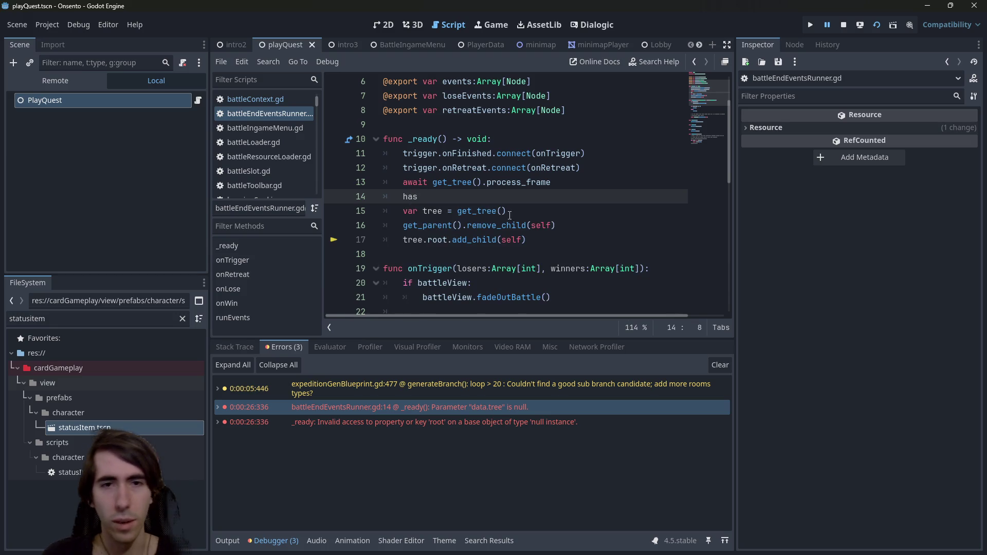
{"action": "left_click", "coordinate": [487, 216]}
{"action": "left_click", "coordinate": [488, 220], "text": "ctrl"}
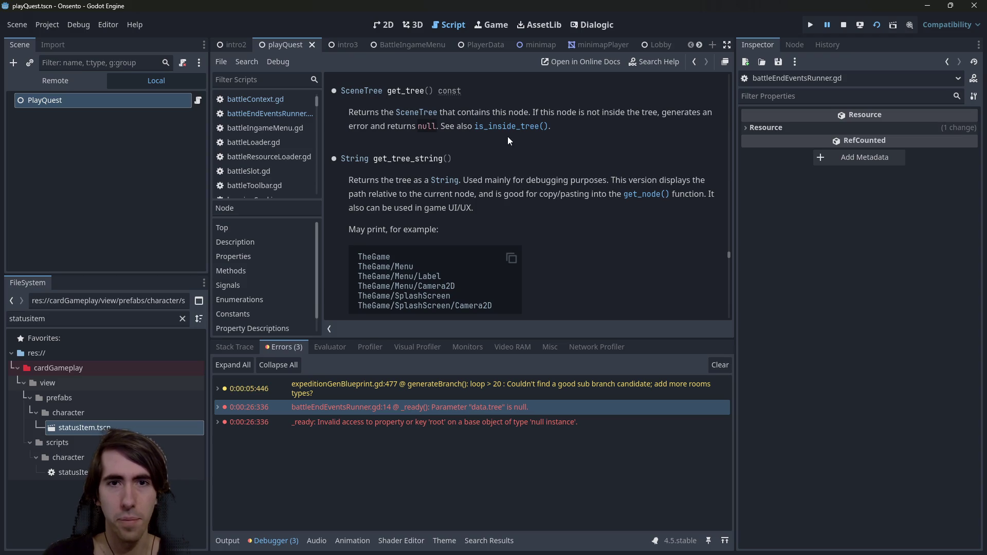
{"action": "key", "text": "alt+Left"}
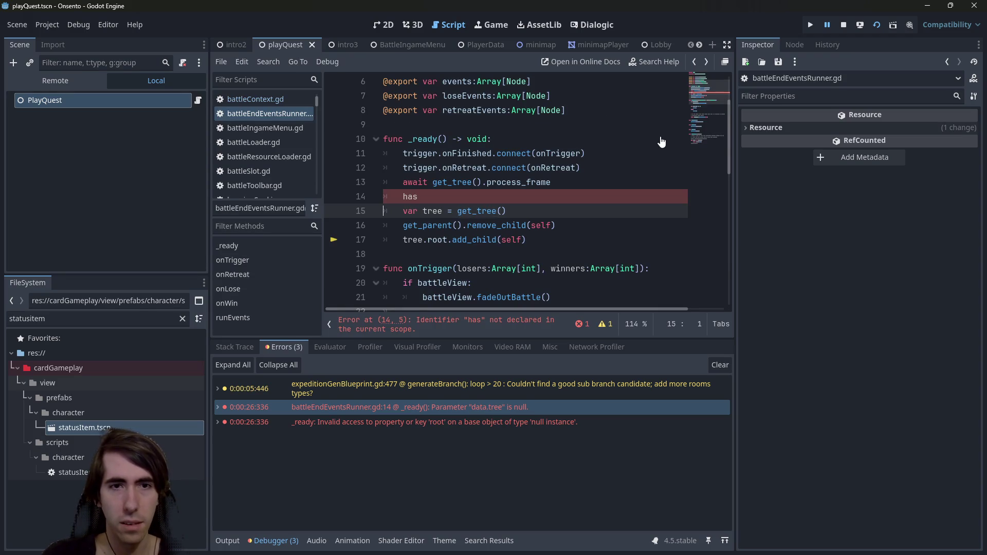
Write 'if is_inside_tree():' on the new line 14.
{"action": "key", "text": "BackSpace"}
{"action": "key", "text": "BackSpace"}
{"action": "key", "text": "BackSpace"}
{"action": "type", "text": "is"}
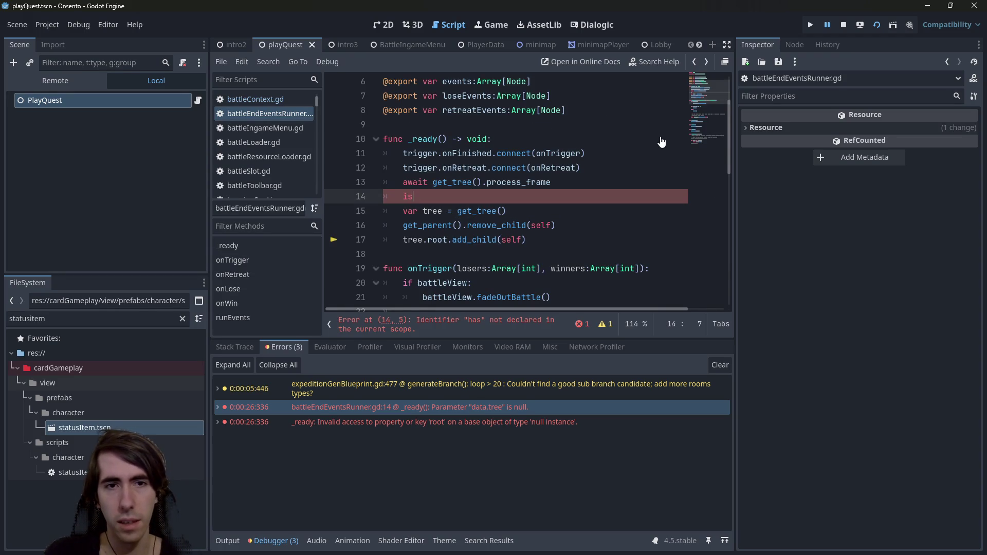
{"action": "type", "text": "_inside"}
{"action": "key", "text": "Return"}
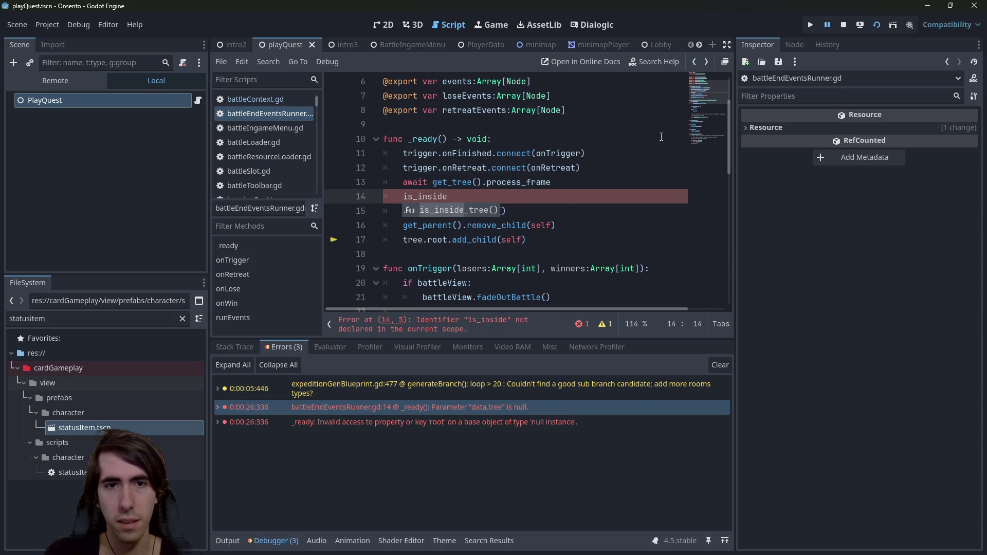
{"action": "key", "text": "Home"}
{"action": "key", "text": "Home"}
{"action": "scroll", "coordinate": [661, 136], "scroll_direction": "down", "scroll_amount": 1}
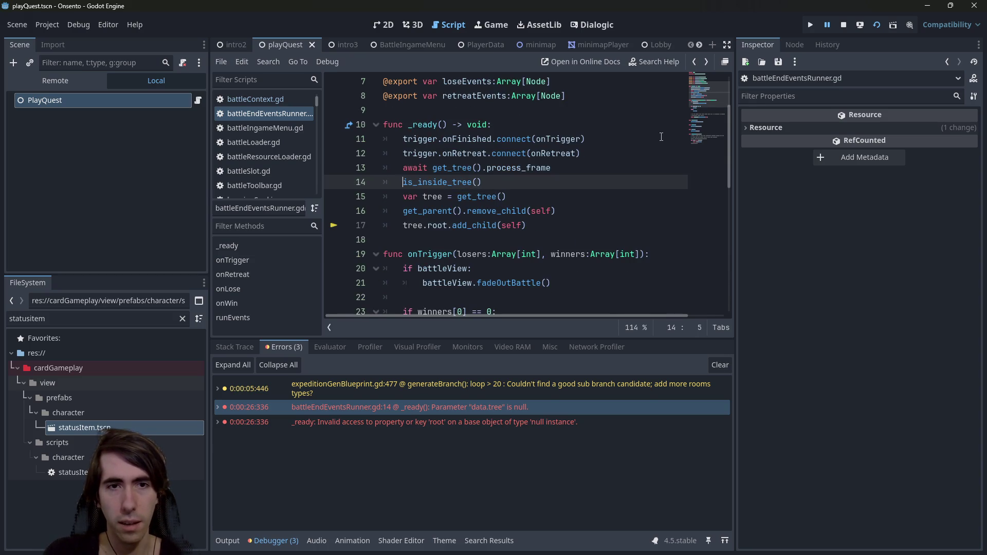
{"action": "type", "text": "if"}
{"action": "key", "text": "End"}
{"action": "type", "text": ":"}
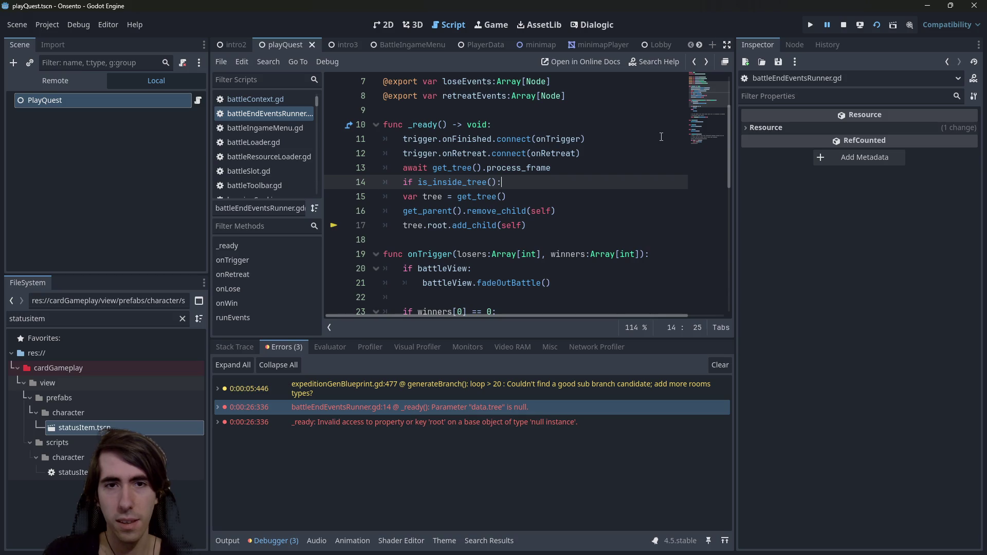
Indent lines 15–17 under the if, save the script, and launch the game.
{"action": "left_click_drag", "start_coordinate": [597, 224], "coordinate": [374, 203]}
{"action": "key", "text": "Tab"}
{"action": "left_click", "coordinate": [572, 211]}
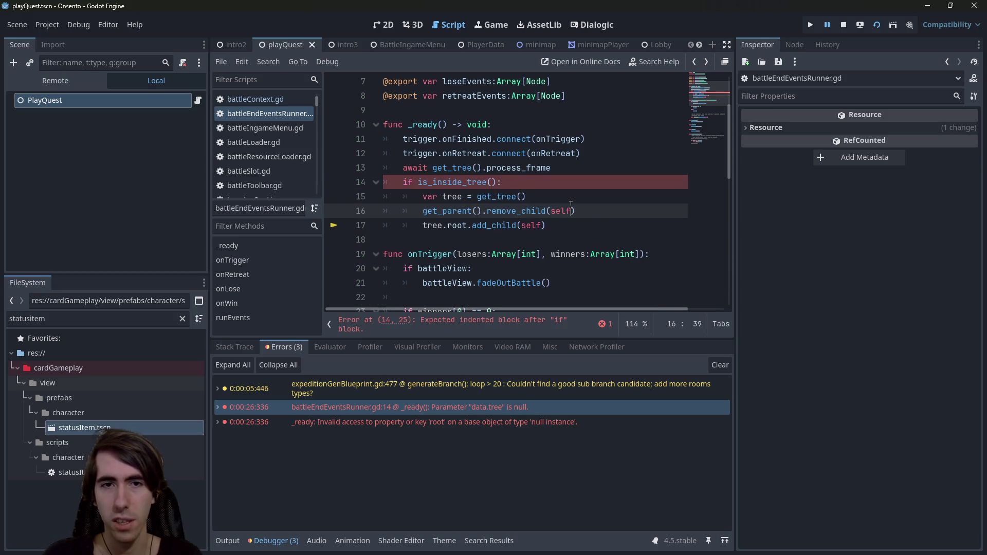
{"action": "key", "text": "ctrl+s"}
{"action": "left_click", "coordinate": [860, 25]}
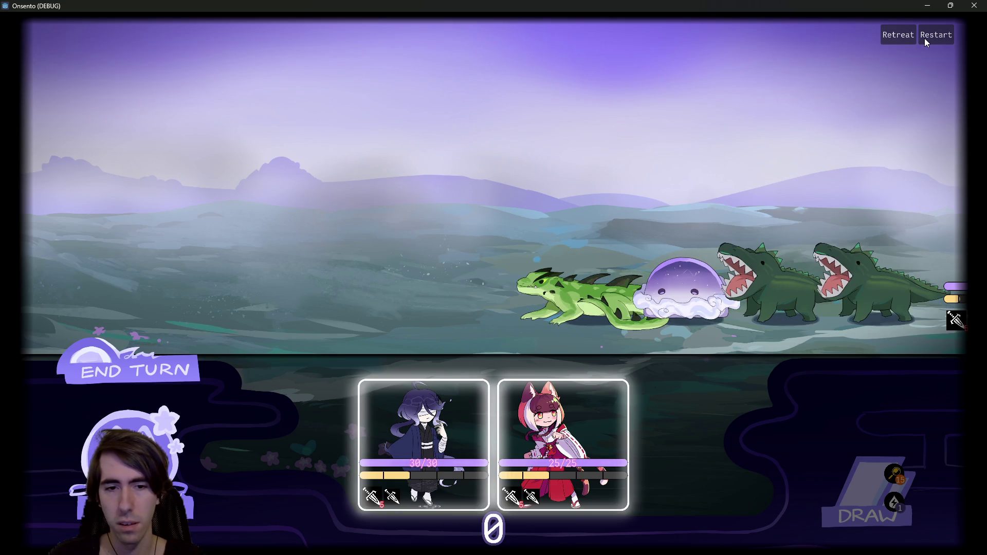
Restart the battle about 38 times in a row, watching the enemy lineup reroll.
{"action": "mouse_move", "coordinate": [497, 480]}
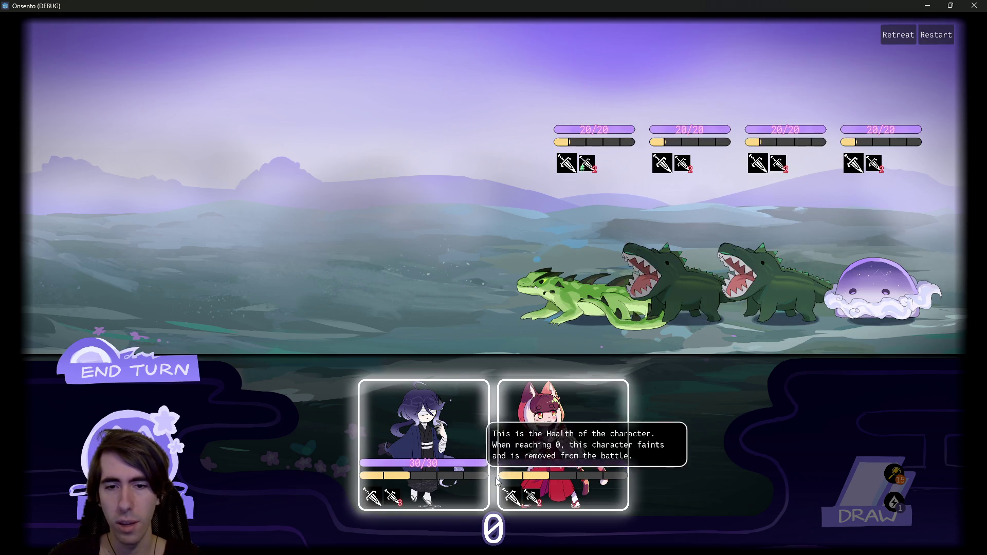
{"action": "left_click", "coordinate": [943, 34]}
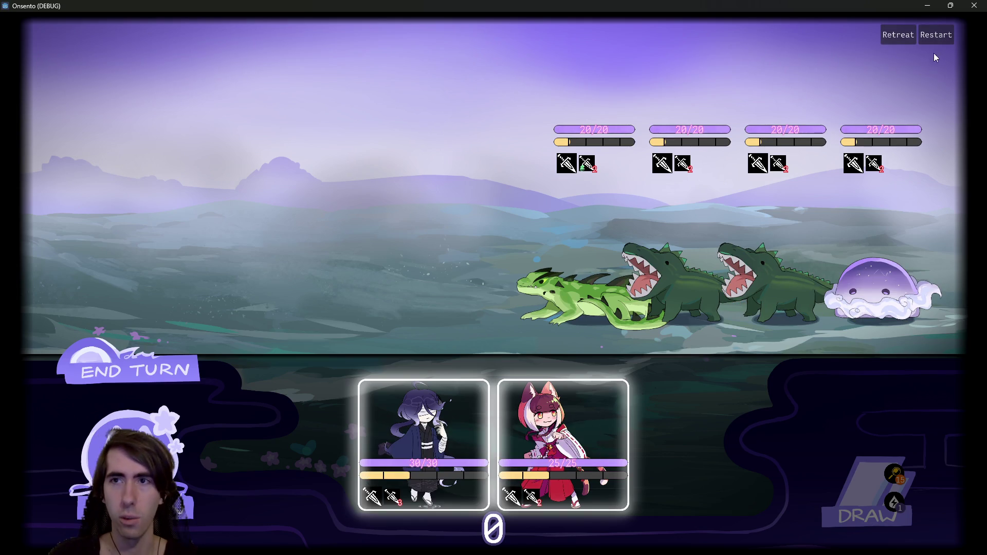
{"action": "left_click", "coordinate": [938, 36]}
{"action": "left_click", "coordinate": [937, 36]}
{"action": "left_click", "coordinate": [937, 36]}
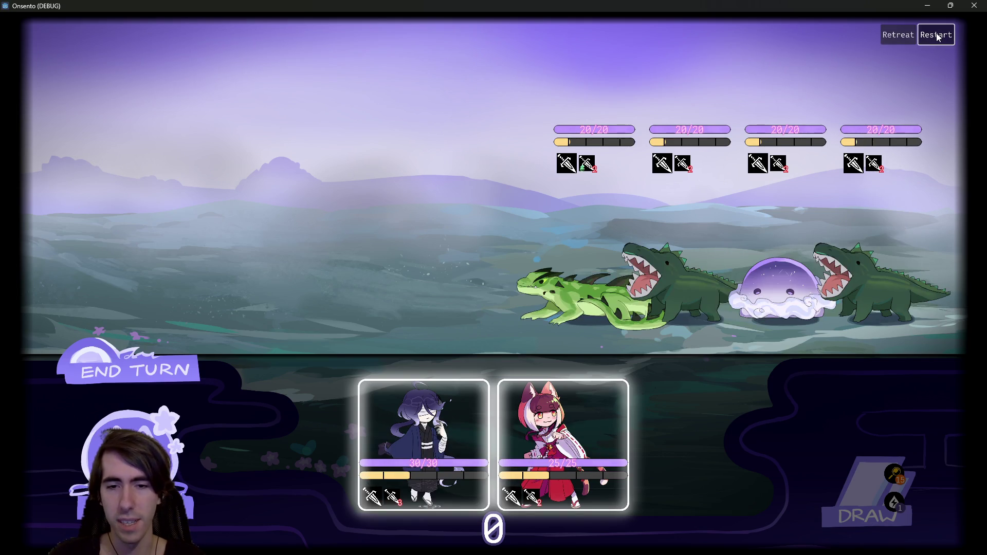
{"action": "left_click", "coordinate": [937, 36]}
{"action": "left_click", "coordinate": [937, 36]}
{"action": "left_click", "coordinate": [937, 36]}
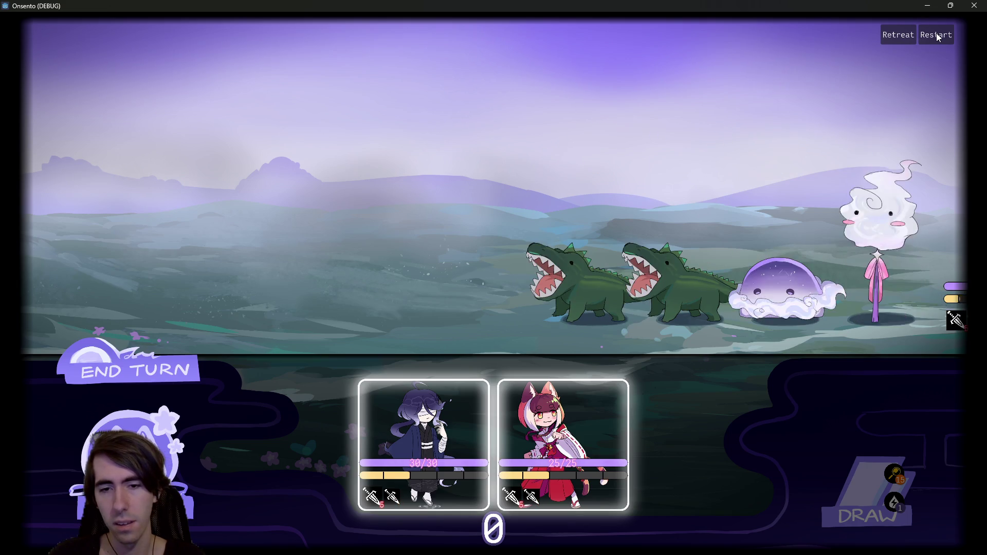
{"action": "left_click", "coordinate": [937, 36]}
{"action": "left_click", "coordinate": [937, 35]}
{"action": "left_click", "coordinate": [937, 34]}
{"action": "left_click", "coordinate": [936, 34]}
{"action": "left_click", "coordinate": [937, 34]}
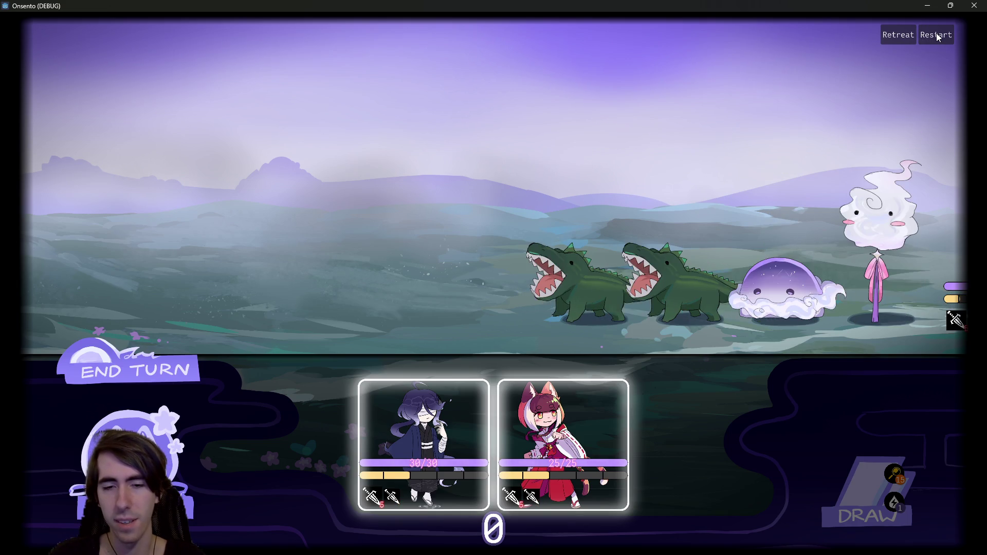
{"action": "left_click", "coordinate": [936, 34]}
{"action": "left_click", "coordinate": [937, 33]}
{"action": "left_click", "coordinate": [937, 34]}
{"action": "left_click", "coordinate": [936, 34]}
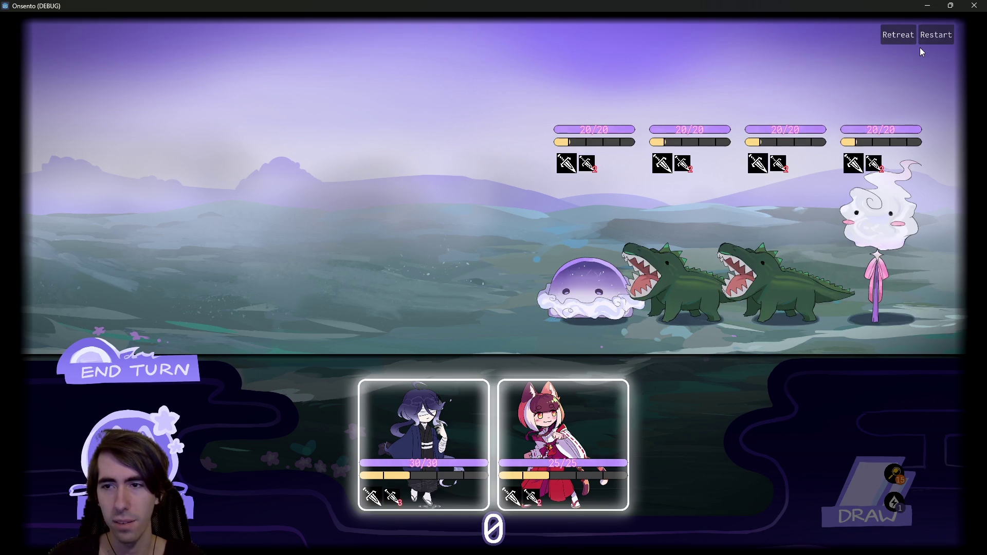
{"action": "left_click", "coordinate": [936, 35]}
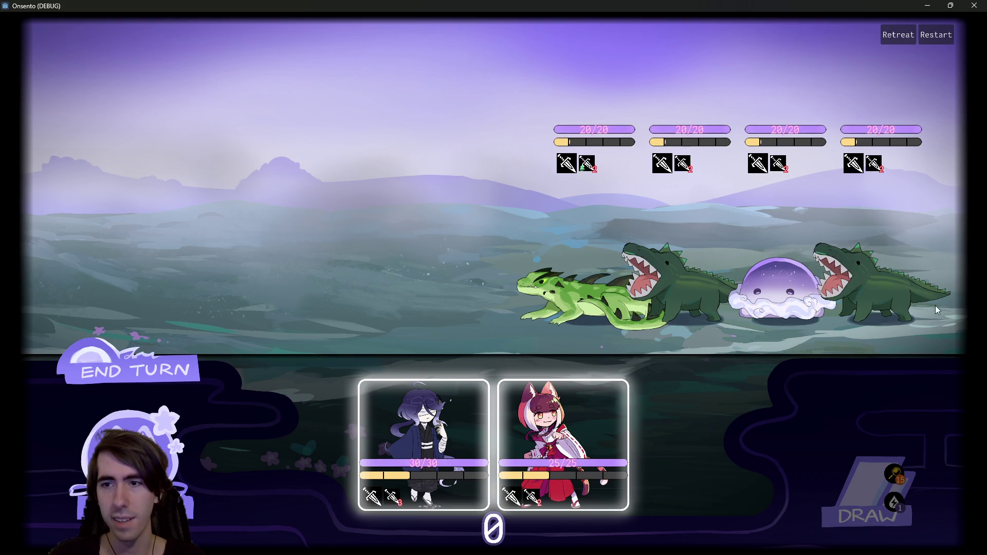
{"action": "left_click", "coordinate": [938, 32]}
{"action": "left_click", "coordinate": [939, 32]}
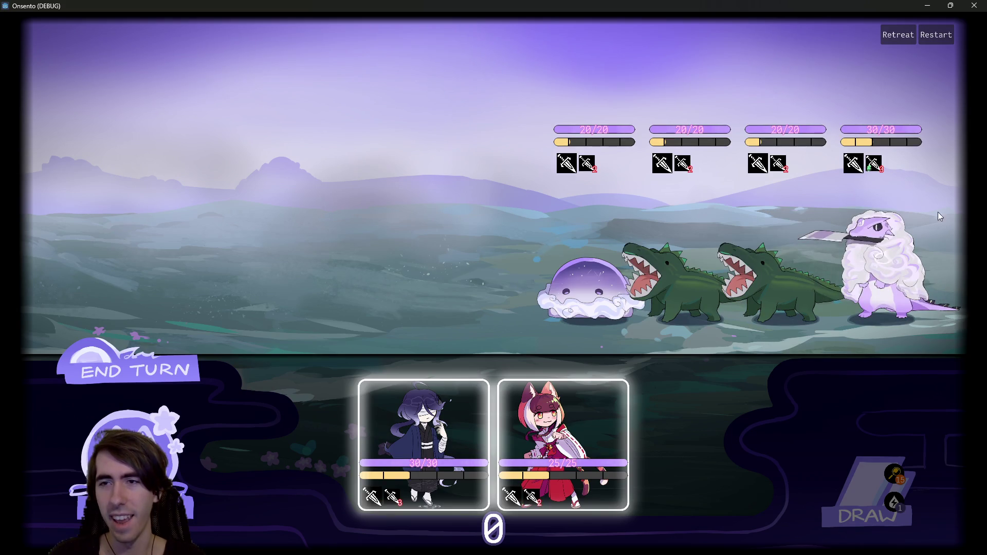
{"action": "left_click", "coordinate": [945, 34]}
{"action": "left_click", "coordinate": [945, 34]}
{"action": "left_click", "coordinate": [945, 34]}
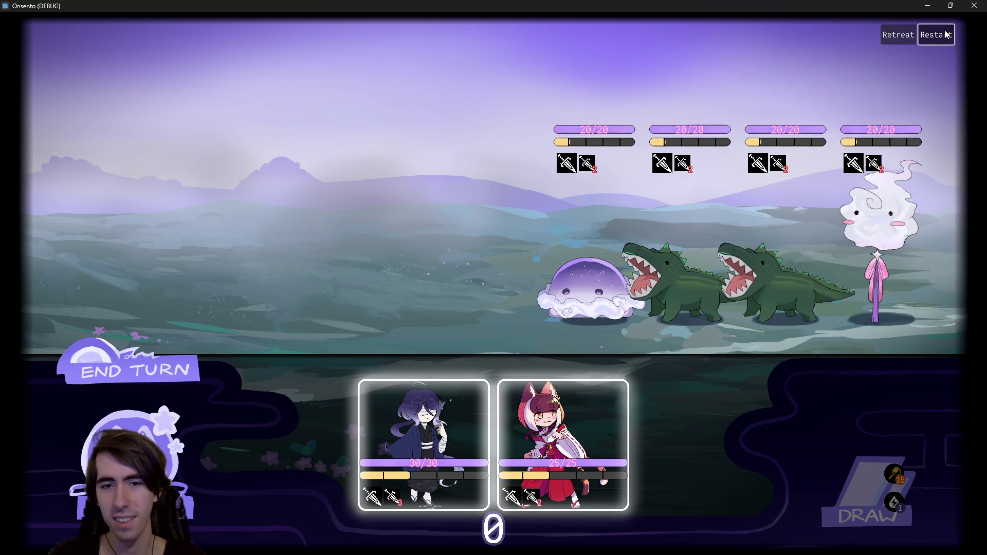
{"action": "left_click", "coordinate": [945, 34]}
{"action": "left_click", "coordinate": [945, 34]}
{"action": "left_click", "coordinate": [945, 34]}
{"action": "left_click", "coordinate": [944, 34]}
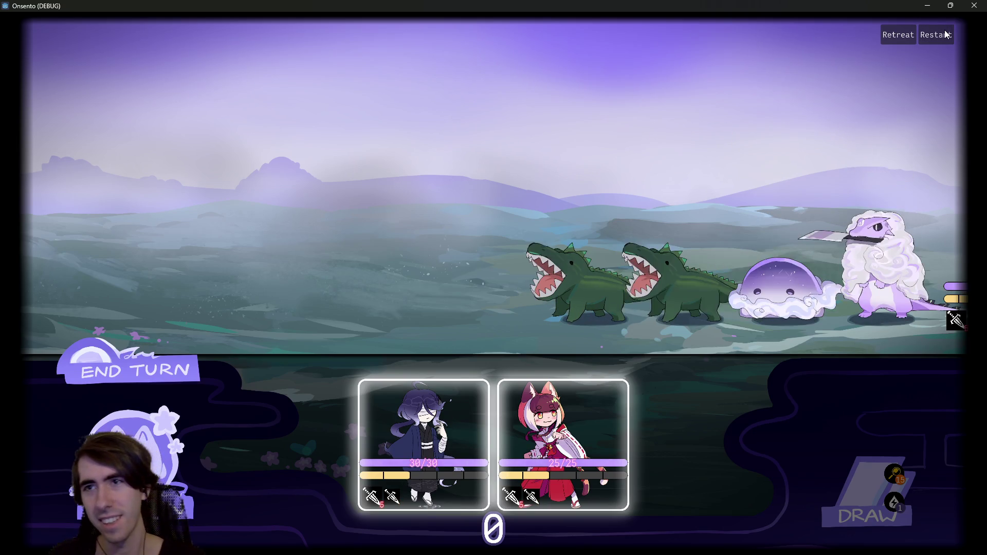
{"action": "left_click", "coordinate": [940, 34]}
{"action": "left_click", "coordinate": [936, 35]}
{"action": "left_click", "coordinate": [935, 35]}
{"action": "left_click", "coordinate": [935, 35]}
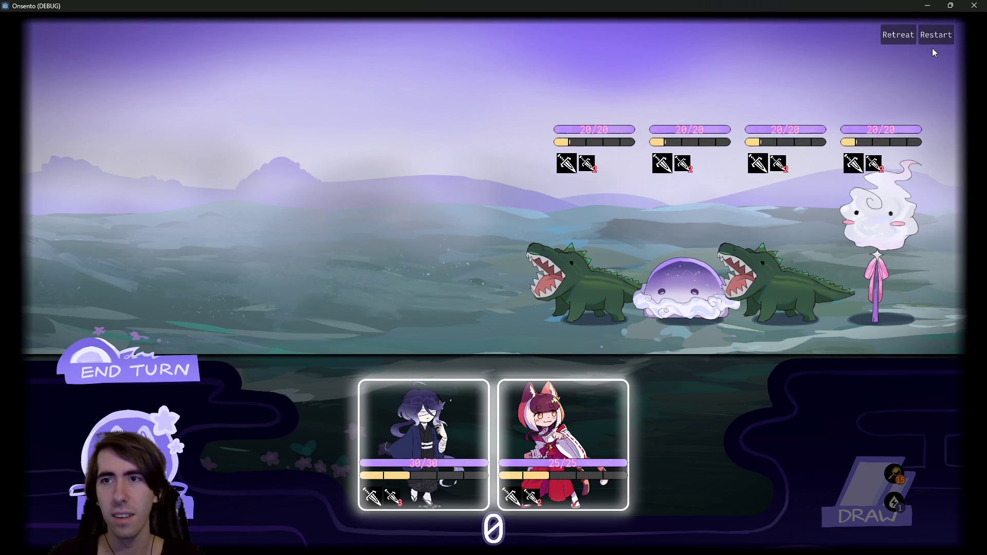
{"action": "left_click", "coordinate": [935, 37]}
{"action": "left_click", "coordinate": [934, 37]}
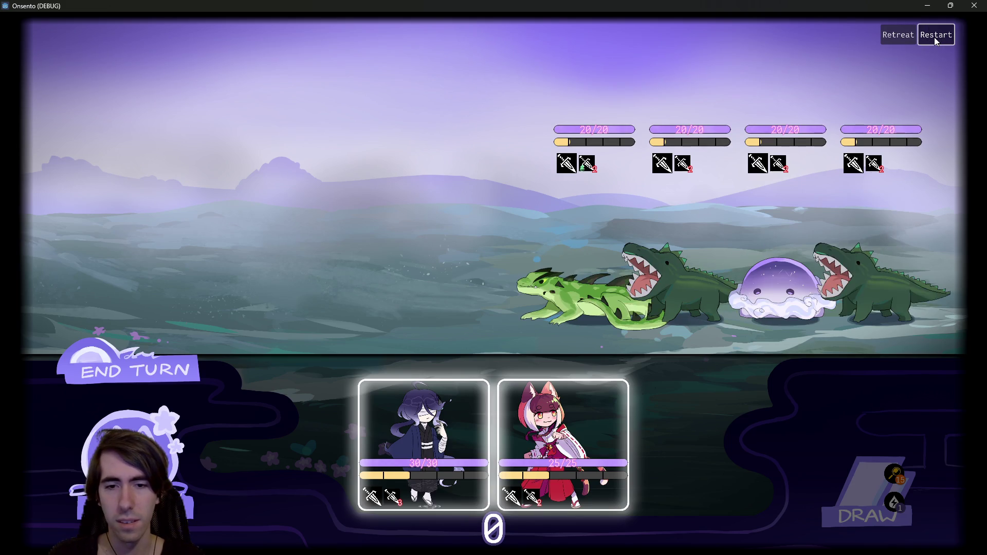
{"action": "left_click", "coordinate": [935, 37]}
{"action": "left_click", "coordinate": [935, 37]}
{"action": "left_click", "coordinate": [935, 37]}
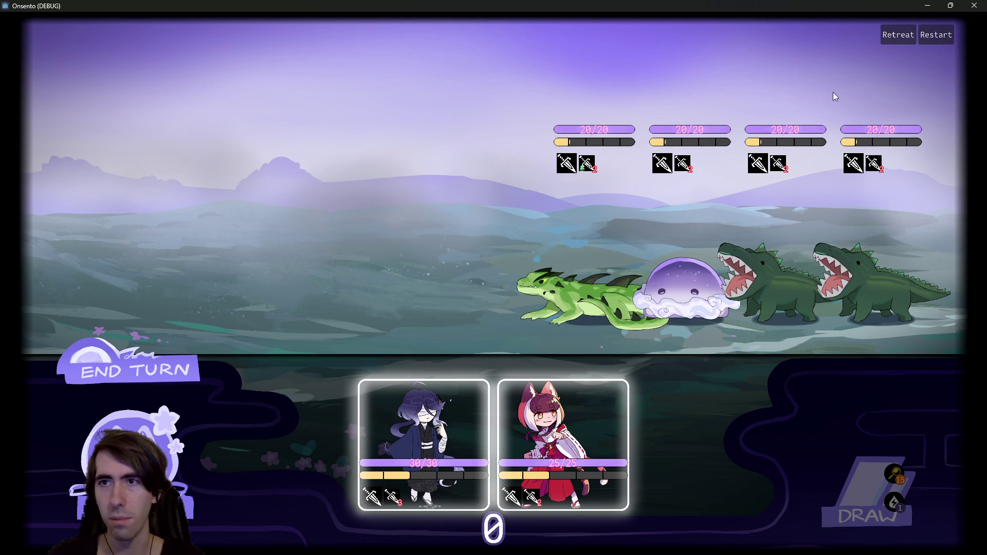
{"action": "left_click", "coordinate": [933, 40]}
{"action": "left_click", "coordinate": [930, 40]}
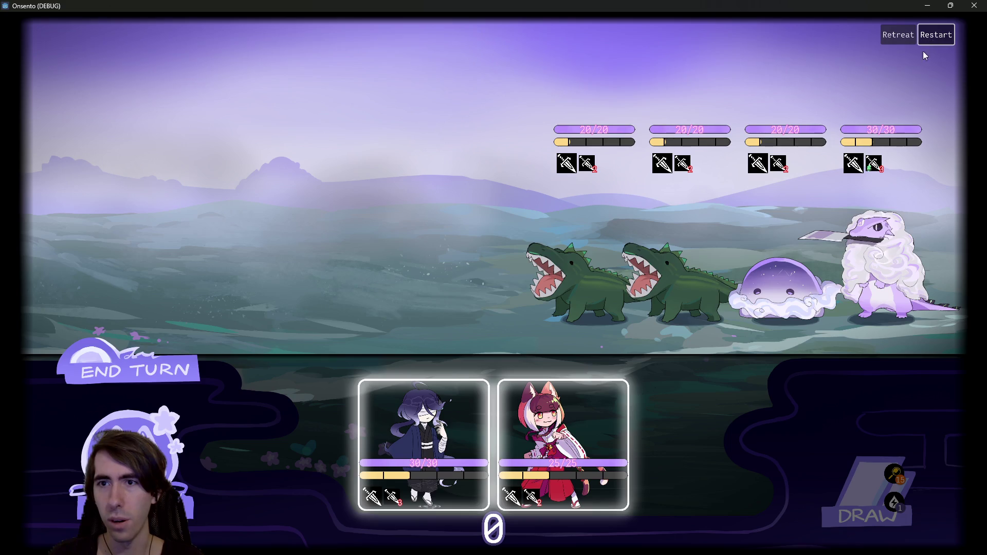
{"action": "left_click", "coordinate": [937, 41]}
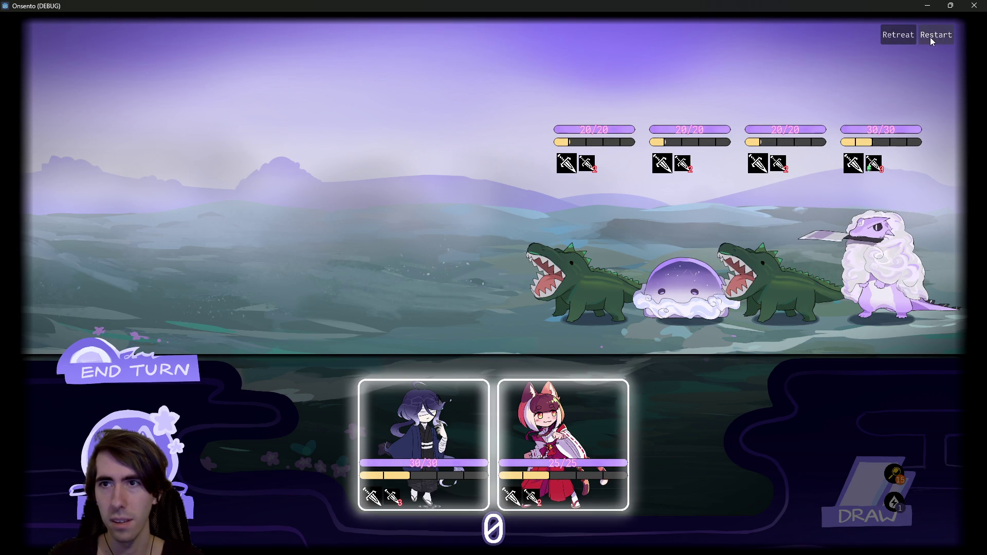
{"action": "left_click", "coordinate": [930, 37]}
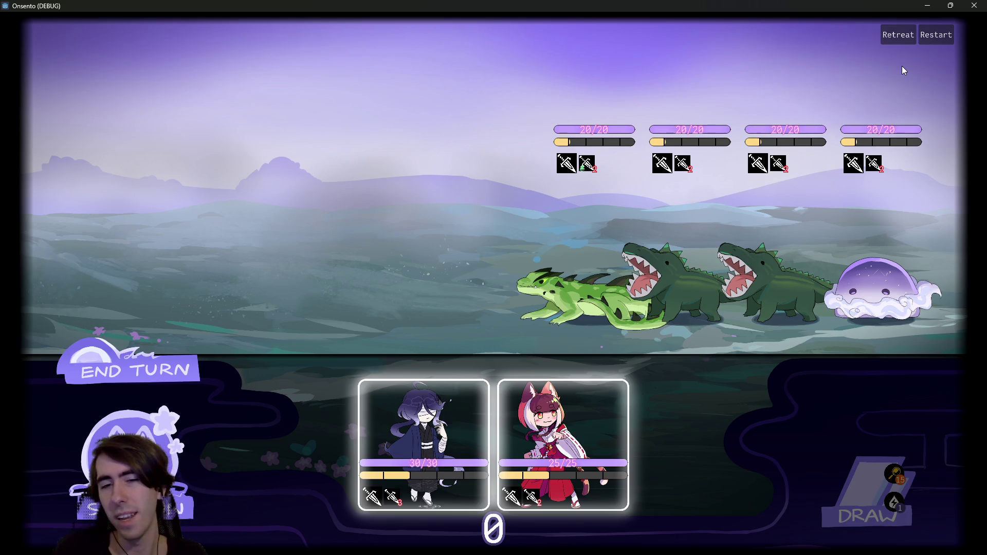
Restart the battle another fourteen times to check the lineup, then close the game.
{"action": "left_click", "coordinate": [933, 36]}
{"action": "left_click", "coordinate": [933, 36]}
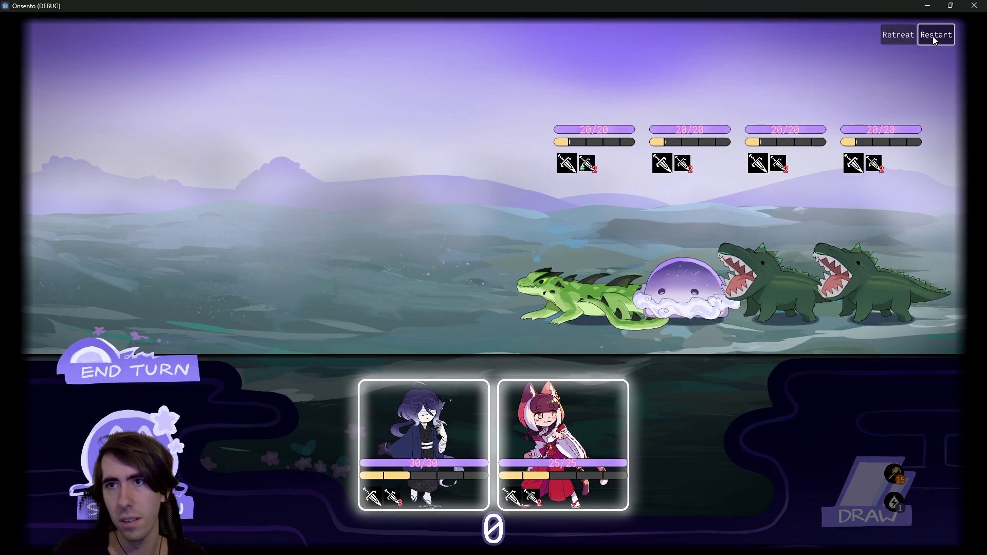
{"action": "left_click", "coordinate": [933, 36]}
{"action": "left_click", "coordinate": [932, 36]}
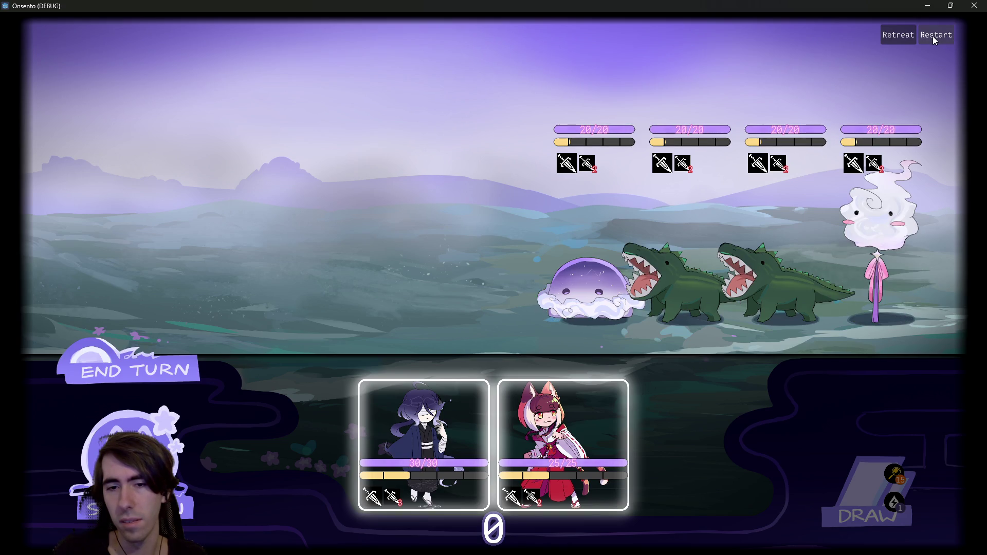
{"action": "left_click", "coordinate": [933, 36]}
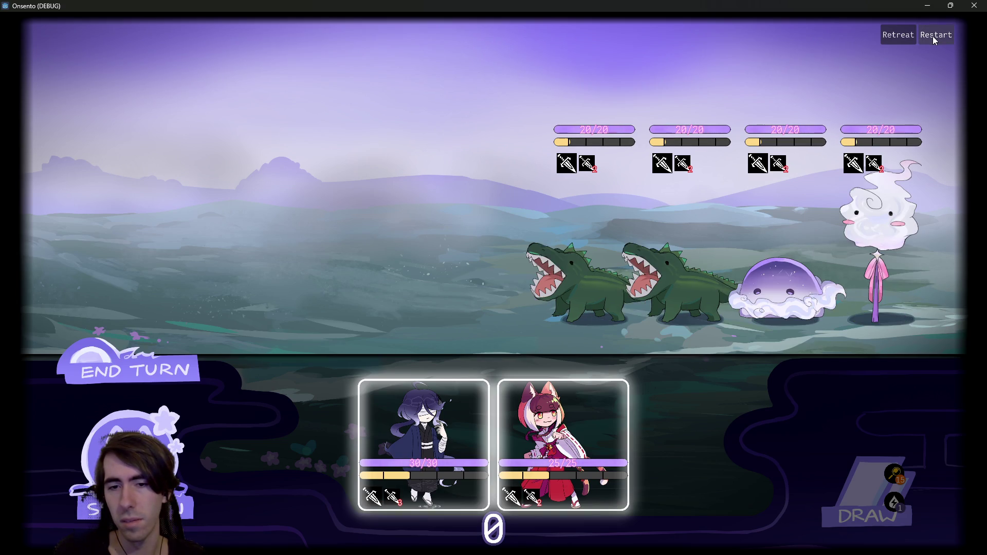
{"action": "left_click", "coordinate": [933, 36]}
{"action": "left_click", "coordinate": [933, 36]}
{"action": "left_click", "coordinate": [933, 36]}
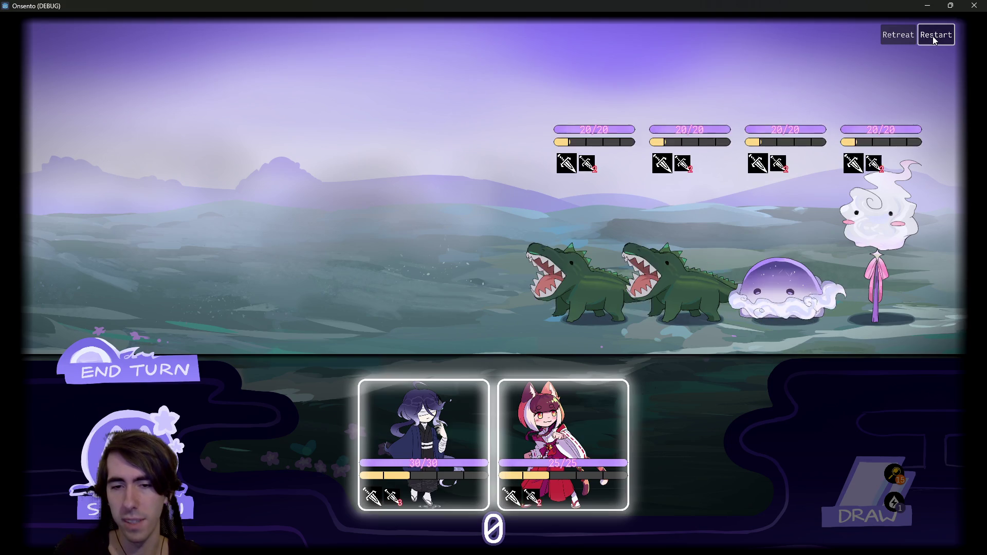
{"action": "left_click", "coordinate": [932, 36]}
{"action": "left_click", "coordinate": [933, 36]}
{"action": "left_click", "coordinate": [933, 36]}
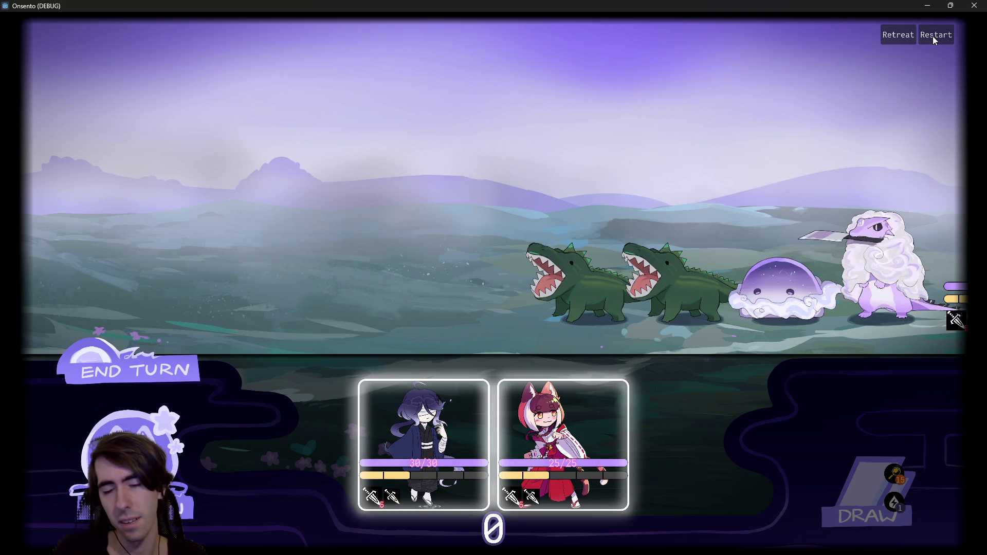
{"action": "left_click", "coordinate": [933, 36]}
{"action": "left_click", "coordinate": [933, 36]}
{"action": "left_click", "coordinate": [933, 36]}
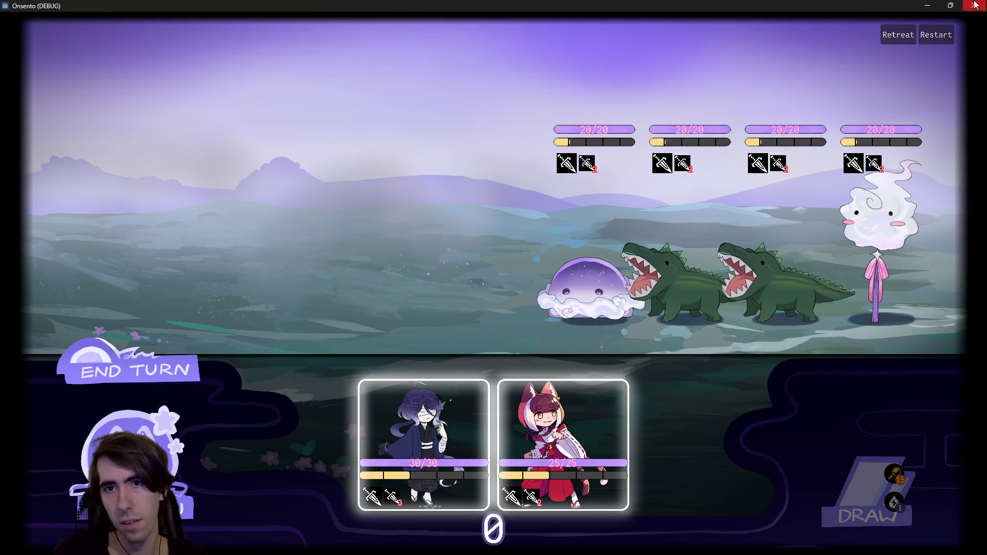
{"action": "left_click", "coordinate": [974, 5]}
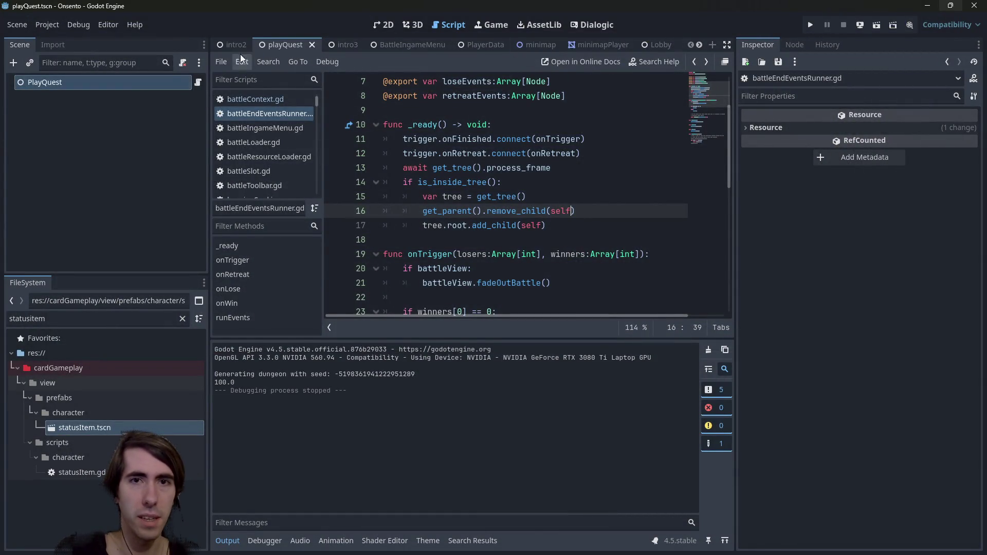
Open playQuest.gd and search the whole project for 'reload'.
{"action": "left_click", "coordinate": [197, 82]}
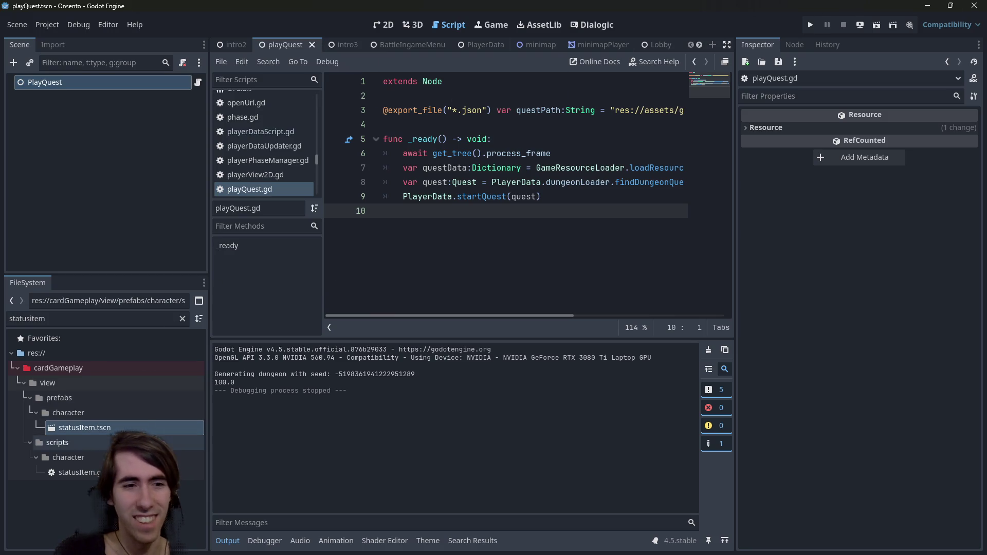
{"action": "key", "text": "ctrl+shift+f"}
{"action": "type", "text": "reloa"}
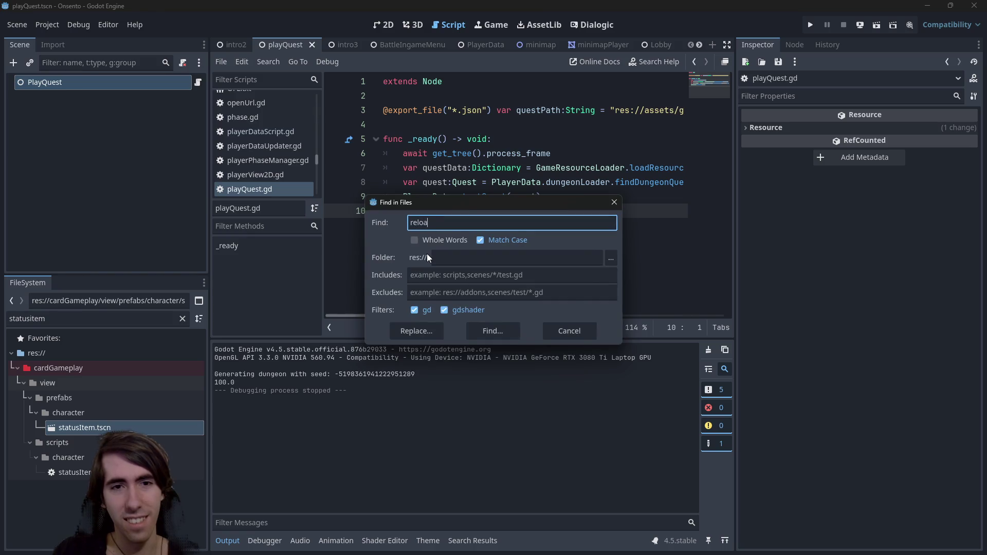
{"action": "key", "text": "Return"}
{"action": "scroll", "coordinate": [527, 499], "scroll_direction": "down", "scroll_amount": 5}
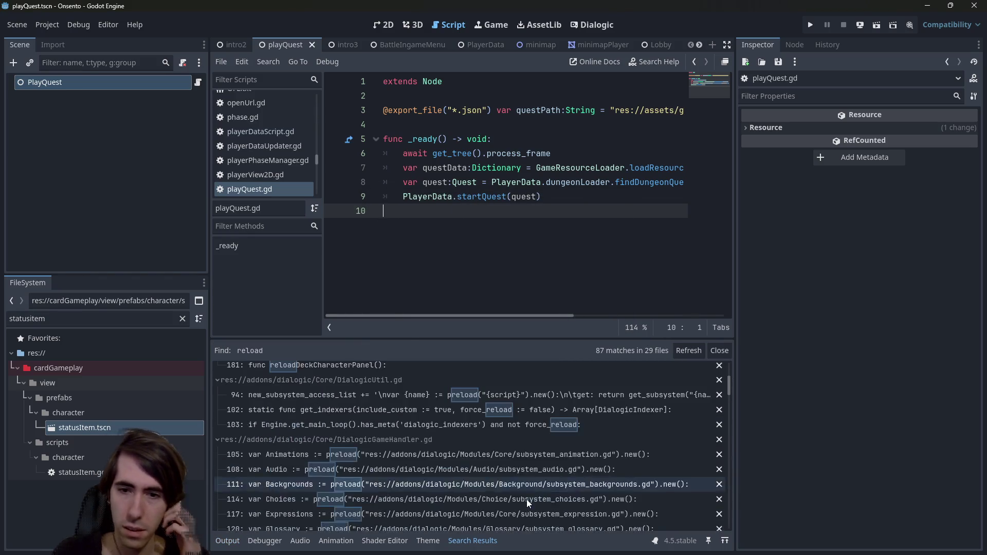
{"action": "mouse_move", "coordinate": [729, 384]}
{"action": "left_mouse_down"}
{"action": "mouse_move", "coordinate": [733, 475]}
{"action": "mouse_move", "coordinate": [730, 366]}
{"action": "left_mouse_up"}
Search the project for 'restart' and jump to restartBattle in battleContext.gd.
{"action": "key", "text": "ctrl+shift+f"}
{"action": "type", "text": "restart"}
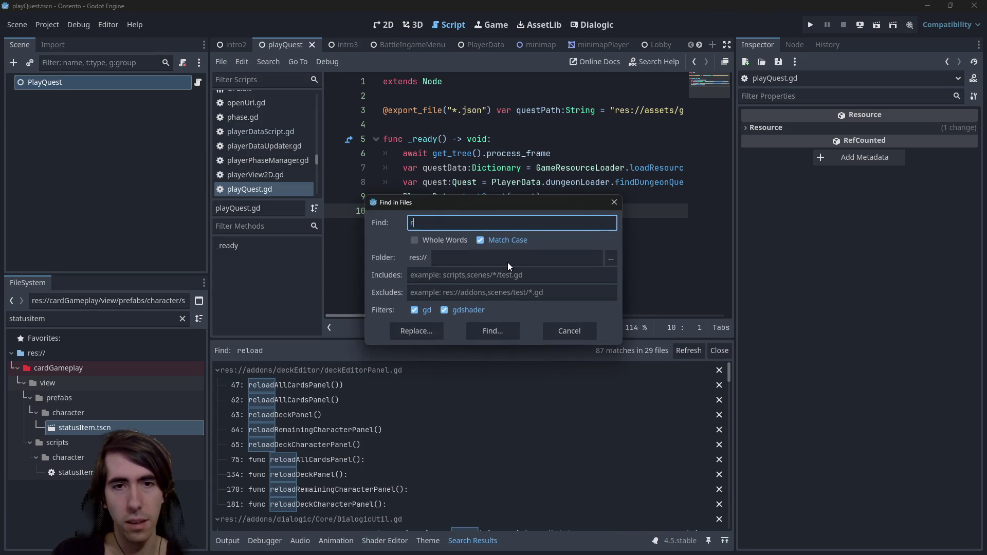
{"action": "key", "text": "Return"}
{"action": "scroll", "coordinate": [356, 469], "scroll_direction": "down", "scroll_amount": 1}
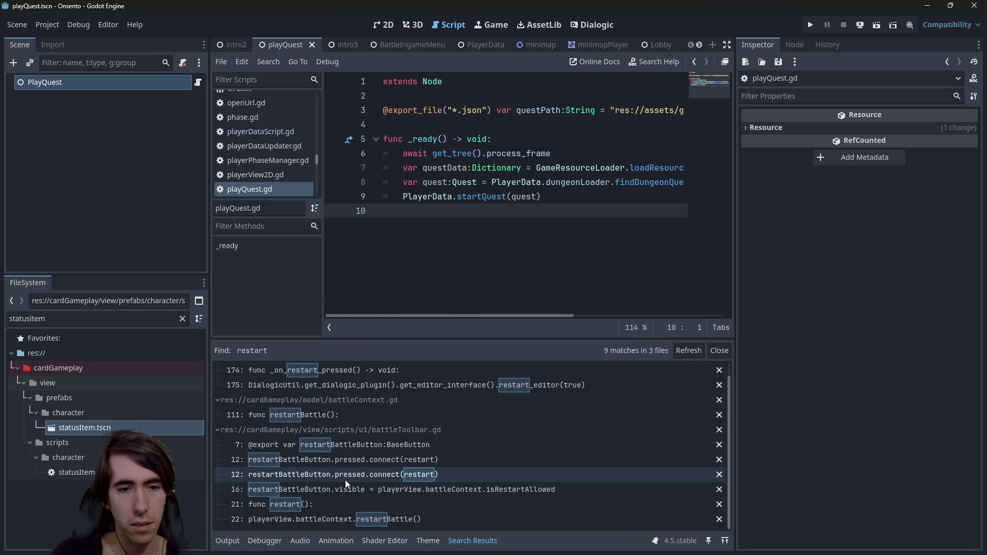
{"action": "left_click", "coordinate": [337, 416]}
{"action": "double_click", "coordinate": [444, 269]}
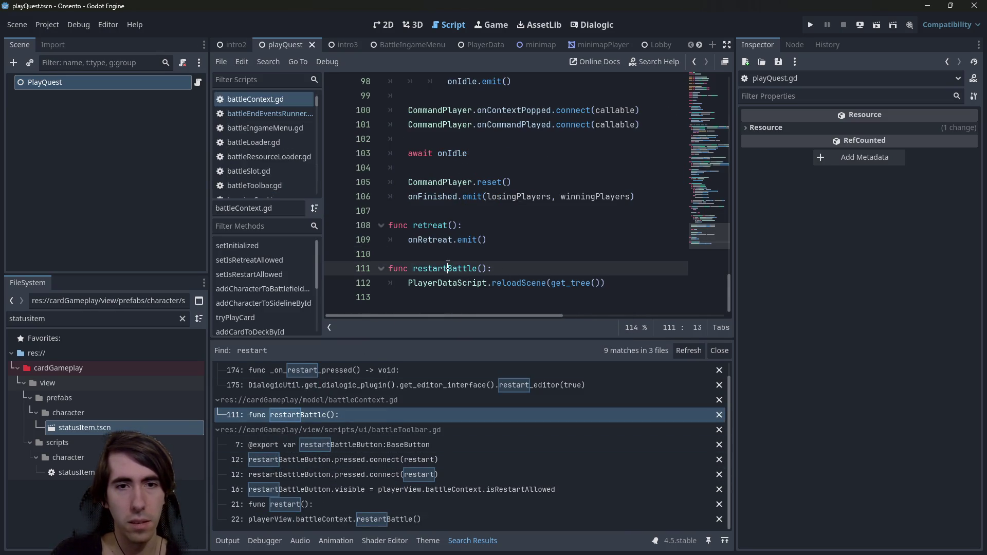
Find restartBattle references and open battleToolbar.gd at its restart() function.
{"action": "key", "text": "ctrl+shift+f"}
{"action": "key", "text": "Return"}
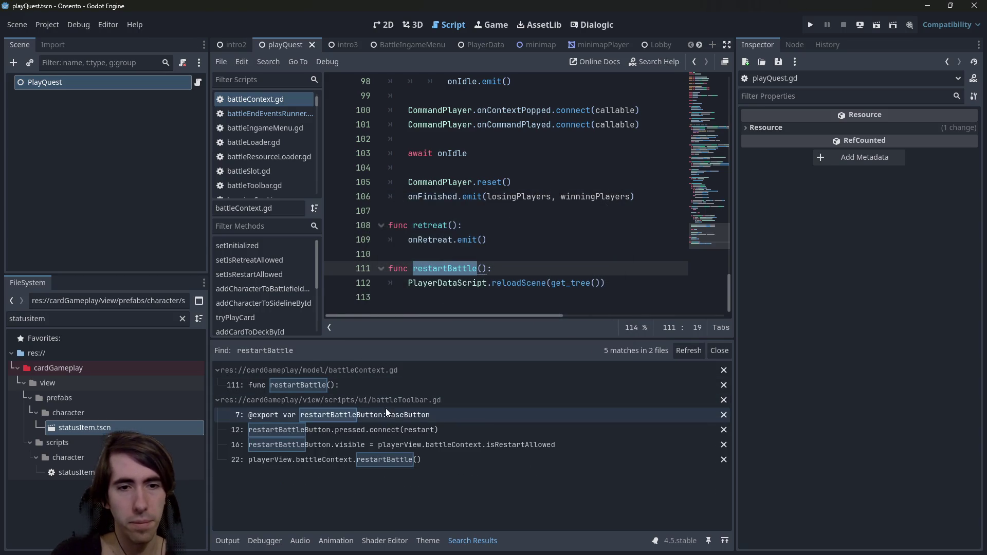
{"action": "left_click", "coordinate": [389, 415]}
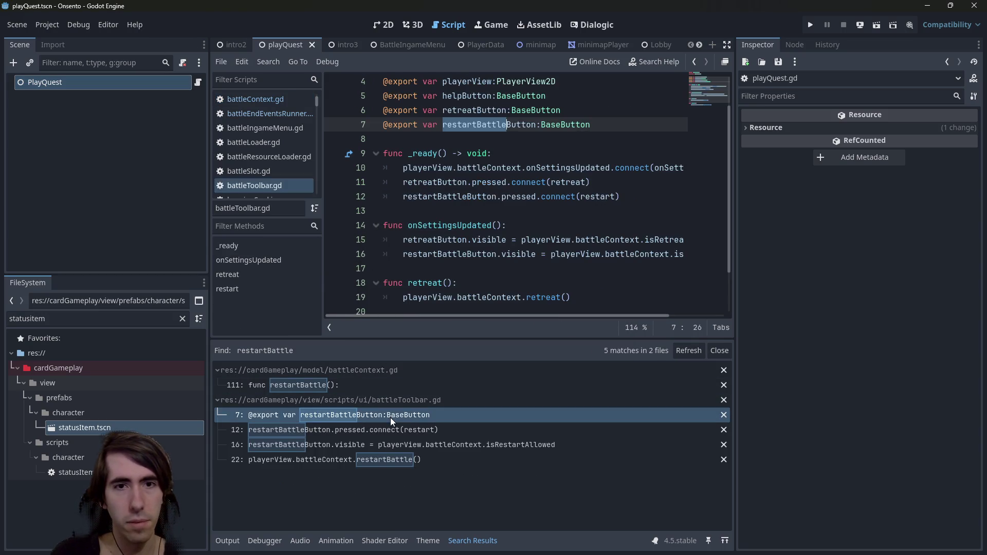
{"action": "double_click", "coordinate": [507, 124]}
{"action": "scroll", "coordinate": [499, 225], "scroll_direction": "down", "scroll_amount": 2}
{"action": "scroll", "coordinate": [499, 225], "scroll_direction": "up", "scroll_amount": 2}
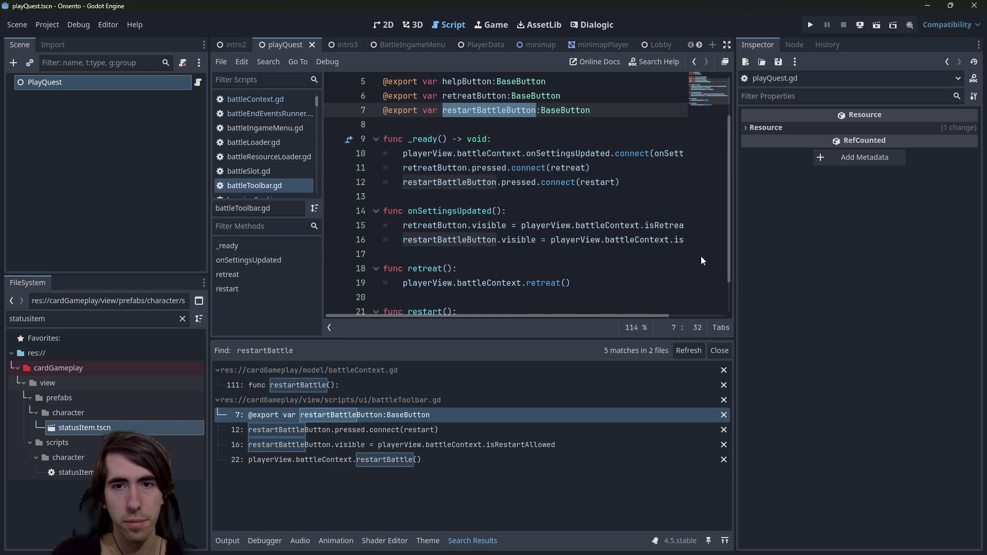
{"action": "mouse_move", "coordinate": [735, 237]}
{"action": "left_mouse_down"}
{"action": "mouse_move", "coordinate": [846, 236]}
{"action": "mouse_move", "coordinate": [804, 246]}
{"action": "left_mouse_up"}
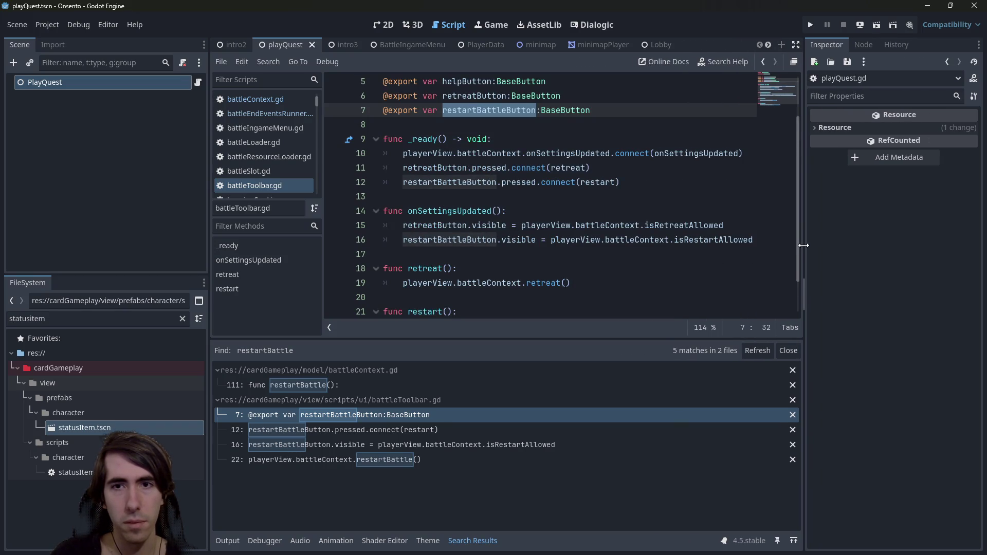
{"action": "left_click", "coordinate": [419, 460]}
{"action": "left_click", "coordinate": [418, 446]}
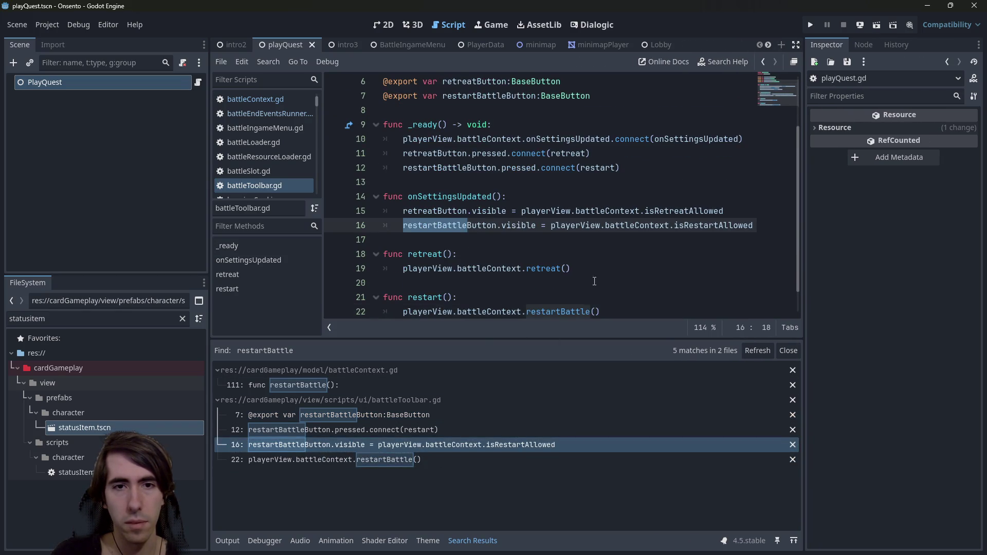
{"action": "scroll", "coordinate": [502, 259], "scroll_direction": "down", "scroll_amount": 1}
Add 'await get_tree().process_frame' at the top of restart() and run the scene.
{"action": "left_click", "coordinate": [502, 259]}
{"action": "left_click", "coordinate": [510, 264]}
{"action": "key", "text": "Return"}
{"action": "type", "text": "awa"}
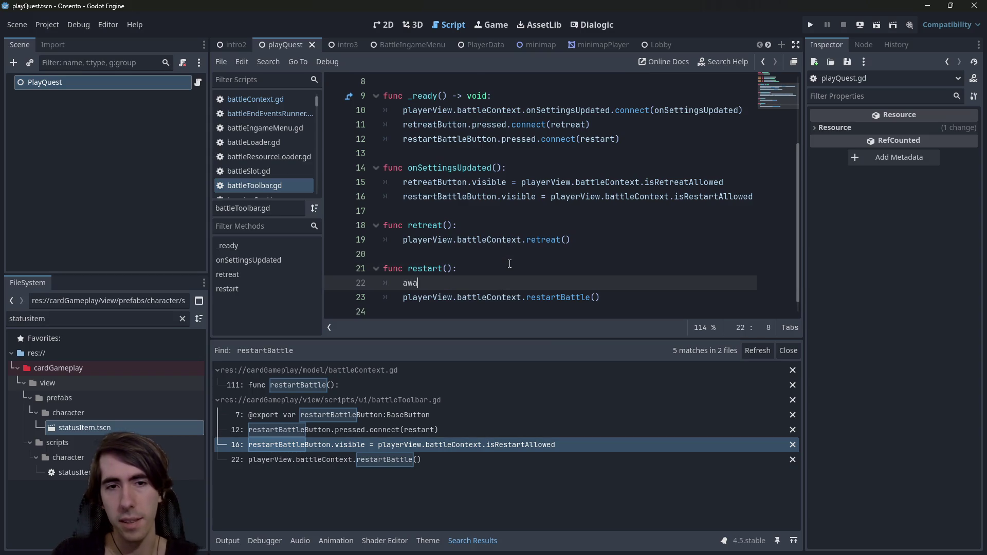
{"action": "type", "text": "it get_tree()."}
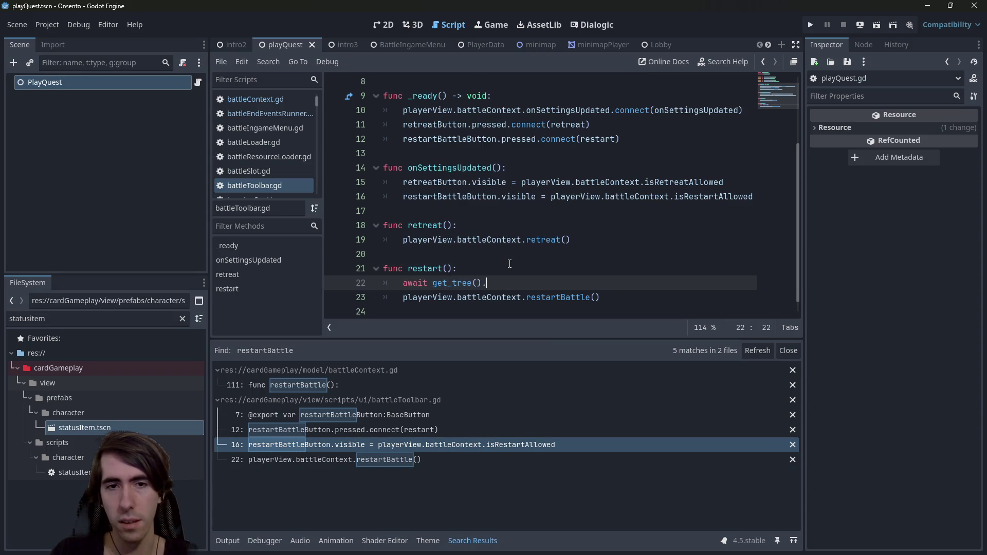
{"action": "type", "text": "p"}
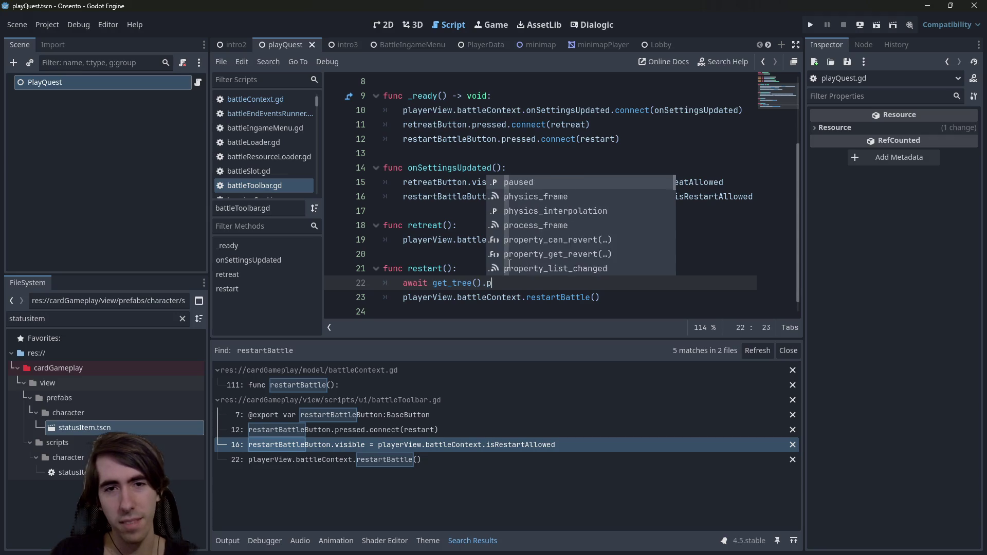
{"action": "type", "text": "roces"}
{"action": "key", "text": "Return"}
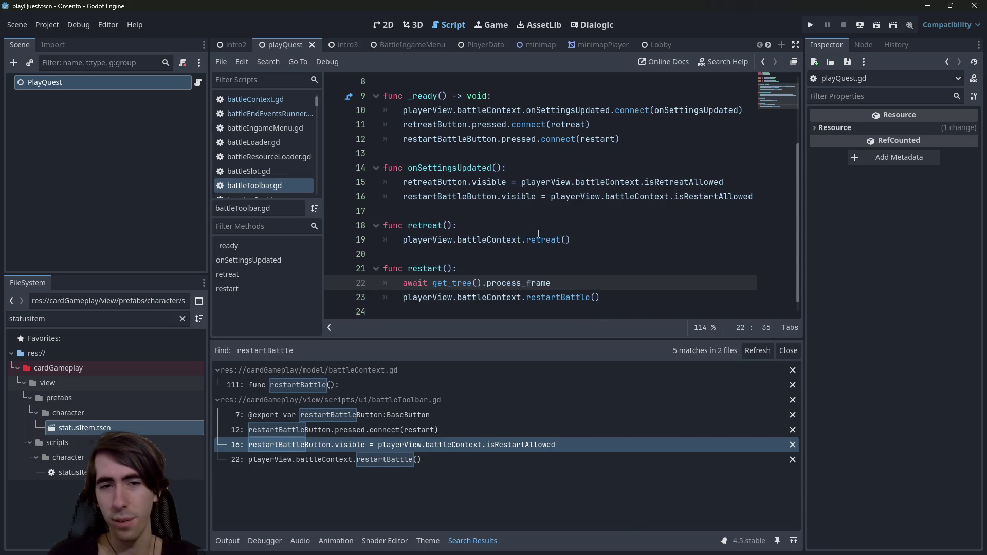
{"action": "left_click", "coordinate": [881, 27]}
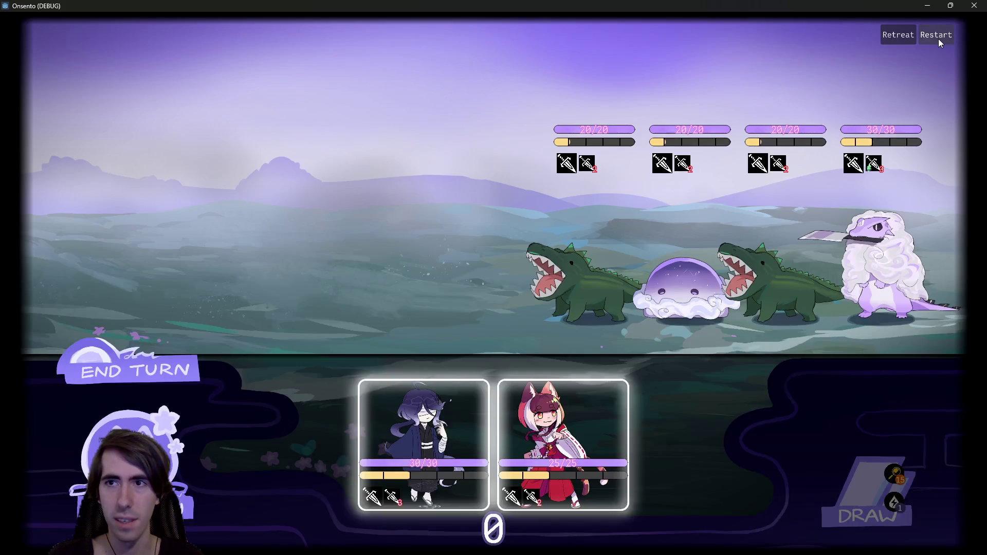
Restart the battle seven times to check the reshuffled enemies, then close the game.
{"action": "left_click", "coordinate": [939, 39]}
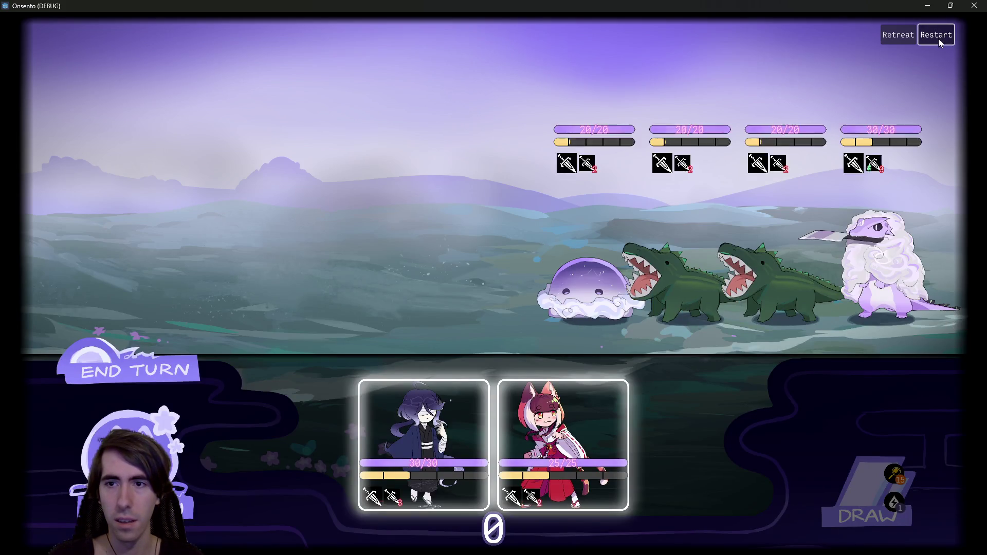
{"action": "left_click", "coordinate": [939, 38]}
{"action": "left_click", "coordinate": [939, 39]}
{"action": "left_click", "coordinate": [939, 39]}
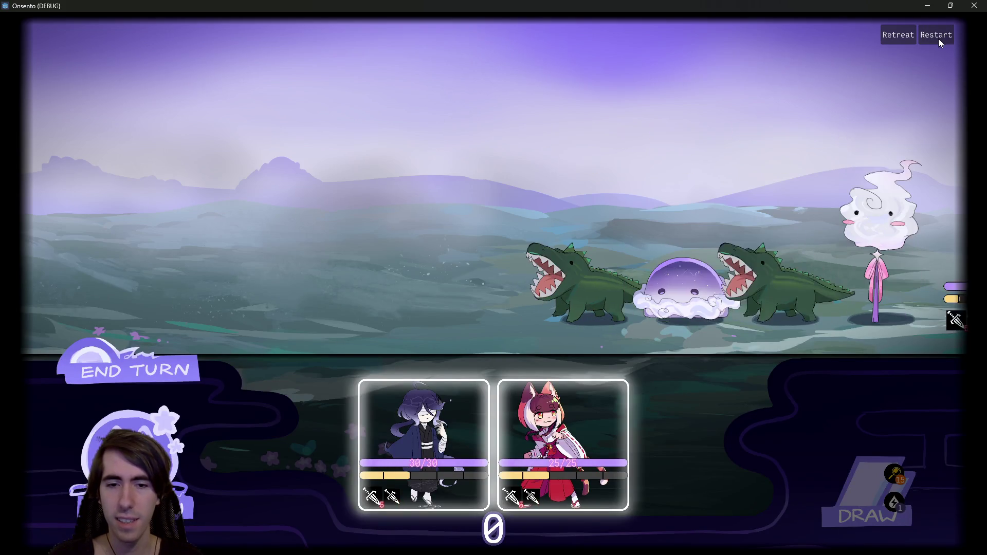
{"action": "left_click", "coordinate": [939, 39]}
{"action": "left_click", "coordinate": [938, 39]}
{"action": "left_click", "coordinate": [939, 39]}
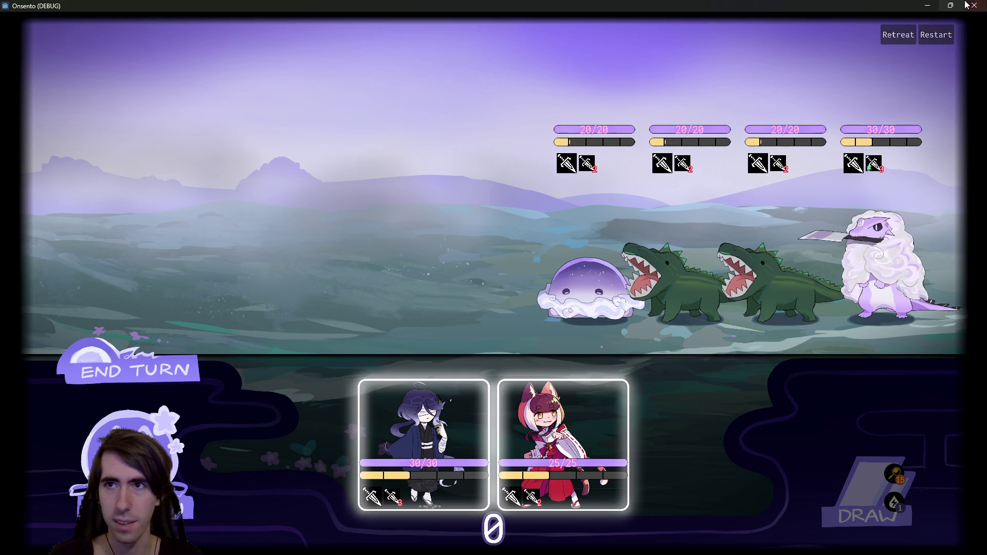
{"action": "left_click", "coordinate": [975, 5]}
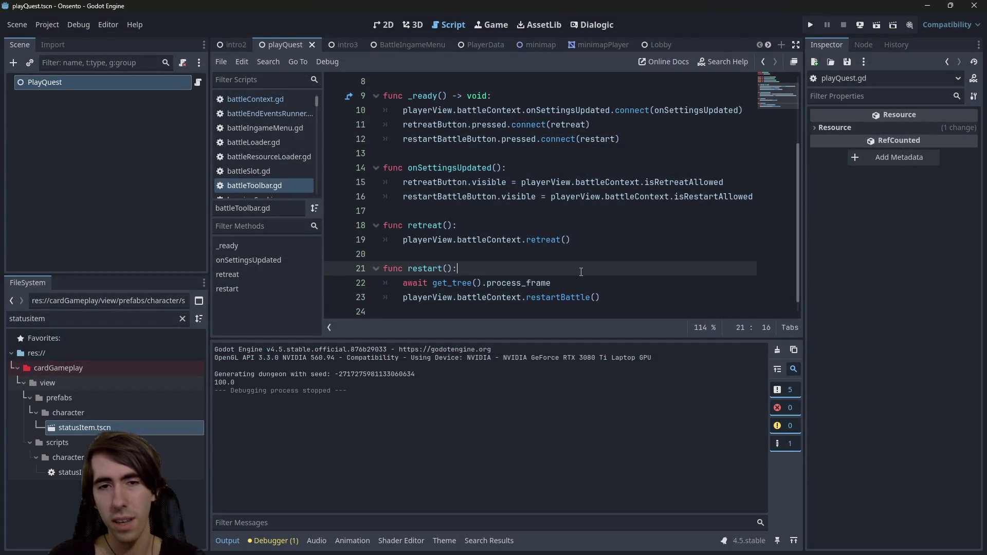
Delete the 'await get_tree().process_frame' line from restart() and save battleToolbar.gd.
{"action": "key", "text": "Down"}
{"action": "key", "text": "End"}
{"action": "key", "text": "ctrl+BackSpace"}
{"action": "key", "text": "ctrl+BackSpace"}
{"action": "key", "text": "ctrl+BackSpace"}
{"action": "key", "text": "ctrl+BackSpace"}
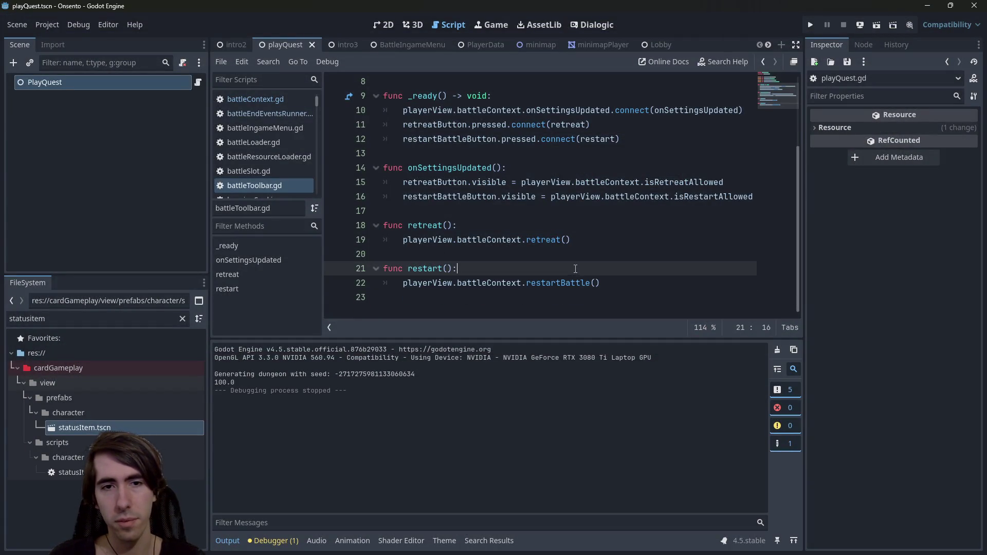
{"action": "key", "text": "ctrl+s"}
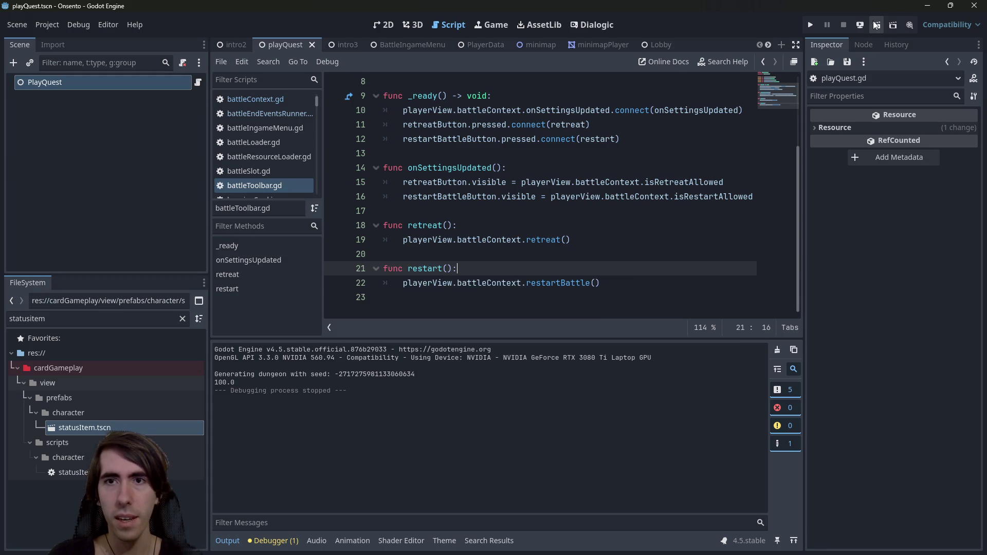
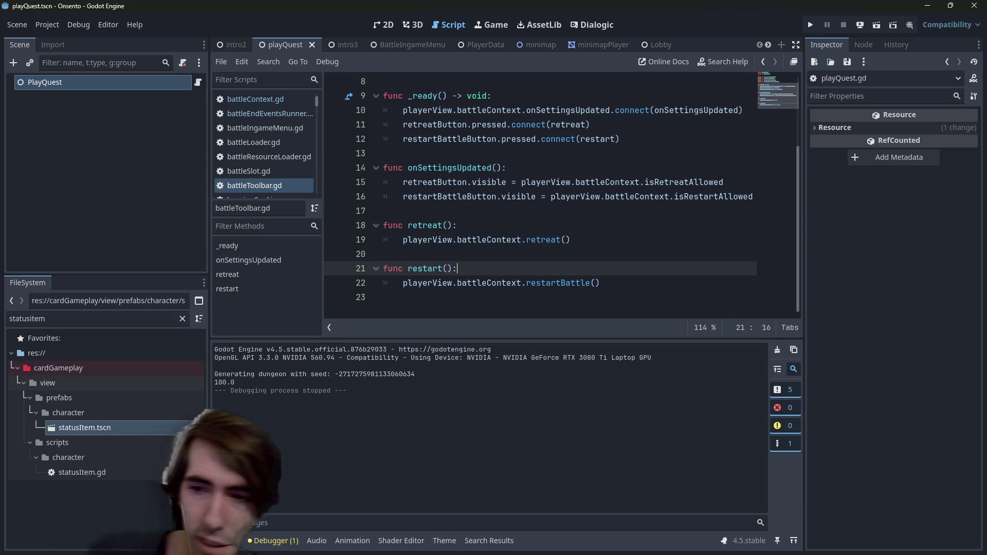
Check the repository status and stage all modified .gd scripts.
{"action": "key", "text": "alt+Tab"}
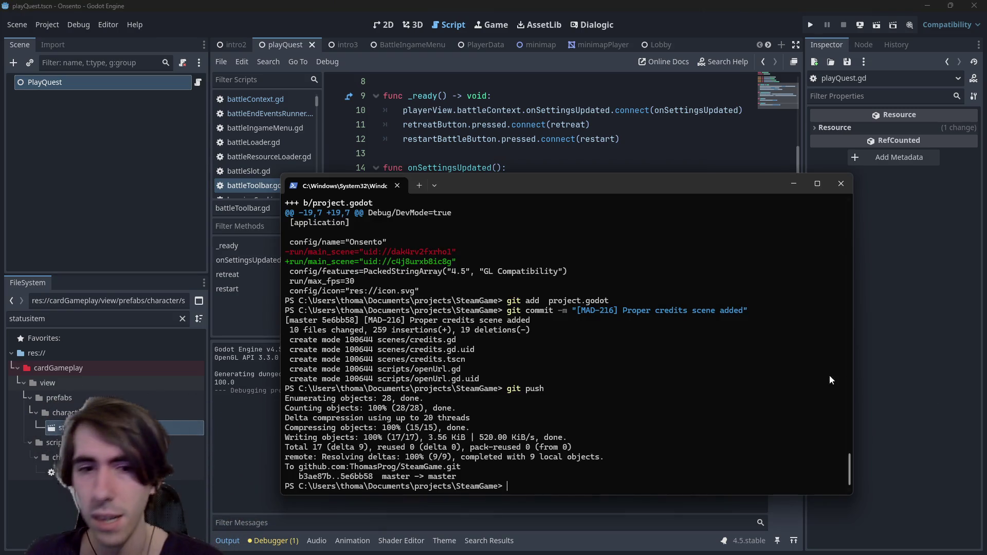
{"action": "type", "text": "git status"}
{"action": "key", "text": "Return"}
{"action": "type", "text": "git add *.gd"}
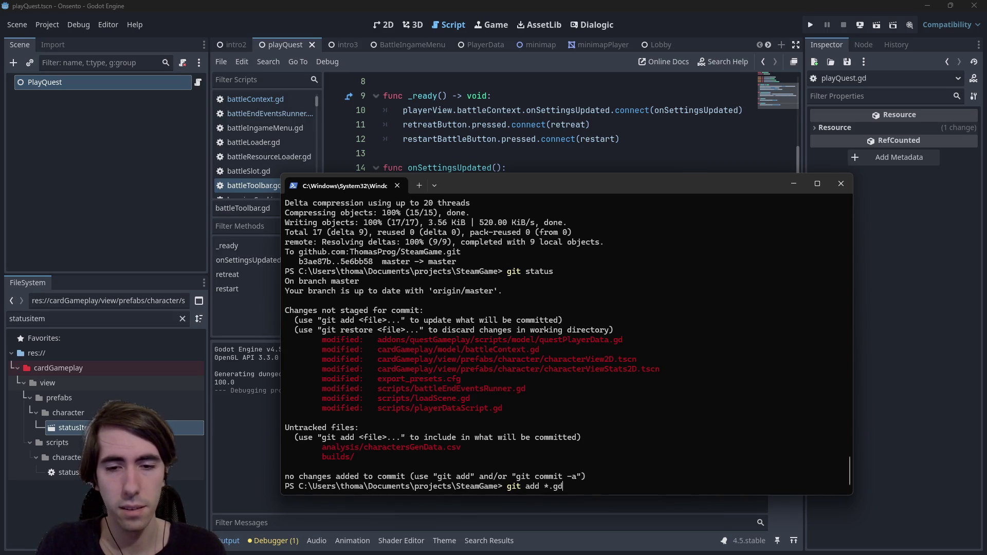
{"action": "key", "text": "Return"}
{"action": "type", "text": "git status"}
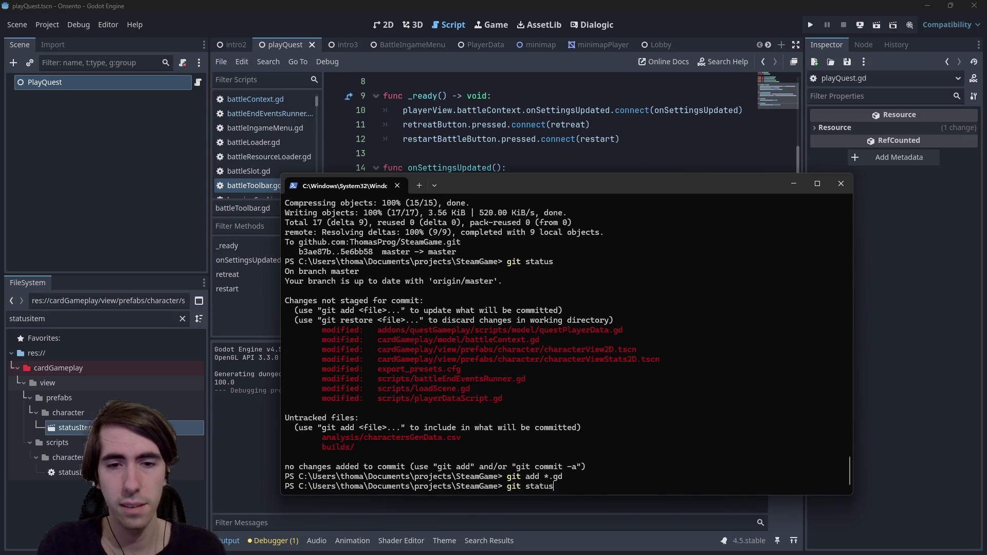
{"action": "key", "text": "Return"}
Stage the characterView2D.tscn and characterViewStats2D.tscn scene files.
{"action": "type", "text": "git add"}
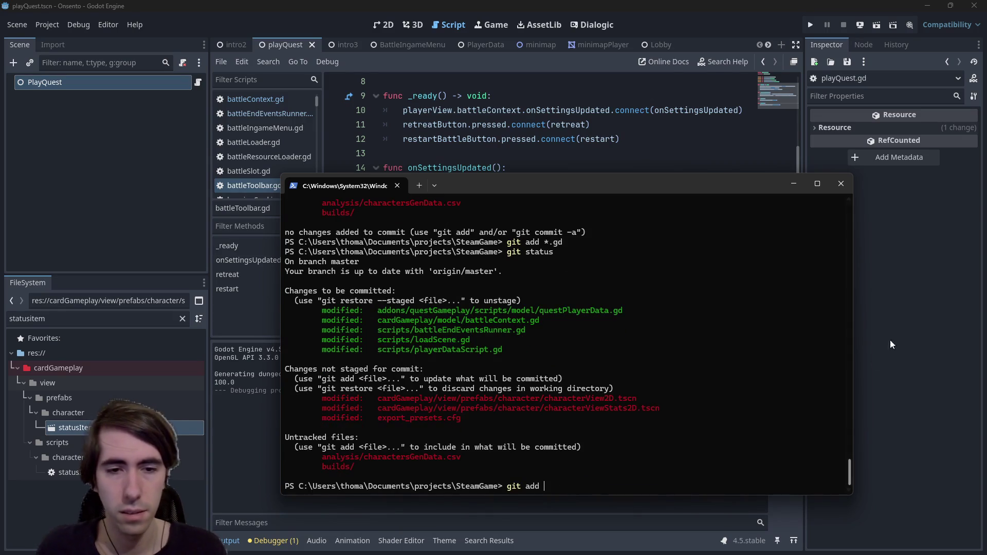
{"action": "mouse_move", "coordinate": [375, 399]}
{"action": "left_mouse_down"}
{"action": "mouse_move", "coordinate": [622, 389]}
{"action": "mouse_move", "coordinate": [642, 400]}
{"action": "left_mouse_up"}
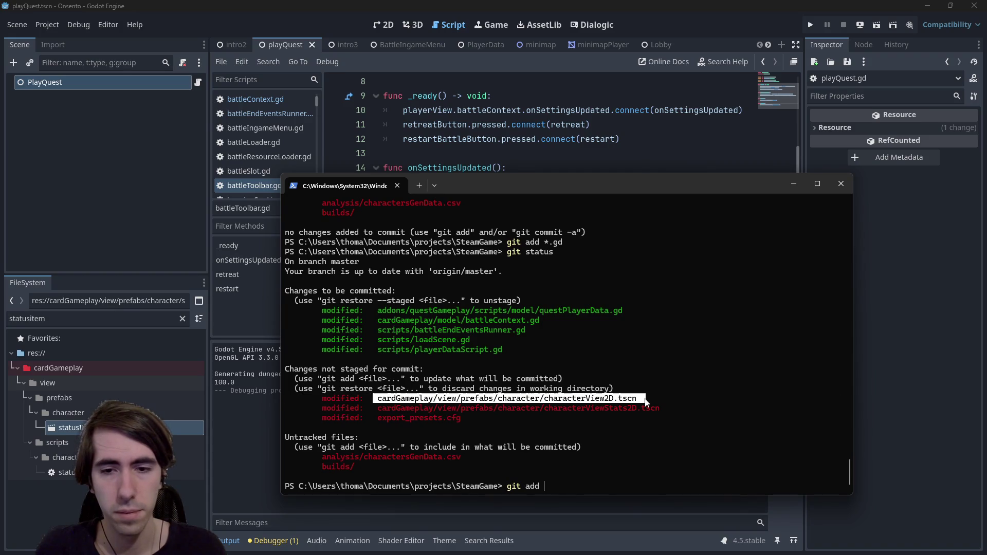
{"action": "key", "text": "ctrl+c"}
{"action": "key", "text": "ctrl+v"}
{"action": "left_click_drag", "start_coordinate": [378, 410], "coordinate": [661, 409]}
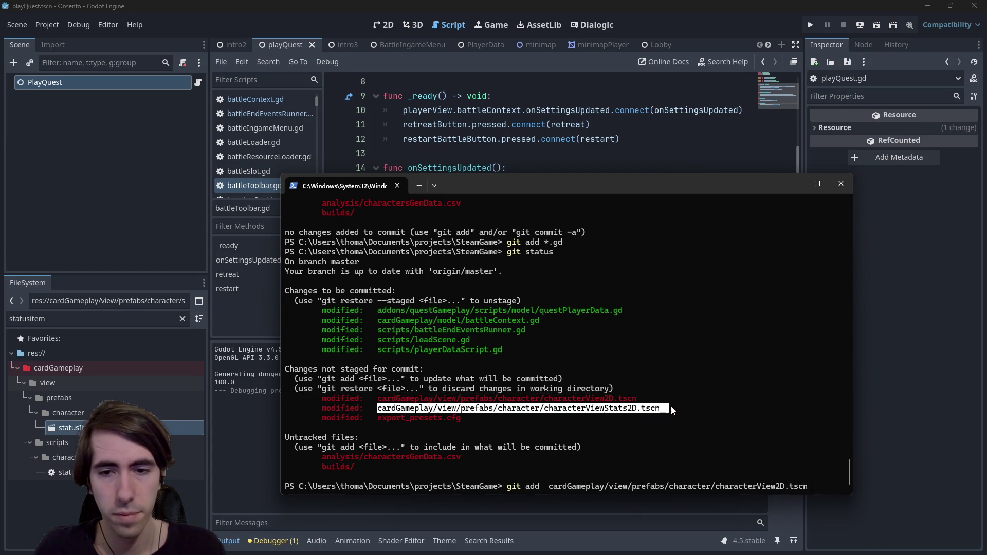
{"action": "key", "text": "ctrl+c"}
{"action": "key", "text": "ctrl+v"}
{"action": "key", "text": "Return"}
Commit the staged files with the message '[hotfix] restart fixed on generated rooms'.
{"action": "type", "text": "git commit "}
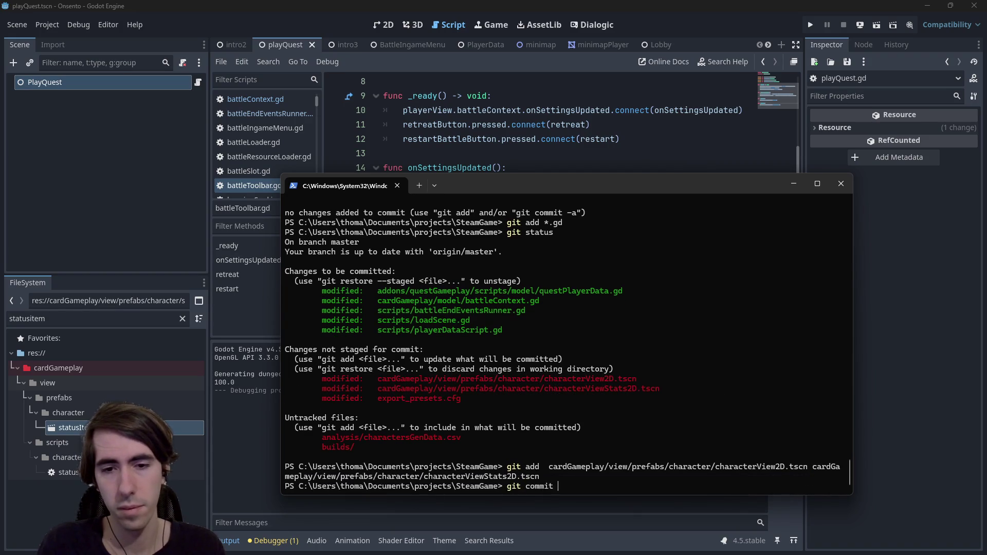
{"action": "type", "text": "-m \""}
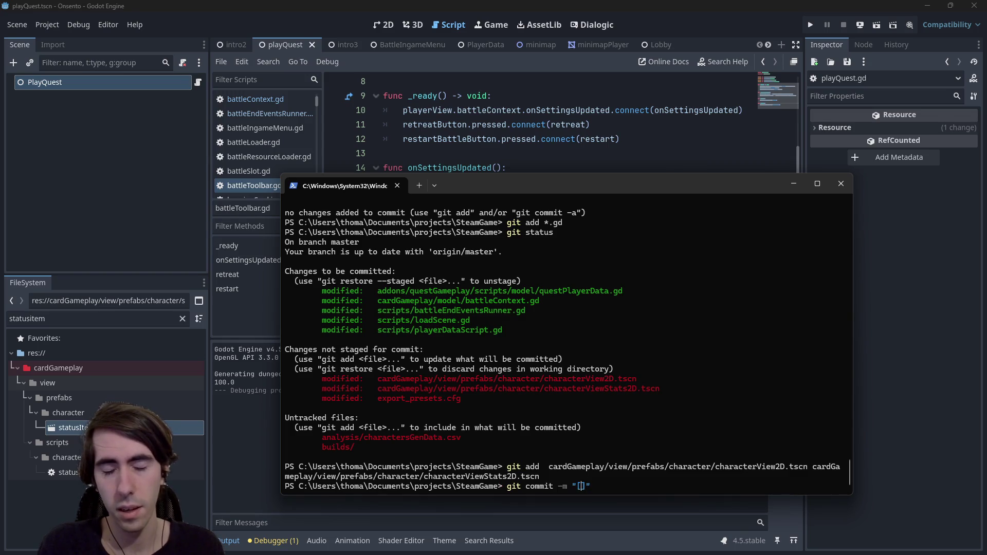
{"action": "type", "text": "[hotidx"}
{"action": "key", "text": "BackSpace"}
{"action": "key", "text": "BackSpace"}
{"action": "key", "text": "BackSpace"}
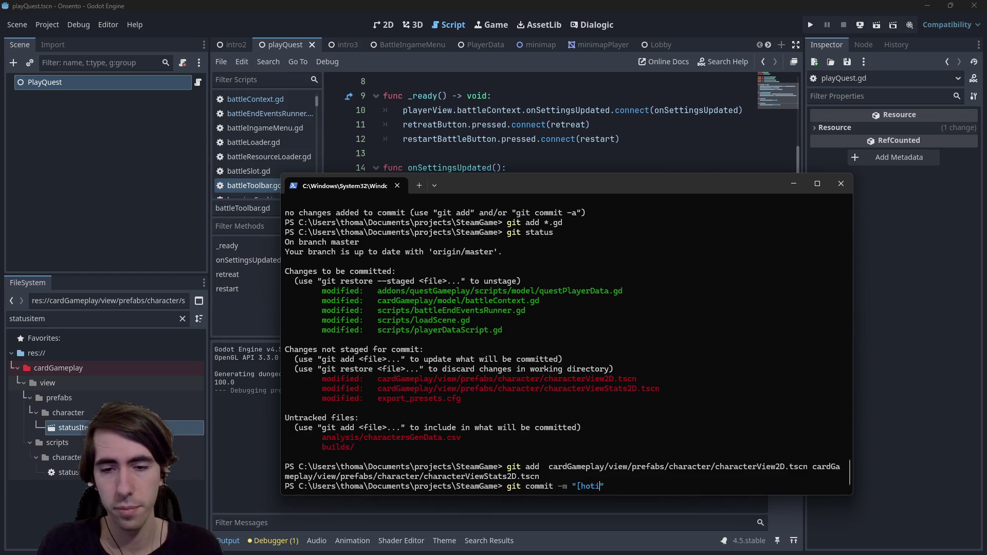
{"action": "type", "text": "reload"}
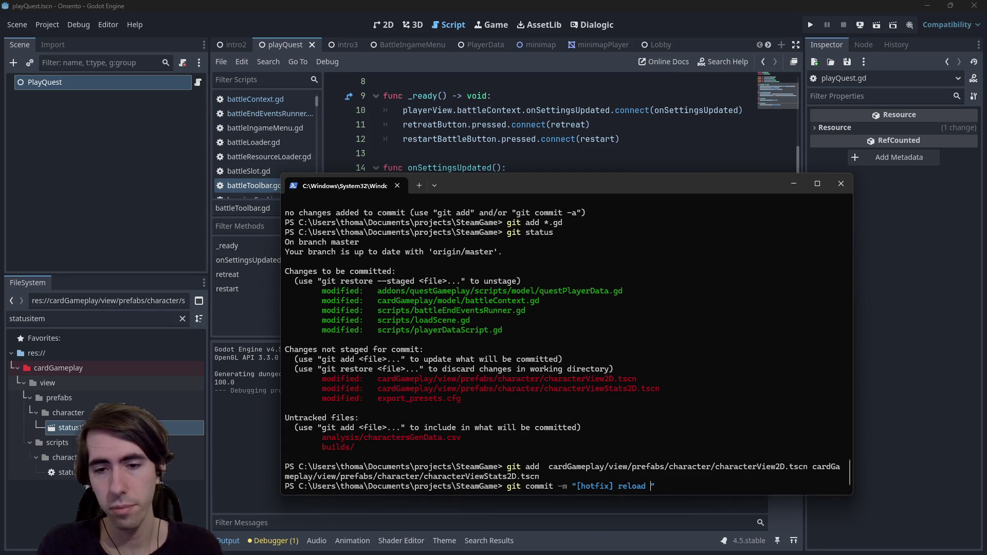
{"action": "key", "text": "ctrl+BackSpace"}
{"action": "type", "text": "tart fixed on genera"}
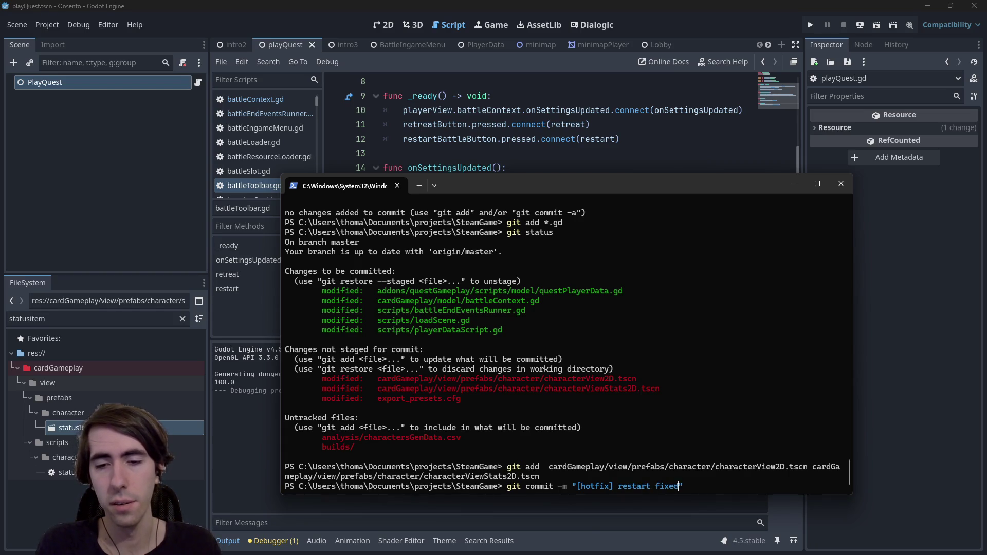
{"action": "type", "text": "ted rooms,"}
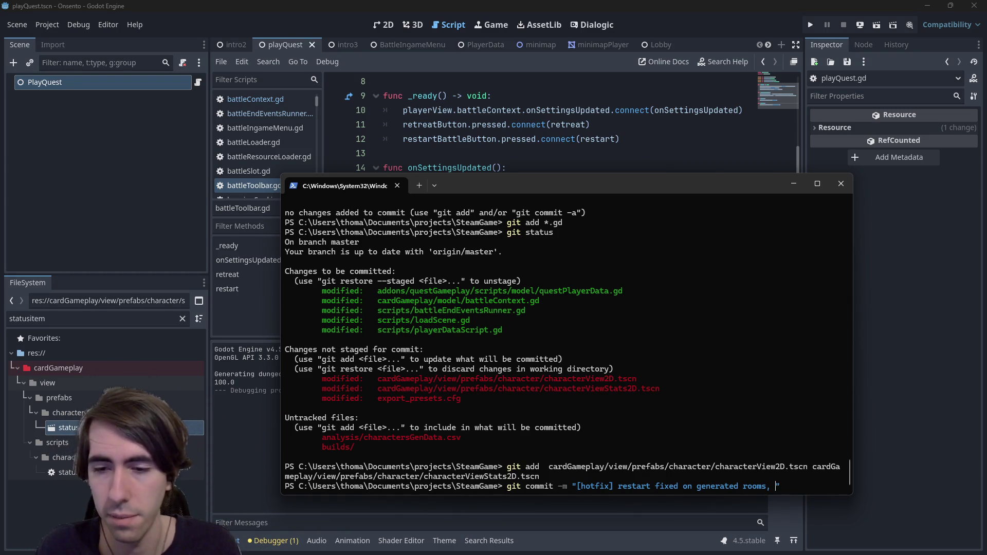
{"action": "key", "text": "BackSpace"}
{"action": "key", "text": "BackSpace"}
{"action": "key", "text": "Return"}
{"action": "type", "text": "git push"}
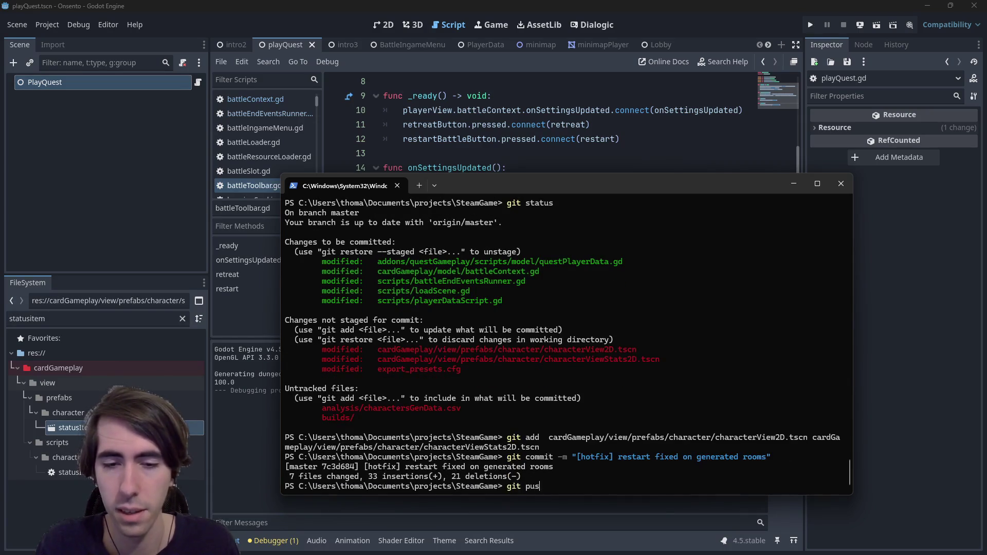
{"action": "key", "text": "alt+Tab"}
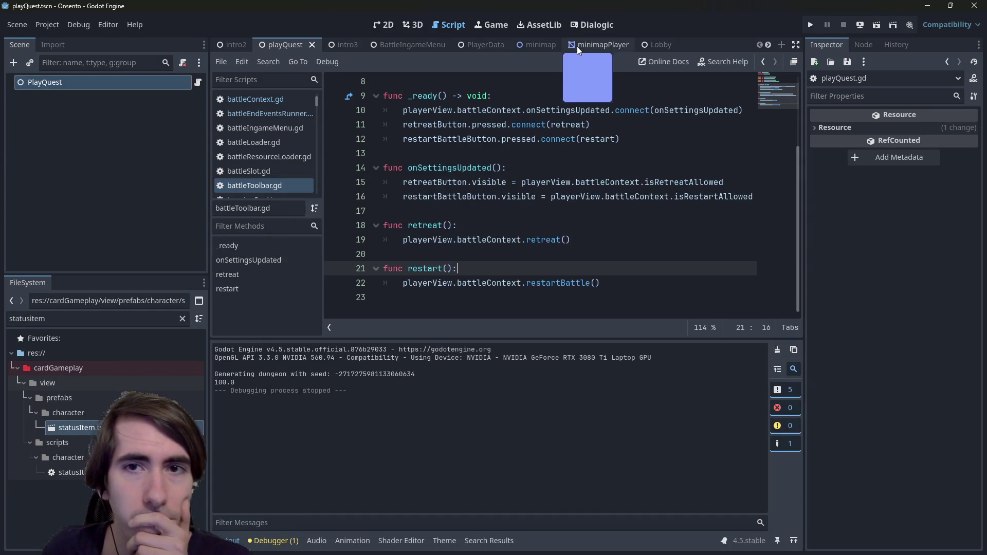
Open the characterViewStats2D scene and its characterViewStats.gd script.
{"action": "scroll", "coordinate": [578, 44], "scroll_direction": "down", "scroll_amount": 5}
{"action": "scroll", "coordinate": [578, 44], "scroll_direction": "down", "scroll_amount": 3}
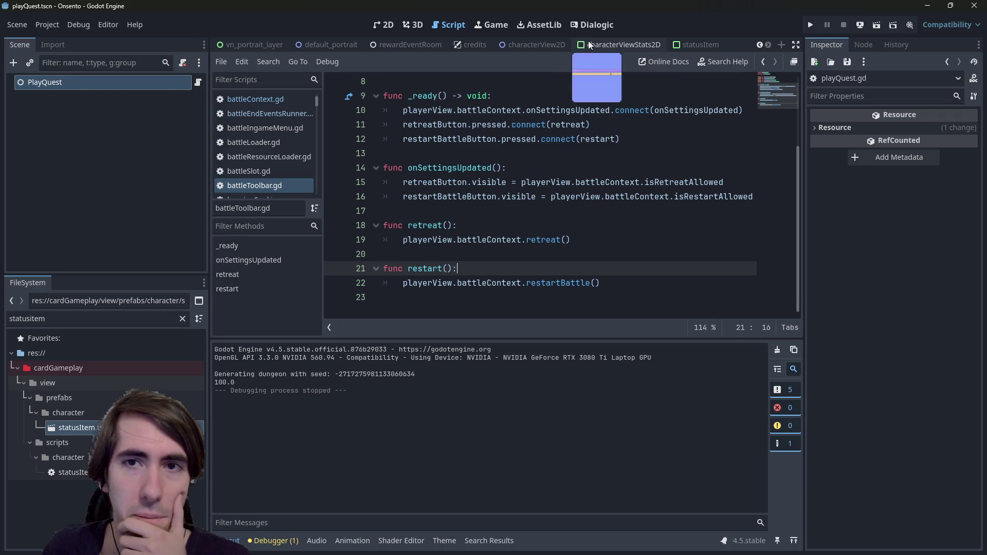
{"action": "left_click", "coordinate": [588, 45]}
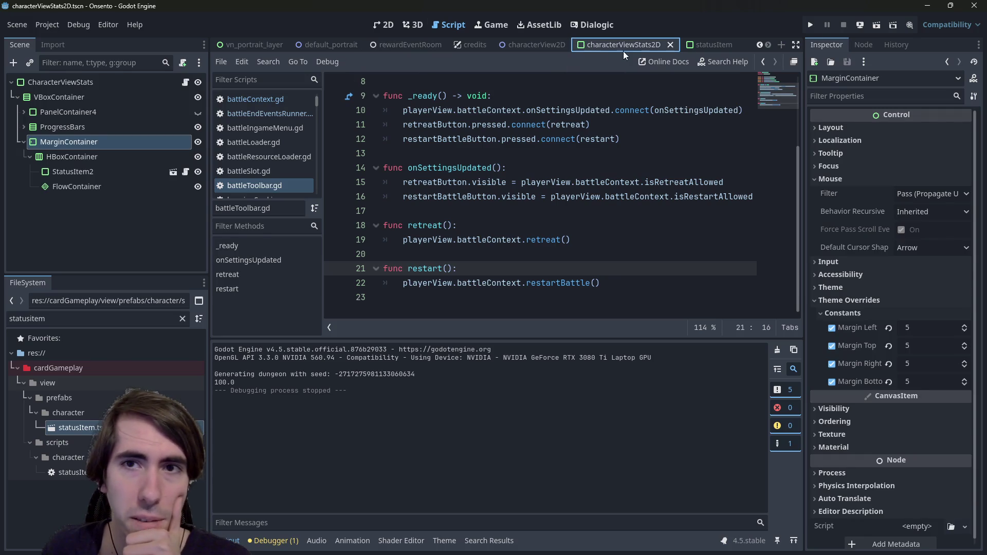
{"action": "left_click", "coordinate": [185, 82]}
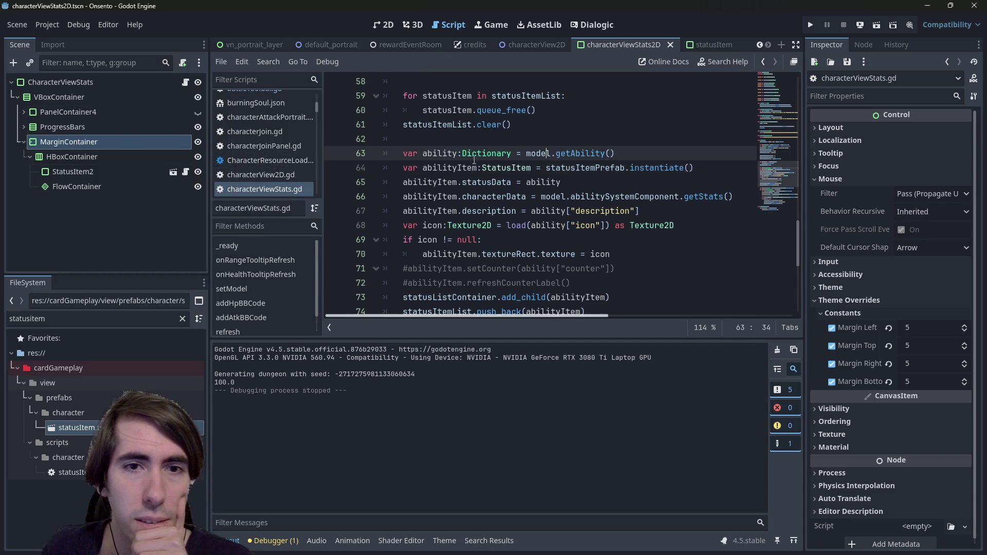
Inspect the ability, model, add_child, abilityItem and statusItemList code around lines 63–74.
{"action": "double_click", "coordinate": [440, 153]}
{"action": "scroll", "coordinate": [542, 219], "scroll_direction": "up", "scroll_amount": 5}
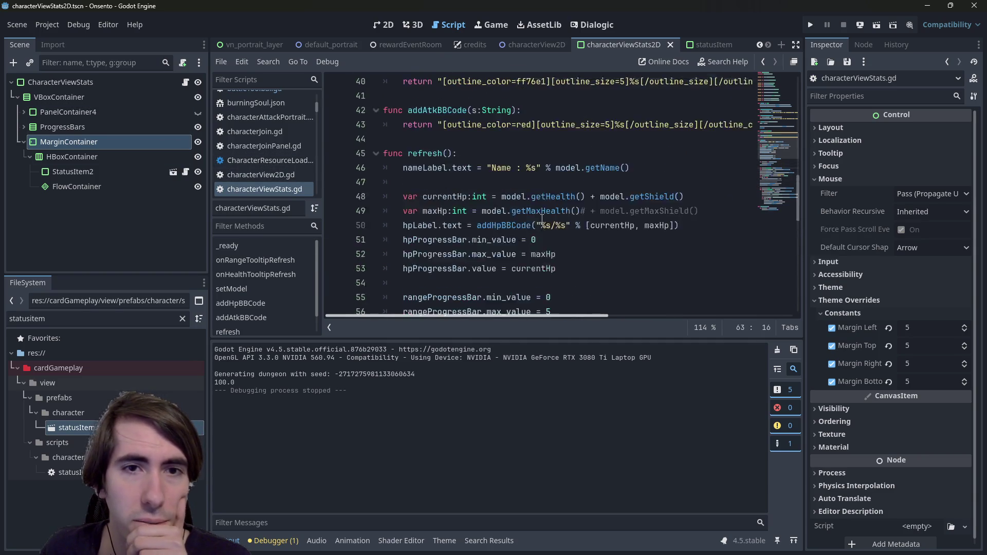
{"action": "scroll", "coordinate": [542, 219], "scroll_direction": "down", "scroll_amount": 5}
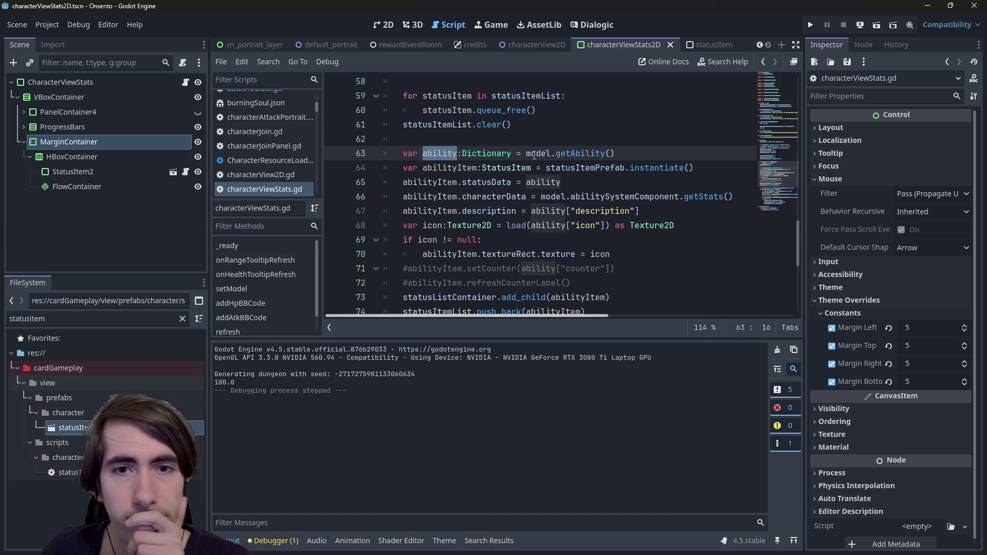
{"action": "double_click", "coordinate": [535, 153]}
{"action": "scroll", "coordinate": [506, 249], "scroll_direction": "down", "scroll_amount": 3}
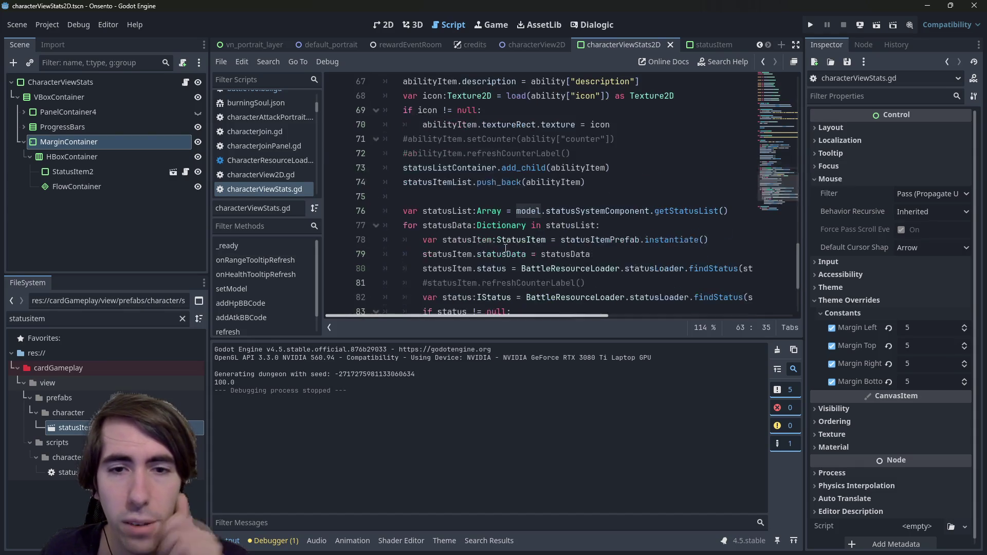
{"action": "double_click", "coordinate": [523, 168]}
{"action": "scroll", "coordinate": [523, 167], "scroll_direction": "up", "scroll_amount": 2}
{"action": "double_click", "coordinate": [572, 254]}
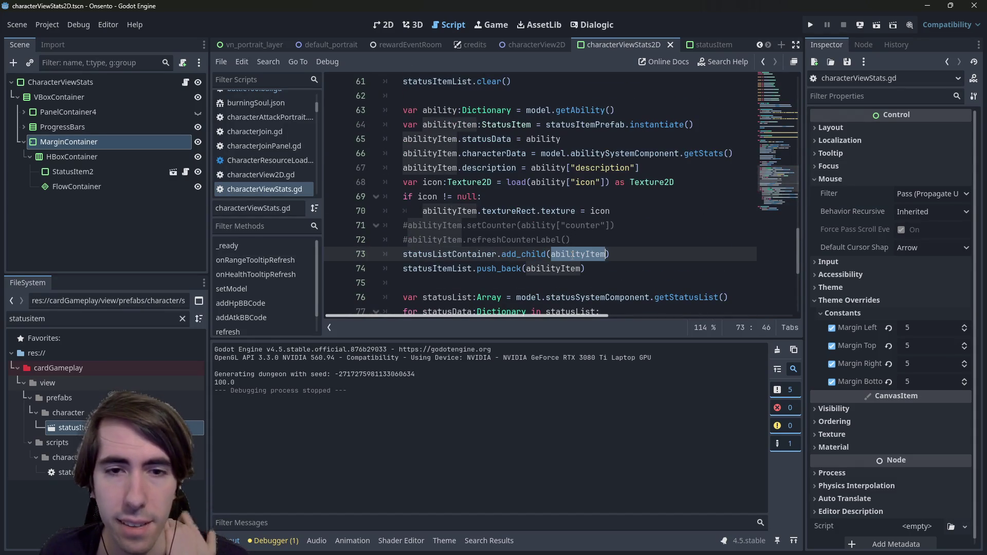
{"action": "double_click", "coordinate": [431, 270]}
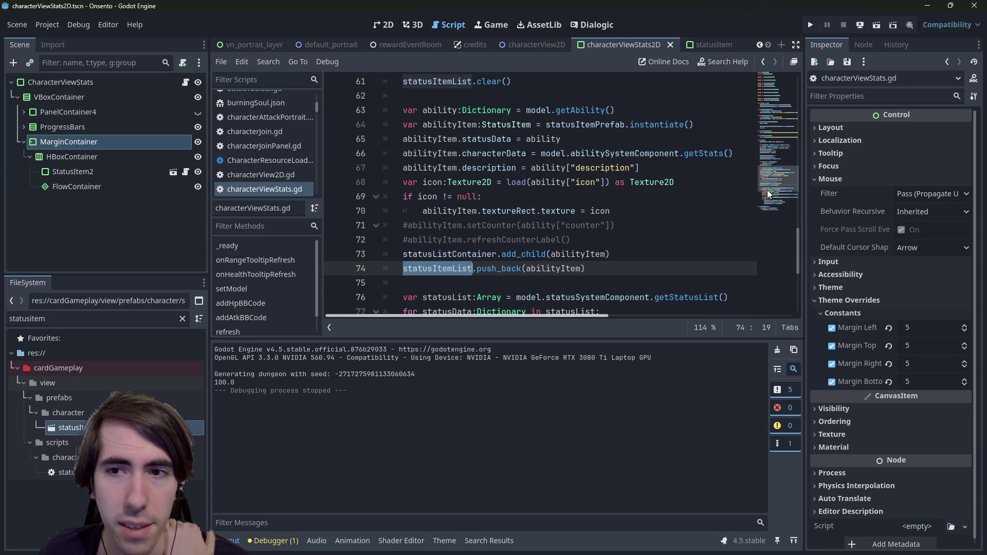
{"action": "mouse_move", "coordinate": [775, 182]}
{"action": "left_mouse_down"}
{"action": "mouse_move", "coordinate": [774, 96]}
{"action": "mouse_move", "coordinate": [773, 113]}
{"action": "left_mouse_up"}
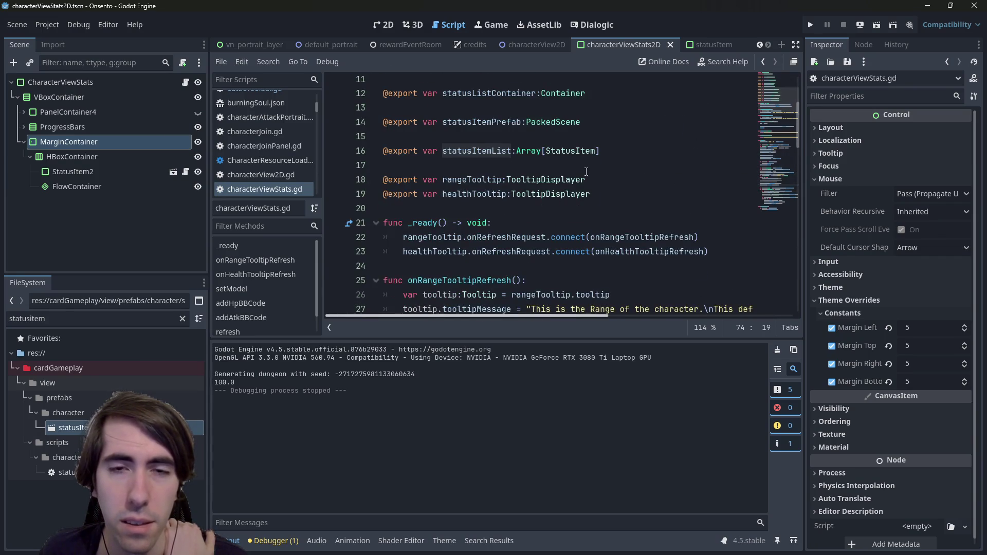
{"action": "scroll", "coordinate": [564, 260], "scroll_direction": "down", "scroll_amount": 13}
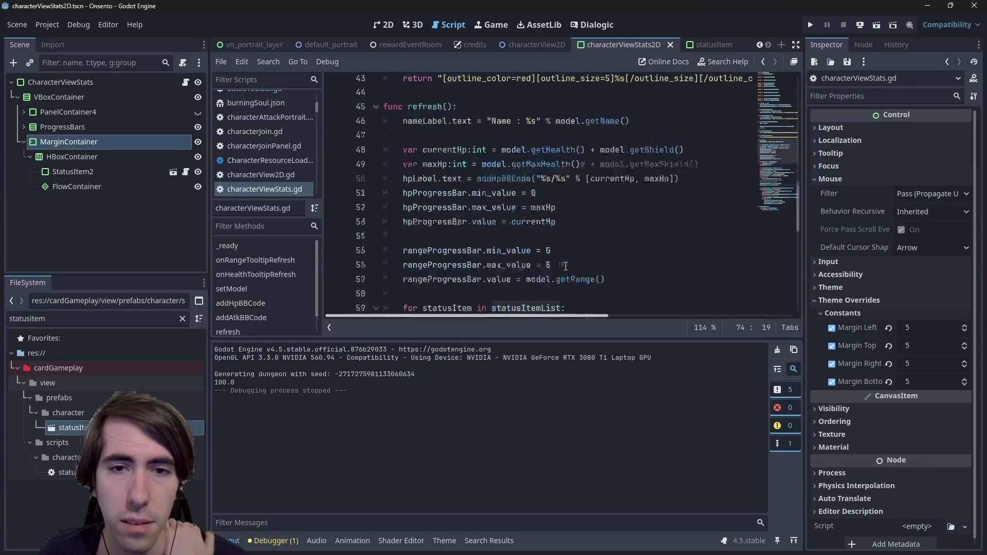
{"action": "scroll", "coordinate": [532, 241], "scroll_direction": "up", "scroll_amount": 1}
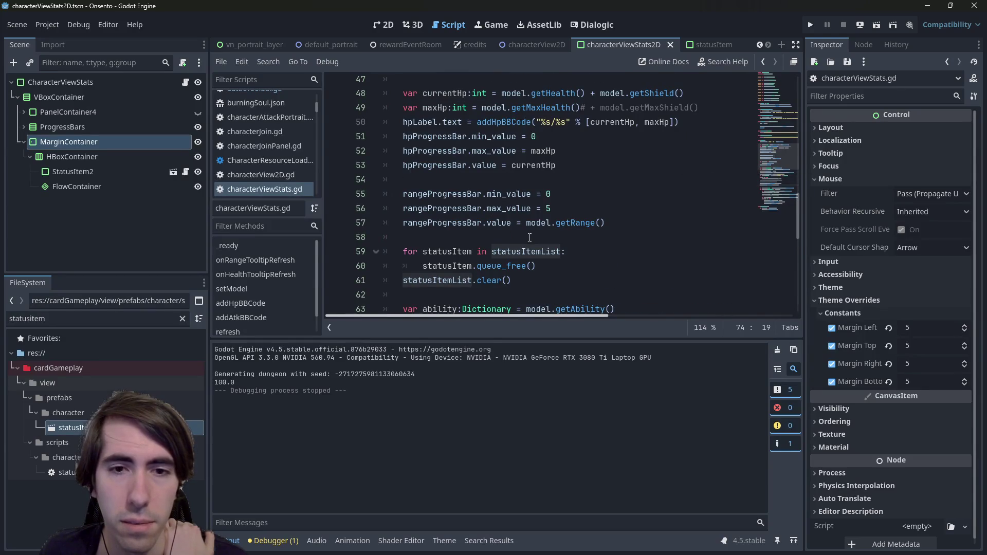
{"action": "scroll", "coordinate": [527, 238], "scroll_direction": "down", "scroll_amount": 10}
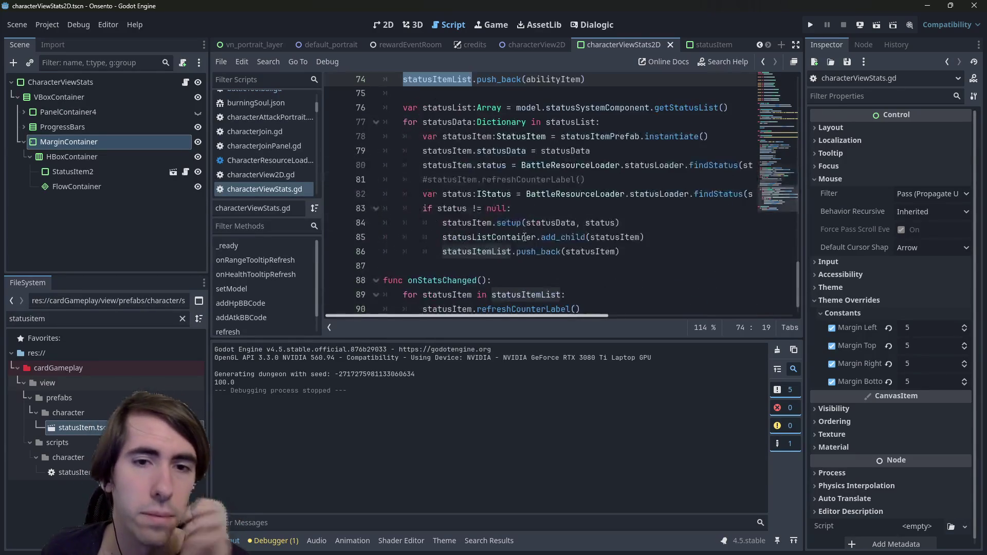
Follow refreshCounterLabel to its statusItem.gd definition, then return to the script's top exports.
{"action": "left_click", "coordinate": [523, 283]}
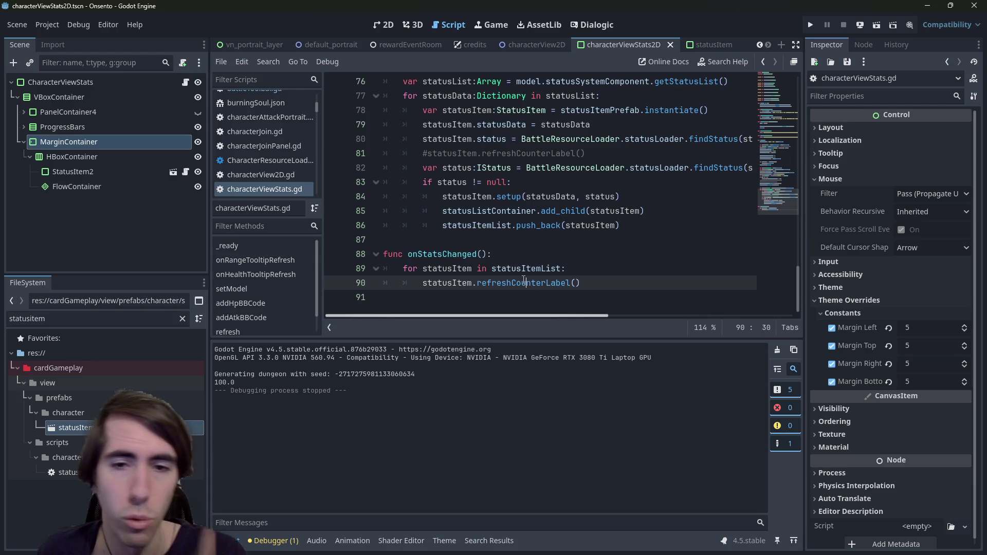
{"action": "scroll", "coordinate": [524, 279], "scroll_direction": "up", "scroll_amount": 1}
{"action": "scroll", "coordinate": [524, 280], "scroll_direction": "down", "scroll_amount": 1}
{"action": "left_click", "coordinate": [520, 288], "text": "ctrl"}
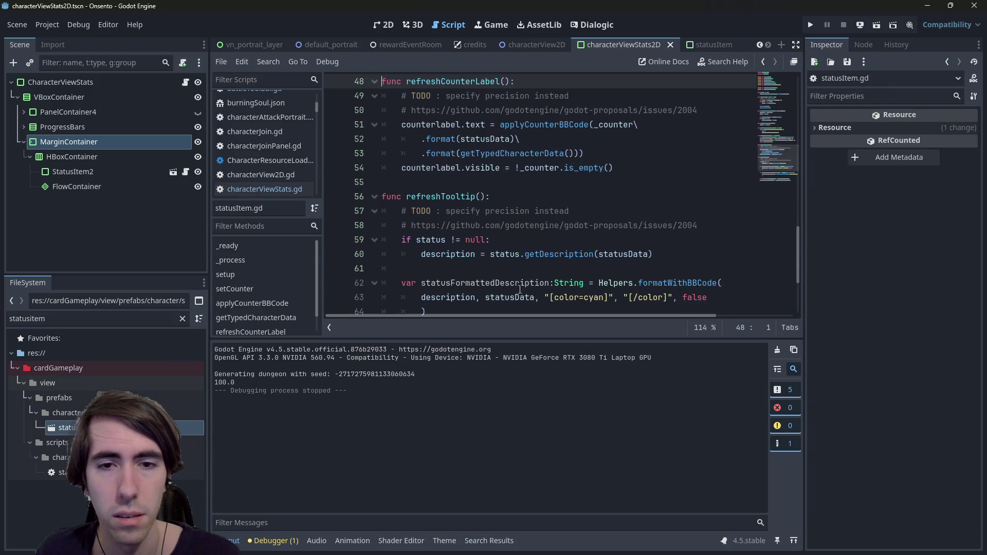
{"action": "key", "text": "alt+Left"}
{"action": "key", "text": "alt+Right"}
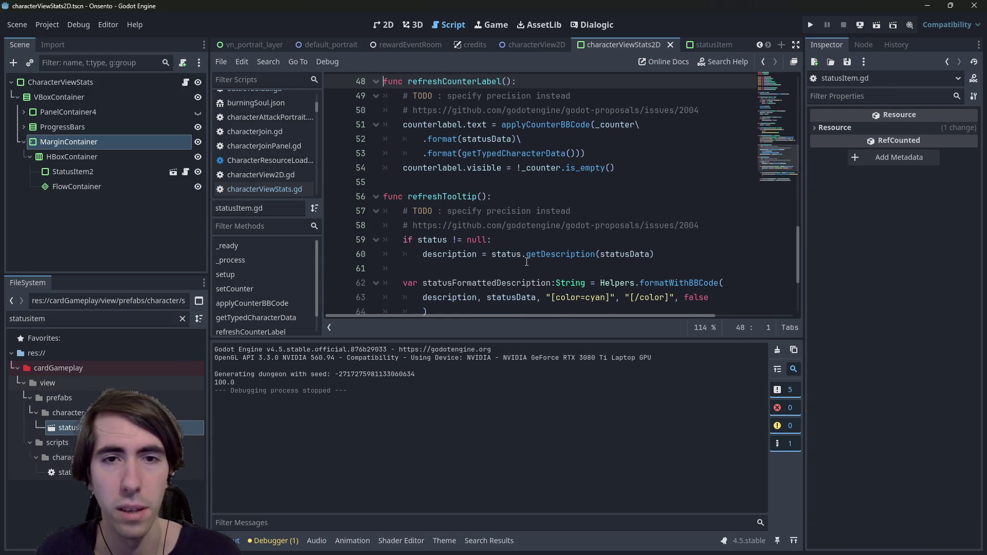
{"action": "key", "text": "alt+Left"}
{"action": "key", "text": "alt+Left"}
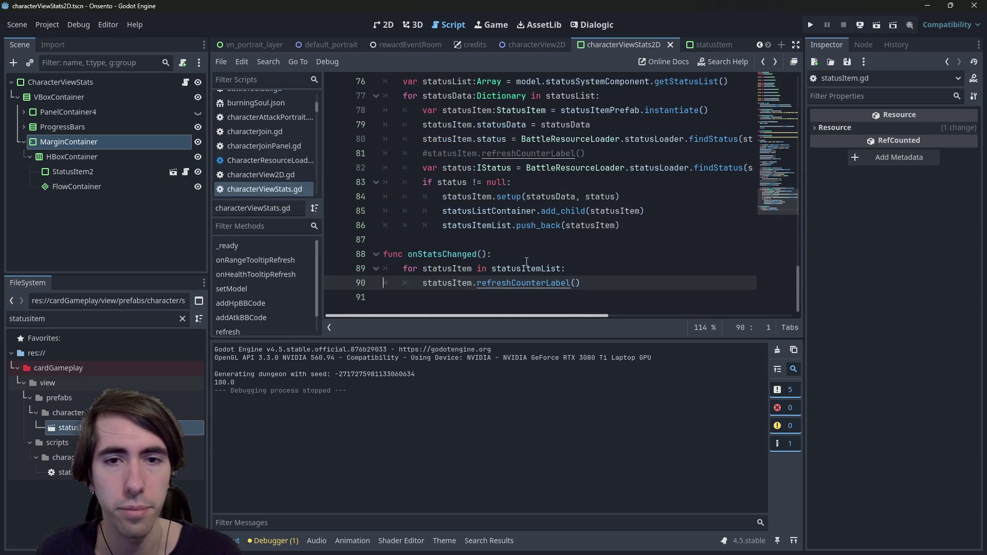
{"action": "scroll", "coordinate": [526, 262], "scroll_direction": "up", "scroll_amount": 4}
{"action": "scroll", "coordinate": [527, 262], "scroll_direction": "up", "scroll_amount": 2}
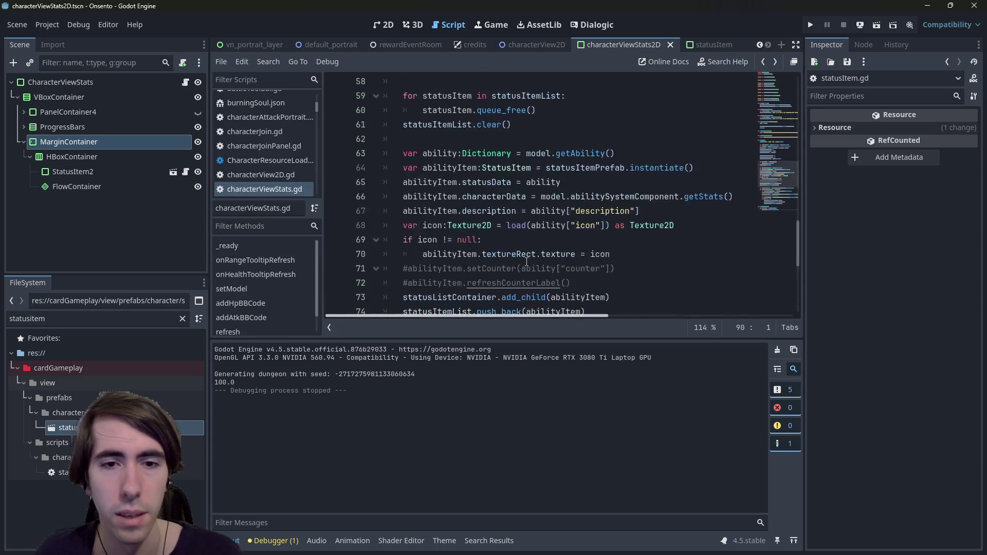
{"action": "scroll", "coordinate": [527, 262], "scroll_direction": "down", "scroll_amount": 1}
{"action": "left_click", "coordinate": [779, 75]}
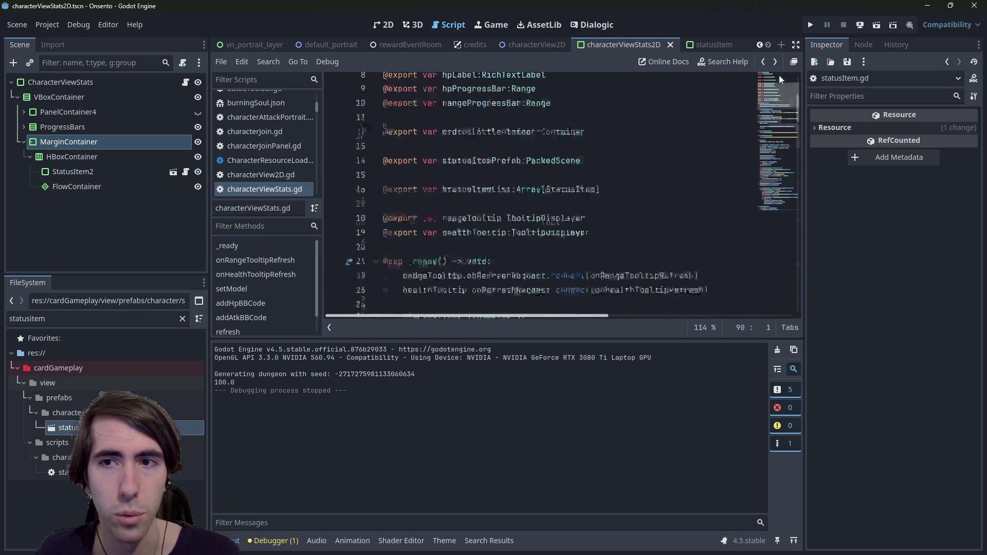
{"action": "scroll", "coordinate": [551, 198], "scroll_direction": "down", "scroll_amount": 2}
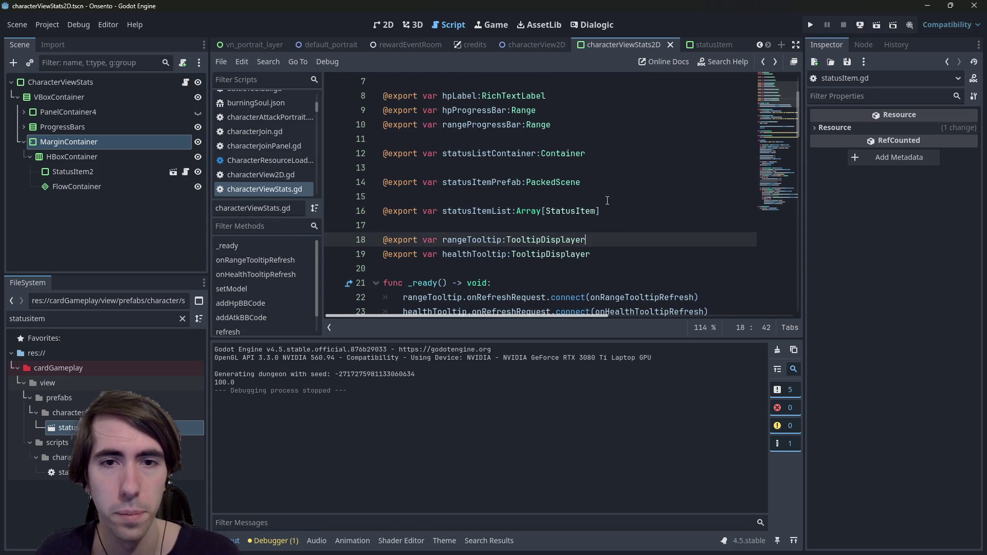
Duplicate the statusListContainer export line and rename the copy abilityContainer.
{"action": "left_click_drag", "start_coordinate": [587, 153], "coordinate": [357, 146]}
{"action": "key", "text": "ctrl+c"}
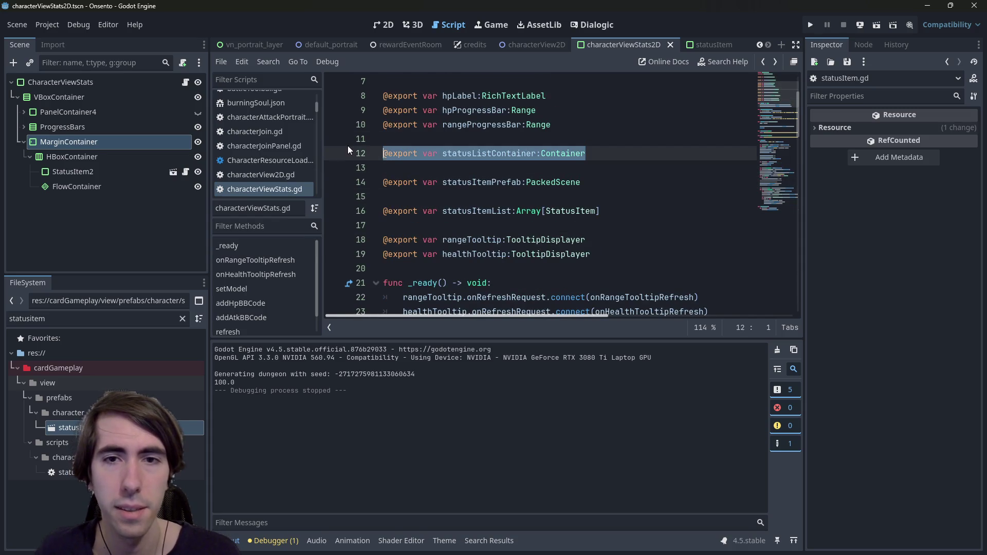
{"action": "left_click", "coordinate": [347, 146]}
{"action": "key", "text": "ctrl+v"}
{"action": "key", "text": "ctrl+Left"}
{"action": "key", "text": "ctrl+Left"}
{"action": "key", "text": "ctrl+shift+Left"}
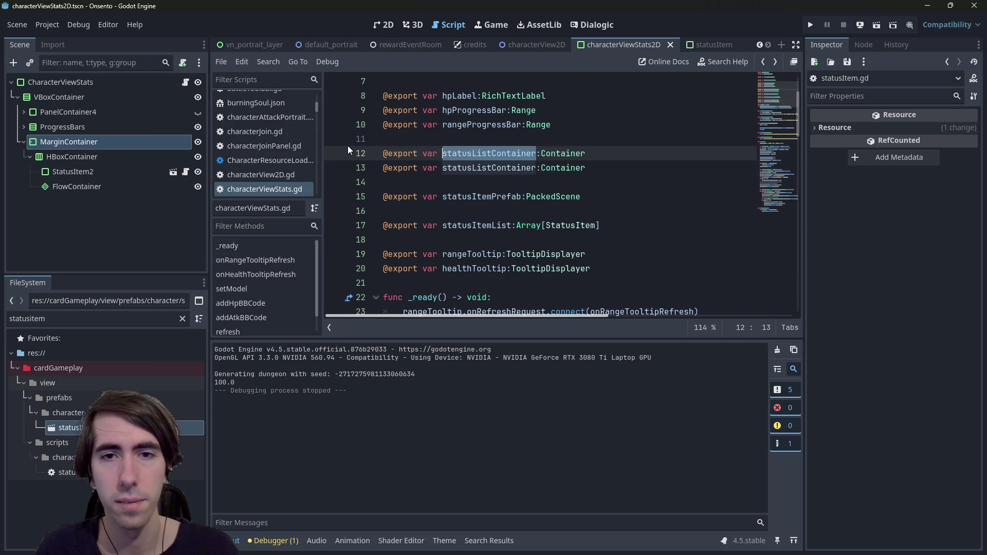
{"action": "type", "text": "abilityContainer"}
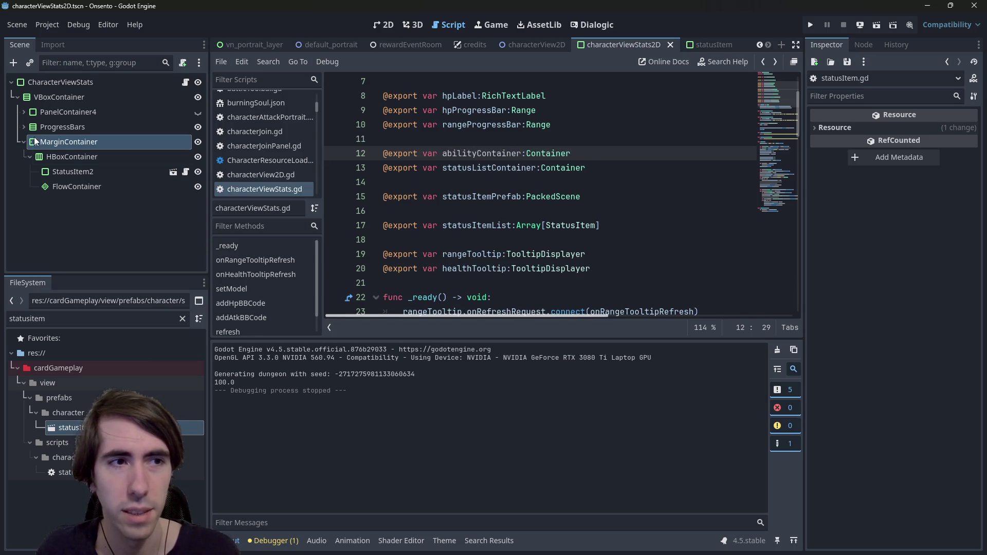
Replace statusListContainer with abilityContainer in the add_child call on line 74.
{"action": "left_click", "coordinate": [23, 127]}
{"action": "scroll", "coordinate": [54, 211], "scroll_direction": "up", "scroll_amount": 3}
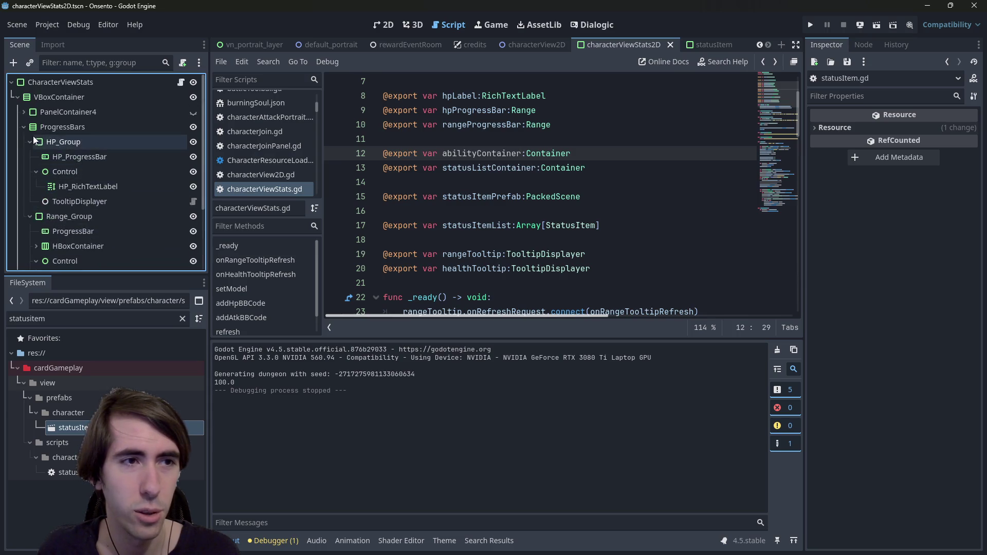
{"action": "left_click", "coordinate": [23, 126]}
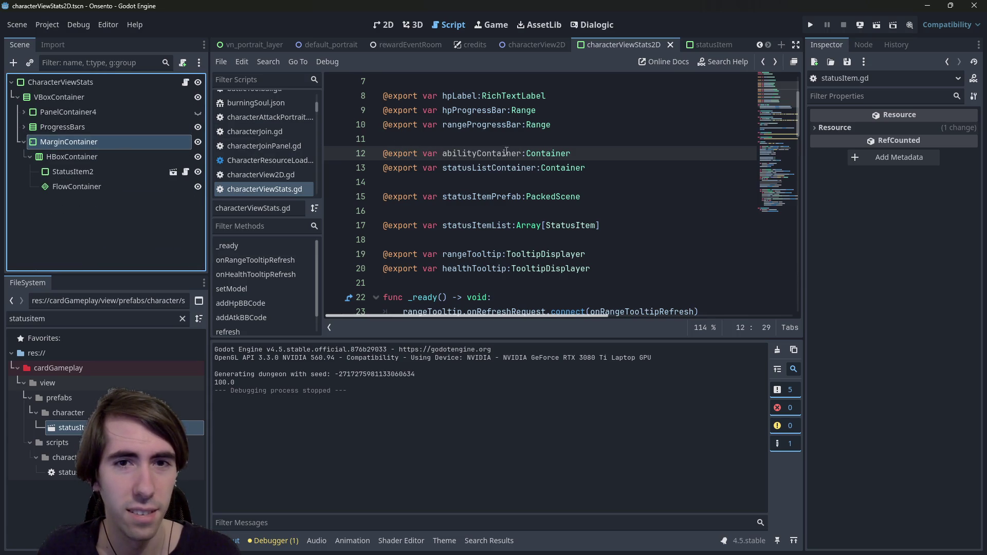
{"action": "double_click", "coordinate": [480, 154]}
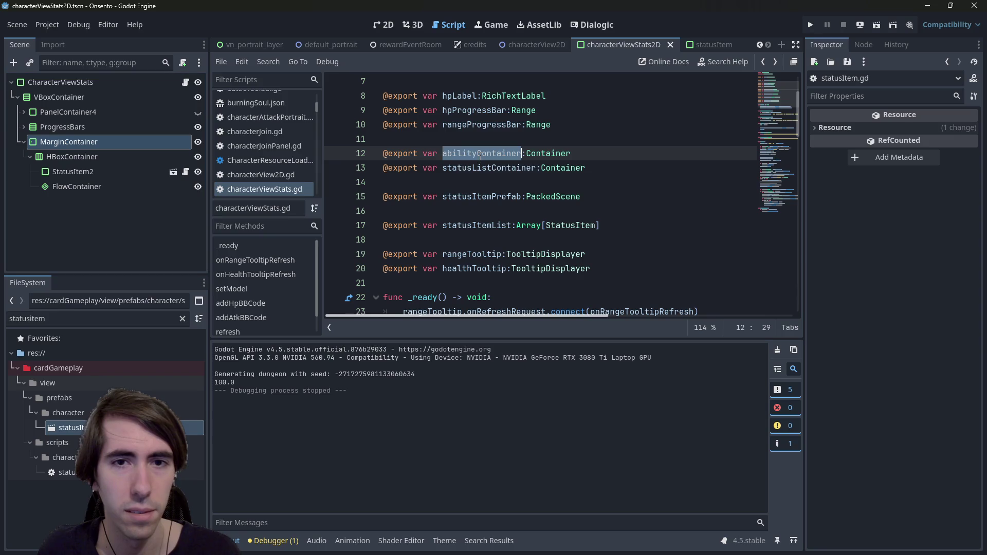
{"action": "mouse_move", "coordinate": [773, 101]}
{"action": "left_mouse_down"}
{"action": "mouse_move", "coordinate": [777, 207]}
{"action": "mouse_move", "coordinate": [776, 187]}
{"action": "left_mouse_up"}
{"action": "scroll", "coordinate": [594, 199], "scroll_direction": "up", "scroll_amount": 1}
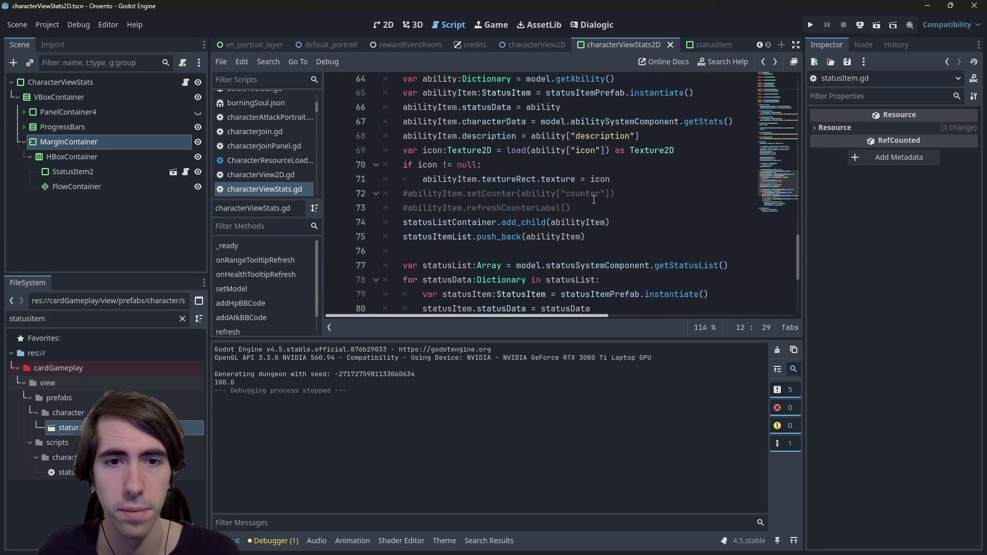
{"action": "left_click", "coordinate": [427, 222]}
{"action": "double_click", "coordinate": [437, 237]}
{"action": "scroll", "coordinate": [544, 216], "scroll_direction": "up", "scroll_amount": 1}
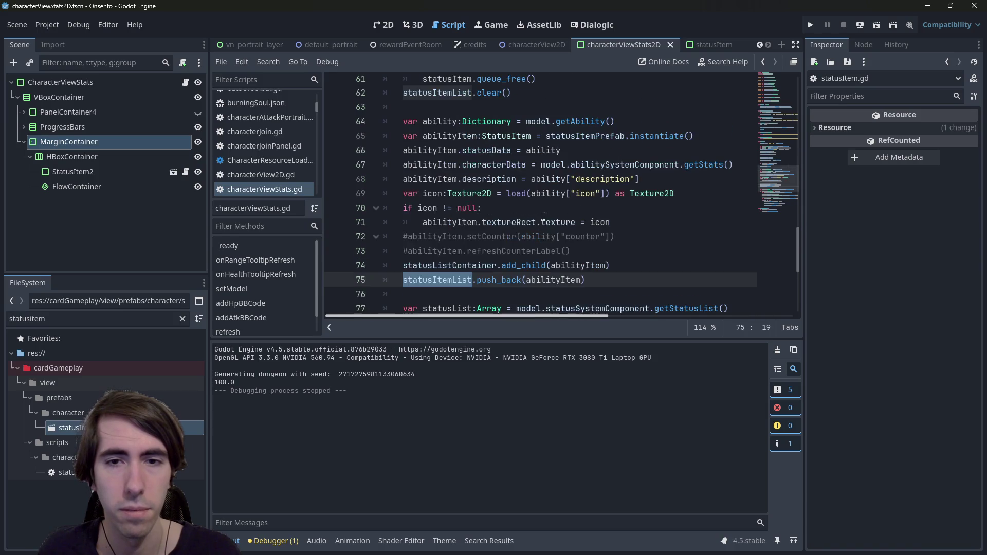
{"action": "double_click", "coordinate": [453, 265]}
{"action": "type", "text": "abilityCont"}
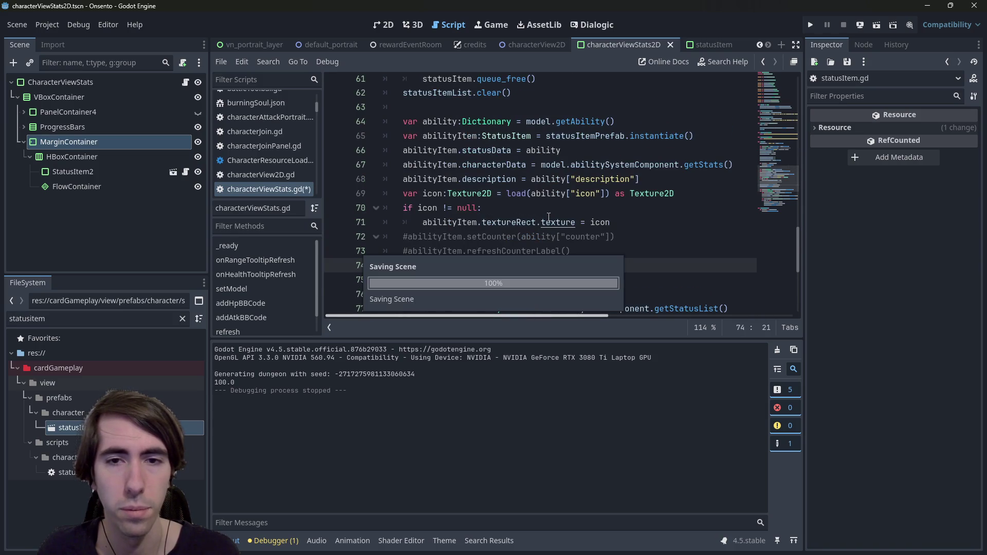
{"action": "key", "text": "Return"}
Delete the two commented counter lines and save the script.
{"action": "left_click_drag", "start_coordinate": [590, 257], "coordinate": [370, 237]}
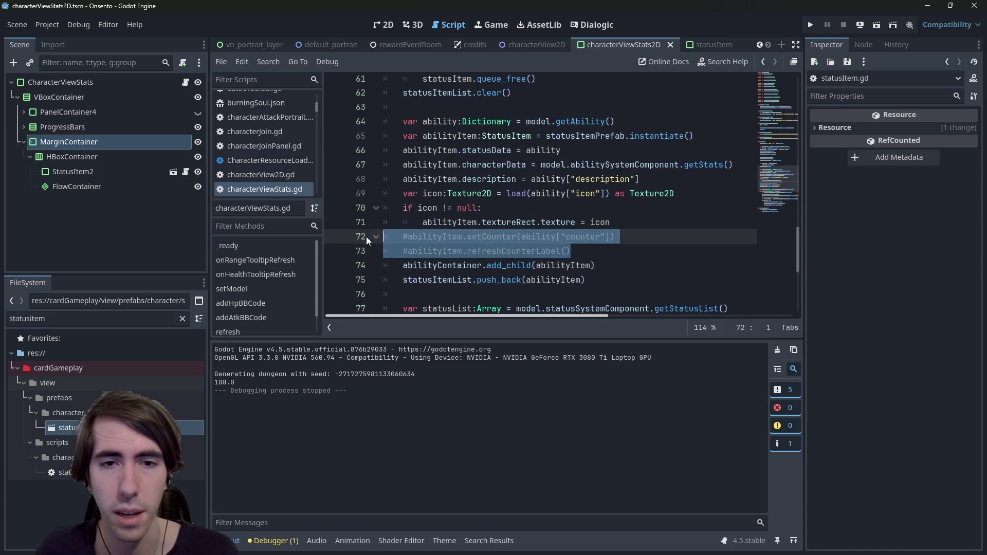
{"action": "key", "text": "BackSpace"}
{"action": "key", "text": "ctrl+s"}
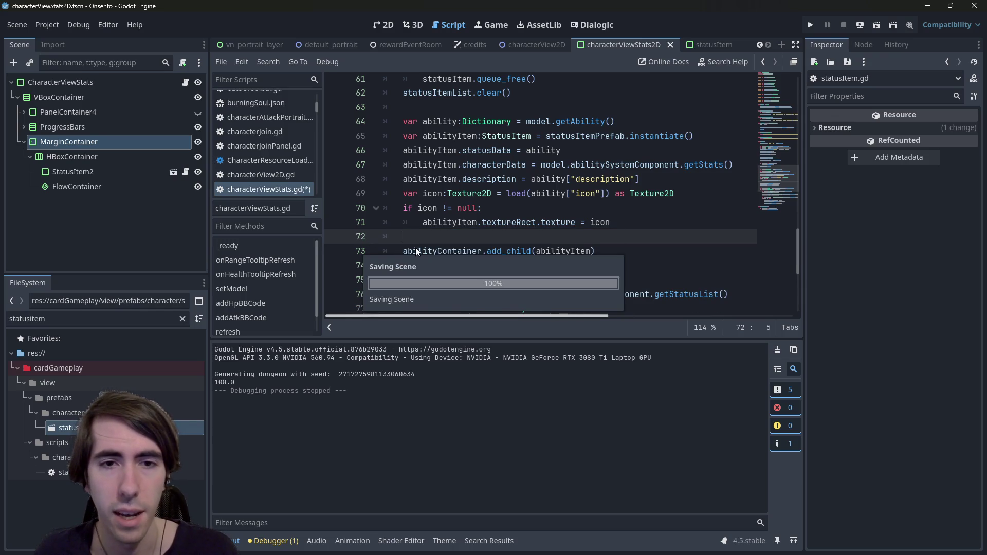
Add abilityItem.custom_minimum_size = Vector2(40.0, 40.0) below the texture assignment and save.
{"action": "double_click", "coordinate": [446, 222]}
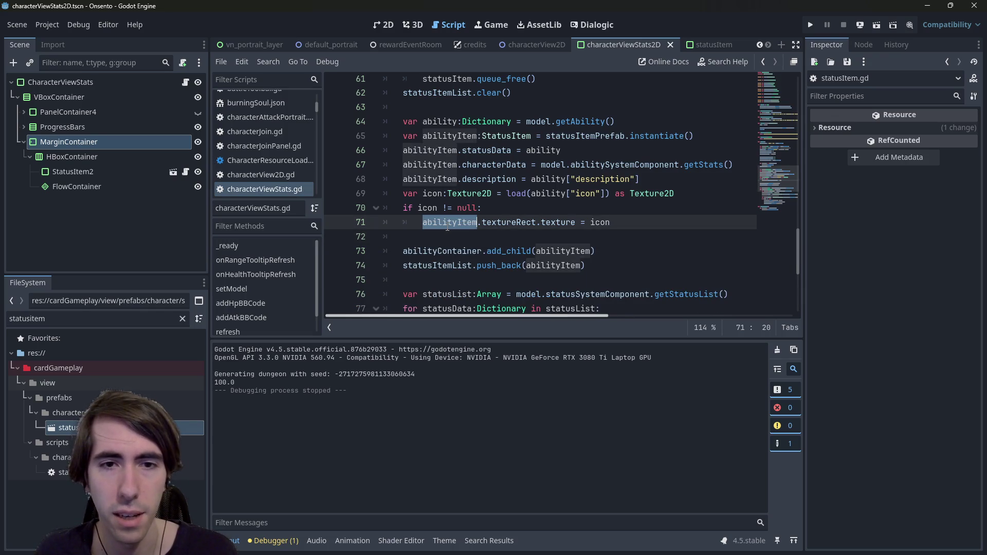
{"action": "left_click", "coordinate": [661, 220]}
{"action": "key", "text": "Return"}
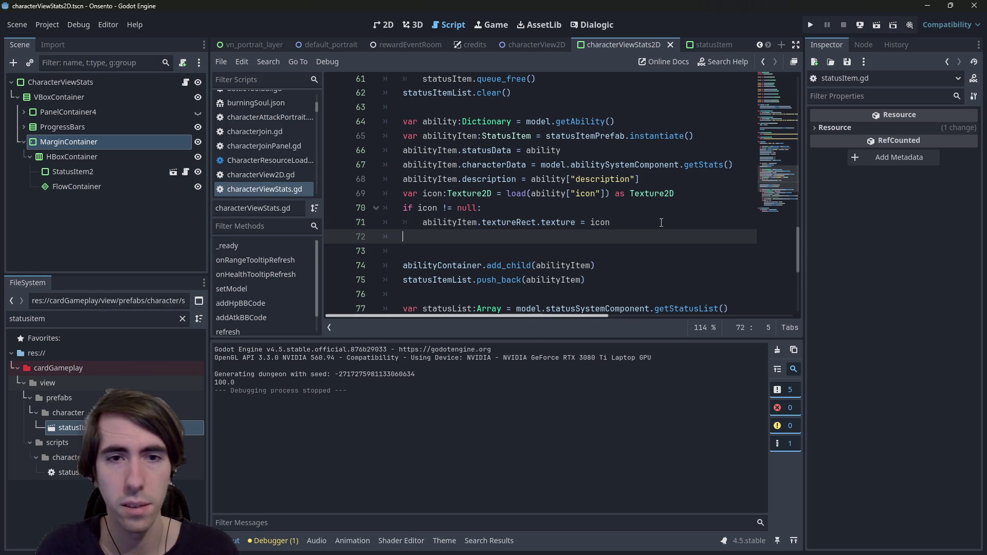
{"action": "type", "text": "abilityItem.minimum"}
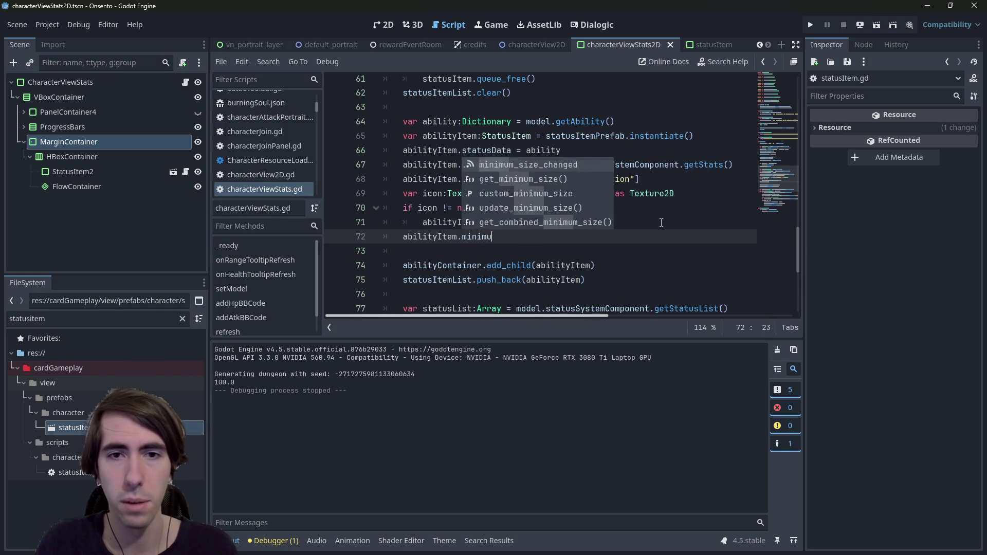
{"action": "key", "text": "Down"}
{"action": "key", "text": "Down"}
{"action": "key", "text": "Return"}
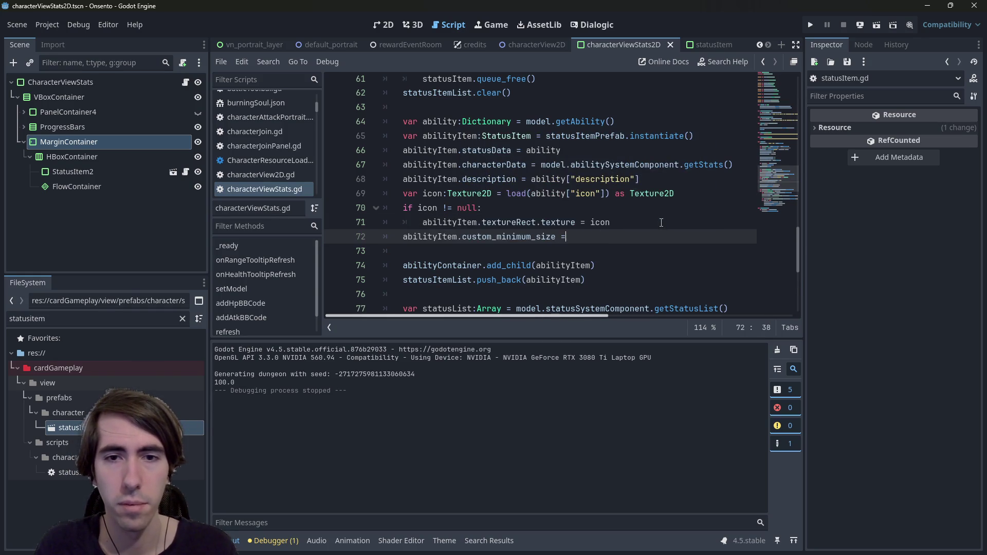
{"action": "type", "text": " Vector2("}
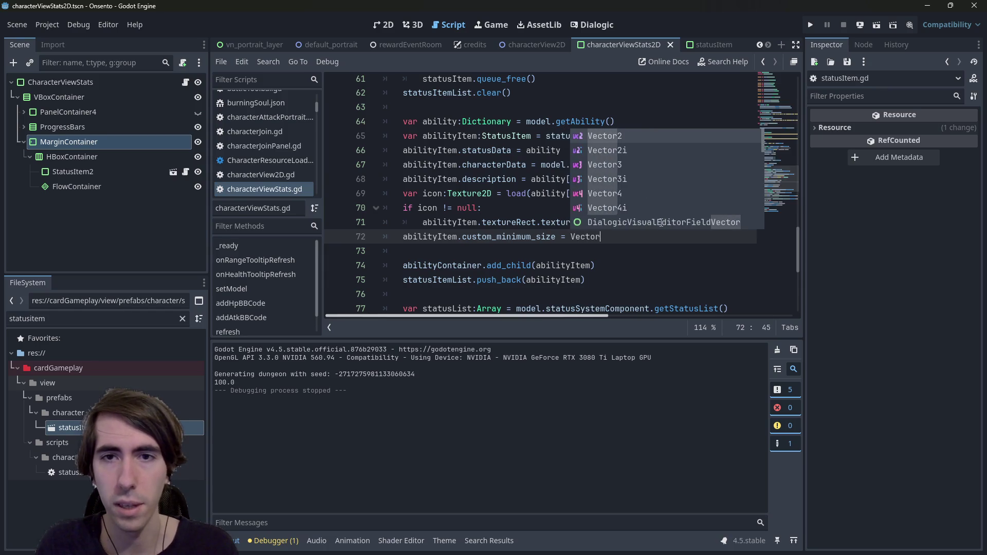
{"action": "left_click", "coordinate": [537, 238], "text": "ctrl"}
{"action": "key", "text": "alt+Left"}
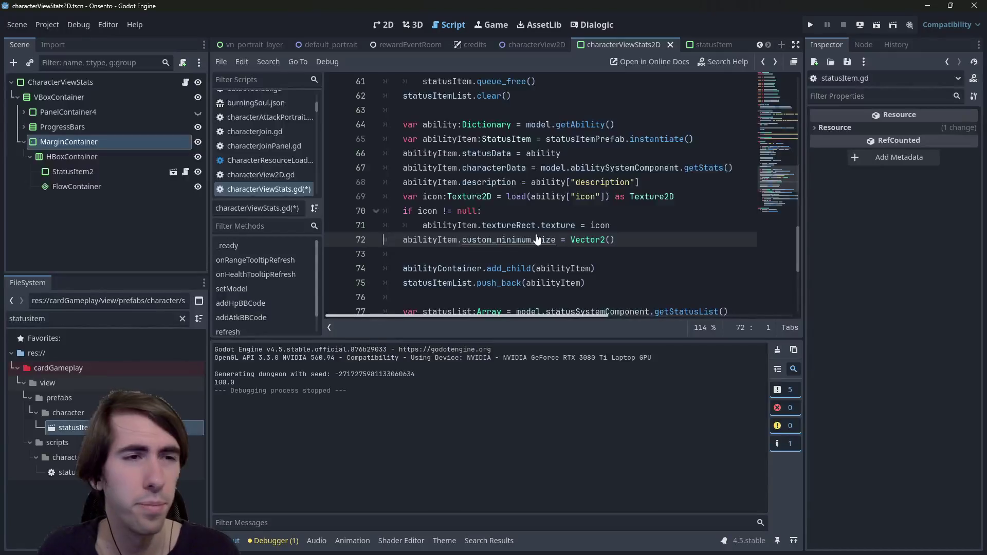
{"action": "type", "text": "0, "}
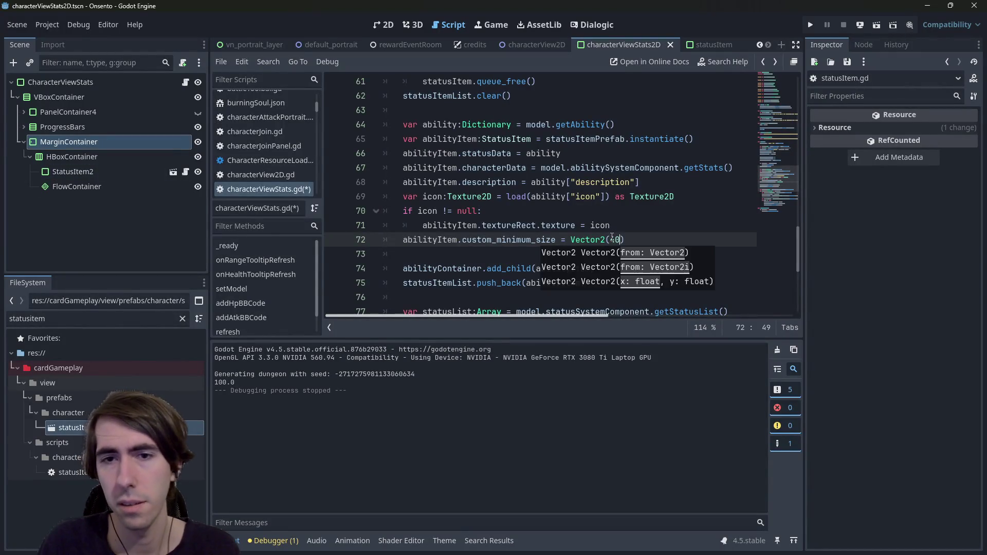
{"action": "type", "text": "40.0"}
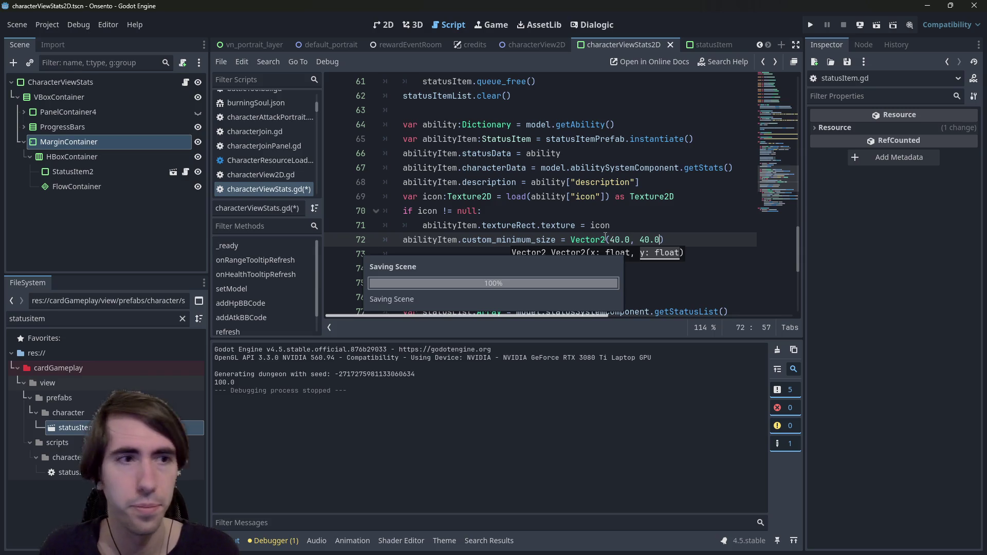
{"action": "type", "text": "0.0"}
{"action": "key", "text": "ctrl+s"}
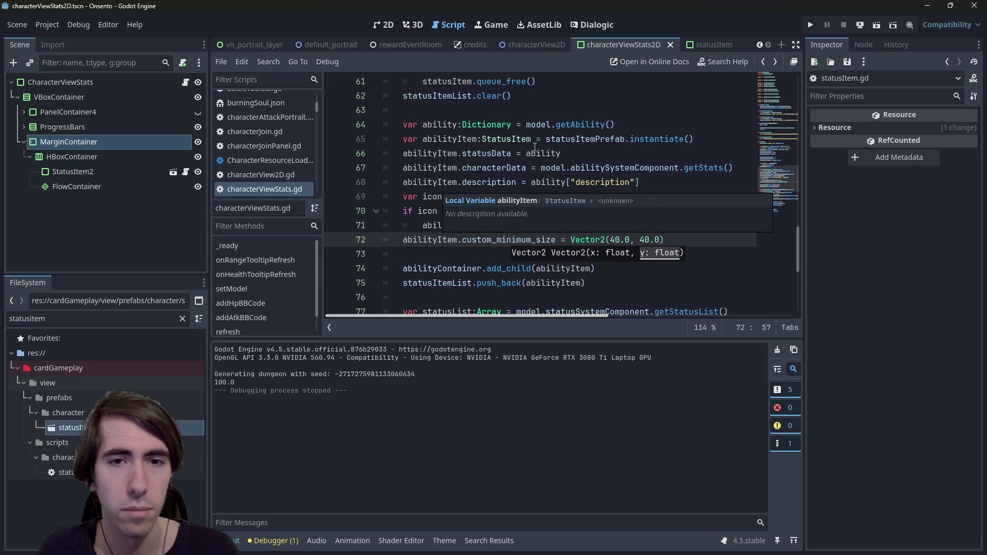
Keep the minimum size line below the icon check and switch to the statusItem scene.
{"action": "key", "text": "alt+Up"}
{"action": "key", "text": "alt+Up"}
{"action": "key", "text": "alt+Up"}
{"action": "key", "text": "alt+Down"}
{"action": "key", "text": "alt+Down"}
{"action": "key", "text": "alt+Down"}
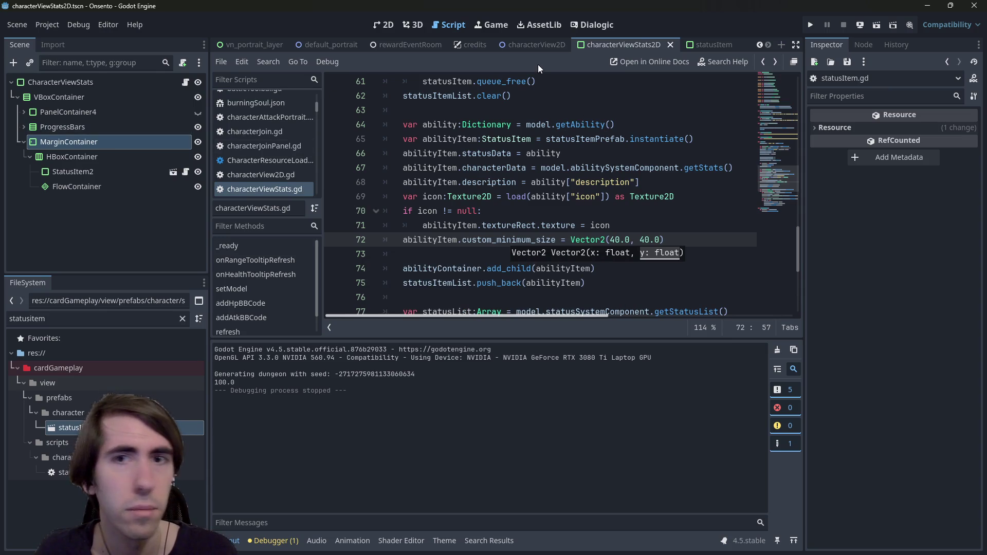
{"action": "left_click", "coordinate": [708, 44]}
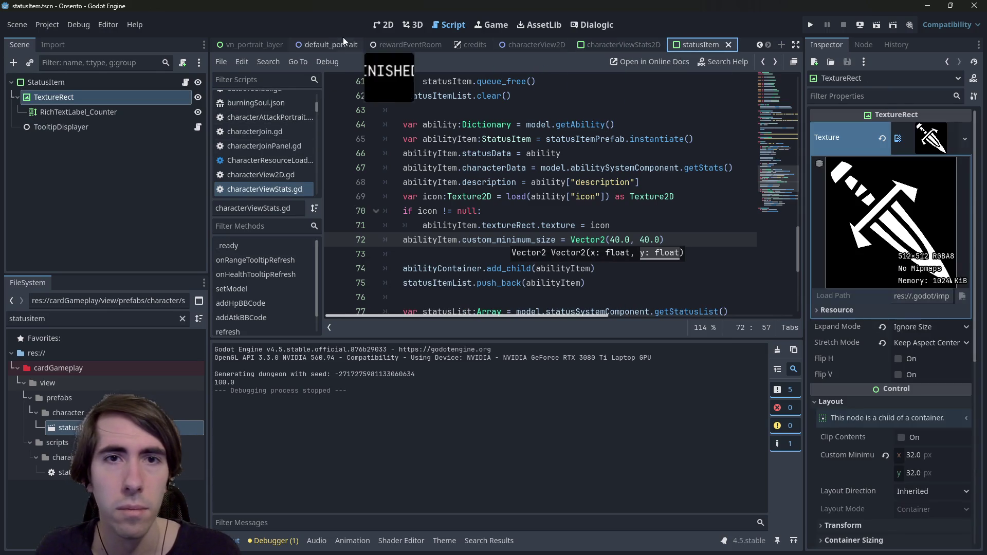
Return to the characterViewStats2D scene layout and inspect the HBoxContainer and StatusItem2 nodes.
{"action": "left_click", "coordinate": [617, 43]}
{"action": "left_click", "coordinate": [381, 24]}
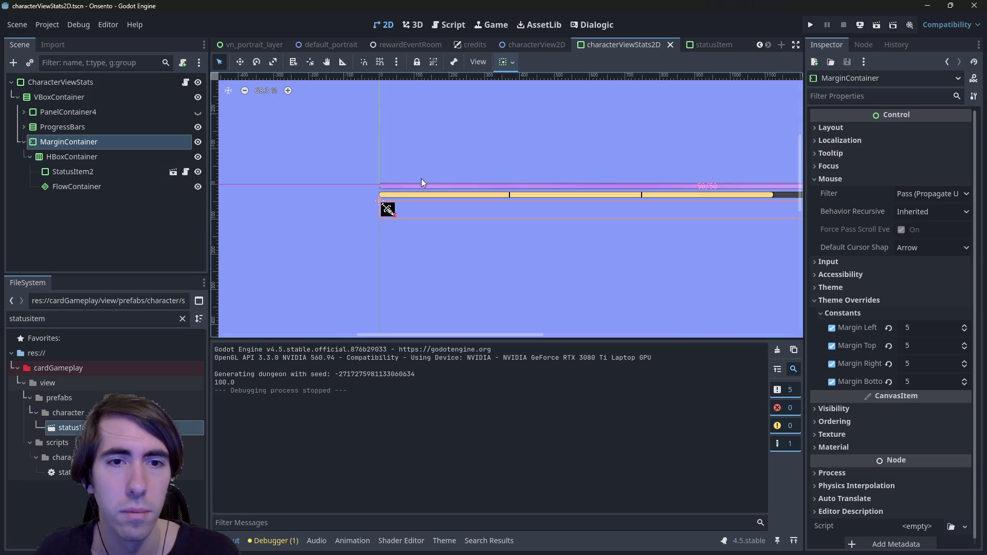
{"action": "left_click", "coordinate": [388, 211]}
{"action": "scroll", "coordinate": [396, 213], "scroll_direction": "up", "scroll_amount": 3}
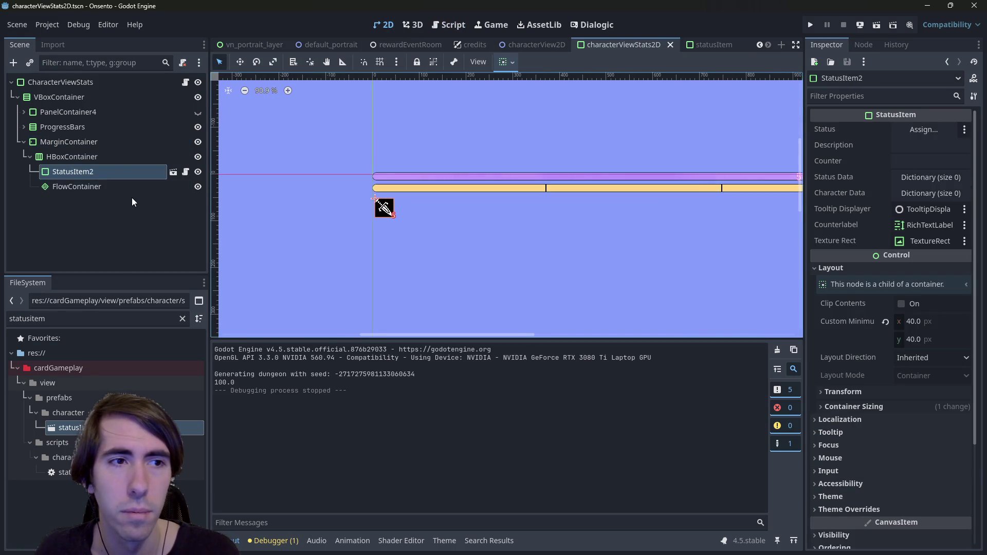
{"action": "left_click", "coordinate": [88, 158]}
{"action": "left_click", "coordinate": [97, 177]}
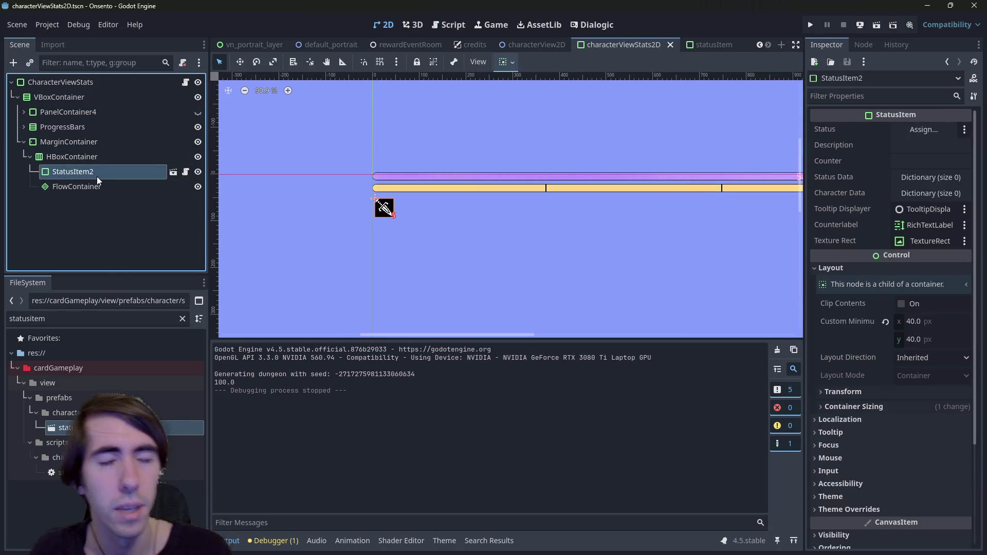
{"action": "right_click", "coordinate": [91, 161]}
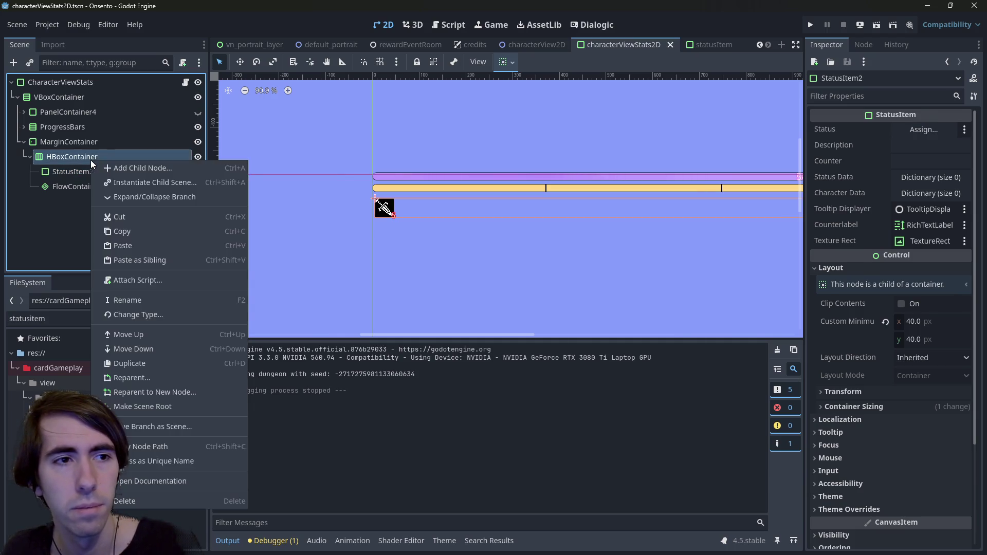
{"action": "left_click", "coordinate": [87, 188]}
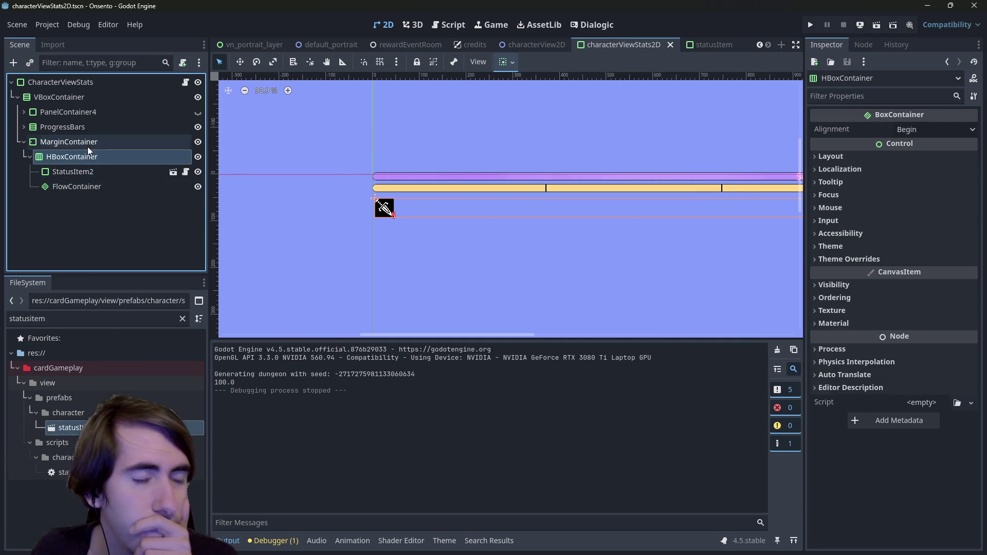
Add a PanelContainer child to HBoxContainer and move it above StatusItem2.
{"action": "right_click", "coordinate": [91, 160]}
{"action": "left_click", "coordinate": [119, 172]}
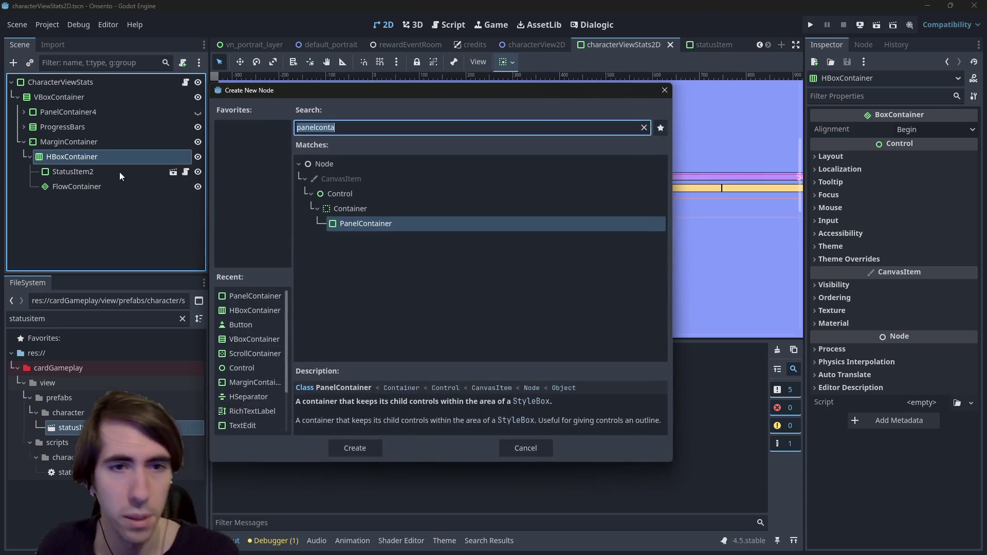
{"action": "type", "text": "b"}
{"action": "key", "text": "BackSpace"}
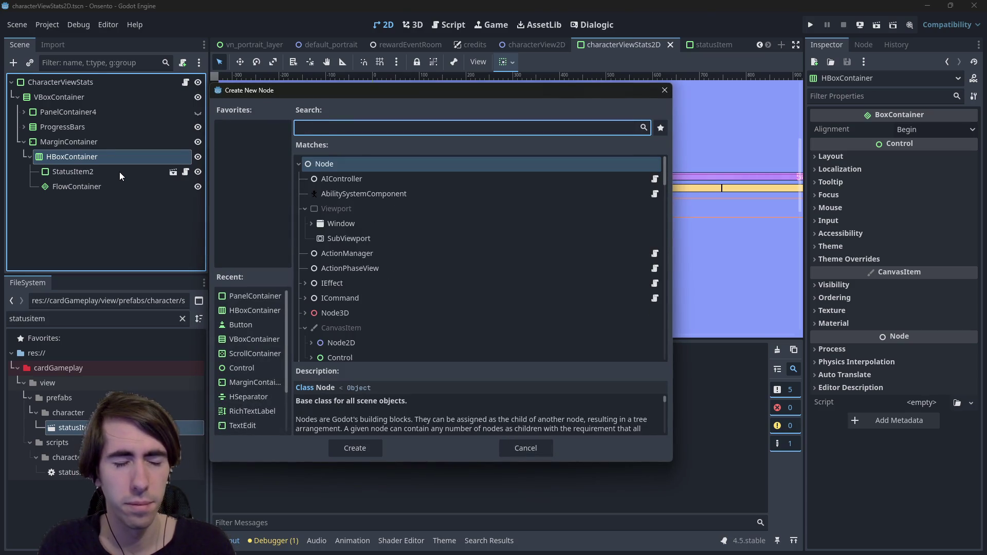
{"action": "type", "text": "panelcontainer"}
{"action": "key", "text": "Return"}
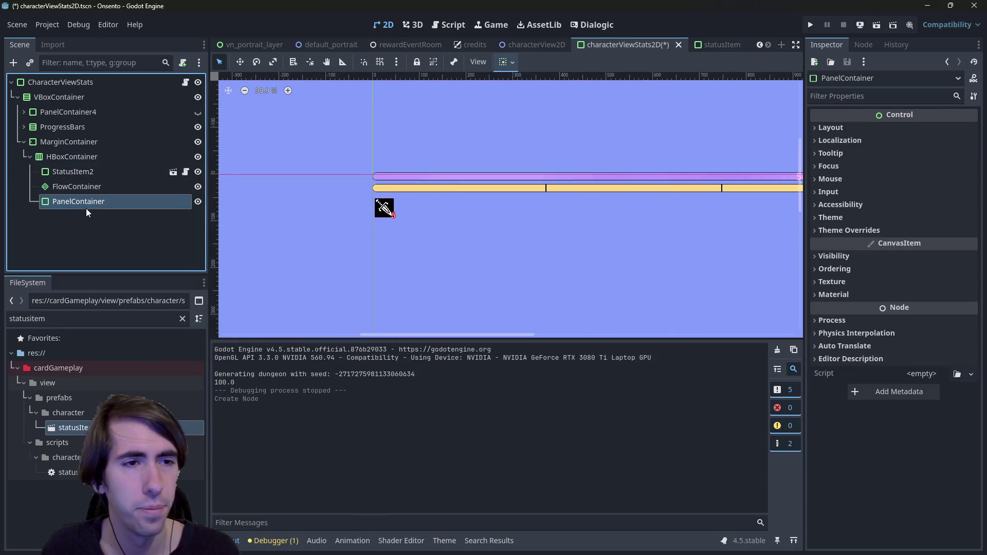
{"action": "left_click_drag", "start_coordinate": [85, 169], "coordinate": [85, 165]}
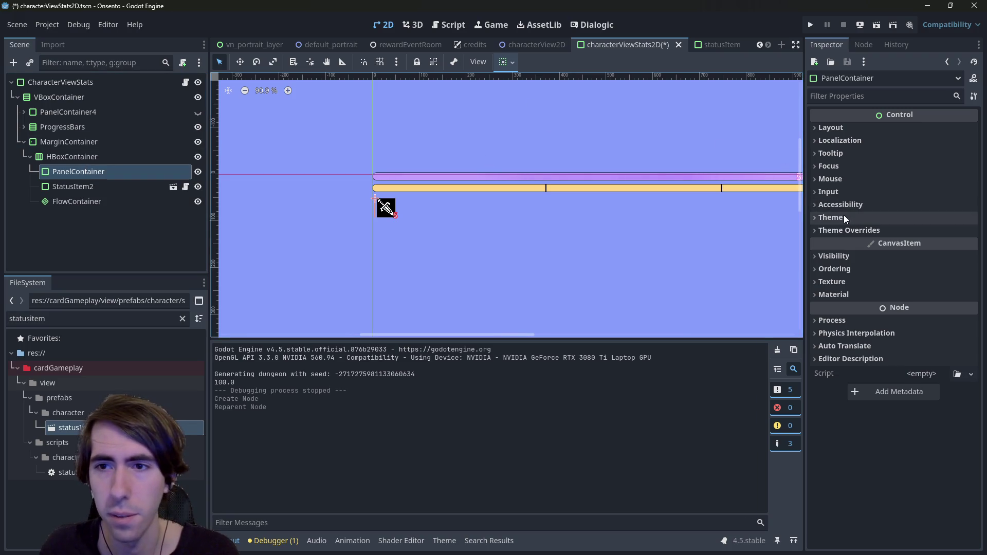
Set the PanelContainer's Custom Minimum Size to 40×40 and save the scene.
{"action": "left_click", "coordinate": [850, 229]}
{"action": "left_click", "coordinate": [849, 230]}
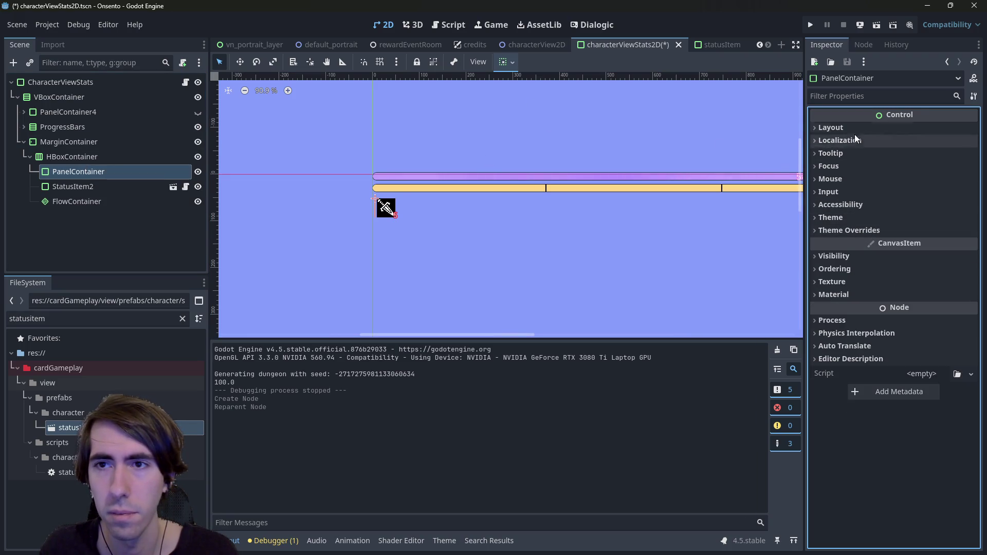
{"action": "left_click", "coordinate": [852, 98]}
{"action": "type", "text": "custom"}
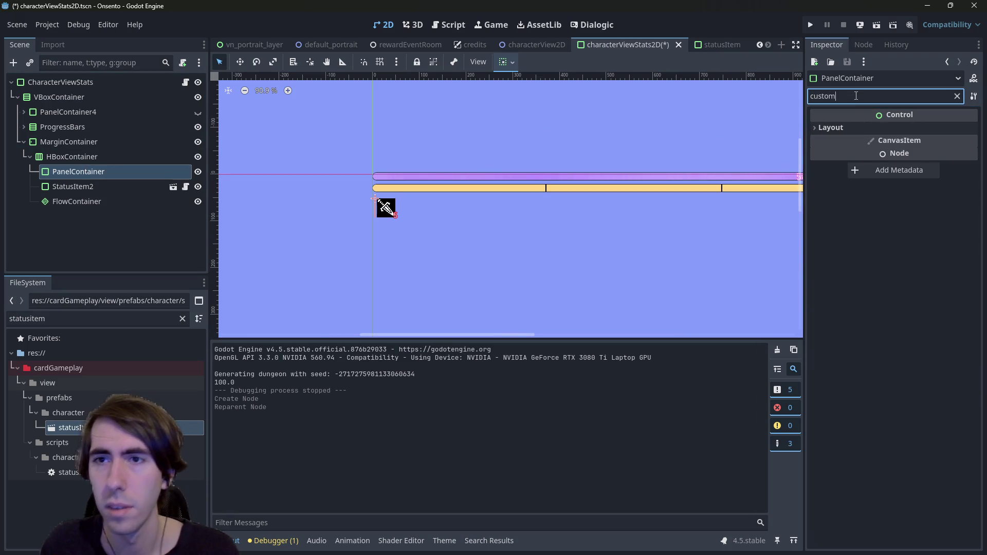
{"action": "left_click", "coordinate": [874, 129]}
{"action": "left_click", "coordinate": [927, 162]}
{"action": "type", "text": "40"}
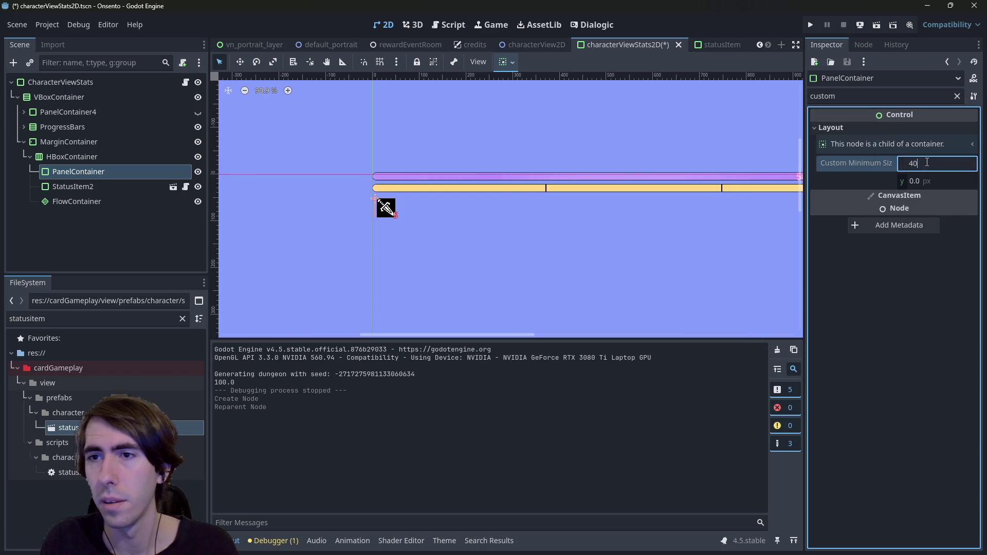
{"action": "key", "text": "Tab"}
{"action": "type", "text": "40"}
{"action": "key", "text": "Return"}
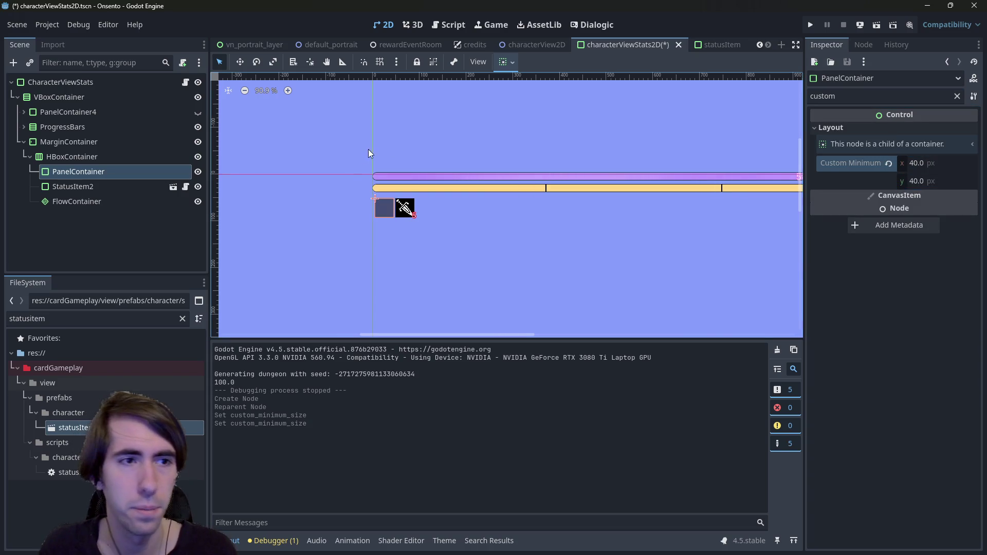
{"action": "key", "text": "ctrl+s"}
Override the PanelContainer's Panel style with a new StyleBoxEmpty and save.
{"action": "left_click", "coordinate": [957, 97]}
{"action": "left_click", "coordinate": [874, 369]}
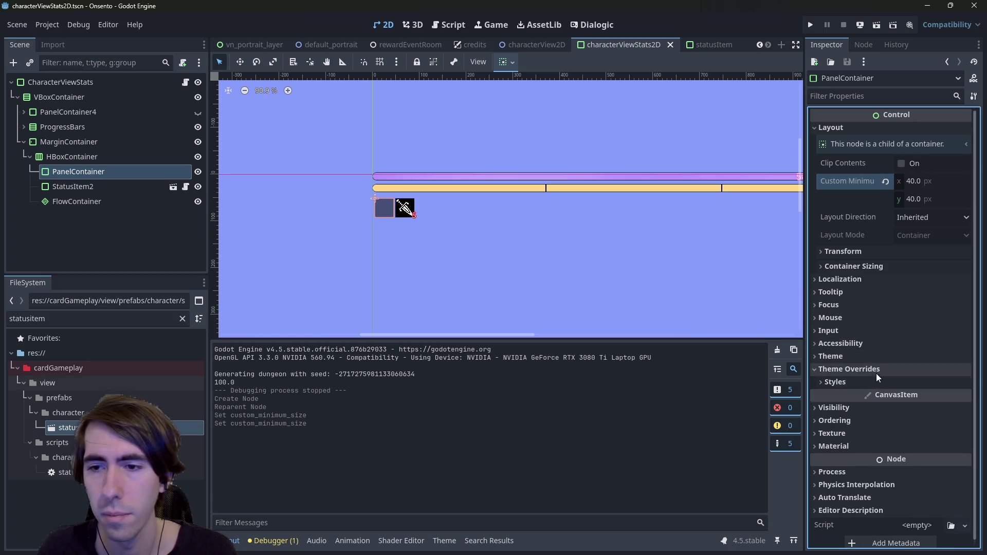
{"action": "left_click", "coordinate": [876, 382]}
{"action": "left_click", "coordinate": [956, 397]}
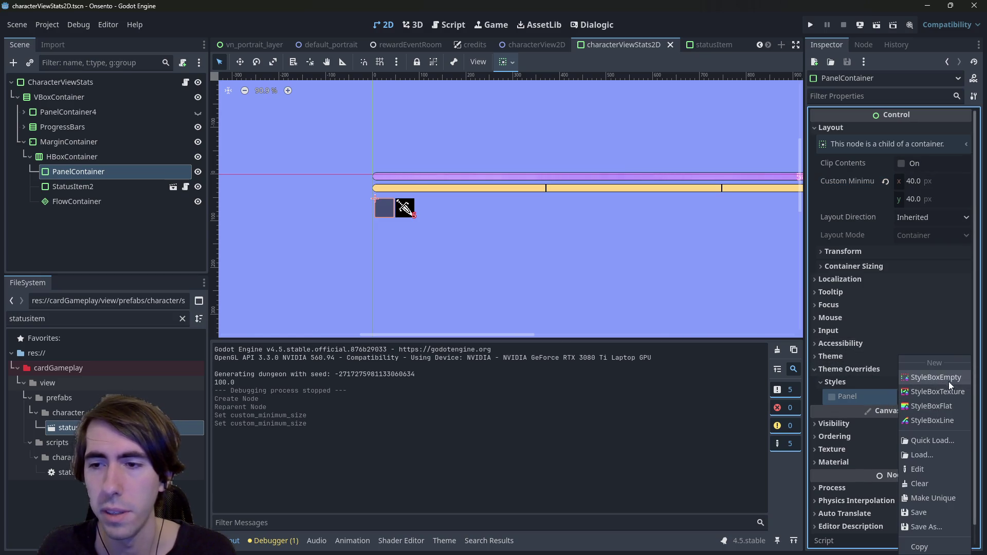
{"action": "left_click", "coordinate": [948, 382]}
{"action": "key", "text": "ctrl+s"}
{"action": "left_click", "coordinate": [90, 188]}
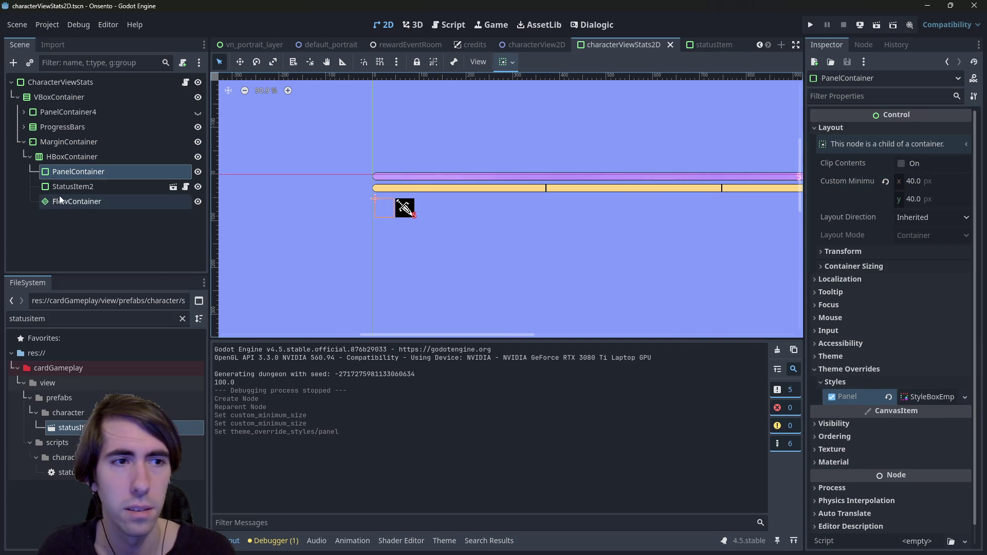
Nest StatusItem2 inside the PanelContainer, keeping its minimum size, and save the scene.
{"action": "left_click_drag", "start_coordinate": [83, 171], "coordinate": [83, 171]}
{"action": "left_click", "coordinate": [82, 172]}
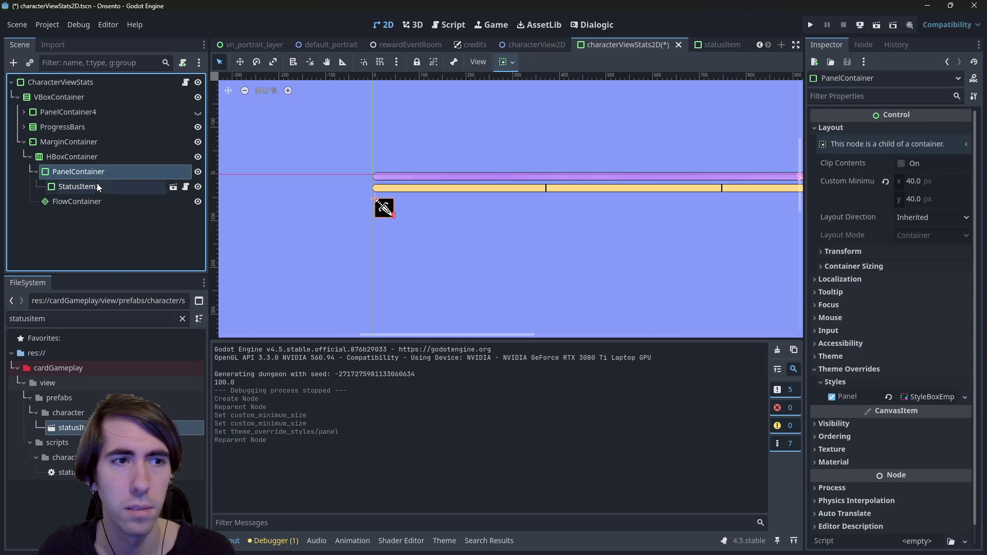
{"action": "left_click", "coordinate": [97, 185]}
{"action": "left_click", "coordinate": [882, 97]}
{"action": "type", "text": "custom"}
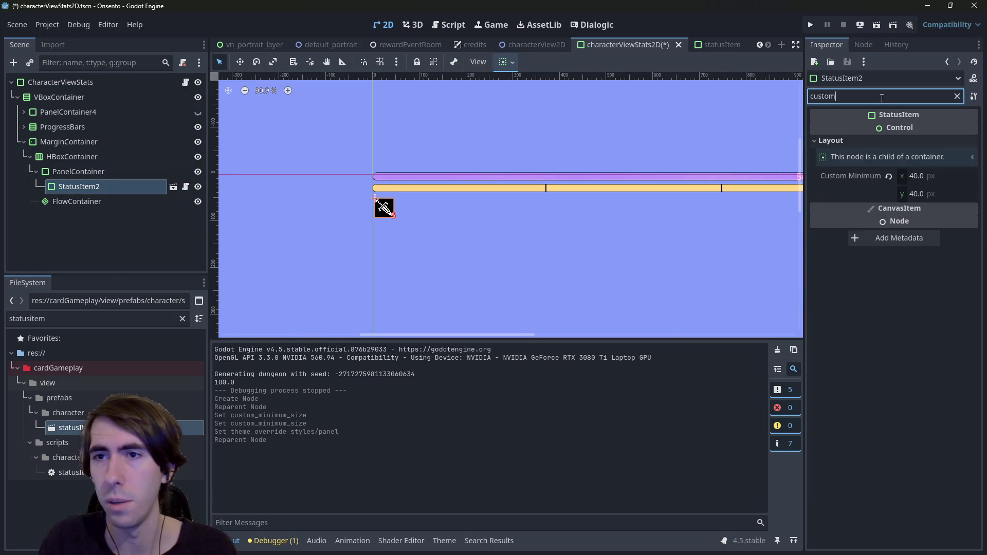
{"action": "left_click", "coordinate": [888, 177]}
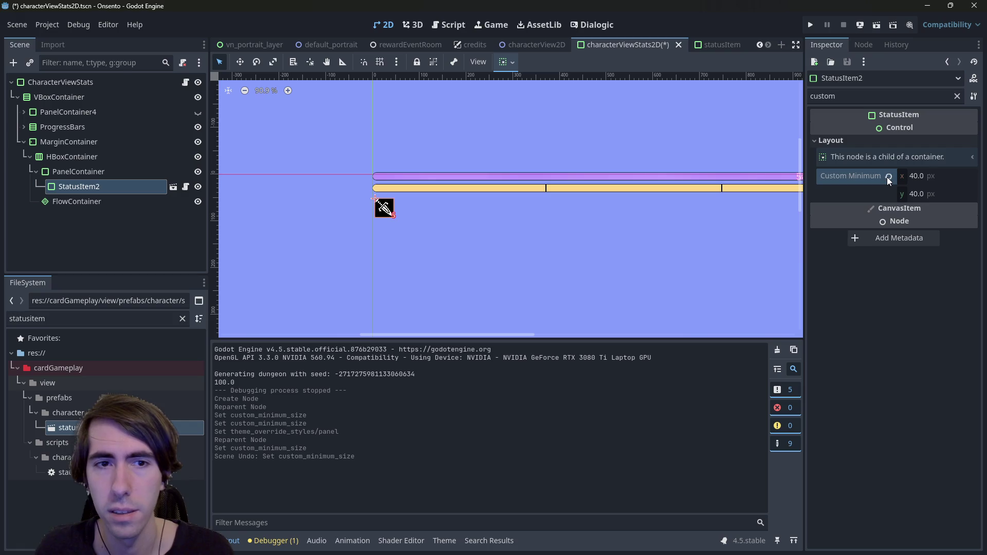
{"action": "key", "text": "ctrl+z"}
{"action": "key", "text": "ctrl+s"}
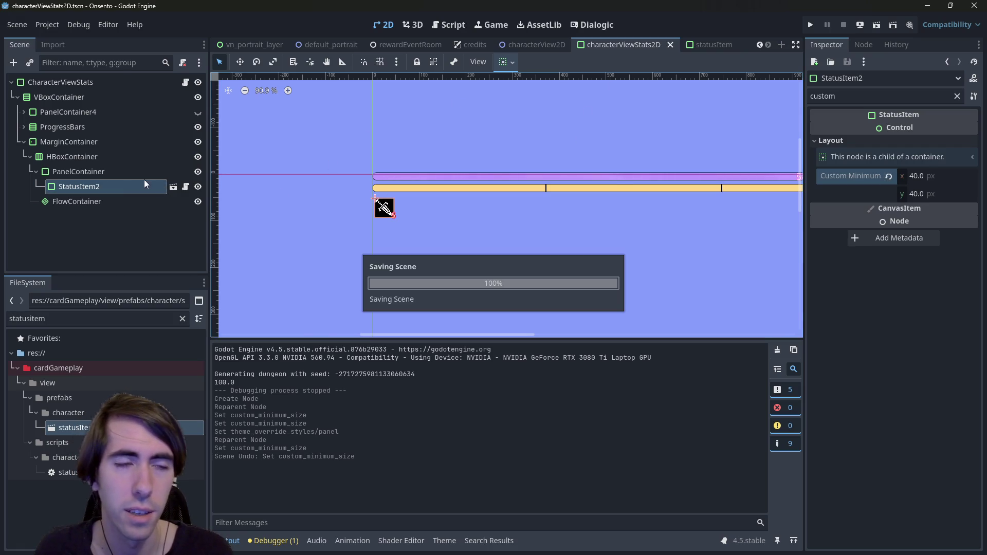
Rename the PanelContainer to AbilityContainer and save the scene.
{"action": "left_click", "coordinate": [100, 175]}
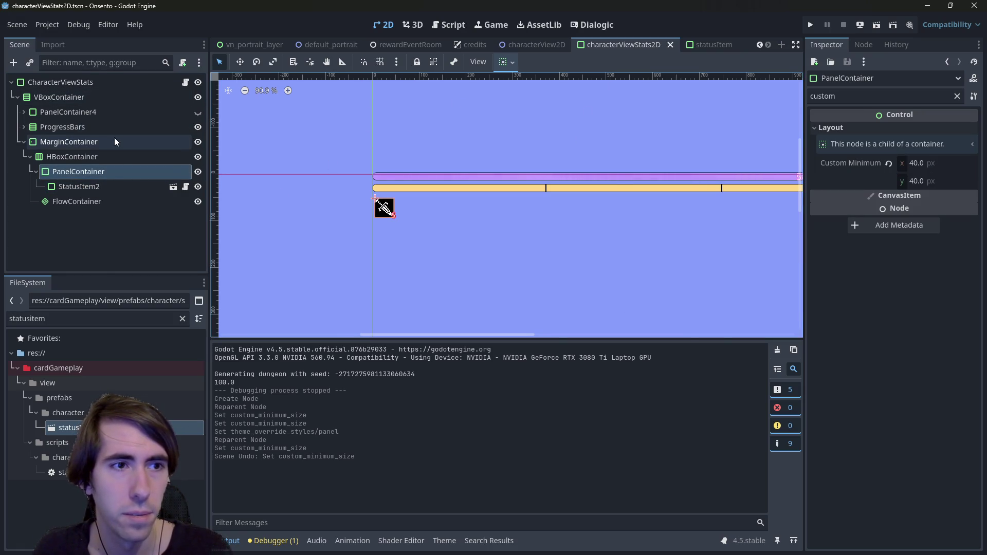
{"action": "key", "text": "F2"}
{"action": "type", "text": "AbilityContainer"}
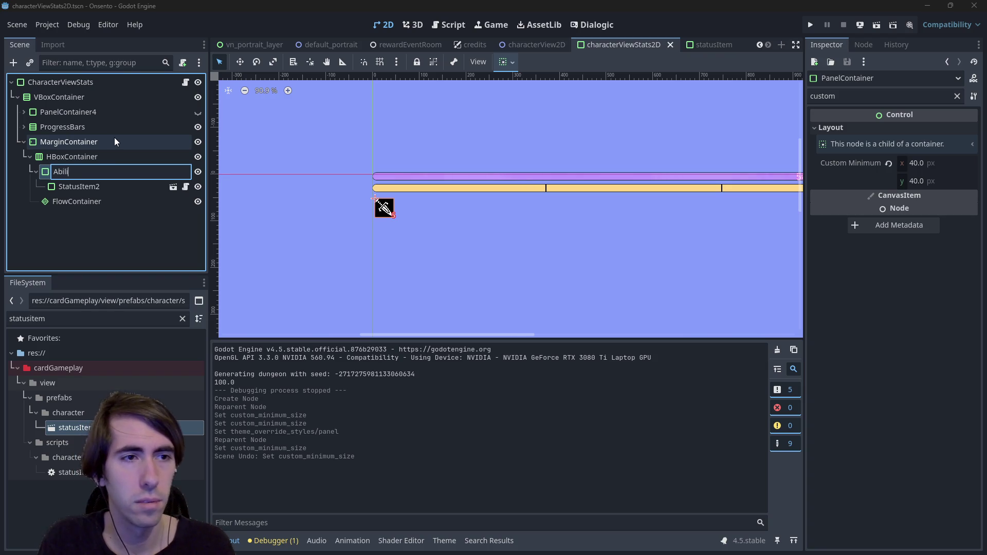
{"action": "key", "text": "Return"}
{"action": "key", "text": "ctrl+s"}
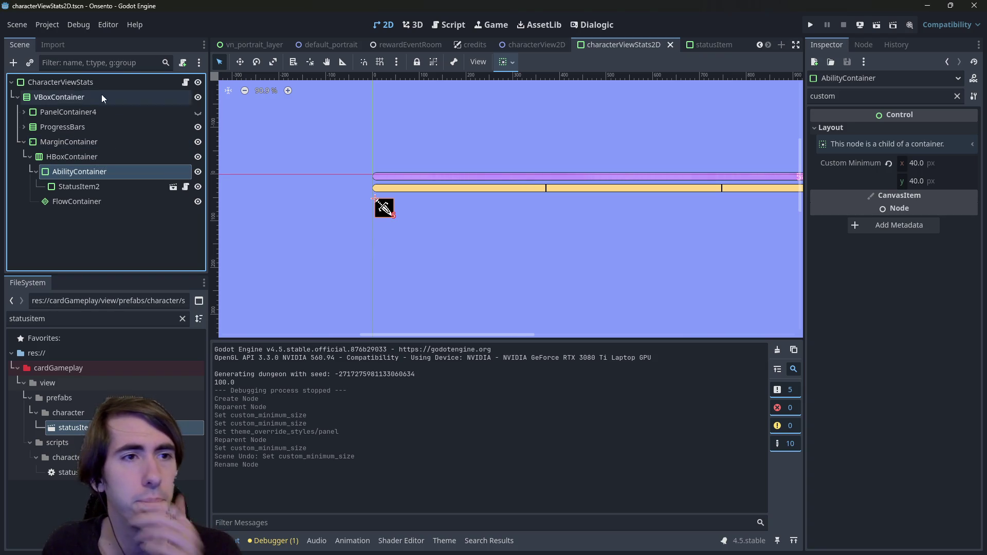
{"action": "left_click", "coordinate": [97, 82]}
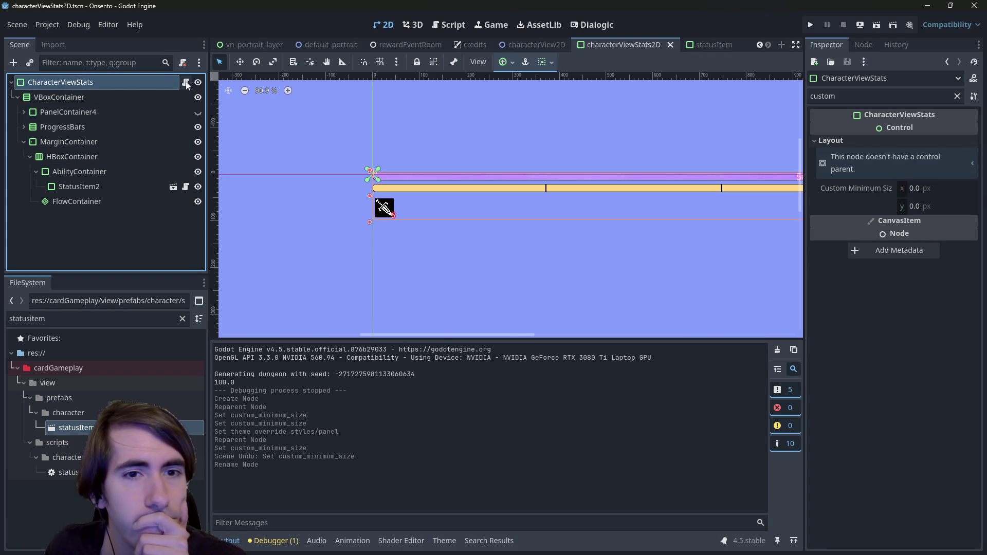
Inspect the custom_minimum_size line 72 in the CharacterViewStats script.
{"action": "left_click", "coordinate": [185, 82]}
{"action": "scroll", "coordinate": [498, 239], "scroll_direction": "down", "scroll_amount": 2}
{"action": "scroll", "coordinate": [498, 240], "scroll_direction": "up", "scroll_amount": 2}
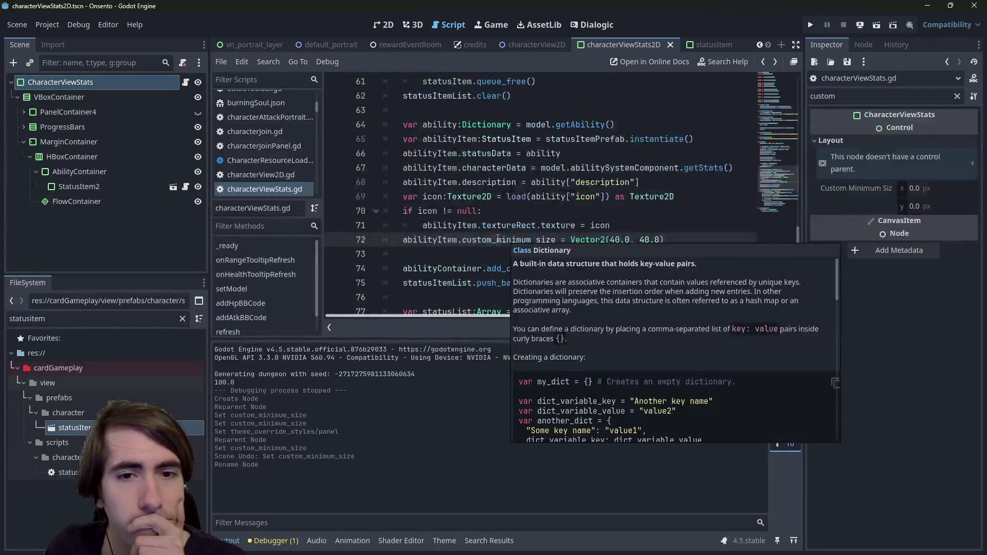
{"action": "double_click", "coordinate": [471, 239]}
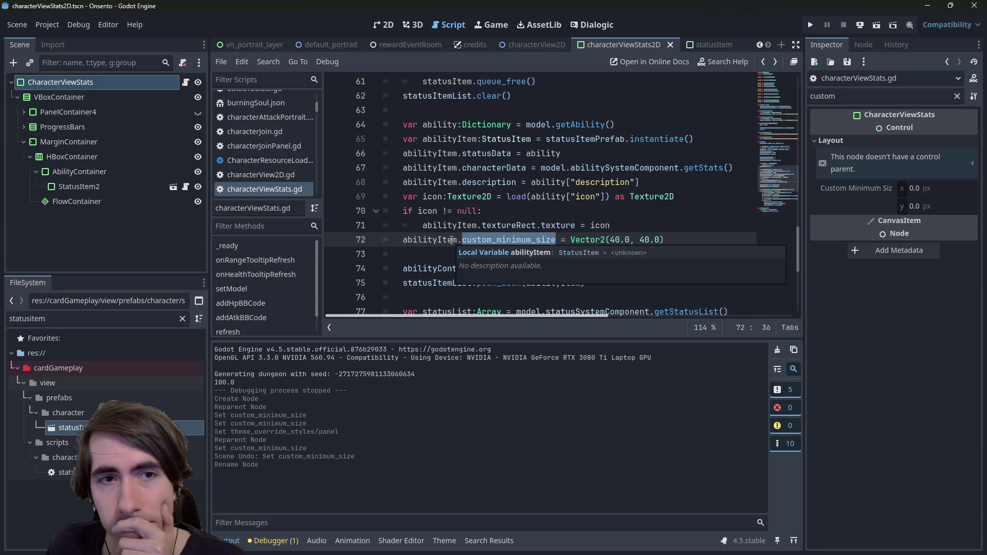
{"action": "left_click", "coordinate": [97, 81]}
{"action": "left_click", "coordinate": [154, 127]}
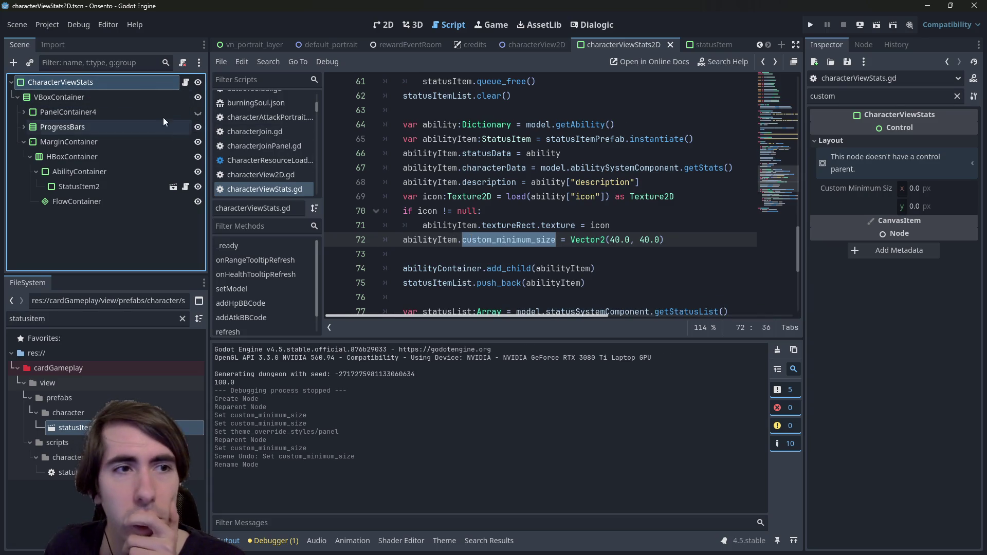
Point CharacterViewStats' Ability Container export at the AbilityContainer node and save the scene.
{"action": "left_click", "coordinate": [124, 82]}
{"action": "left_click", "coordinate": [957, 96]}
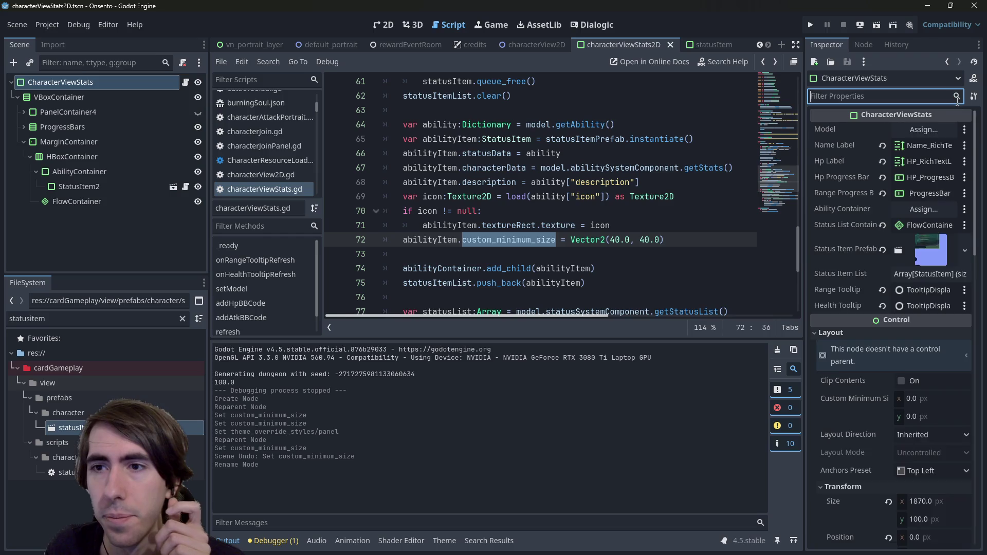
{"action": "left_click", "coordinate": [917, 211]}
{"action": "scroll", "coordinate": [501, 332], "scroll_direction": "down", "scroll_amount": 5}
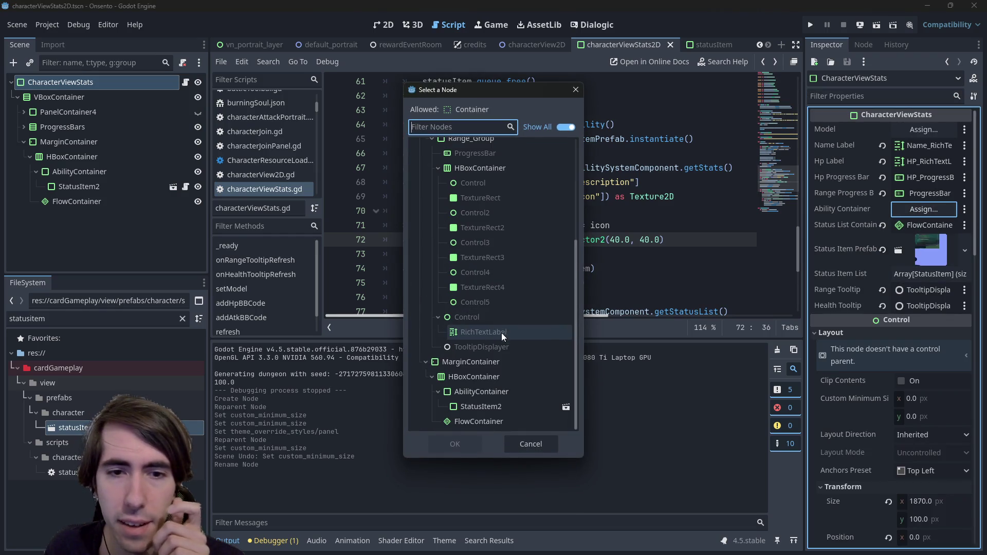
{"action": "left_click", "coordinate": [477, 387]}
{"action": "double_click", "coordinate": [489, 394]}
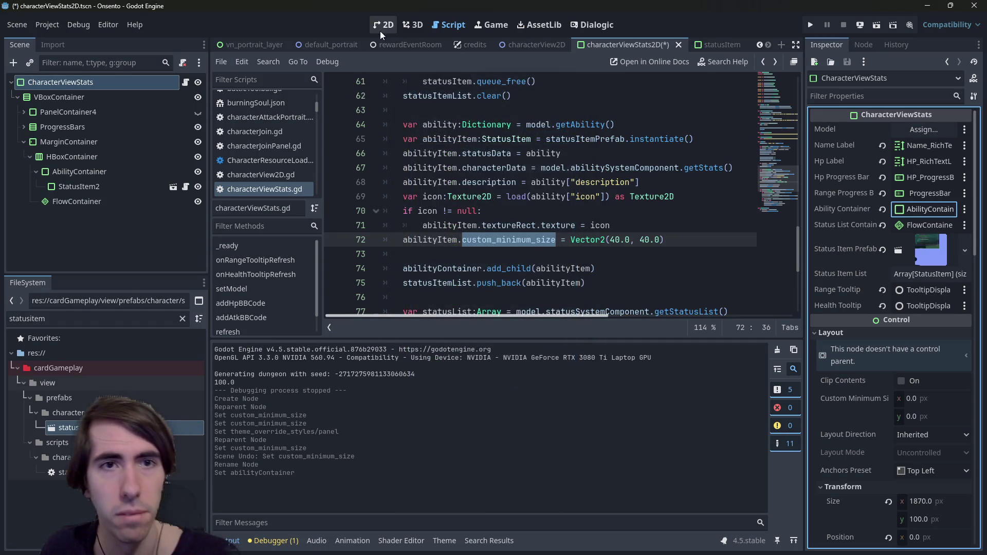
{"action": "left_click", "coordinate": [380, 31]}
{"action": "key", "text": "ctrl+s"}
{"action": "left_click", "coordinate": [110, 187]}
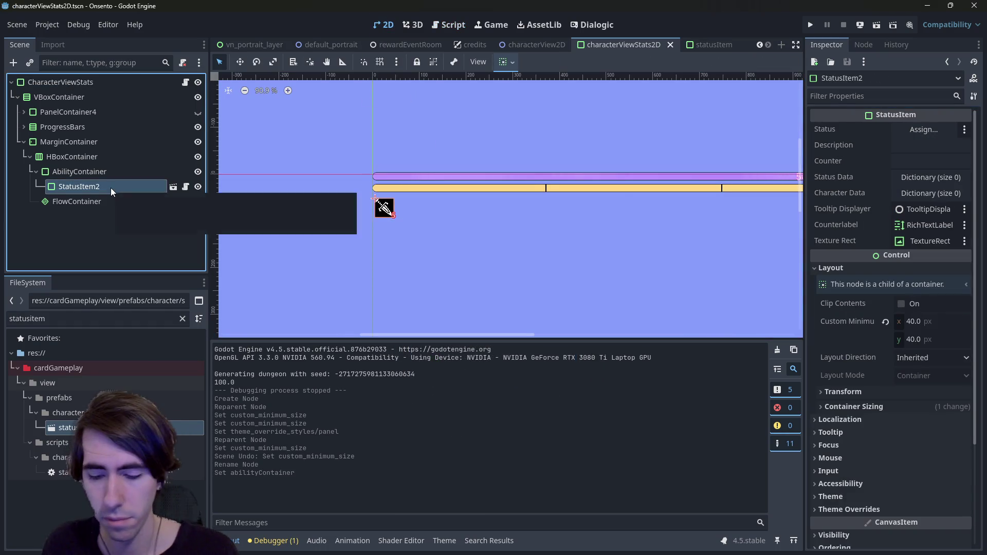
Delete the placeholder StatusItem2, leaving AbilityContainer empty, and go to the intro4 scene.
{"action": "key", "text": "Delete"}
{"action": "key", "text": "Return"}
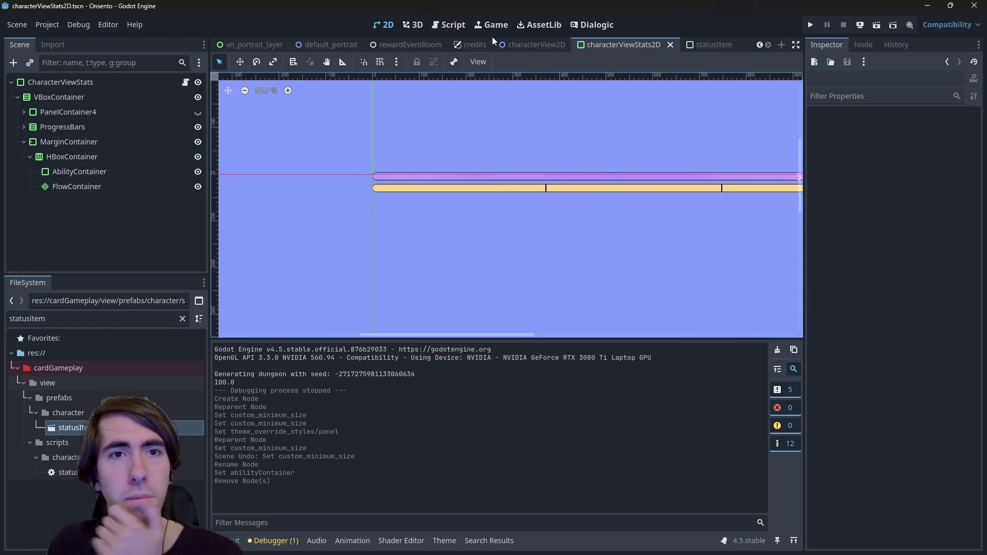
{"action": "scroll", "coordinate": [345, 45], "scroll_direction": "up", "scroll_amount": 4}
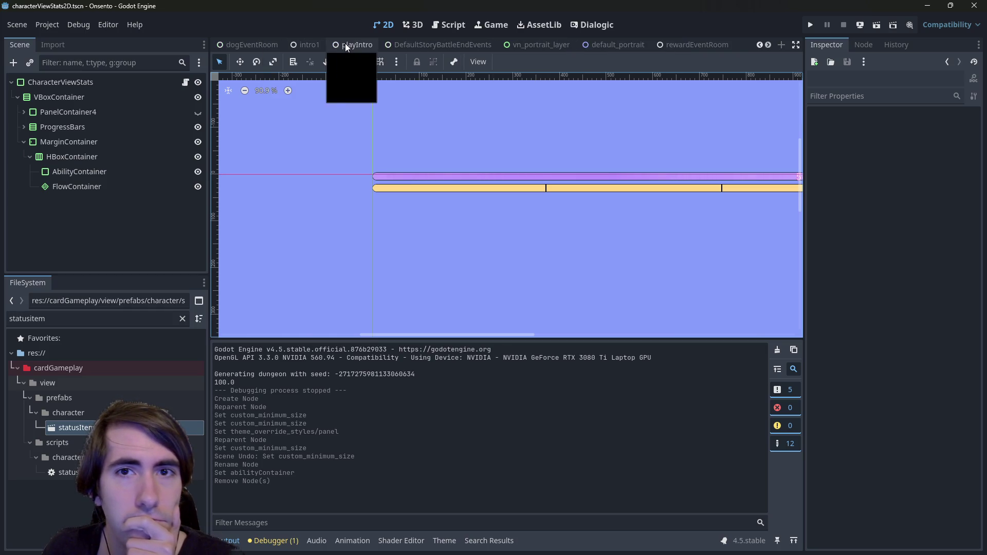
{"action": "scroll", "coordinate": [345, 45], "scroll_direction": "up", "scroll_amount": 5}
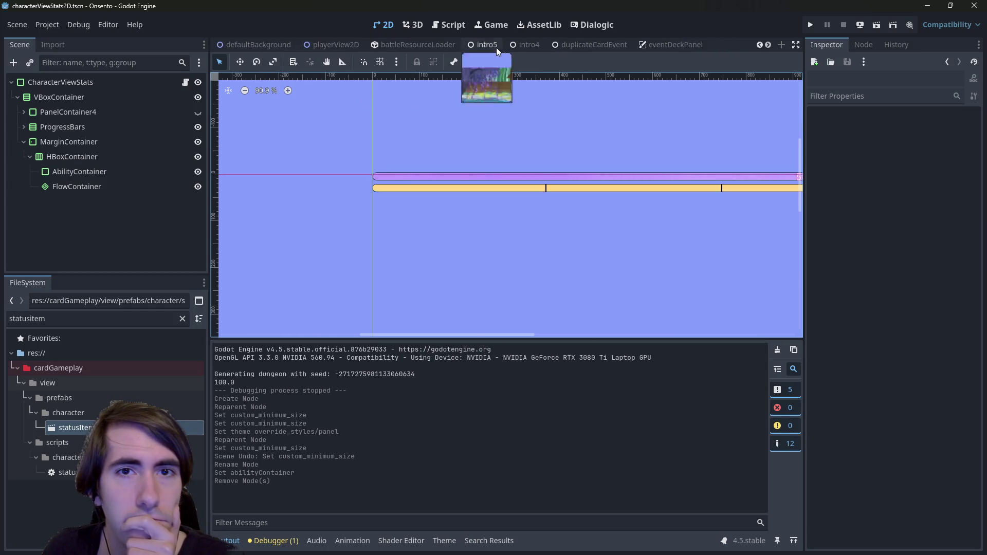
{"action": "left_click", "coordinate": [508, 46]}
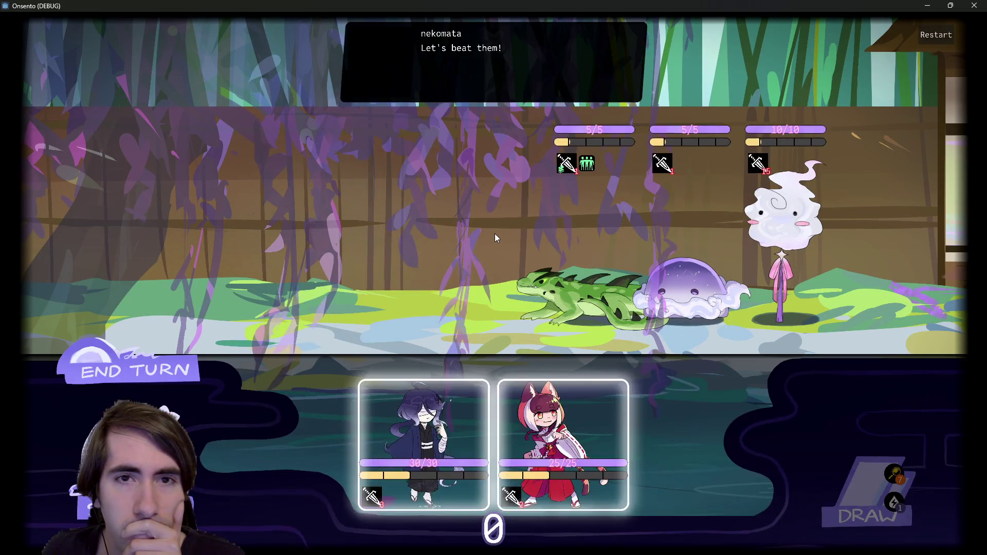
Place the fox-girl and purple-haired characters on the battlefield and start the battle.
{"action": "left_click_drag", "start_coordinate": [443, 409], "coordinate": [397, 257]}
{"action": "mouse_move", "coordinate": [493, 443]}
{"action": "left_mouse_down"}
{"action": "mouse_move", "coordinate": [439, 411]}
{"action": "mouse_move", "coordinate": [298, 257]}
{"action": "left_mouse_up"}
{"action": "left_click", "coordinate": [172, 366]}
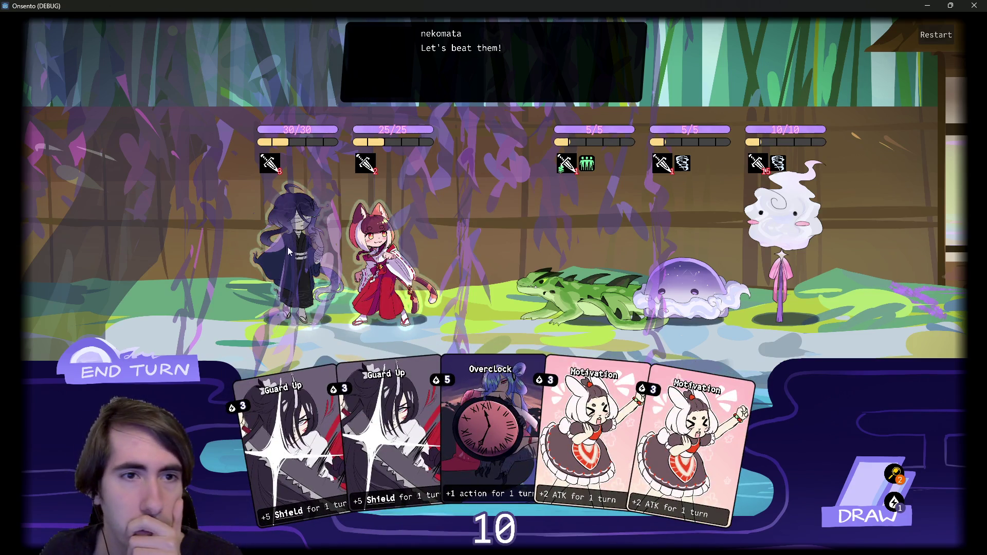
Play two Motivation cards and a 5-point shield on nekomata, then draw a card.
{"action": "mouse_move", "coordinate": [595, 169]}
{"action": "mouse_move", "coordinate": [564, 163]}
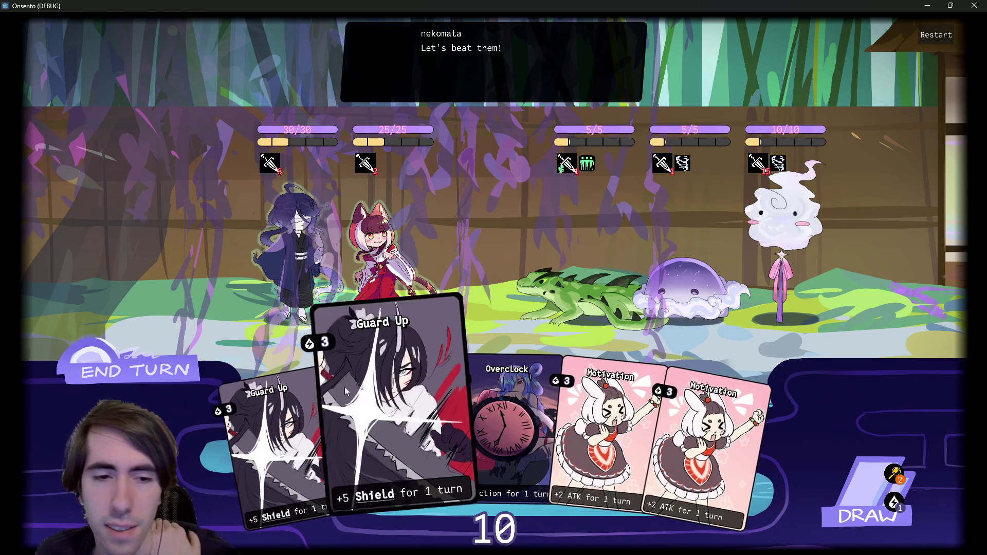
{"action": "left_click_drag", "start_coordinate": [619, 442], "coordinate": [442, 277]}
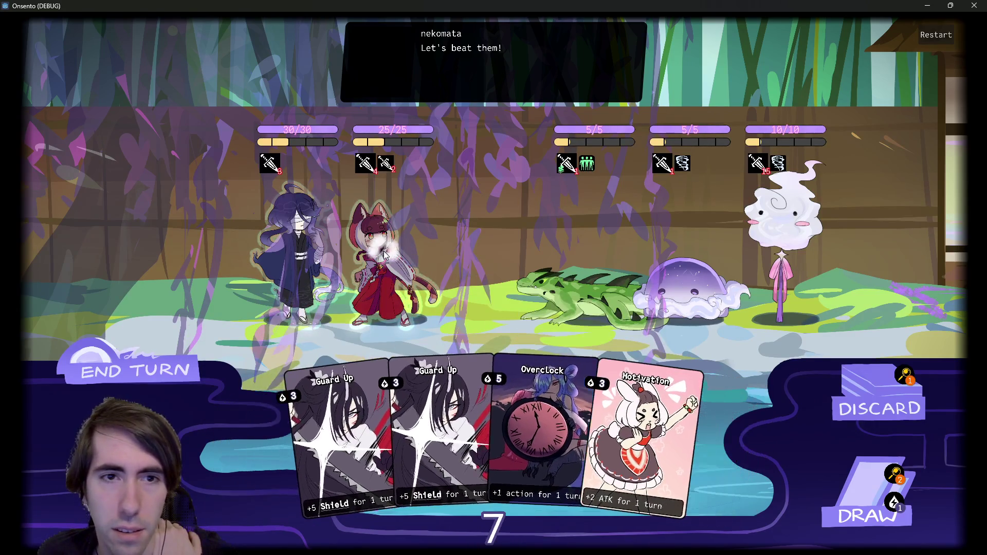
{"action": "left_click_drag", "start_coordinate": [648, 453], "coordinate": [455, 289]}
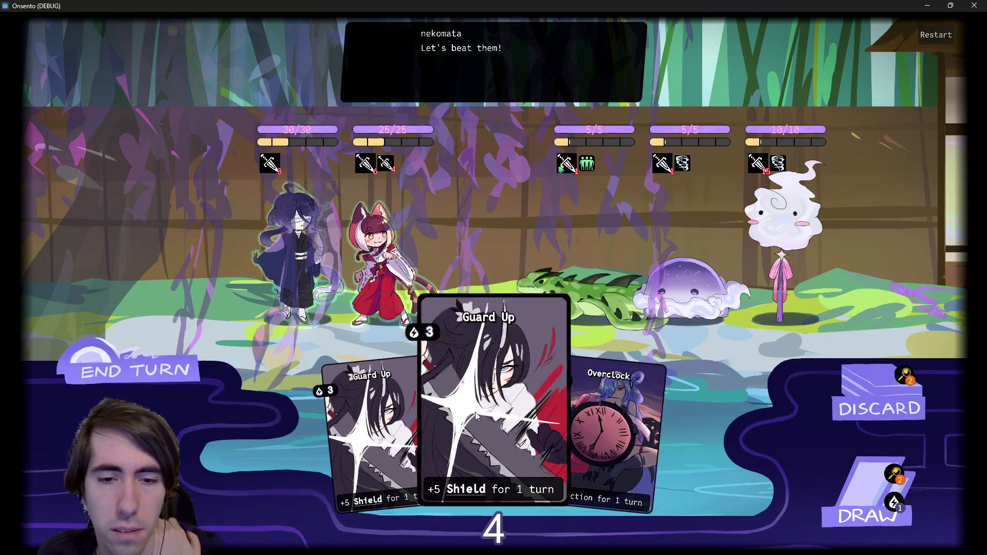
{"action": "left_click_drag", "start_coordinate": [416, 437], "coordinate": [387, 291]}
{"action": "left_click", "coordinate": [844, 491]}
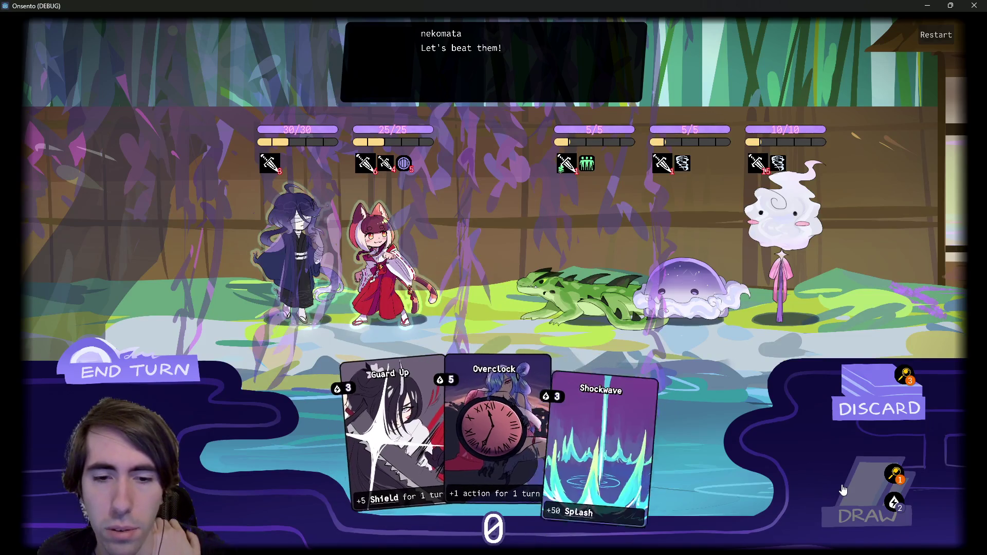
{"action": "left_click", "coordinate": [154, 363]}
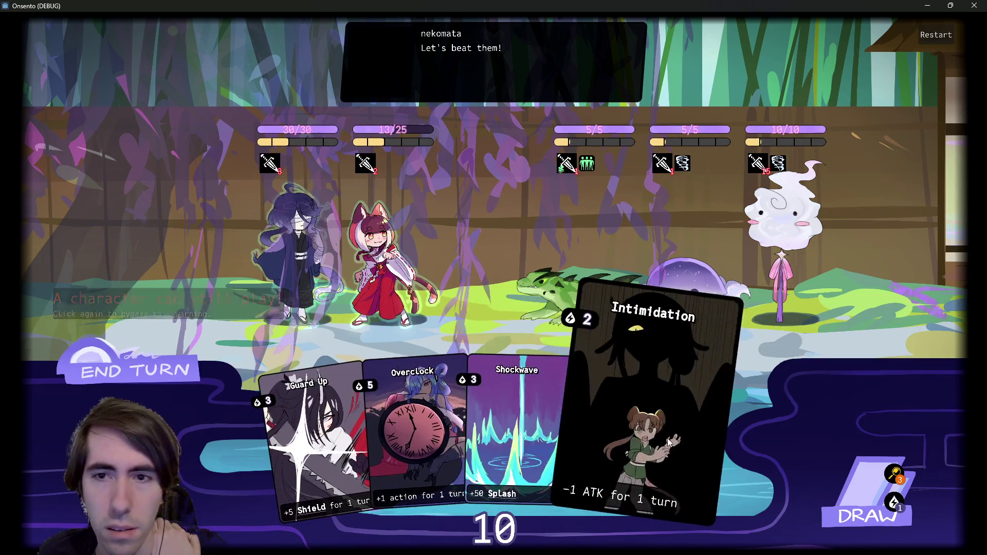
Play Intimidation on the ghost, Guard Up and Shockwave on nekomata, and end the turn.
{"action": "left_click_drag", "start_coordinate": [663, 437], "coordinate": [806, 235]}
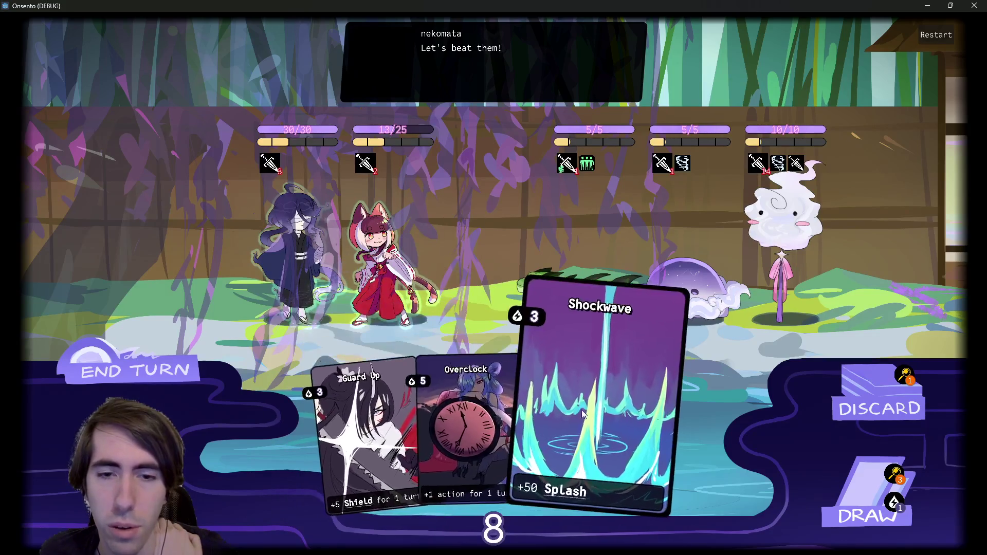
{"action": "left_click_drag", "start_coordinate": [396, 329], "coordinate": [383, 268]}
{"action": "left_click_drag", "start_coordinate": [430, 304], "coordinate": [406, 288]}
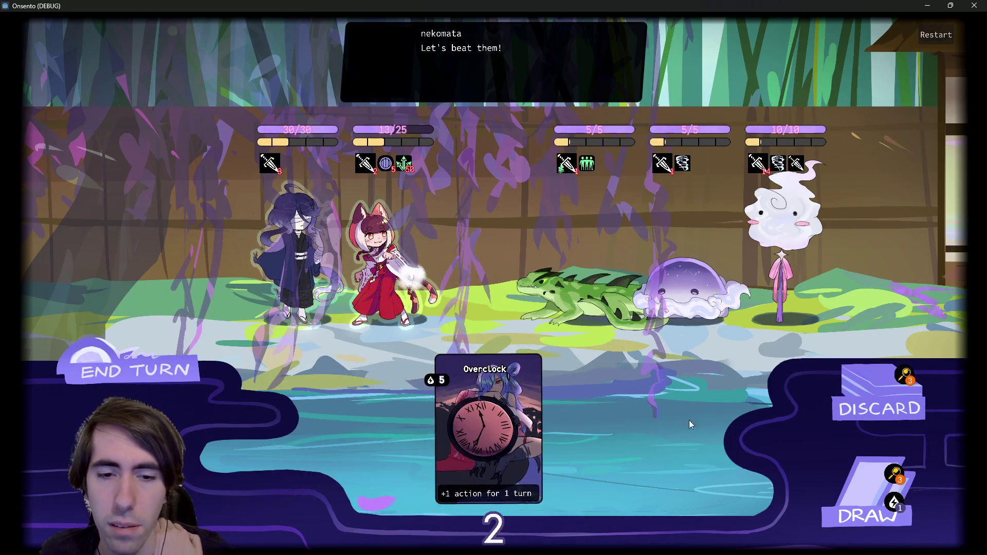
{"action": "left_click", "coordinate": [143, 365]}
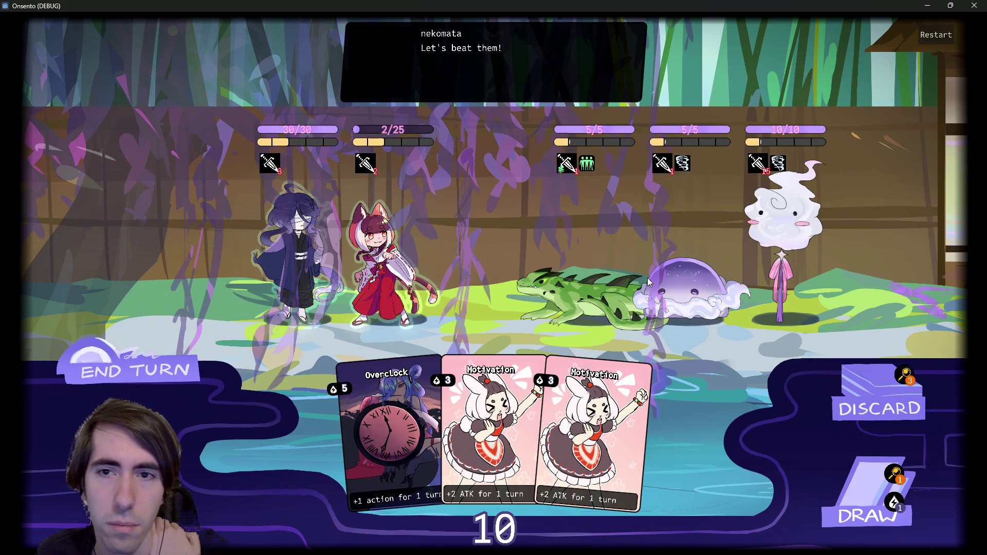
Play two Motivation cards and Overclock, end the turn, and close the game.
{"action": "mouse_move", "coordinate": [560, 170]}
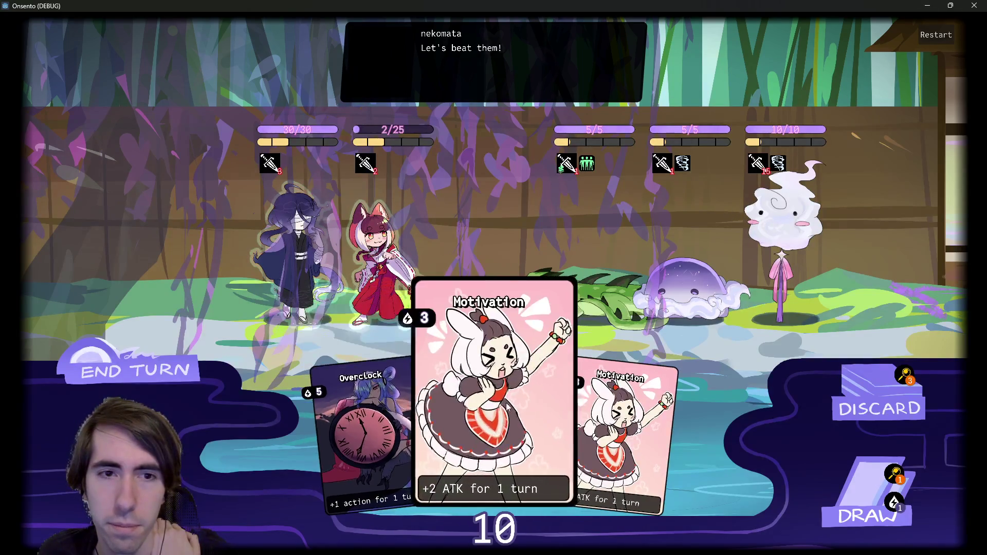
{"action": "left_click_drag", "start_coordinate": [478, 422], "coordinate": [430, 241]}
{"action": "mouse_move", "coordinate": [617, 437]}
{"action": "left_mouse_down"}
{"action": "mouse_move", "coordinate": [391, 251]}
{"action": "mouse_move", "coordinate": [668, 288]}
{"action": "left_mouse_up"}
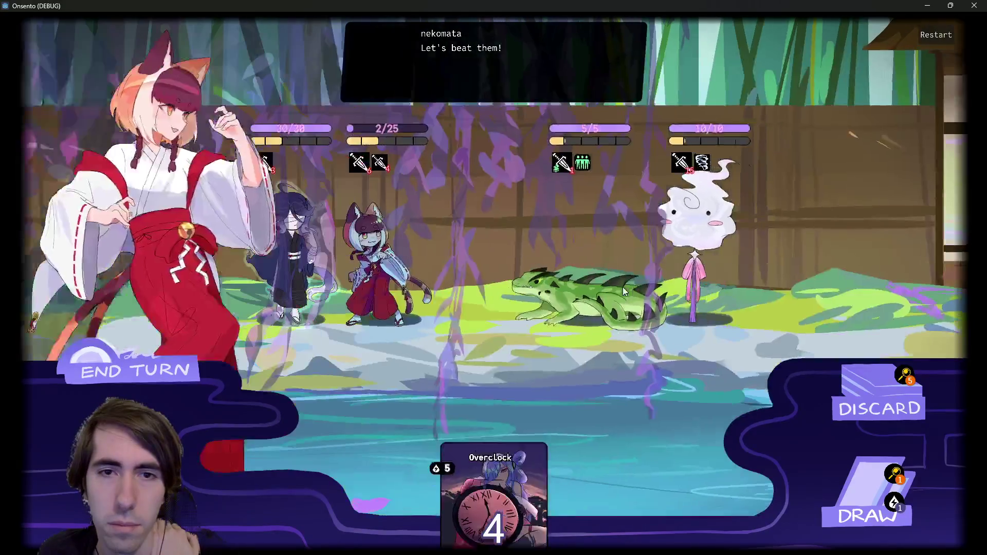
{"action": "left_click_drag", "start_coordinate": [474, 401], "coordinate": [245, 274]}
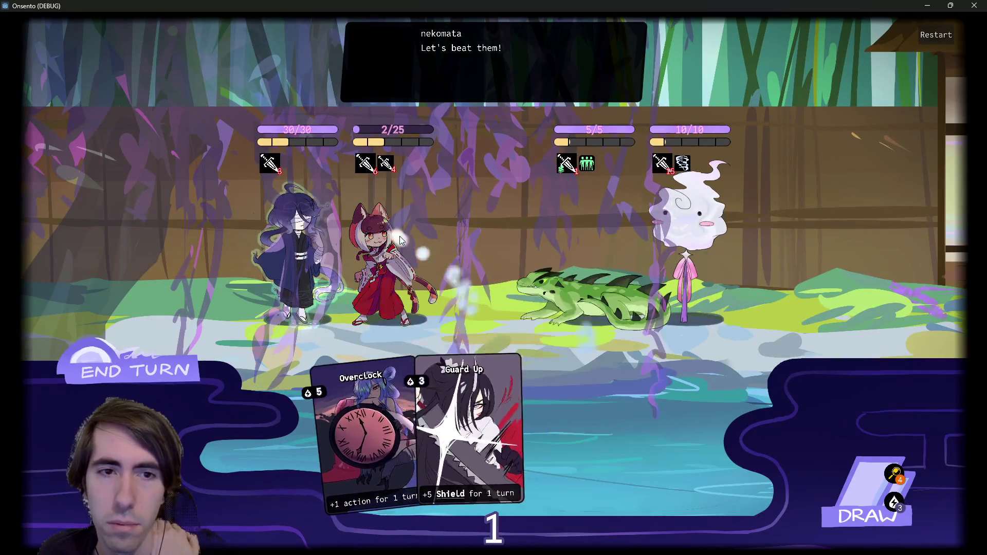
{"action": "double_click", "coordinate": [133, 370]}
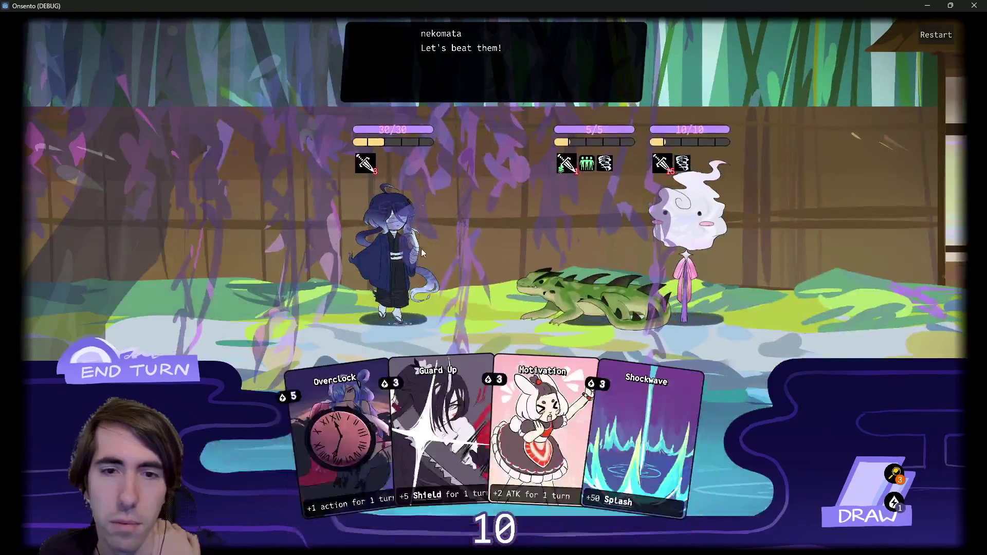
{"action": "left_click", "coordinate": [977, 5]}
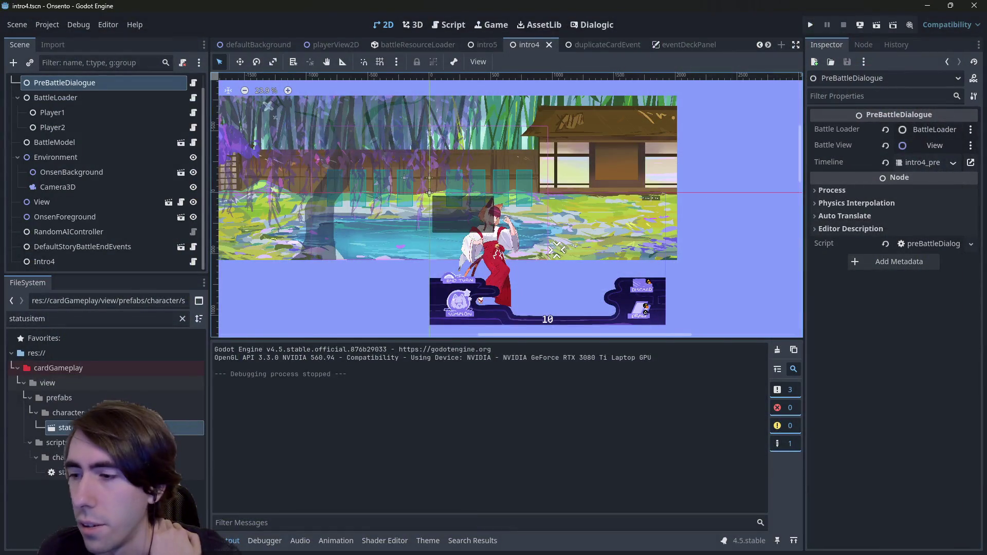
Check git status and stage characterViewStats2D.tscn.
{"action": "key", "text": "alt+Tab"}
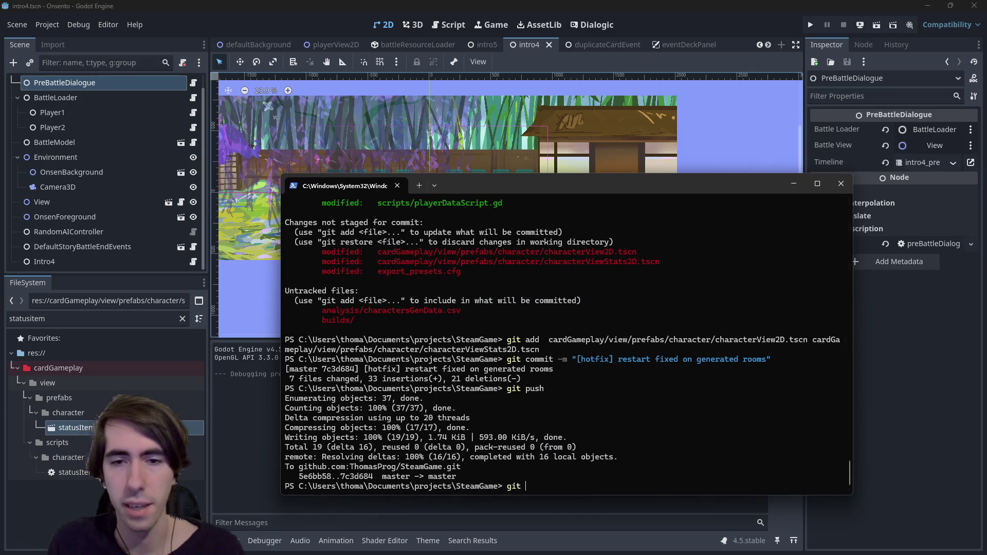
{"action": "type", "text": "statu"}
{"action": "key", "text": "Return"}
{"action": "type", "text": "git add"}
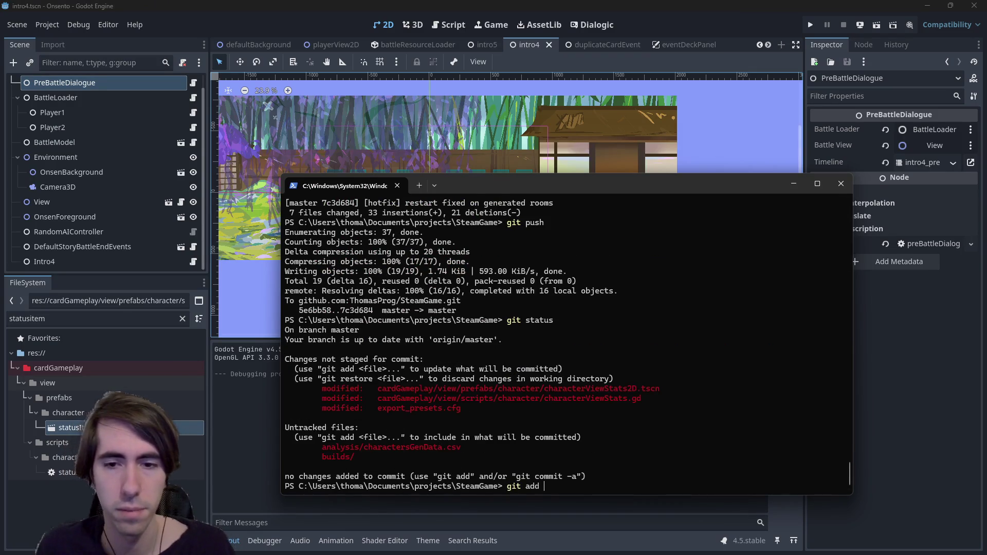
{"action": "mouse_move", "coordinate": [371, 388]}
{"action": "left_mouse_down"}
{"action": "mouse_move", "coordinate": [671, 406]}
{"action": "mouse_move", "coordinate": [632, 392]}
{"action": "left_mouse_up"}
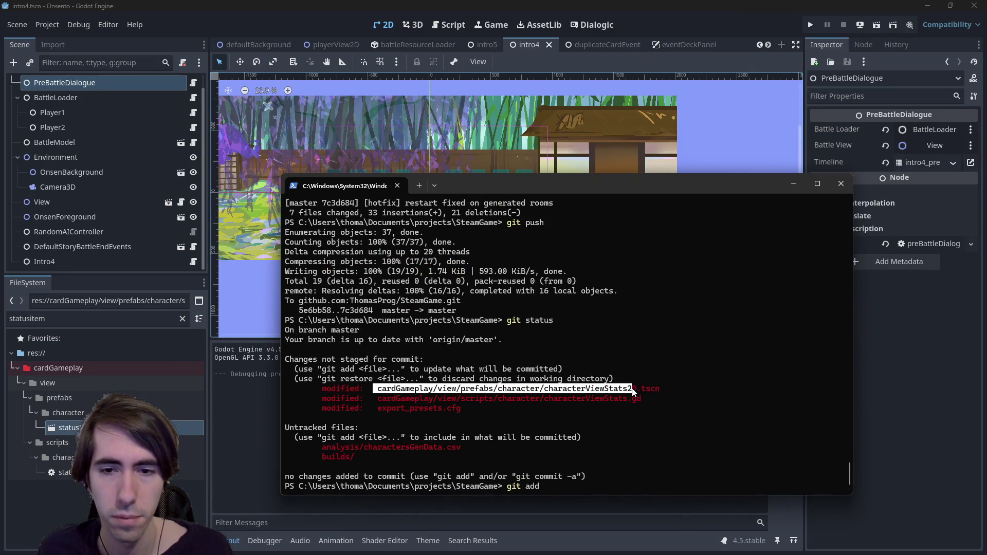
{"action": "key", "text": "ctrl+c"}
{"action": "key", "text": "ctrl+v"}
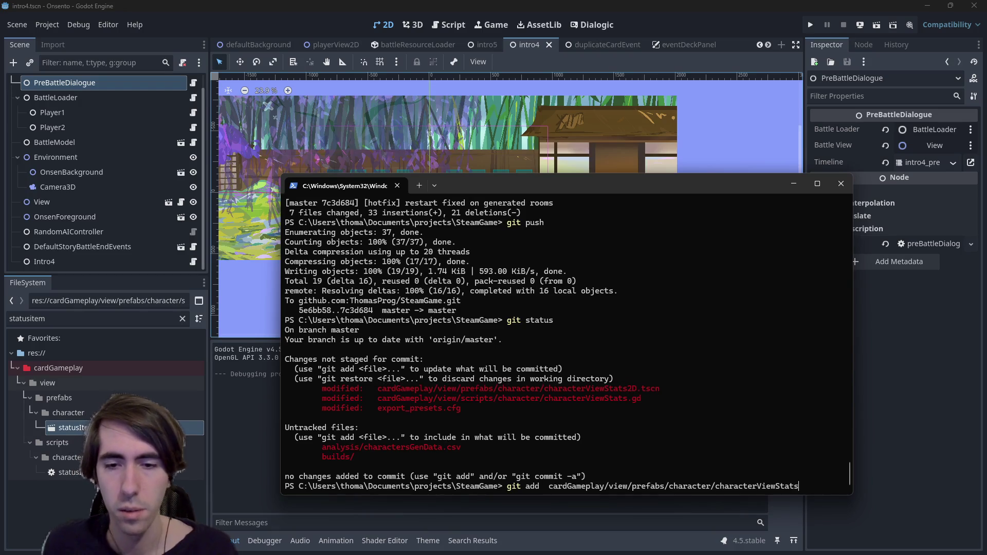
{"action": "key", "text": "Return"}
{"action": "type", "text": "git status"}
{"action": "key", "text": "Return"}
Stage the characterViewStats.gd script file.
{"action": "type", "text": "git co"}
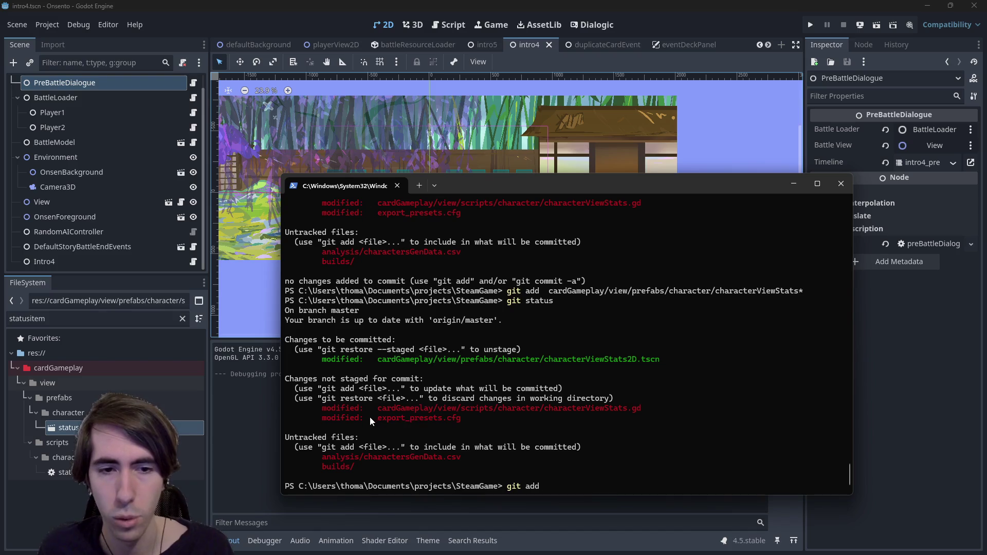
{"action": "left_click_drag", "start_coordinate": [377, 409], "coordinate": [647, 411]}
{"action": "key", "text": "ctrl+c"}
{"action": "key", "text": "ctrl+v"}
{"action": "key", "text": "Return"}
Commit as "[hotfix] ability icon scaled up" and push to master.
{"action": "type", "text": "git"}
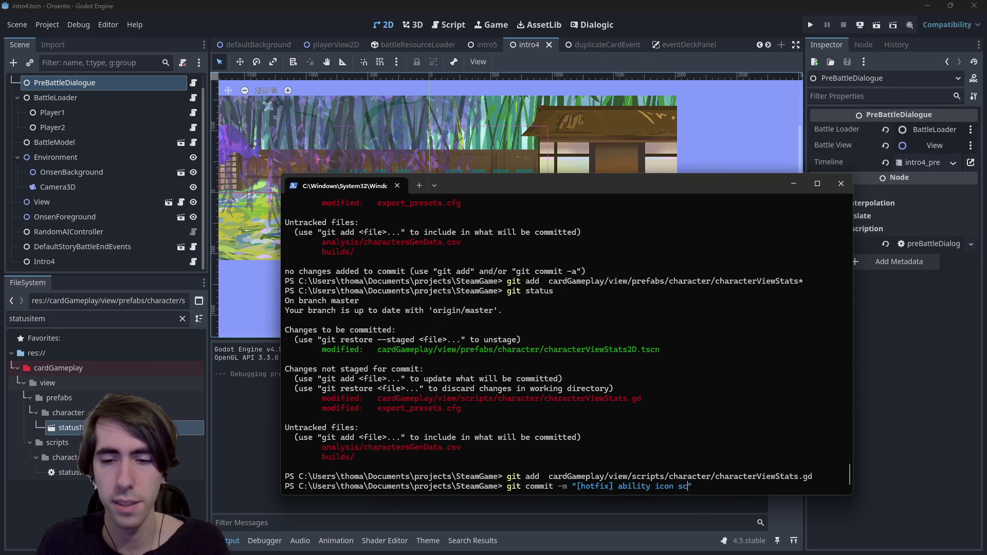
{"action": "type", "text": "p"}
{"action": "key", "text": "Return"}
{"action": "type", "text": "git push"}
{"action": "key", "text": "Return"}
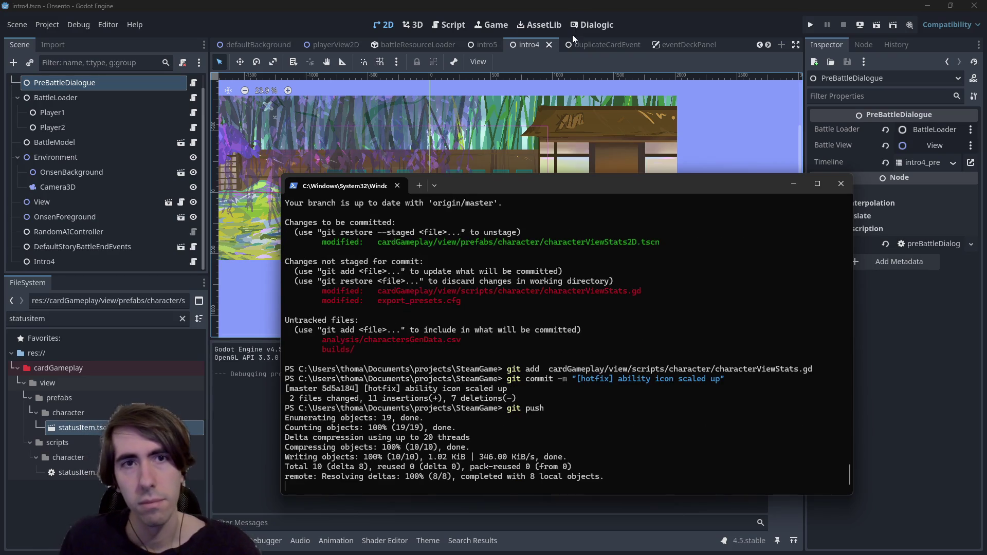
{"action": "key", "text": "alt+Tab"}
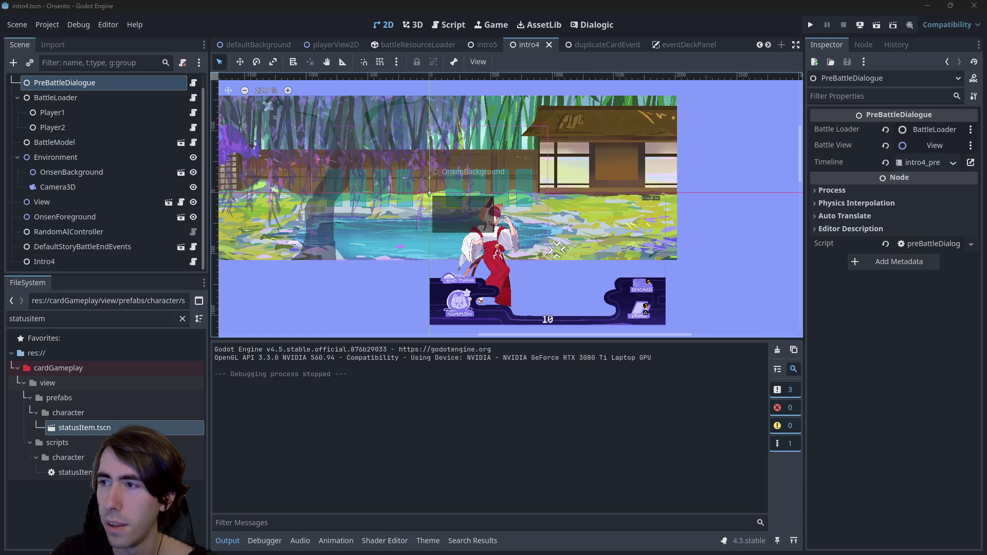
Keep the gradient background and set the background shape to square-alt (diamond).
{"action": "scroll", "coordinate": [262, 263], "scroll_direction": "down", "scroll_amount": 1}
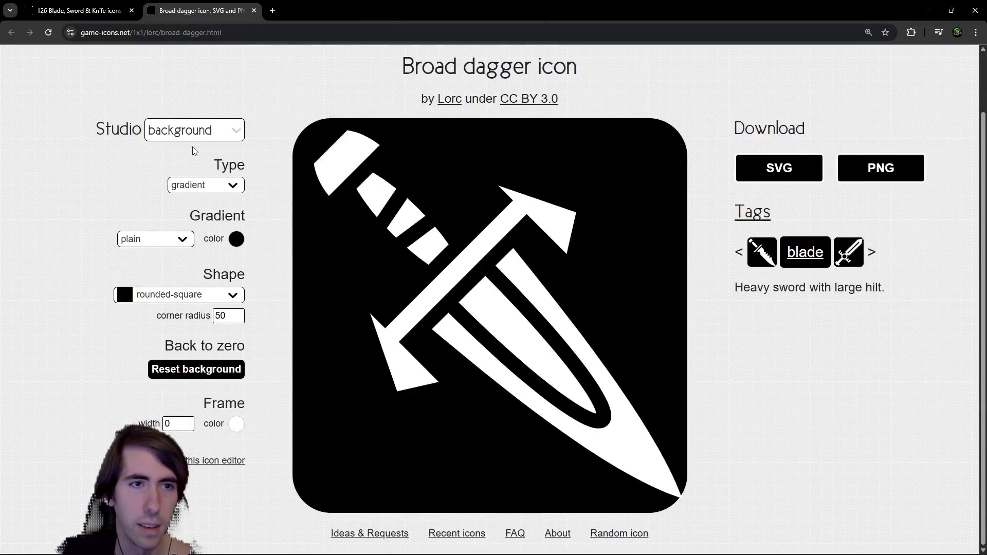
{"action": "left_click", "coordinate": [197, 132]}
{"action": "left_click", "coordinate": [197, 132]}
{"action": "left_click", "coordinate": [202, 185]}
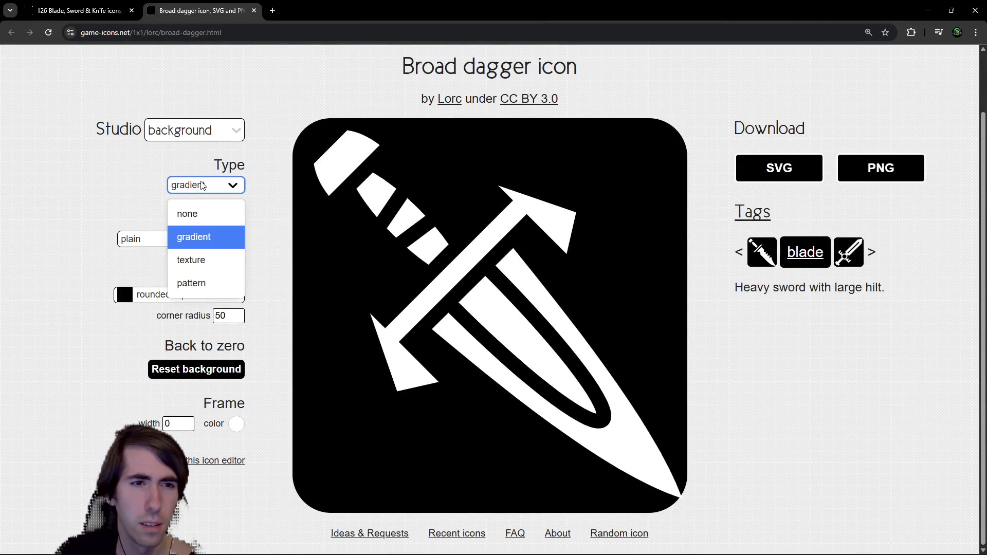
{"action": "left_click", "coordinate": [202, 187]}
{"action": "left_click", "coordinate": [196, 294]}
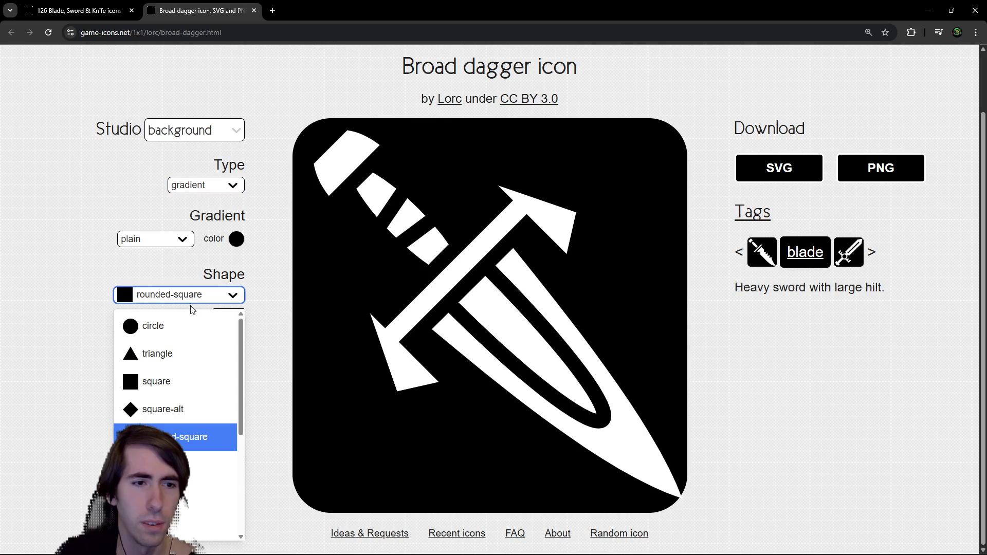
{"action": "left_click", "coordinate": [172, 414]}
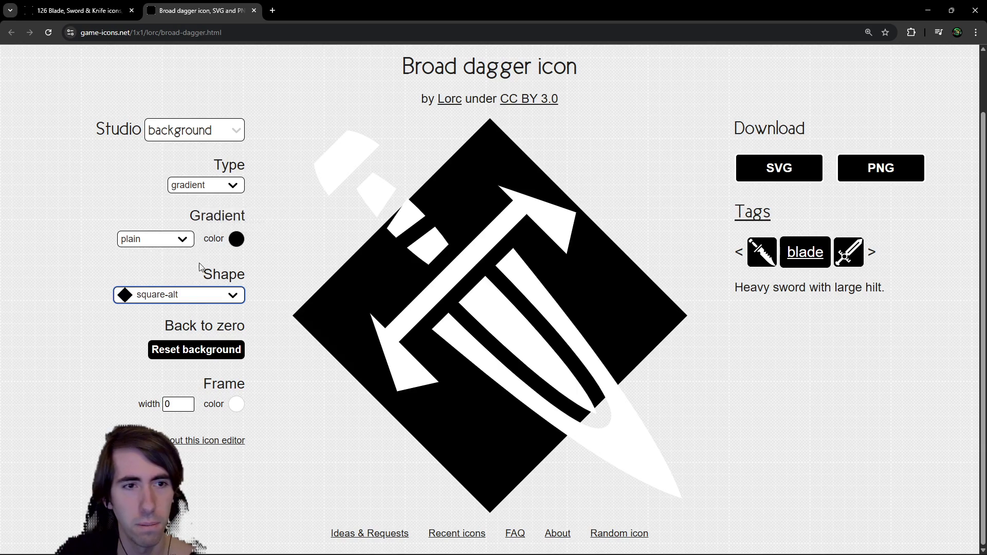
{"action": "left_click", "coordinate": [194, 295]}
{"action": "left_click", "coordinate": [195, 298]}
{"action": "left_click", "coordinate": [194, 294]}
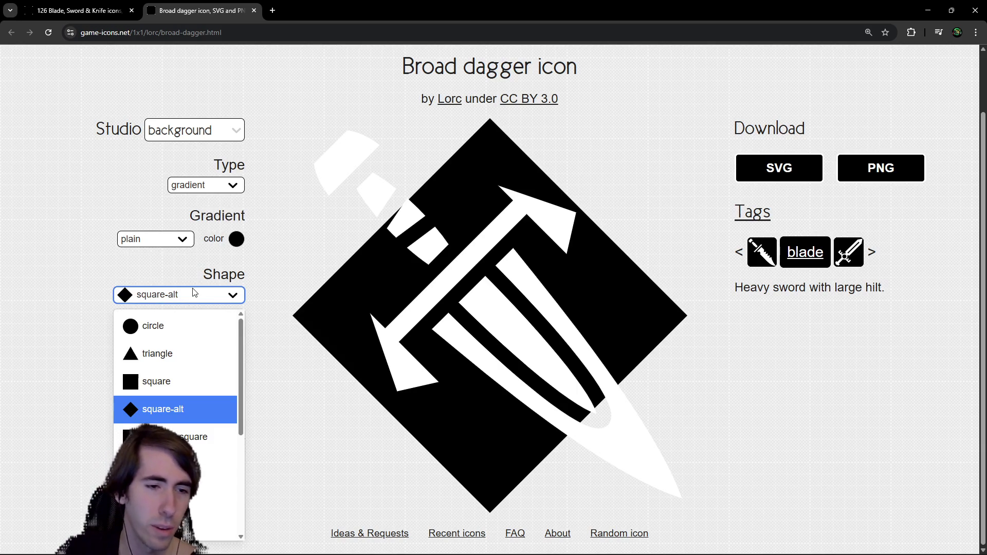
{"action": "left_click", "coordinate": [224, 275]}
{"action": "double_click", "coordinate": [225, 276]}
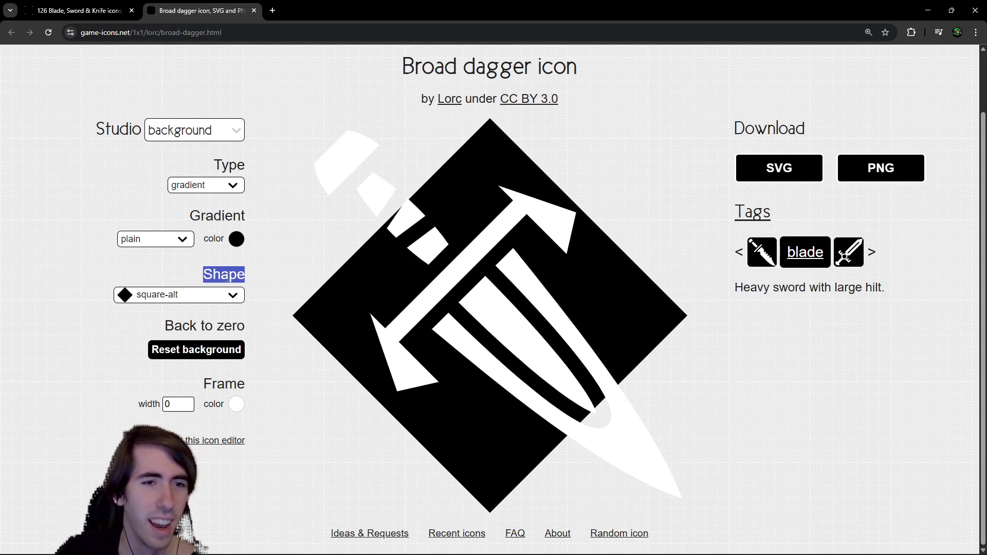
Switch the icon studio to the foreground section.
{"action": "left_click", "coordinate": [206, 130]}
{"action": "left_click", "coordinate": [187, 165]}
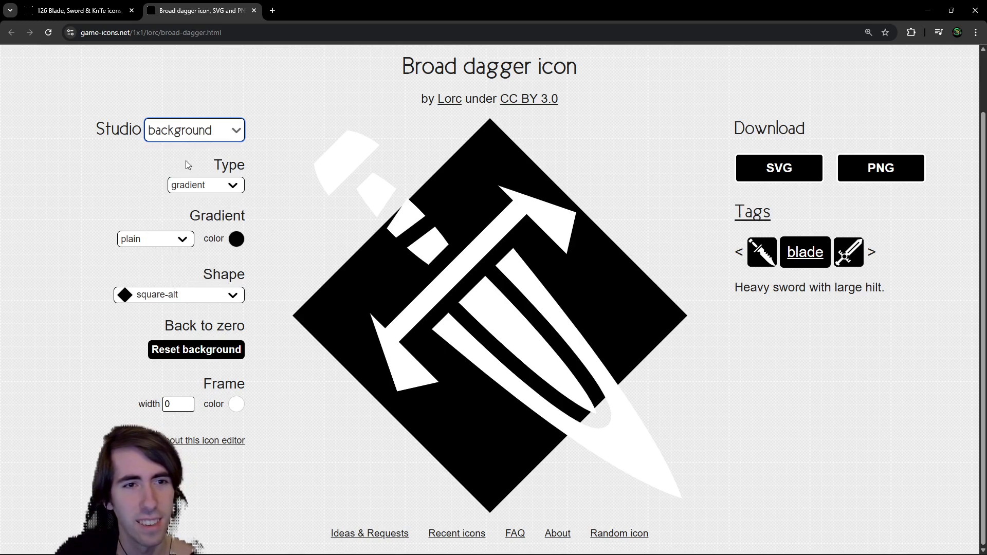
{"action": "left_click", "coordinate": [206, 133]}
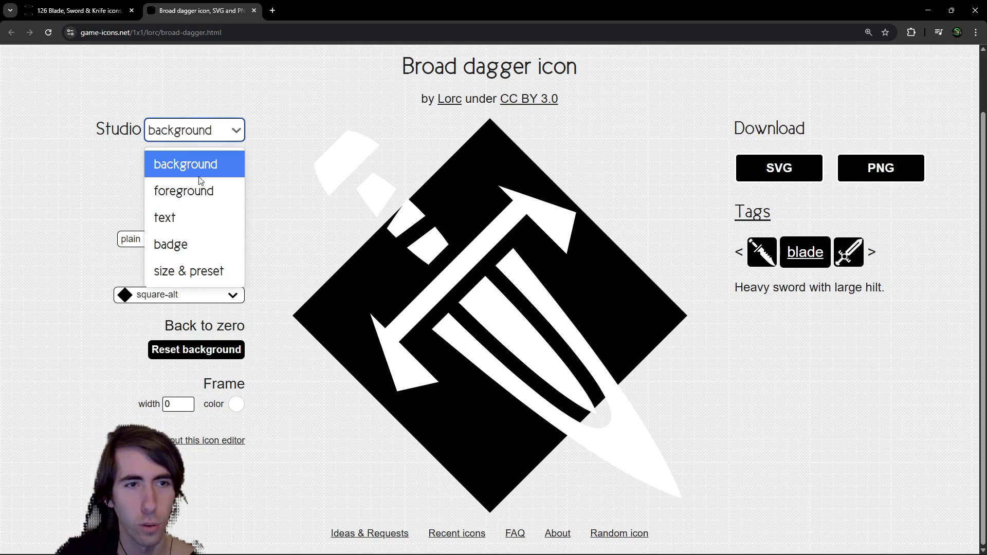
{"action": "left_click", "coordinate": [201, 189]}
{"action": "scroll", "coordinate": [224, 262], "scroll_direction": "down", "scroll_amount": 2}
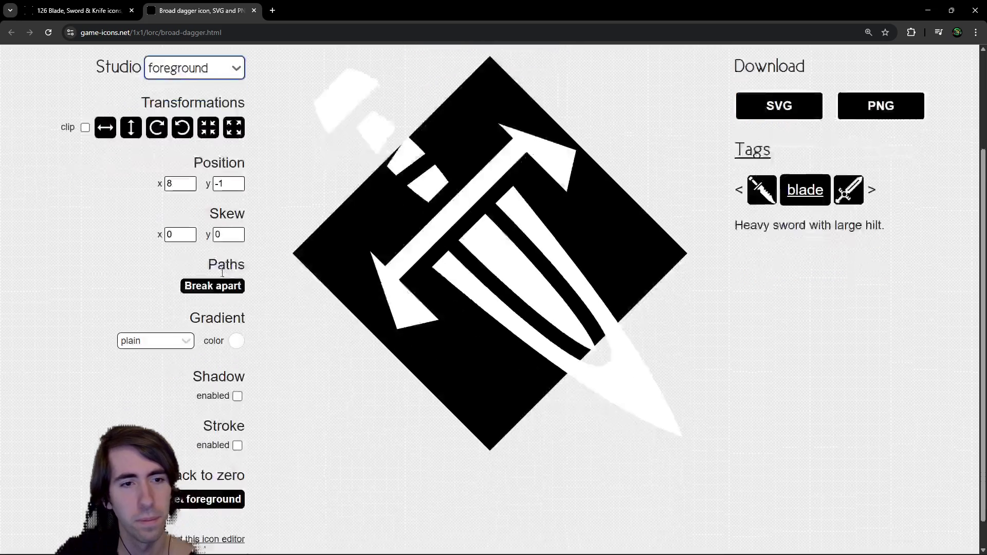
Try a black shadow and a y-axis skew on the dagger, then remove both.
{"action": "left_click", "coordinate": [237, 365]}
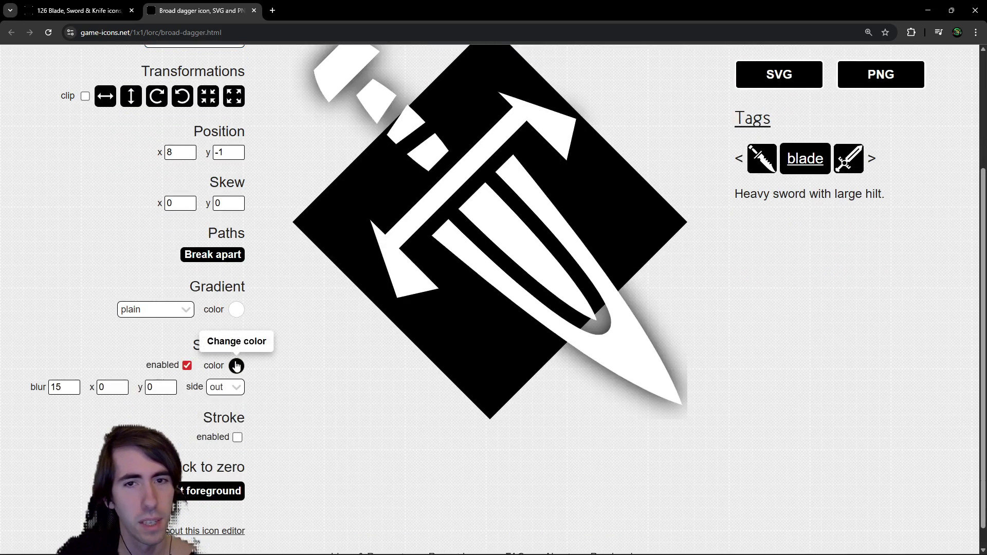
{"action": "left_click", "coordinate": [237, 365]}
{"action": "left_click", "coordinate": [261, 359]}
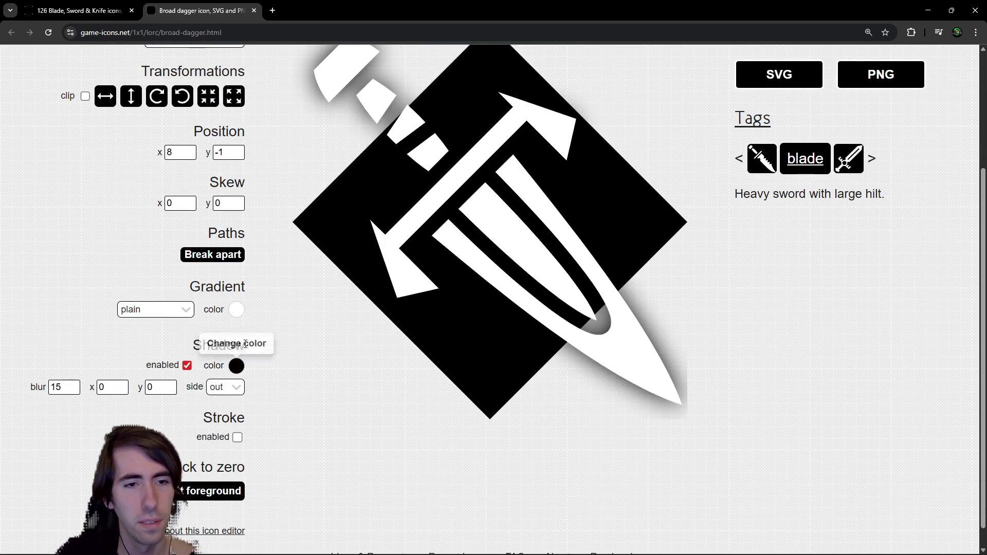
{"action": "left_click", "coordinate": [186, 365]}
{"action": "scroll", "coordinate": [232, 323], "scroll_direction": "up", "scroll_amount": 2}
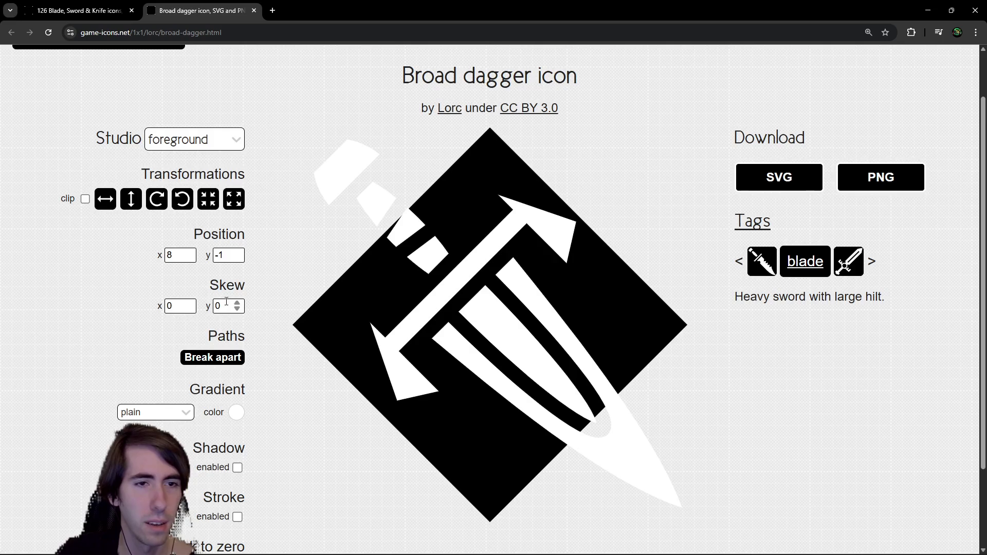
{"action": "left_click_drag", "start_coordinate": [237, 305], "coordinate": [234, 309]}
{"action": "type", "text": "0"}
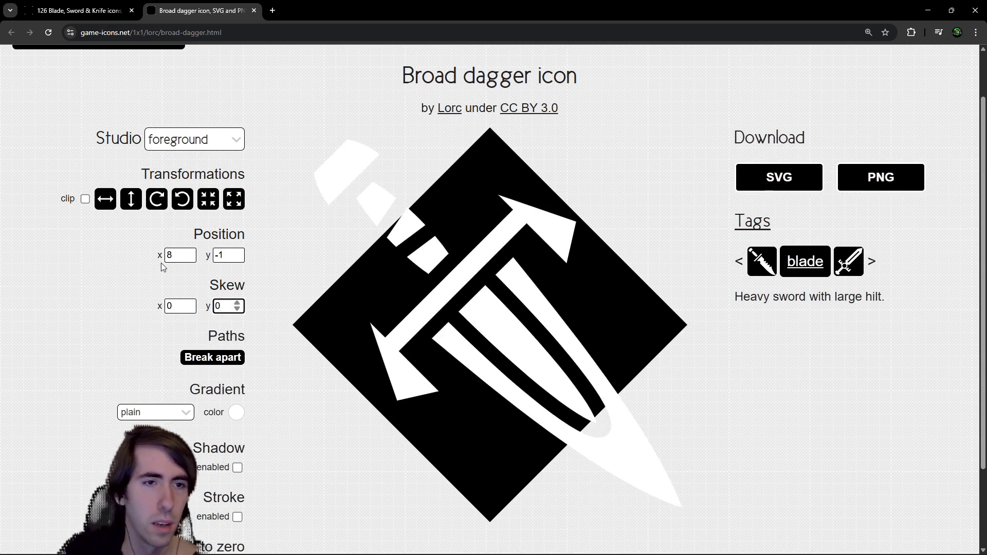
{"action": "scroll", "coordinate": [237, 246], "scroll_direction": "down", "scroll_amount": 1}
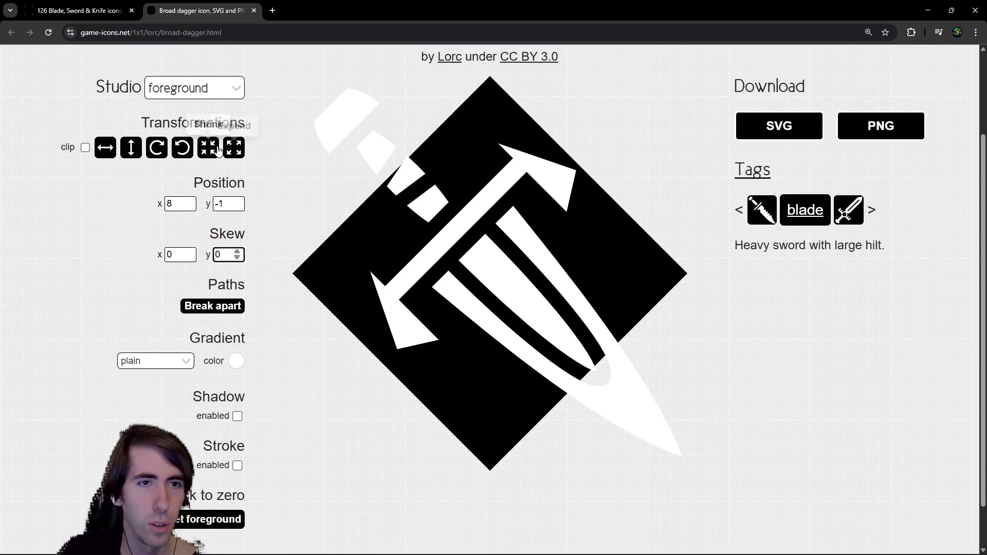
Shrink the dagger four times and rotate it clockwise until it stands vertical.
{"action": "left_click", "coordinate": [218, 150]}
{"action": "left_click", "coordinate": [218, 150]}
{"action": "left_click", "coordinate": [218, 150]}
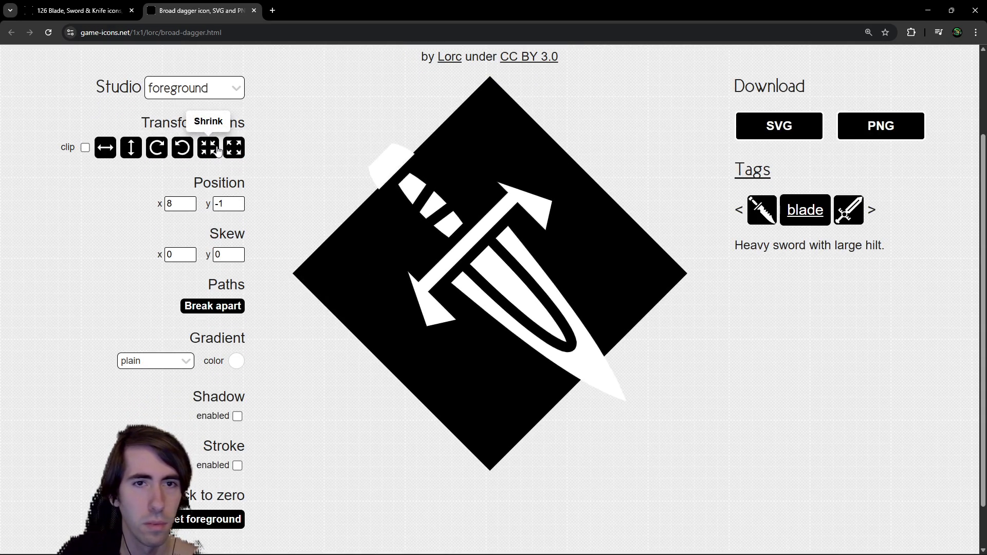
{"action": "left_click", "coordinate": [218, 151]}
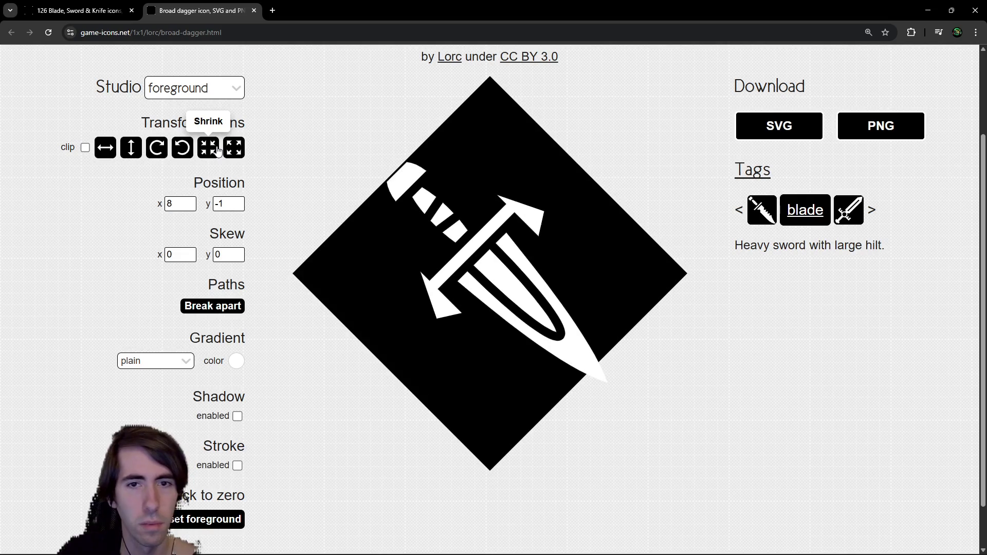
{"action": "left_click", "coordinate": [157, 148]}
{"action": "left_click", "coordinate": [157, 148]}
{"action": "left_click", "coordinate": [158, 148]}
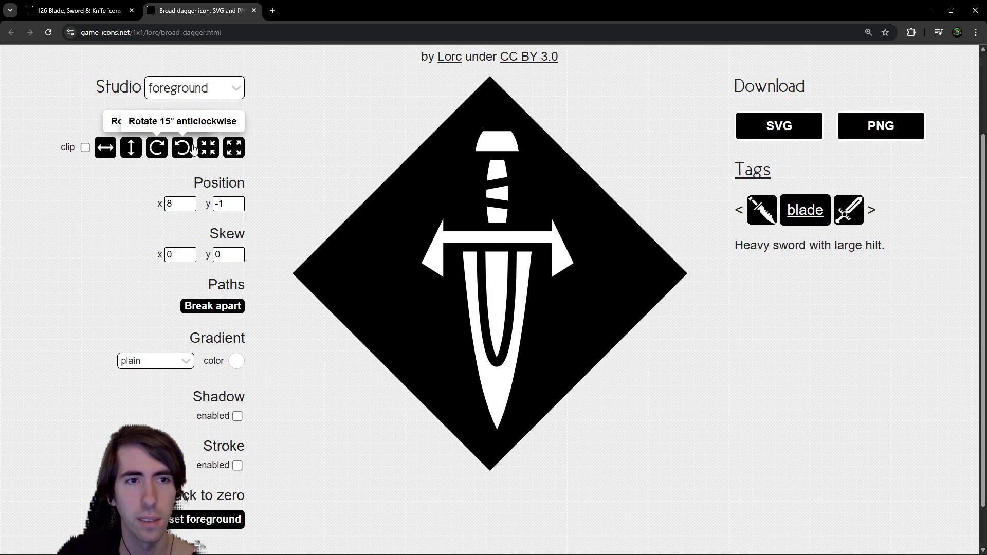
Set the dagger's Position x and y offsets to 0.
{"action": "double_click", "coordinate": [182, 204]}
{"action": "type", "text": "0"}
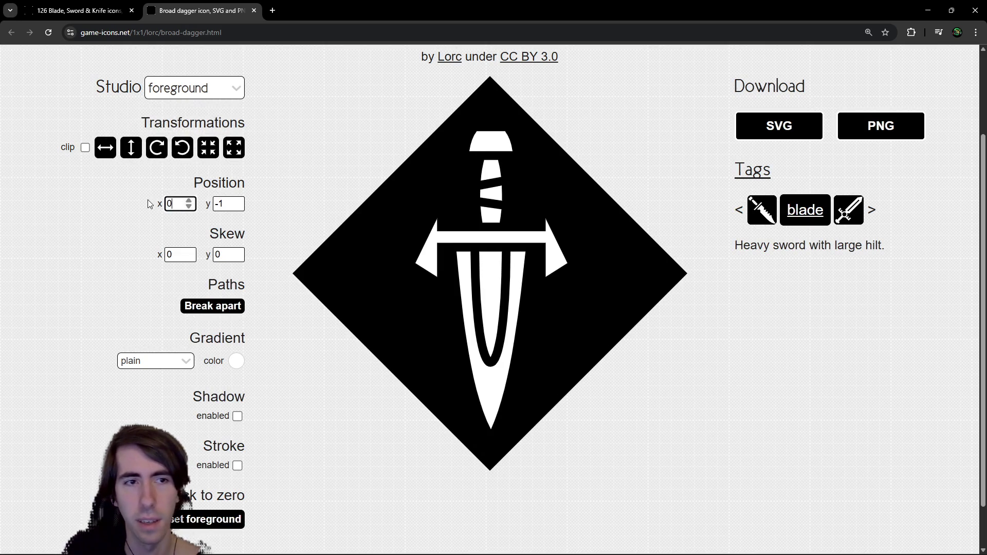
{"action": "left_click", "coordinate": [235, 201]}
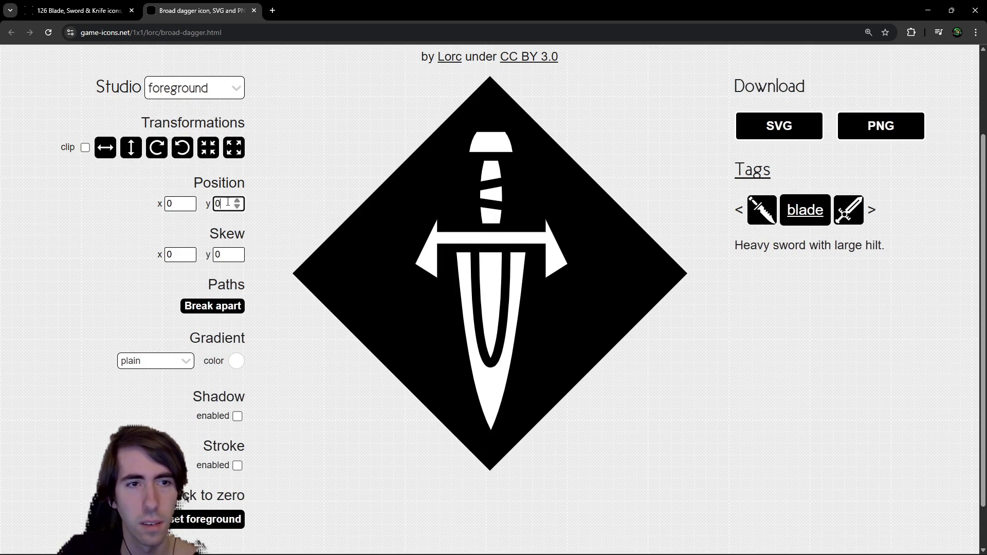
{"action": "left_click", "coordinate": [628, 295]}
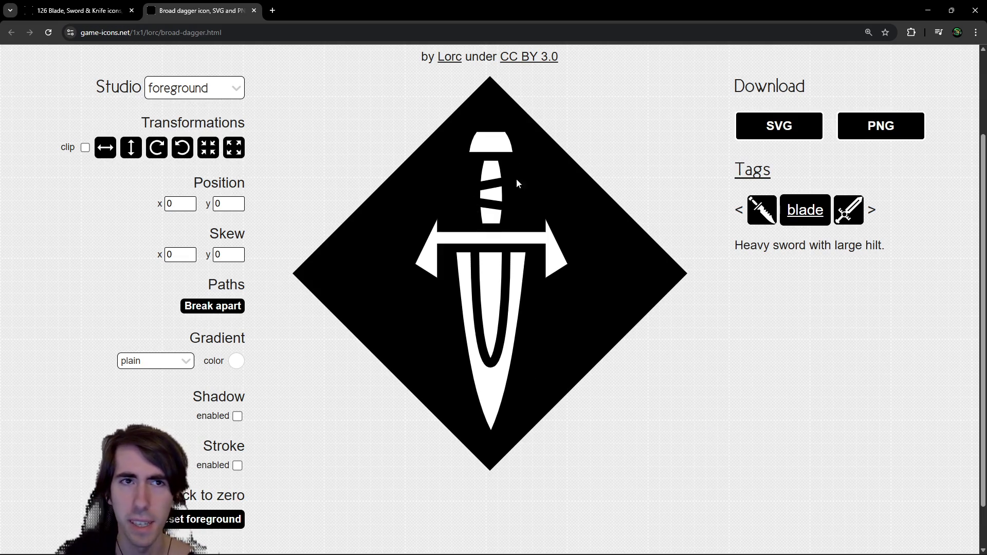
{"action": "key", "text": "alt+Tab"}
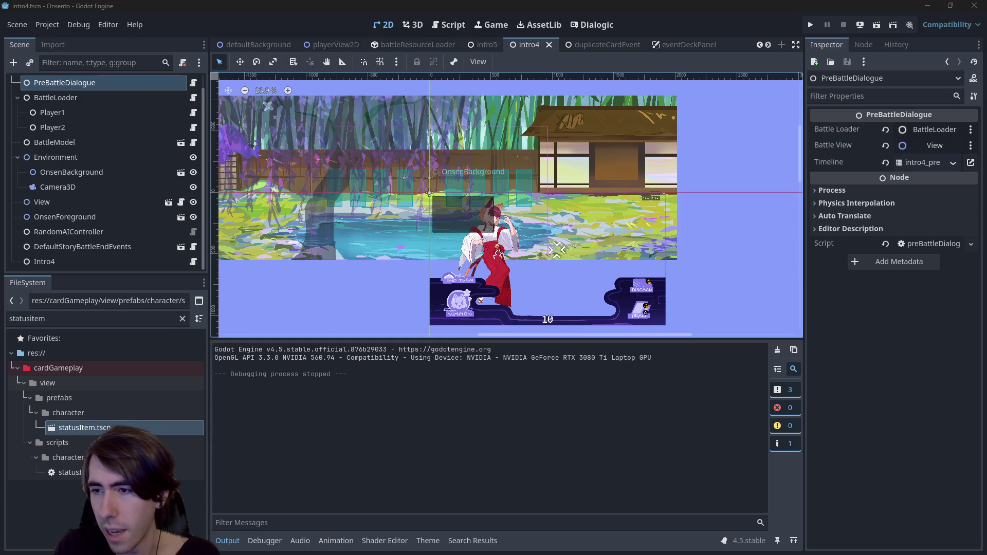
Clear the FileSystem filter, collapse addons, and expand the cardGameplay icons folder.
{"action": "left_click", "coordinate": [183, 319]}
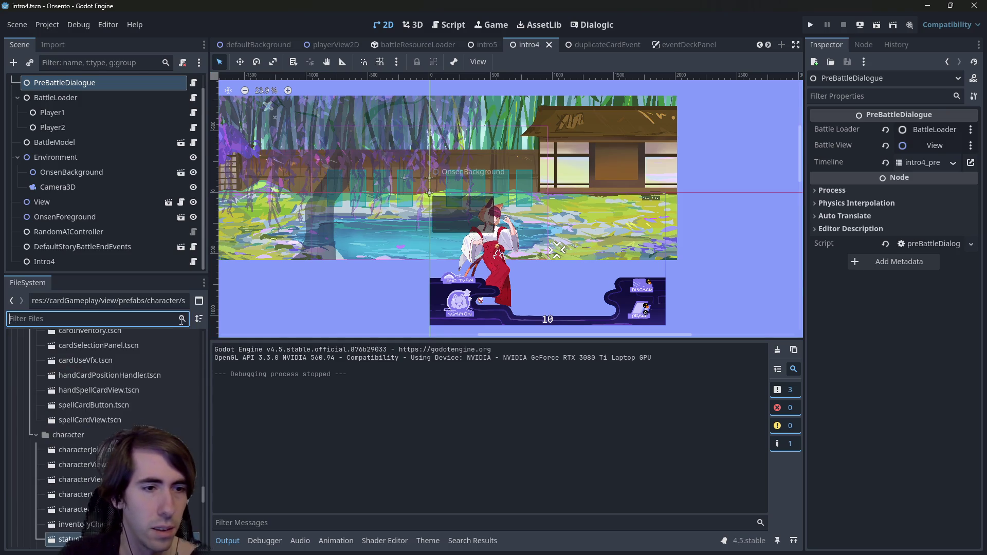
{"action": "scroll", "coordinate": [183, 439], "scroll_direction": "down", "scroll_amount": 10}
{"action": "left_click_drag", "start_coordinate": [204, 485], "coordinate": [207, 337]}
{"action": "double_click", "coordinate": [73, 368]}
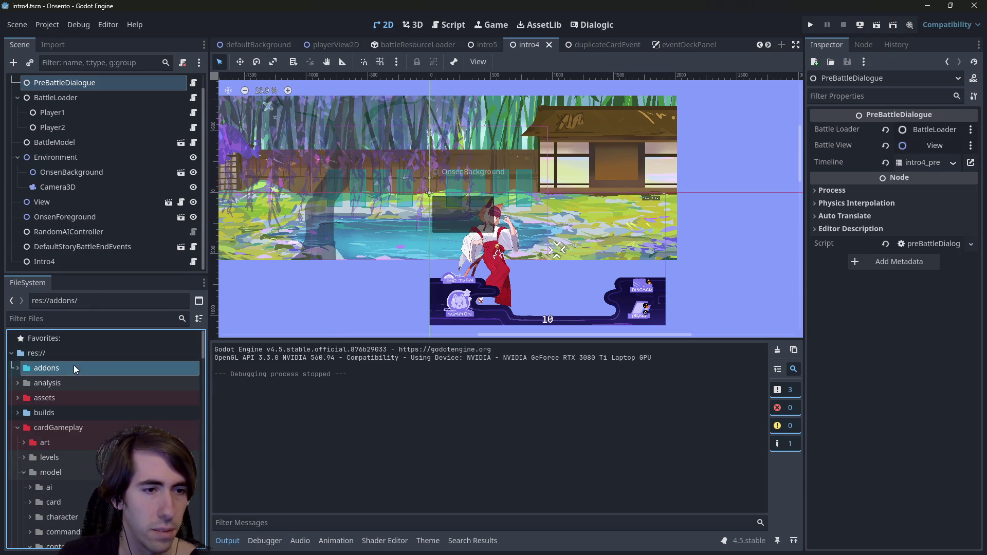
{"action": "left_click", "coordinate": [73, 443]}
{"action": "scroll", "coordinate": [73, 446], "scroll_direction": "down", "scroll_amount": 1}
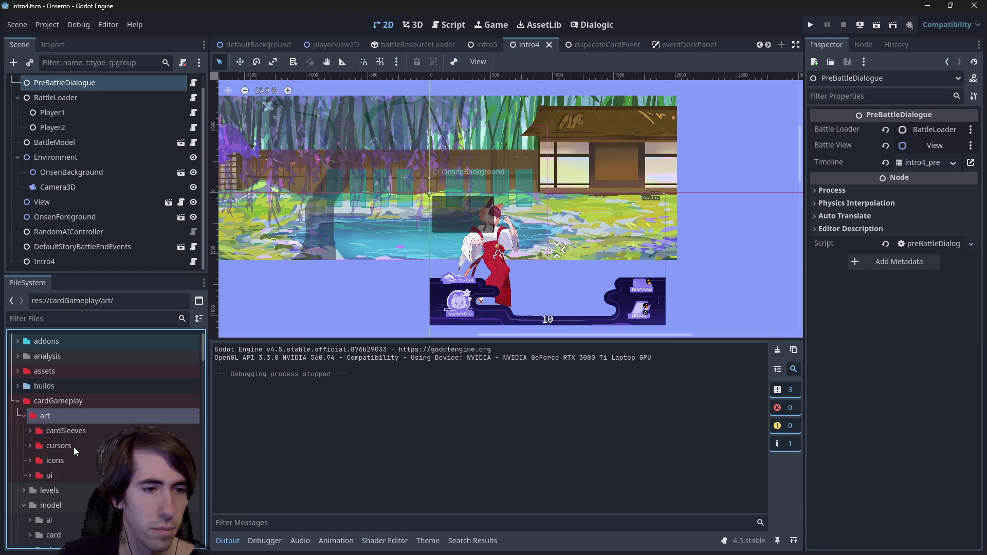
{"action": "left_click", "coordinate": [72, 460]}
{"action": "double_click", "coordinate": [72, 461]}
{"action": "scroll", "coordinate": [82, 435], "scroll_direction": "down", "scroll_amount": 3}
{"action": "scroll", "coordinate": [79, 394], "scroll_direction": "up", "scroll_amount": 3}
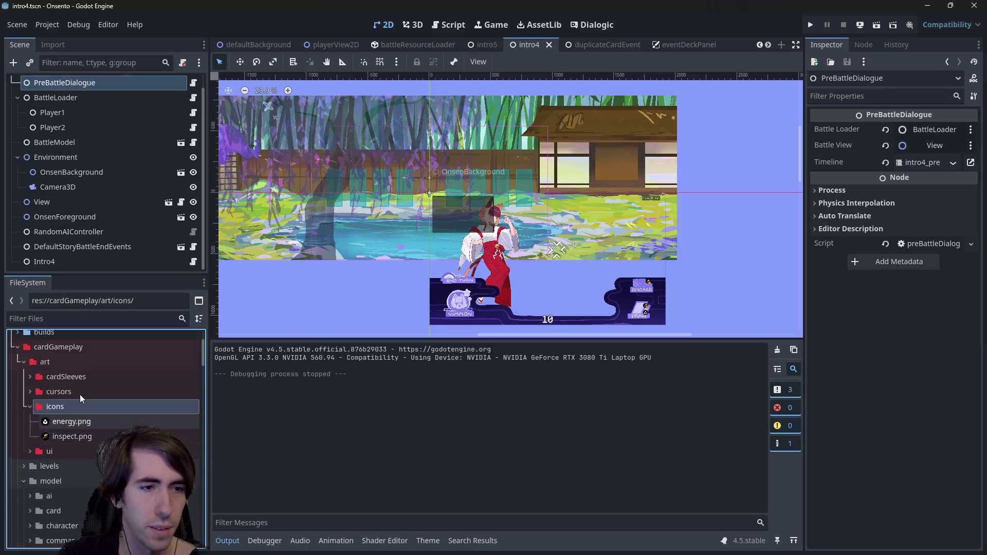
{"action": "scroll", "coordinate": [70, 410], "scroll_direction": "down", "scroll_amount": 2}
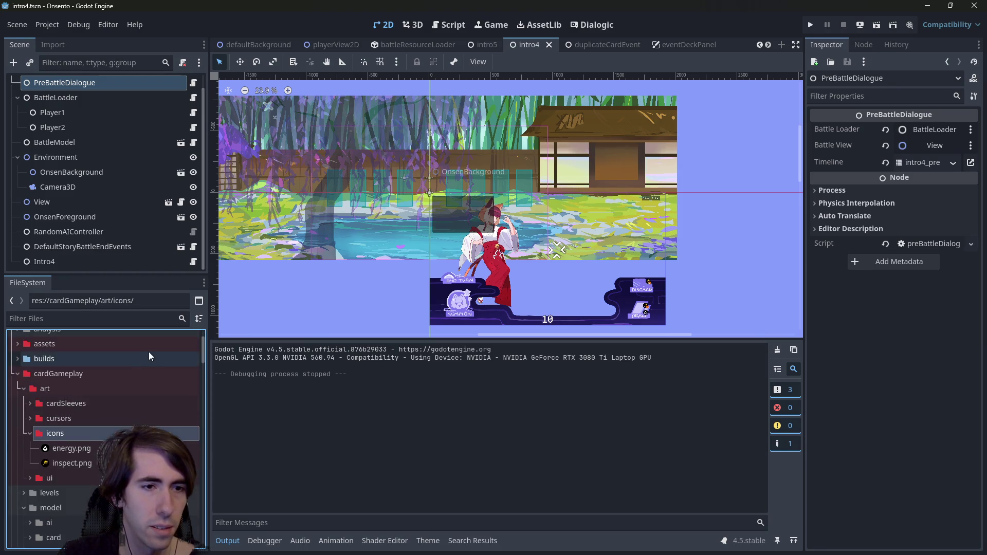
{"action": "scroll", "coordinate": [79, 415], "scroll_direction": "up", "scroll_amount": 4}
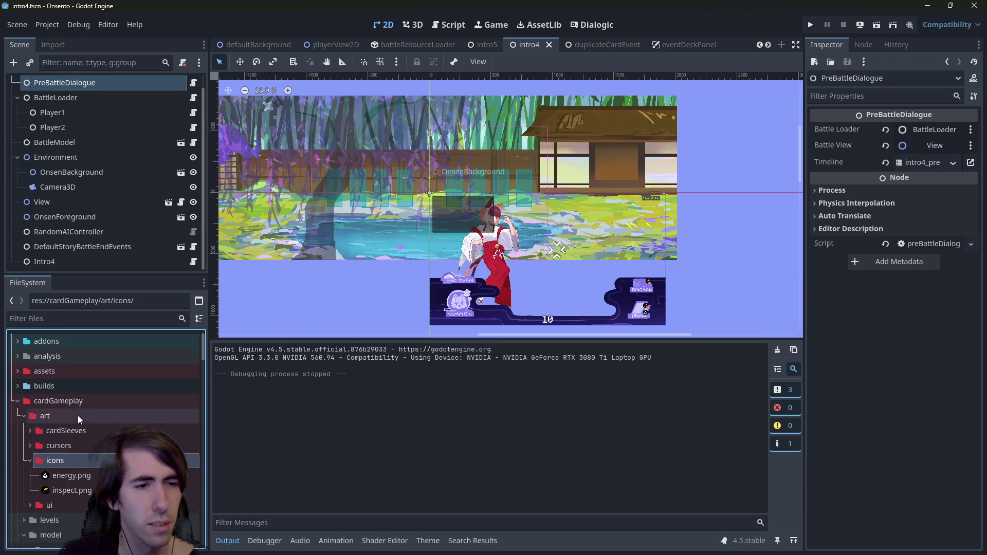
{"action": "scroll", "coordinate": [80, 430], "scroll_direction": "down", "scroll_amount": 5}
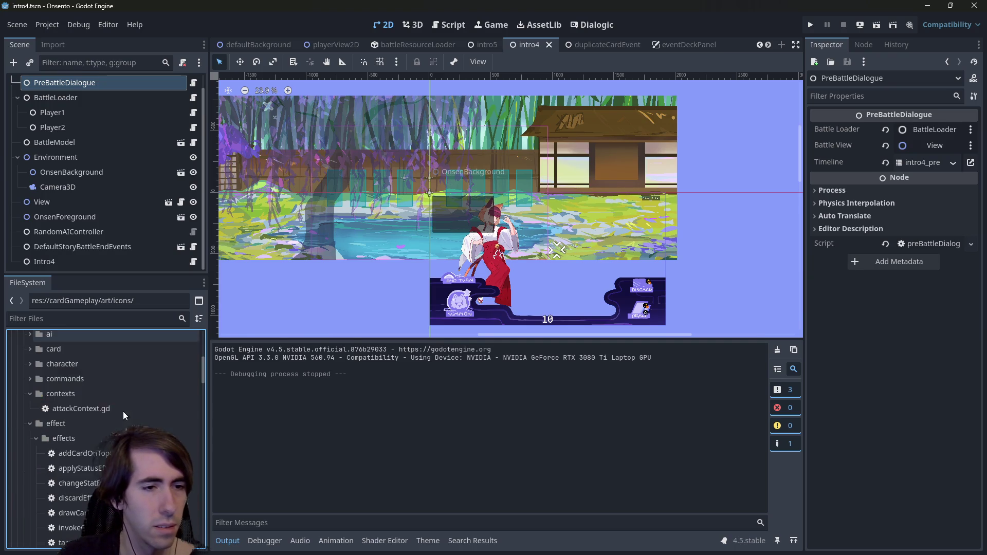
Collapse the model, statusIcons, minimapIcons and ui folders to reach res://assets/art.
{"action": "double_click", "coordinate": [66, 373]}
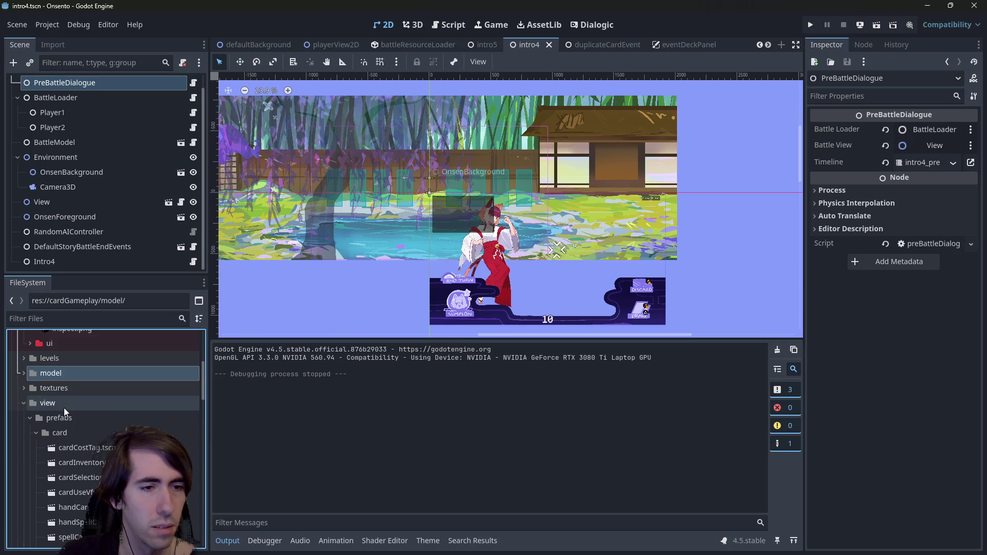
{"action": "double_click", "coordinate": [64, 406]}
{"action": "scroll", "coordinate": [66, 433], "scroll_direction": "up", "scroll_amount": 5}
{"action": "scroll", "coordinate": [66, 433], "scroll_direction": "up", "scroll_amount": 1}
{"action": "double_click", "coordinate": [63, 399]}
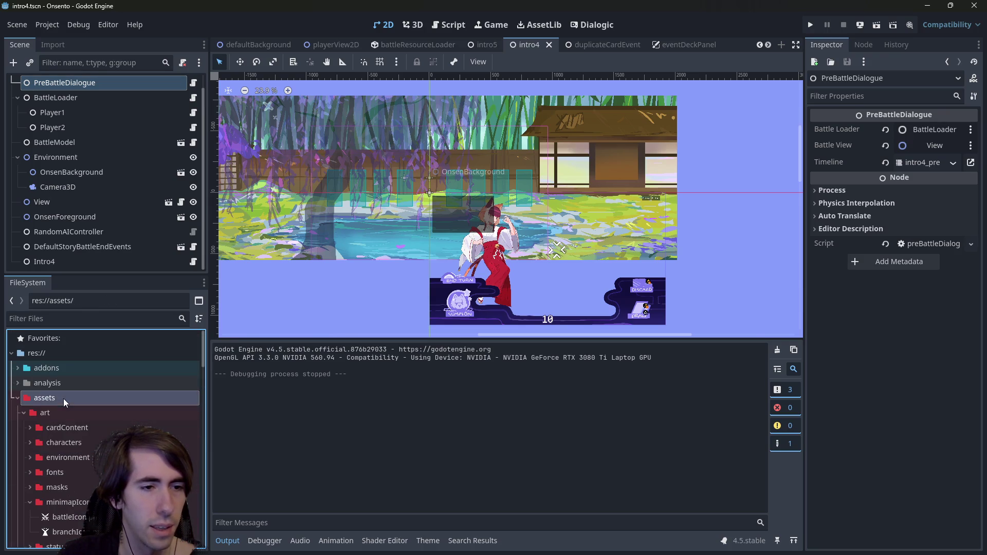
{"action": "scroll", "coordinate": [68, 413], "scroll_direction": "down", "scroll_amount": 1}
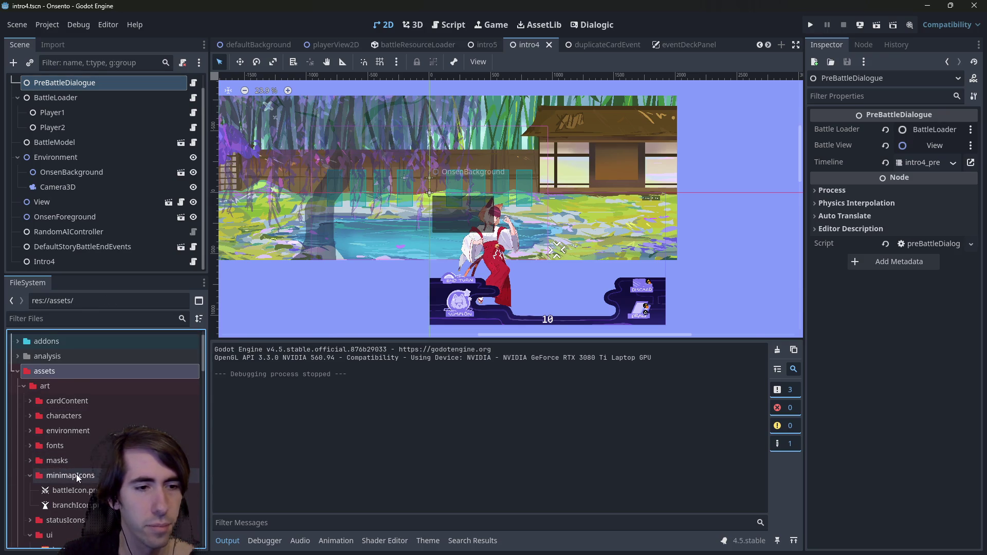
{"action": "scroll", "coordinate": [76, 474], "scroll_direction": "down", "scroll_amount": 1}
{"action": "double_click", "coordinate": [77, 465]}
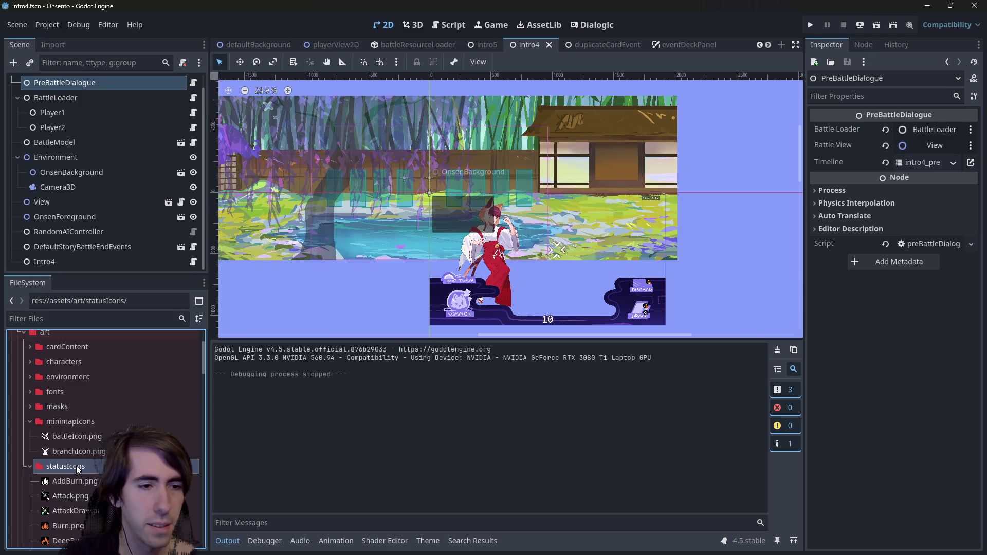
{"action": "double_click", "coordinate": [77, 465]}
{"action": "double_click", "coordinate": [69, 418]}
{"action": "double_click", "coordinate": [70, 447]}
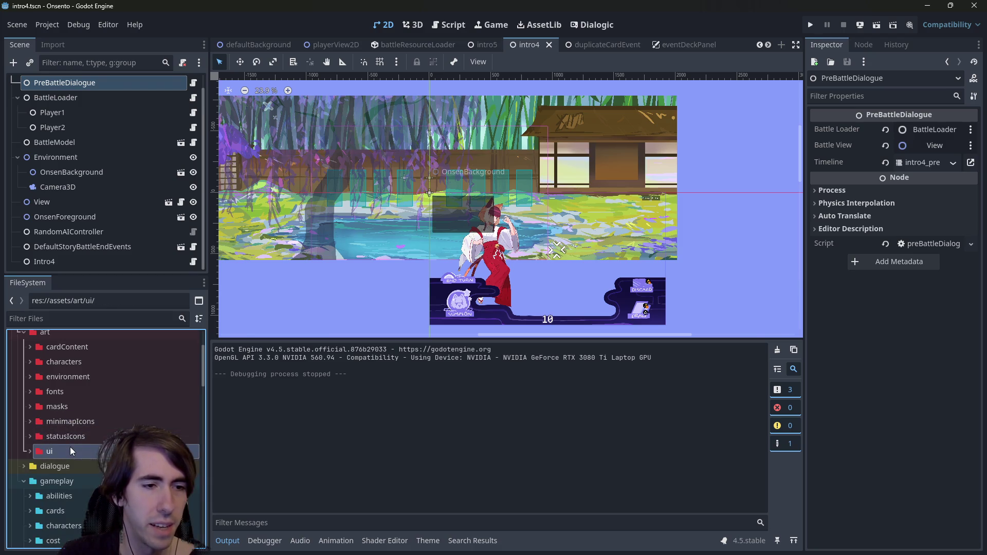
{"action": "scroll", "coordinate": [72, 428], "scroll_direction": "up", "scroll_amount": 1}
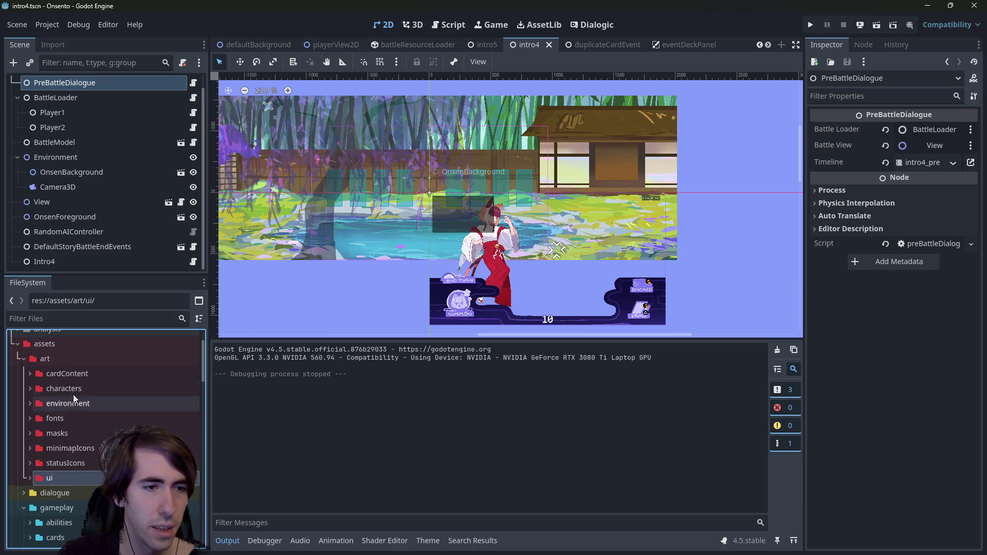
{"action": "right_click", "coordinate": [64, 359]}
Create a new folder named abilityIcons inside res://assets/art.
{"action": "mouse_move", "coordinate": [172, 343]}
{"action": "left_click", "coordinate": [214, 338]}
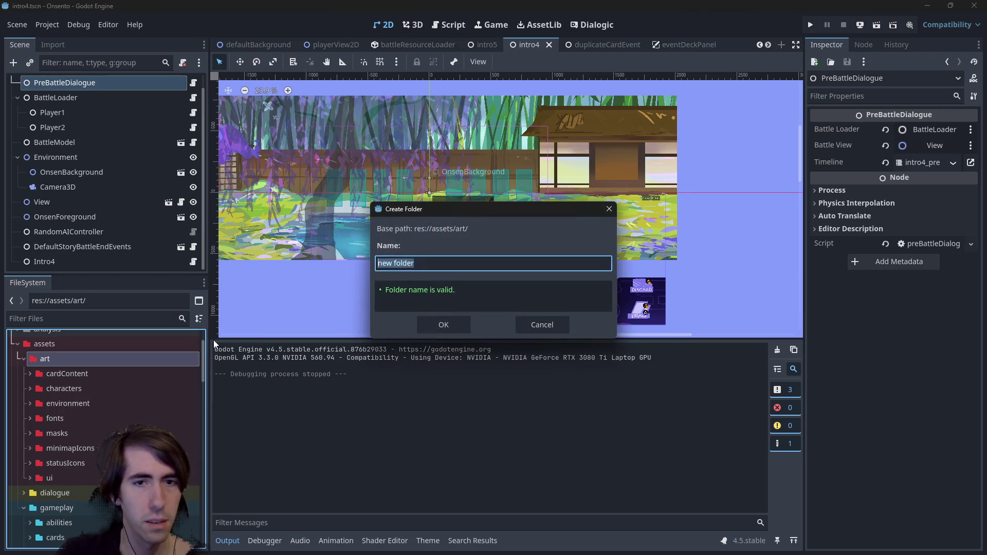
{"action": "type", "text": "abilityIc"}
{"action": "type", "text": "ons"}
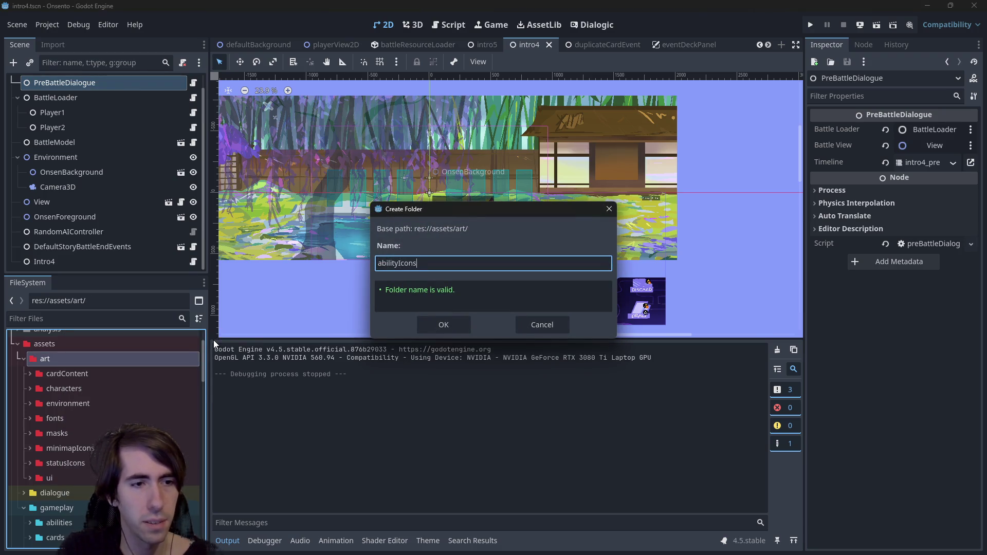
{"action": "key", "text": "Return"}
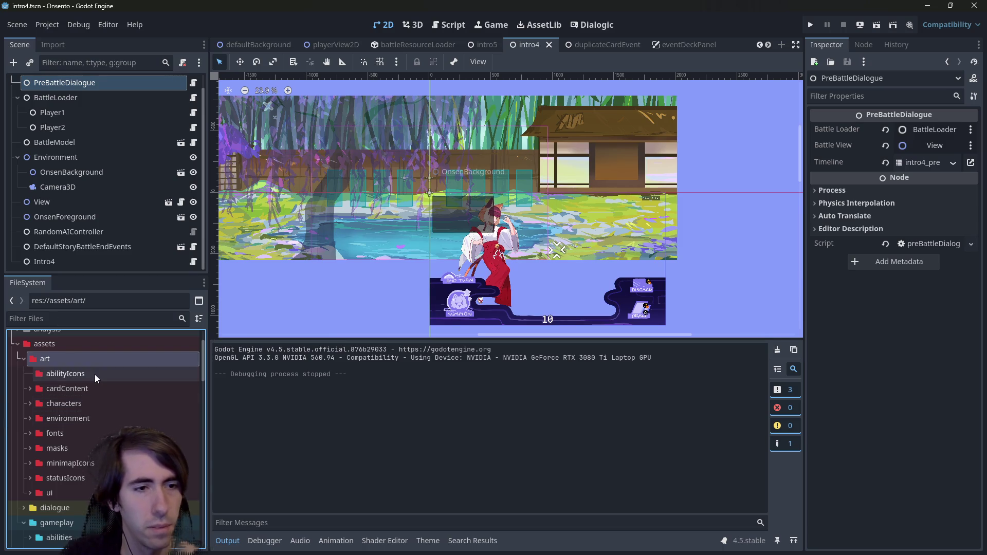
{"action": "left_click", "coordinate": [95, 375]}
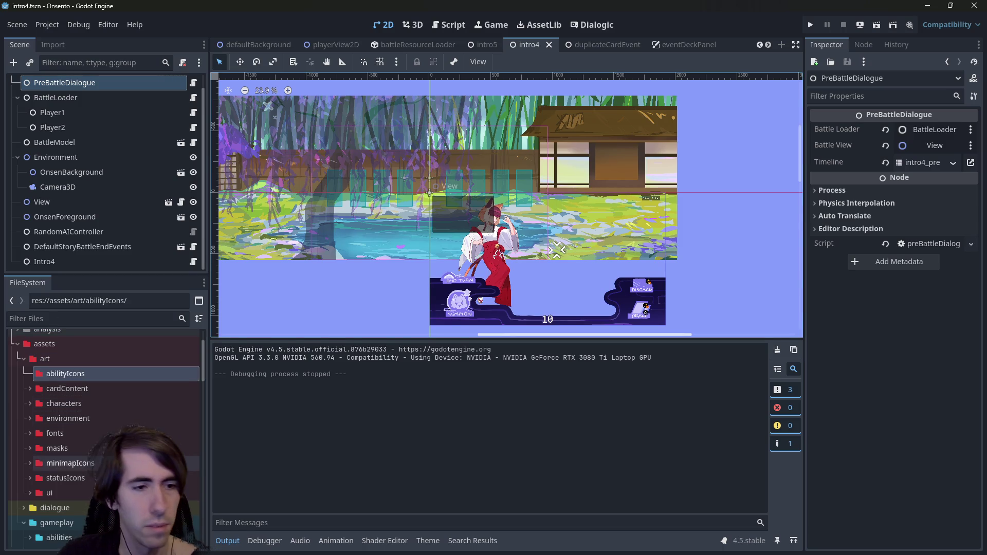
Copy attackAbility.png into abilityIcons through the system file browser.
{"action": "right_click", "coordinate": [106, 378]}
{"action": "left_click", "coordinate": [154, 532]}
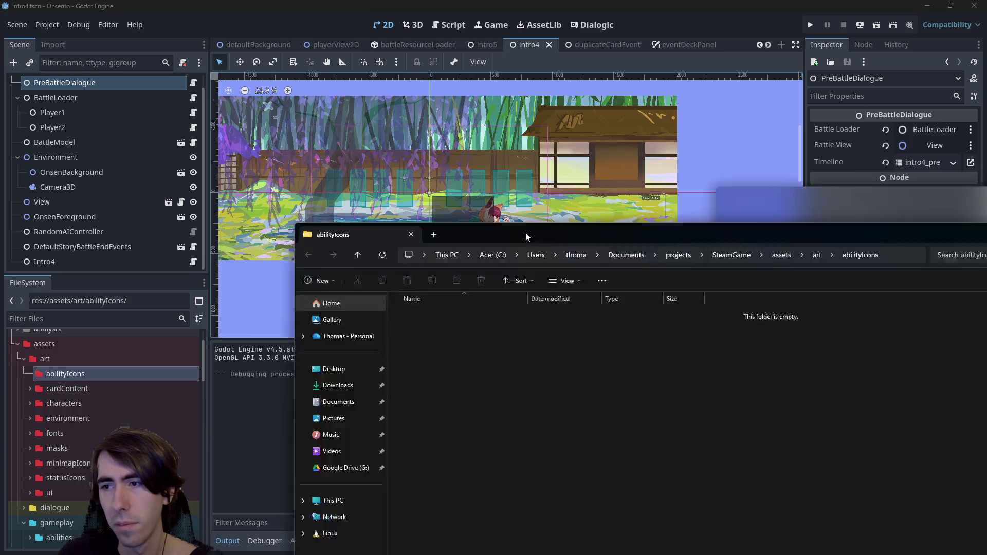
{"action": "left_click_drag", "start_coordinate": [513, 227], "coordinate": [308, 144]}
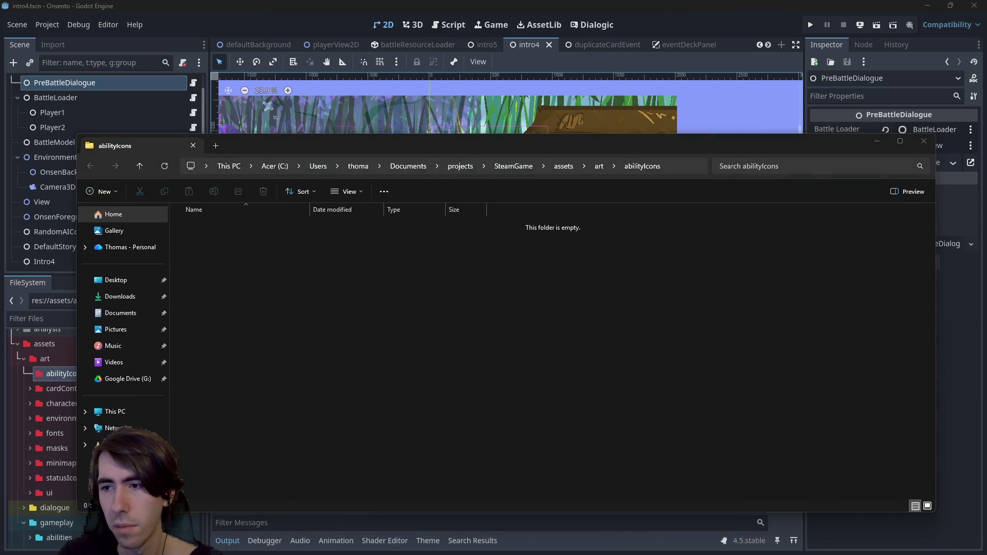
{"action": "mouse_move", "coordinate": [617, 335]}
{"action": "left_mouse_down"}
{"action": "mouse_move", "coordinate": [512, 327]}
{"action": "mouse_move", "coordinate": [498, 335]}
{"action": "left_mouse_up"}
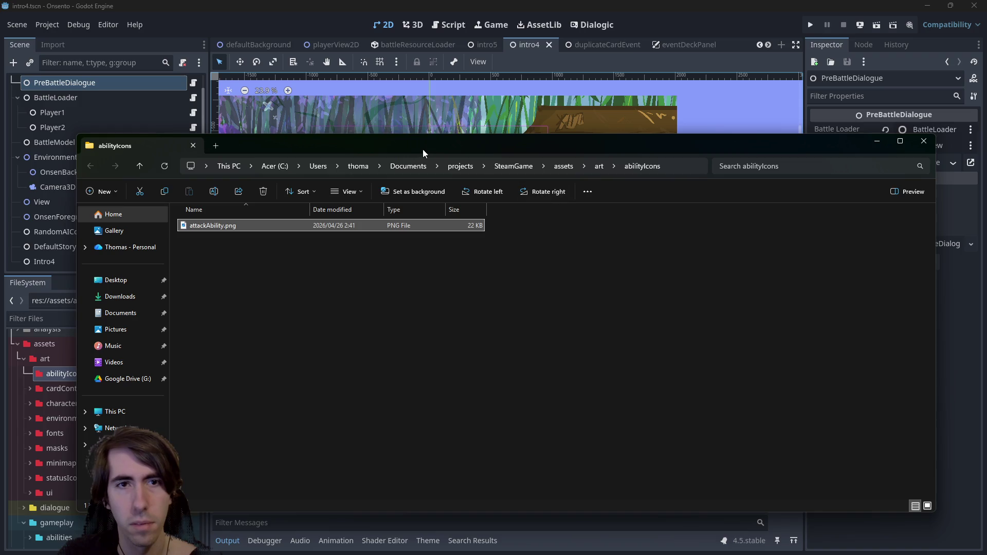
{"action": "left_click_drag", "start_coordinate": [423, 149], "coordinate": [986, 191]}
{"action": "left_click", "coordinate": [39, 352]}
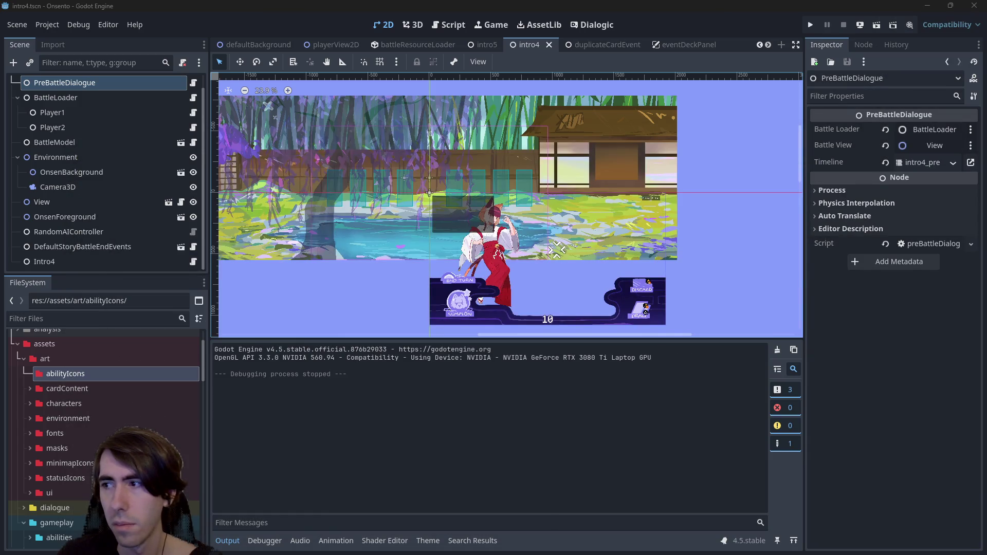
Expand assets/art/abilityIcons and preview the new attackAbility.png icon.
{"action": "left_click", "coordinate": [91, 378]}
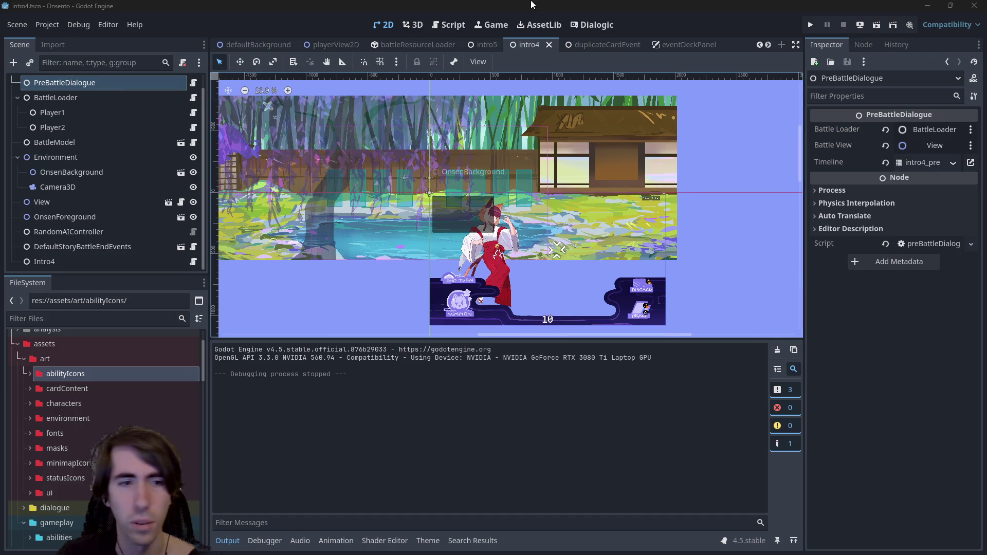
{"action": "double_click", "coordinate": [68, 372]}
{"action": "left_click", "coordinate": [98, 388]}
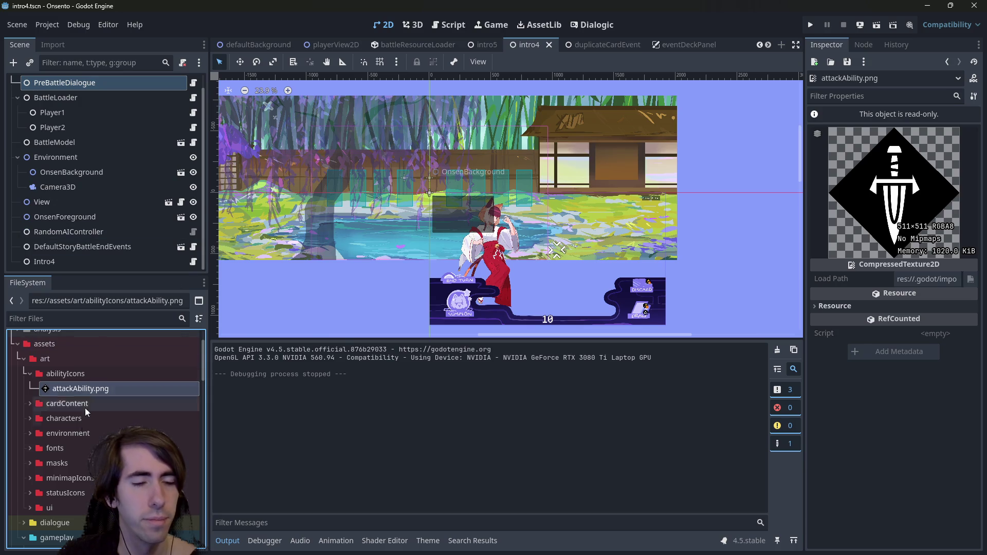
{"action": "scroll", "coordinate": [93, 436], "scroll_direction": "down", "scroll_amount": 4}
{"action": "scroll", "coordinate": [92, 433], "scroll_direction": "up", "scroll_amount": 2}
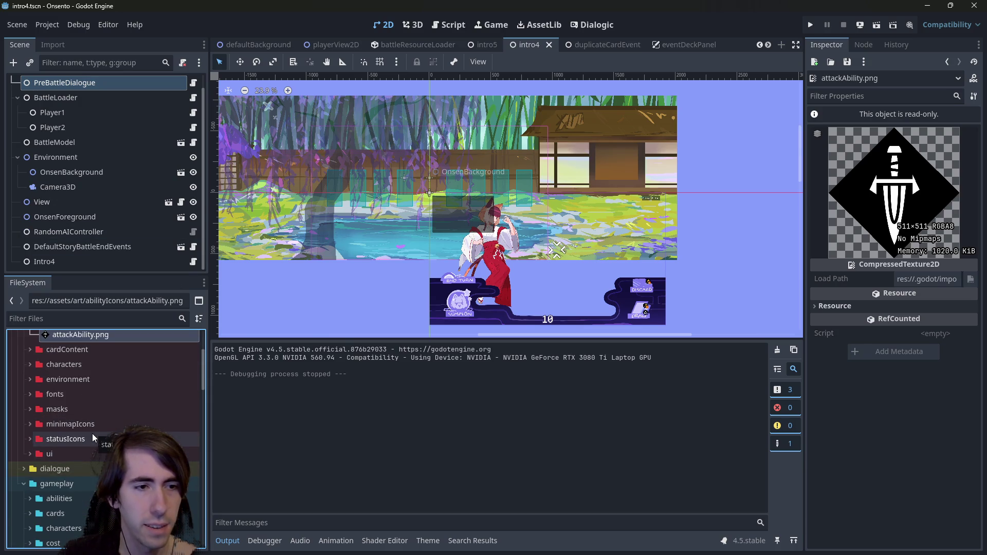
{"action": "scroll", "coordinate": [77, 442], "scroll_direction": "down", "scroll_amount": 1}
{"action": "scroll", "coordinate": [77, 445], "scroll_direction": "up", "scroll_amount": 1}
{"action": "scroll", "coordinate": [77, 445], "scroll_direction": "down", "scroll_amount": 4}
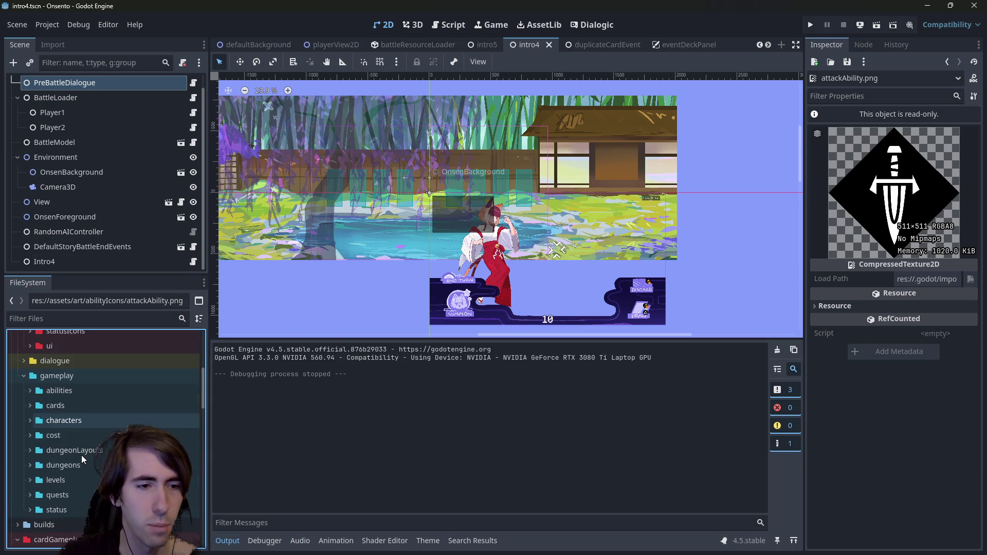
Expand gameplay/abilities and open basicAttack.json in the Script editor.
{"action": "left_click", "coordinate": [71, 392]}
{"action": "double_click", "coordinate": [67, 394]}
{"action": "double_click", "coordinate": [94, 409]}
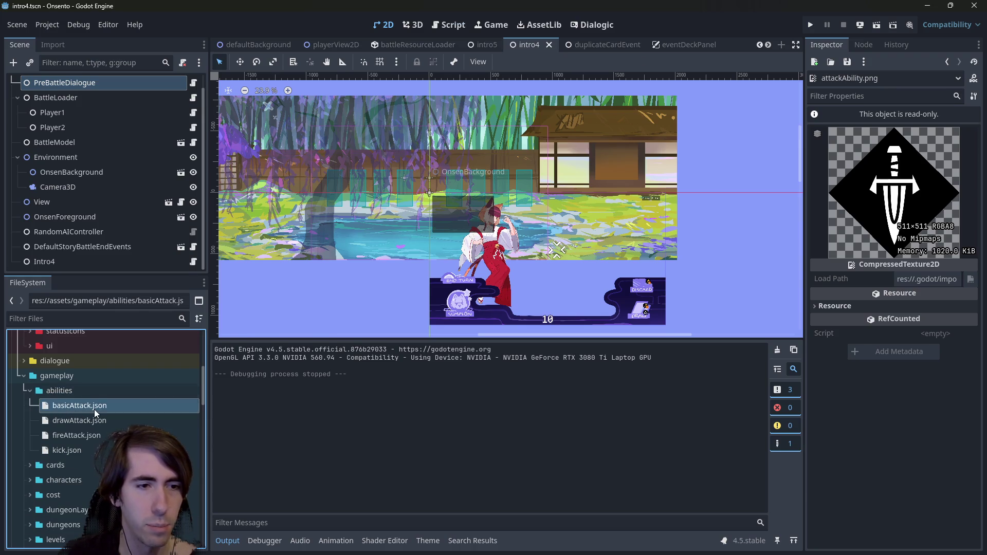
{"action": "scroll", "coordinate": [97, 410], "scroll_direction": "up", "scroll_amount": 4}
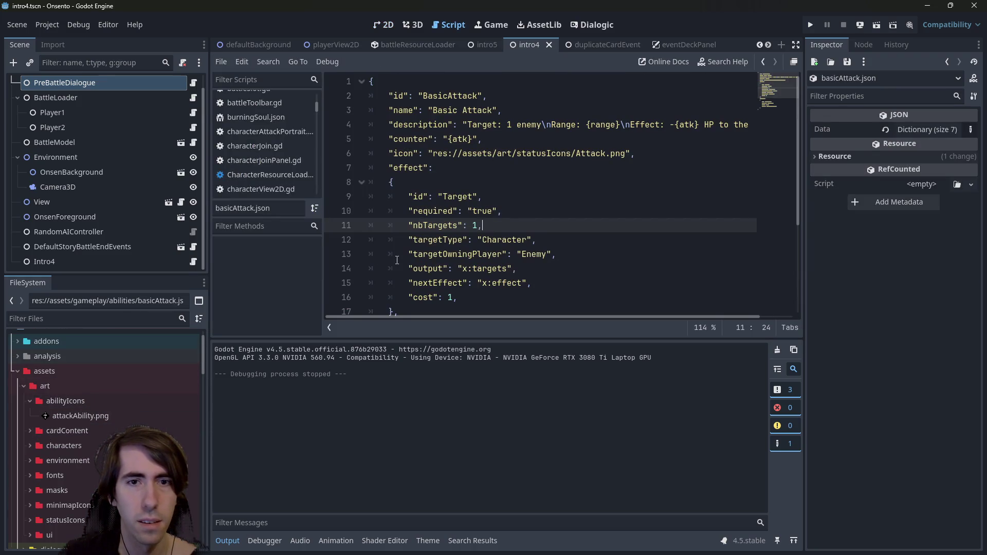
Replace basicAttack.json's line 6 icon path with the attackAbility.png path and save.
{"action": "left_click", "coordinate": [98, 414]}
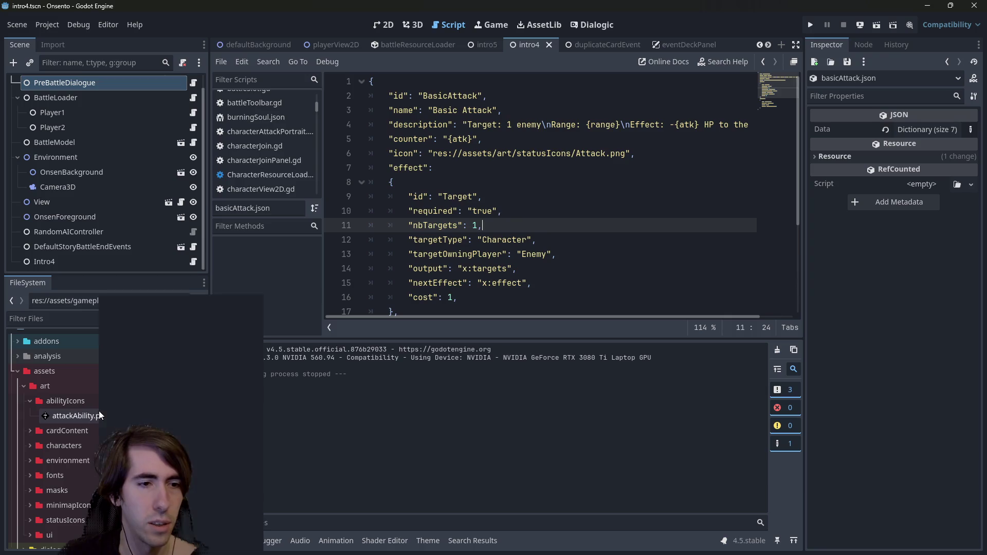
{"action": "right_click", "coordinate": [98, 414]}
{"action": "left_click", "coordinate": [143, 378]}
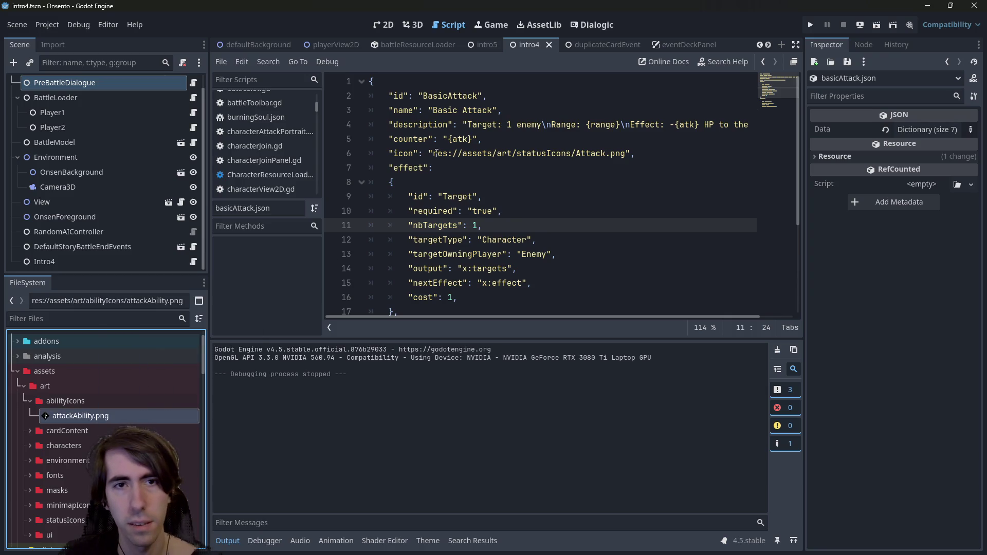
{"action": "left_click_drag", "start_coordinate": [434, 153], "coordinate": [632, 154]}
{"action": "key", "text": "ctrl+v"}
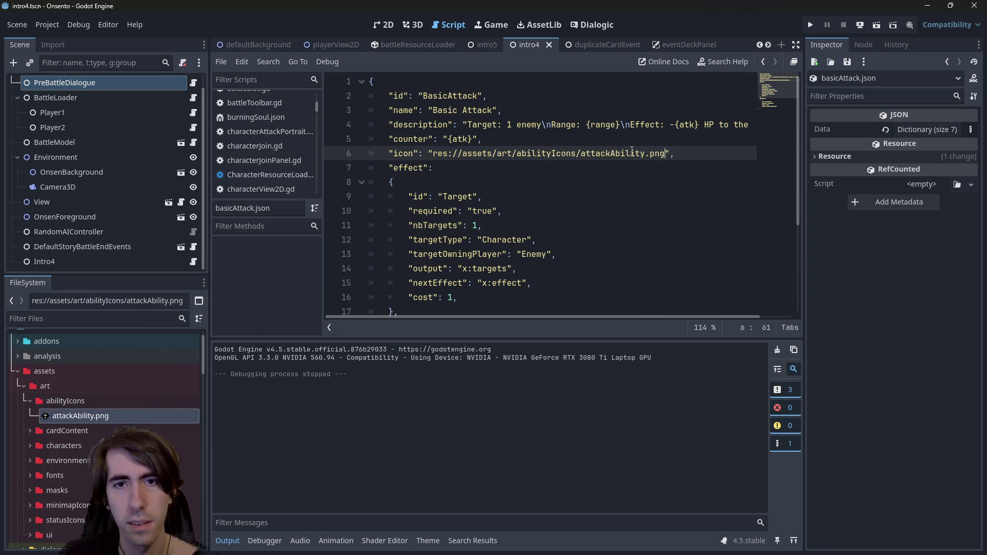
{"action": "key", "text": "ctrl+s"}
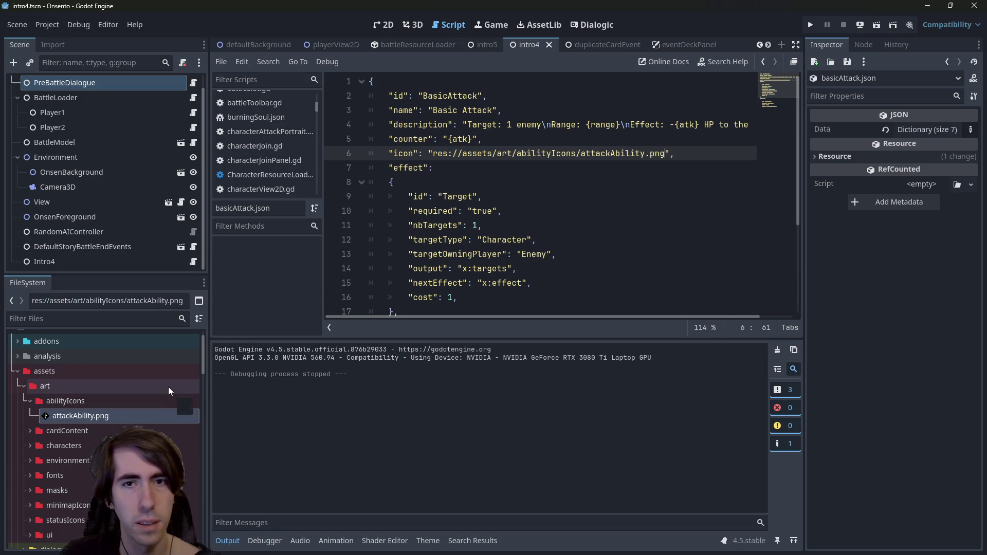
Inspect drawAttack.json, fireAttack.json and kick.json, ending on fireAttack.json.
{"action": "scroll", "coordinate": [108, 447], "scroll_direction": "down", "scroll_amount": 3}
{"action": "scroll", "coordinate": [109, 451], "scroll_direction": "down", "scroll_amount": 1}
{"action": "double_click", "coordinate": [72, 501]}
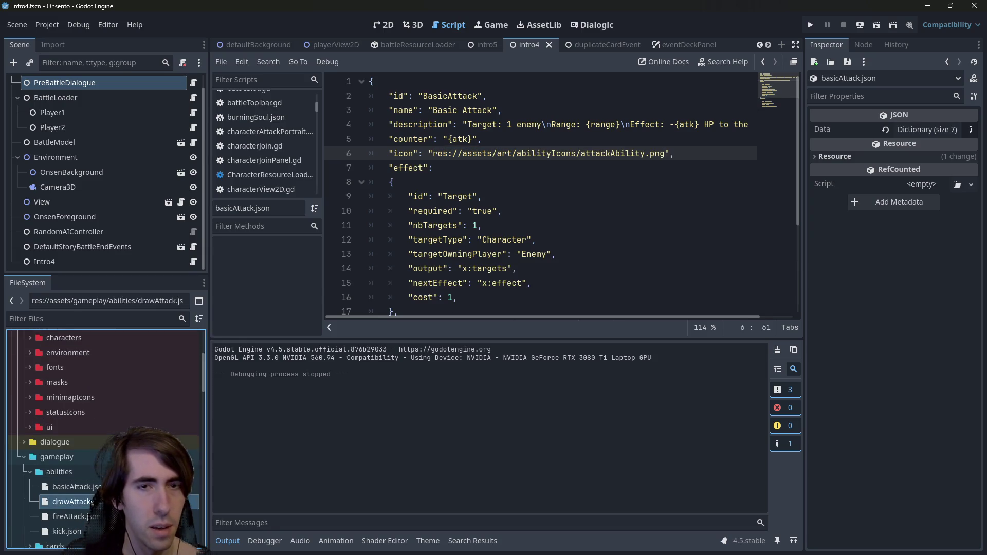
{"action": "double_click", "coordinate": [94, 518]}
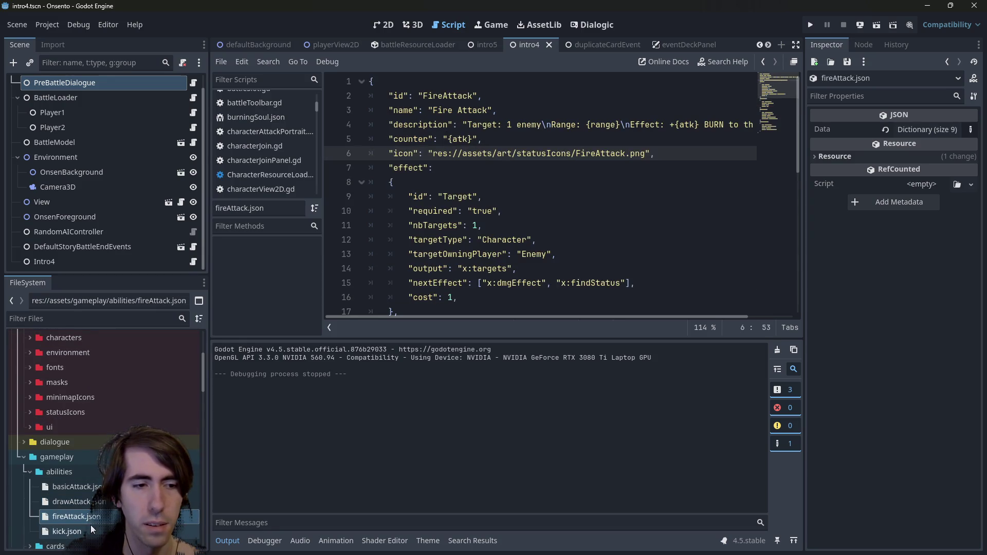
{"action": "double_click", "coordinate": [67, 532]}
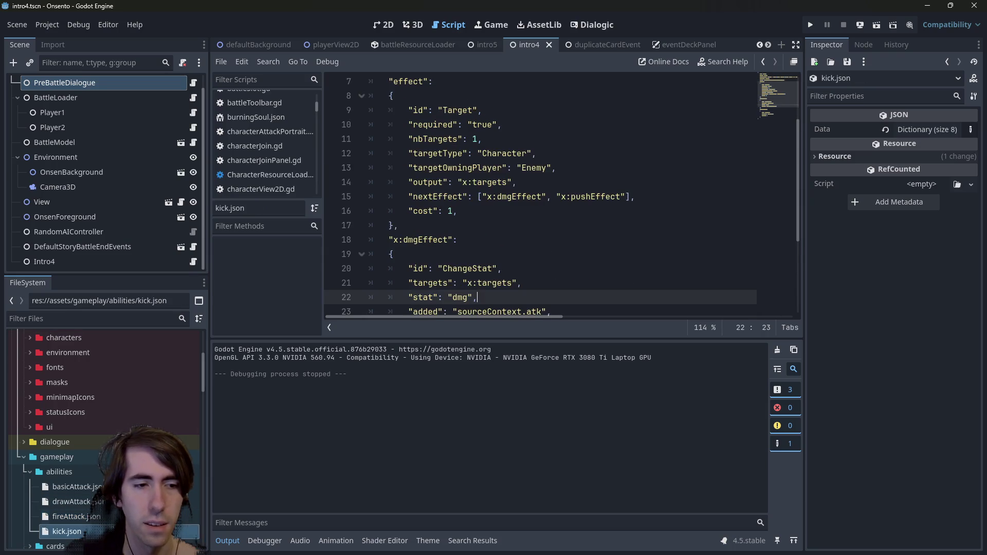
{"action": "double_click", "coordinate": [113, 518]}
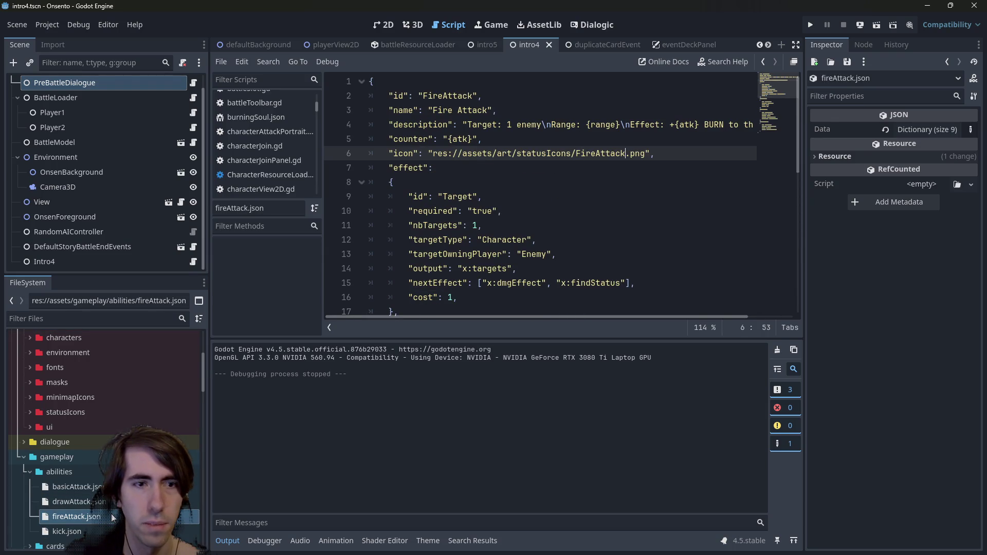
{"action": "scroll", "coordinate": [113, 509], "scroll_direction": "down", "scroll_amount": 1}
{"action": "scroll", "coordinate": [113, 510], "scroll_direction": "up", "scroll_amount": 1}
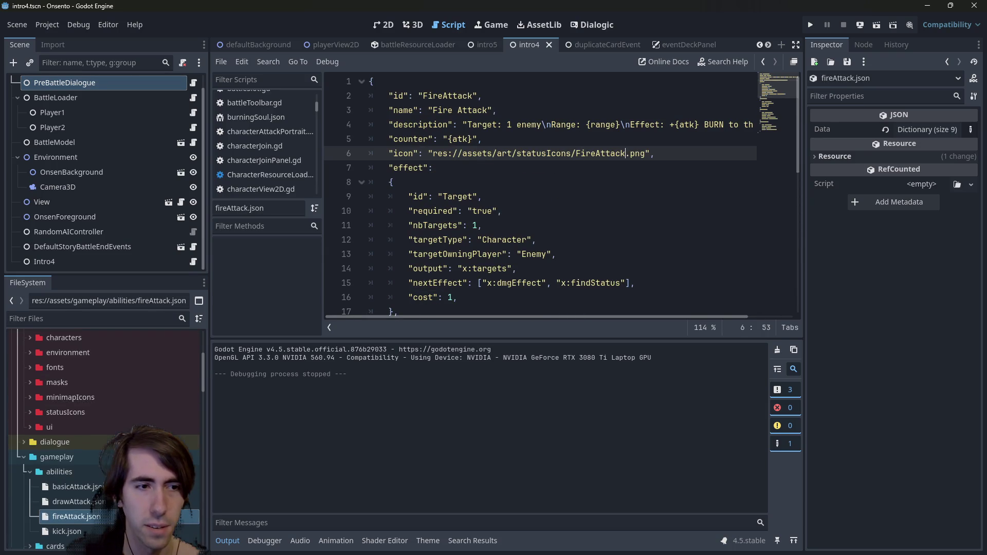
Expand the statusIcons folder and preview the 512×512 FireAttack.png icon.
{"action": "double_click", "coordinate": [105, 411]}
{"action": "scroll", "coordinate": [105, 412], "scroll_direction": "down", "scroll_amount": 3}
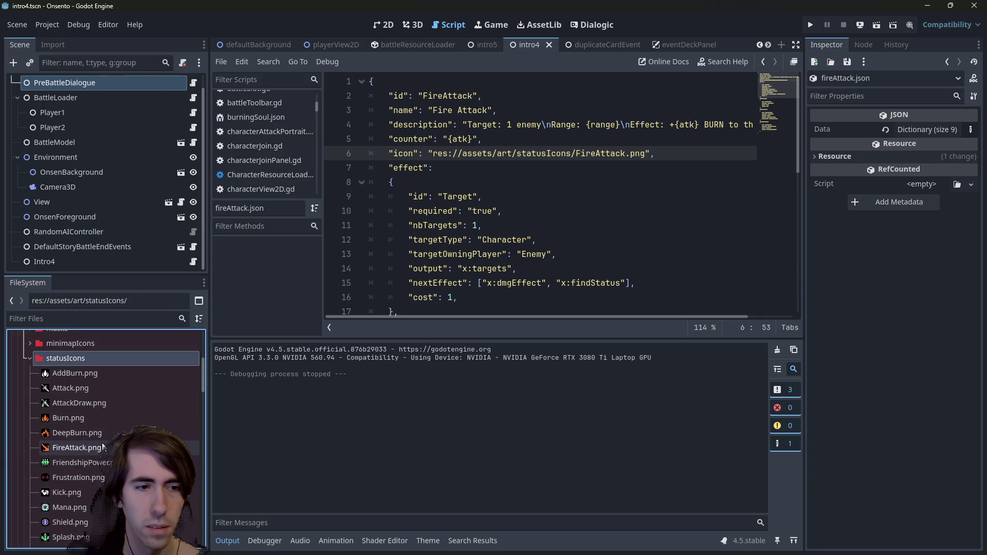
{"action": "double_click", "coordinate": [97, 360]}
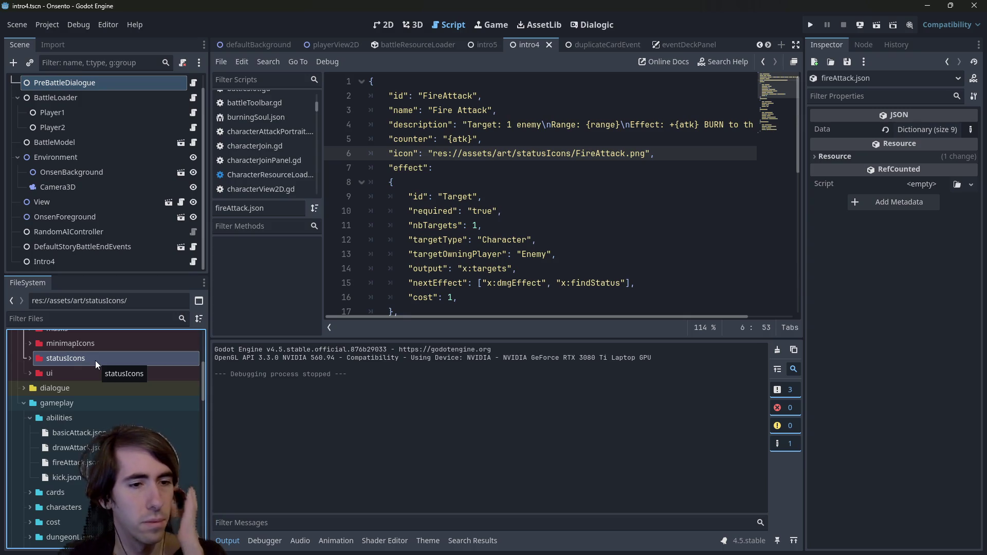
{"action": "double_click", "coordinate": [65, 359]}
{"action": "left_click", "coordinate": [93, 449]}
{"action": "mouse_move", "coordinate": [94, 455]}
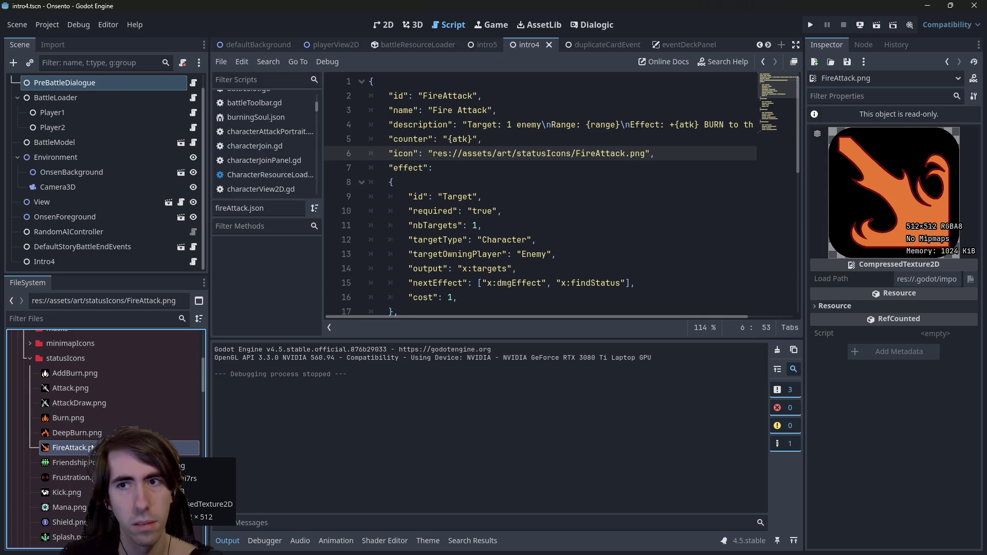
{"action": "left_click", "coordinate": [546, 254]}
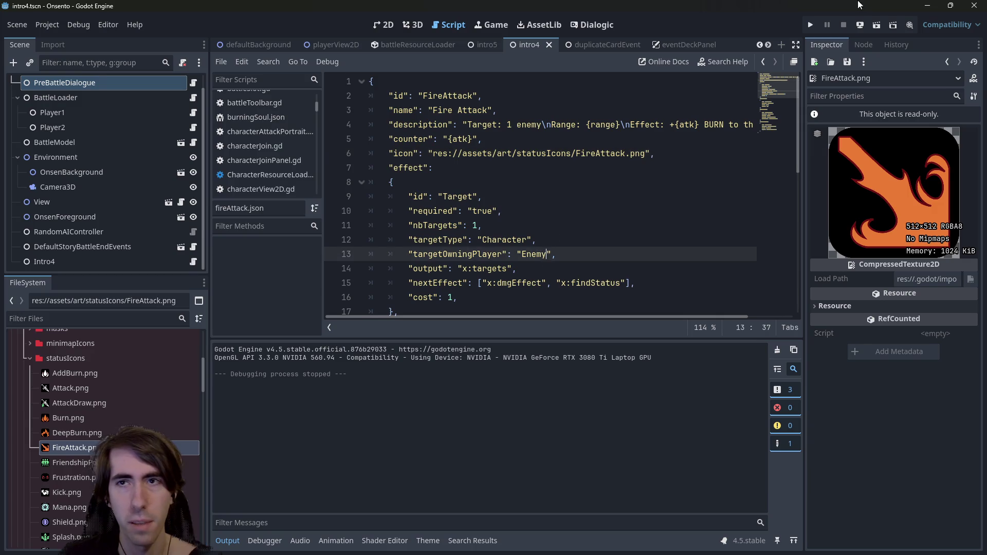
Run the current scene and advance the intro dialogue until the battle cards appear.
{"action": "left_click", "coordinate": [877, 25]}
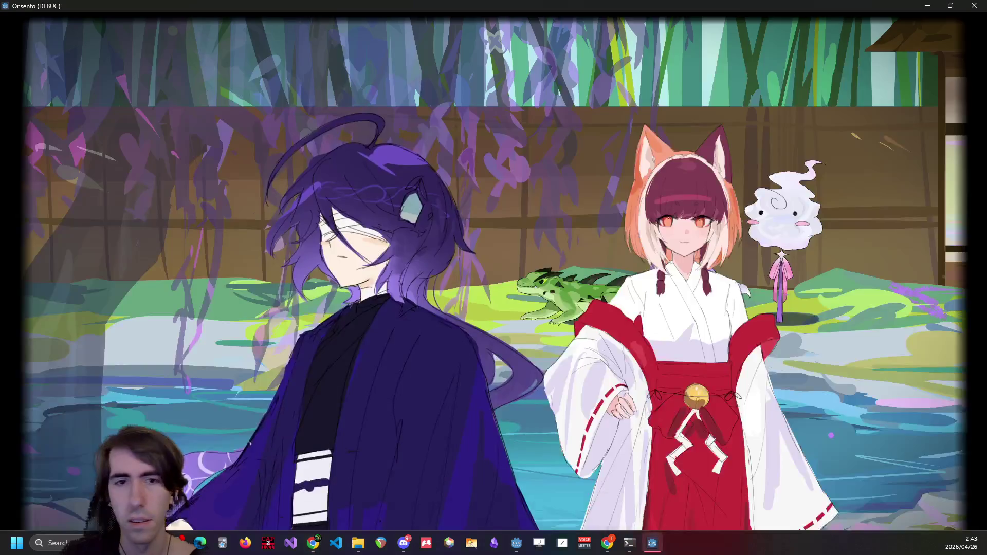
{"action": "left_click", "coordinate": [443, 283]}
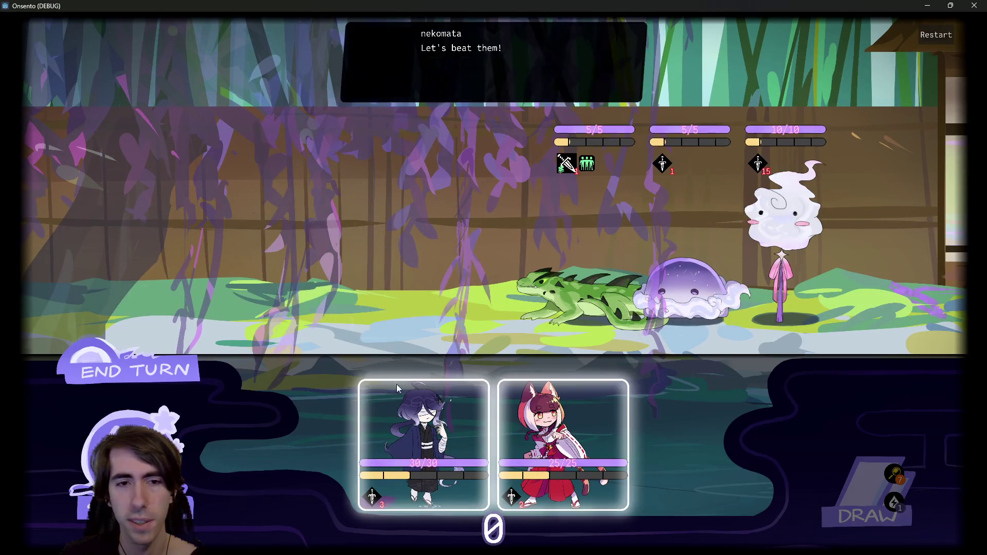
{"action": "left_click", "coordinate": [396, 384]}
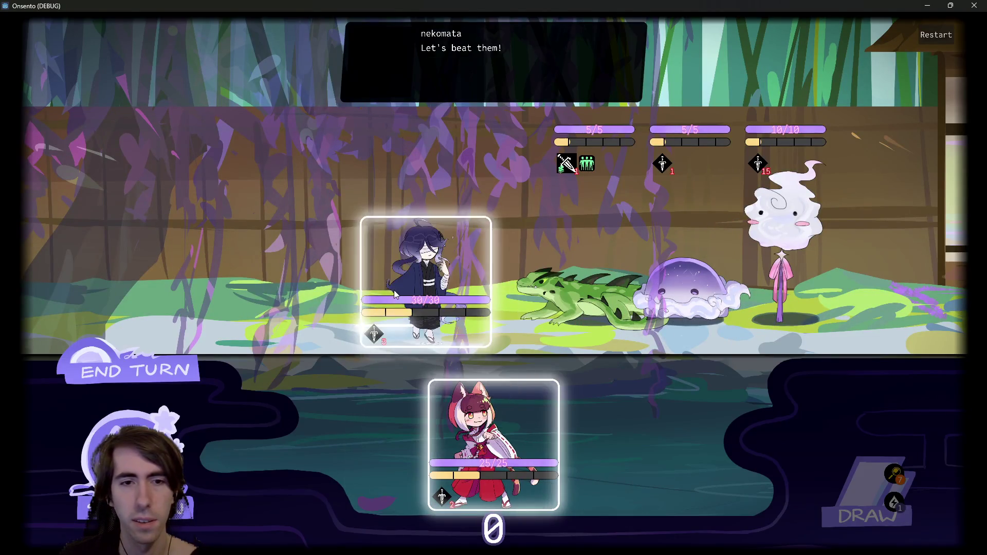
Place the fox and nekomata character cards on the field and end the turn.
{"action": "left_click", "coordinate": [392, 337]}
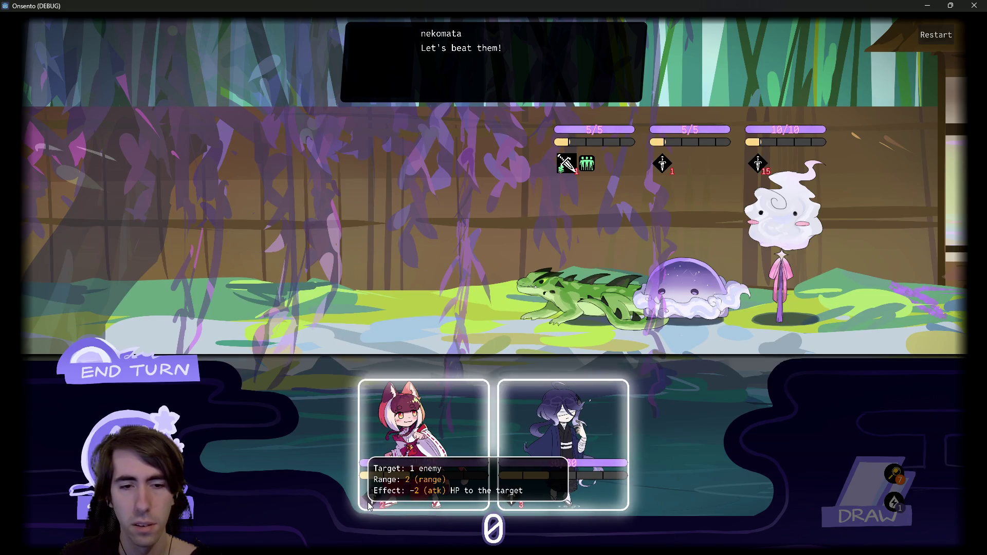
{"action": "left_click_drag", "start_coordinate": [432, 400], "coordinate": [390, 267]}
{"action": "mouse_move", "coordinate": [463, 406]}
{"action": "left_mouse_down"}
{"action": "mouse_move", "coordinate": [363, 297]}
{"action": "mouse_move", "coordinate": [287, 263]}
{"action": "left_mouse_up"}
{"action": "left_click", "coordinate": [168, 387]}
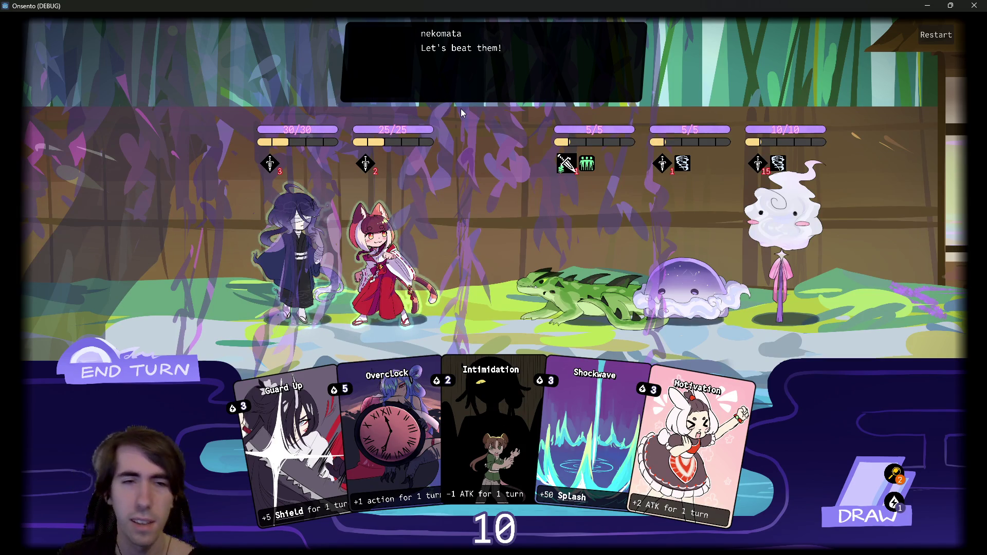
Play Guard Up, Shockwave and Motivation, draw another card, then try ending the turn.
{"action": "left_click", "coordinate": [279, 406]}
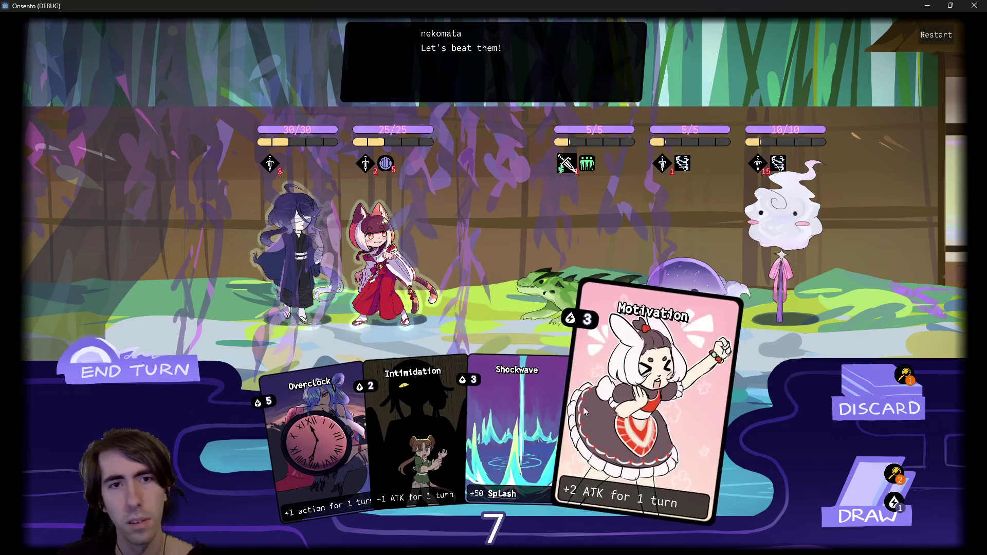
{"action": "left_click", "coordinate": [514, 432]}
{"action": "left_click", "coordinate": [566, 401]}
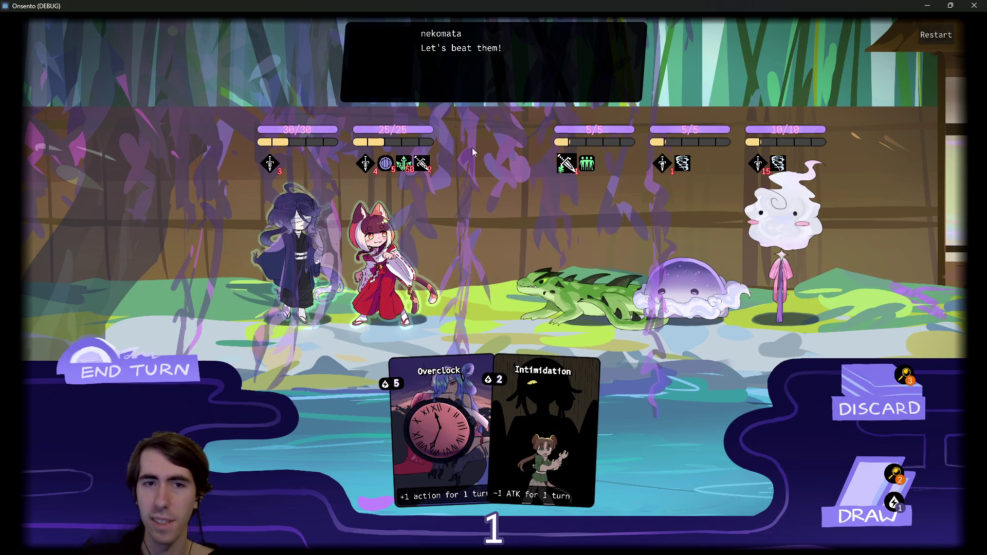
{"action": "mouse_move", "coordinate": [426, 167]}
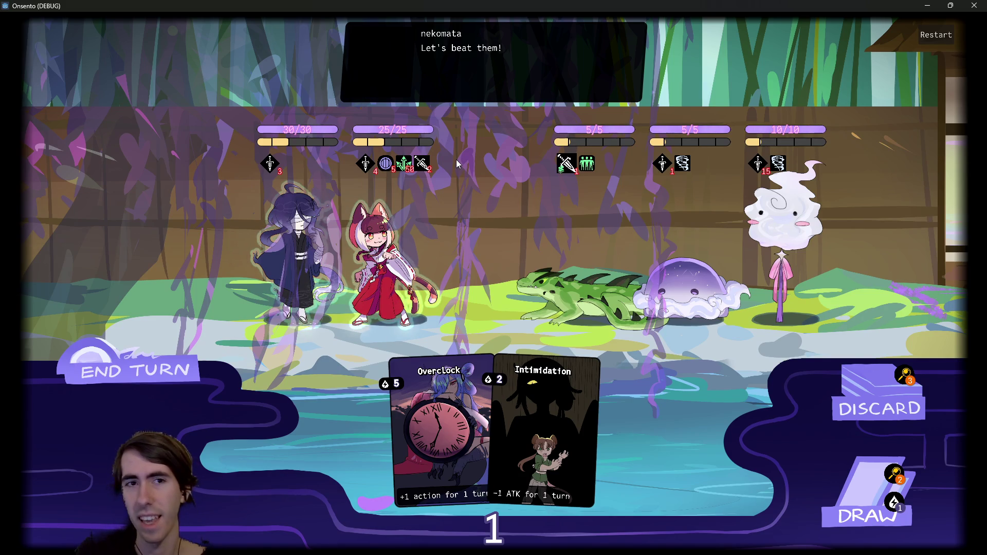
{"action": "mouse_move", "coordinate": [363, 167]}
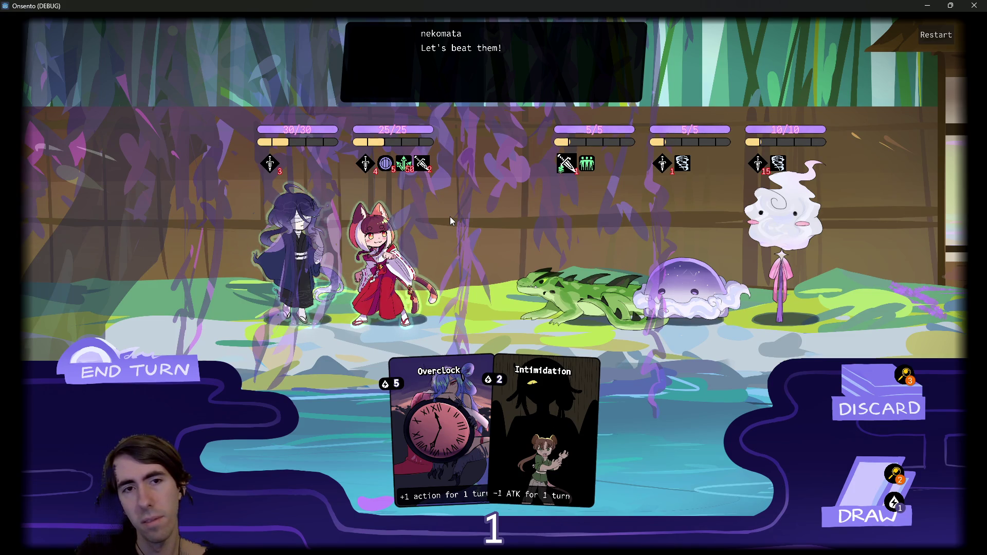
{"action": "mouse_move", "coordinate": [414, 400]}
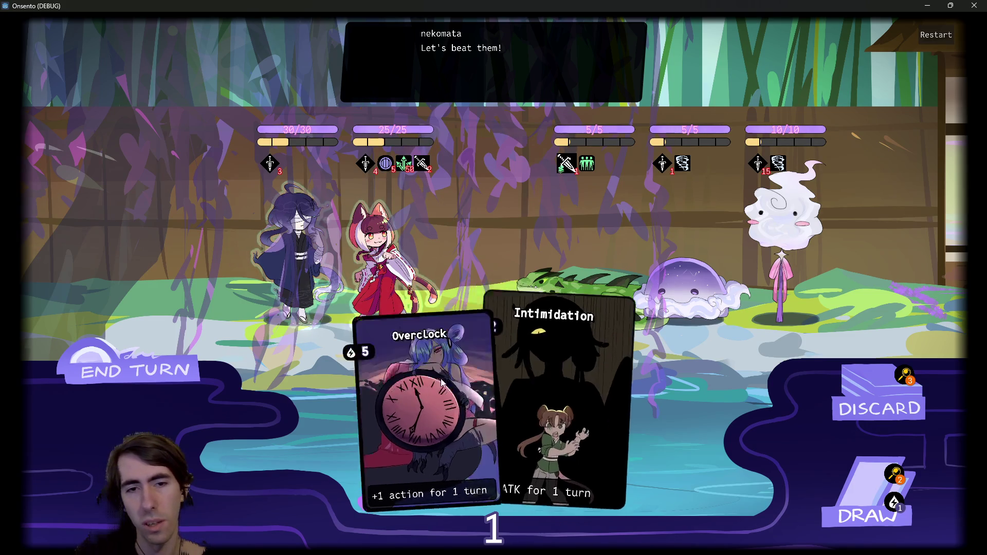
{"action": "left_click", "coordinate": [833, 467]}
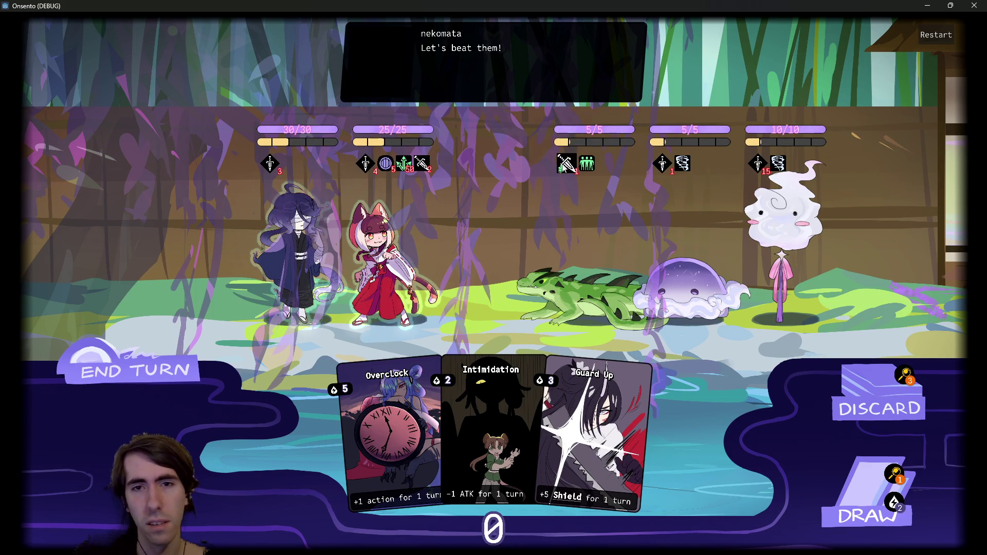
{"action": "mouse_move", "coordinate": [563, 164]}
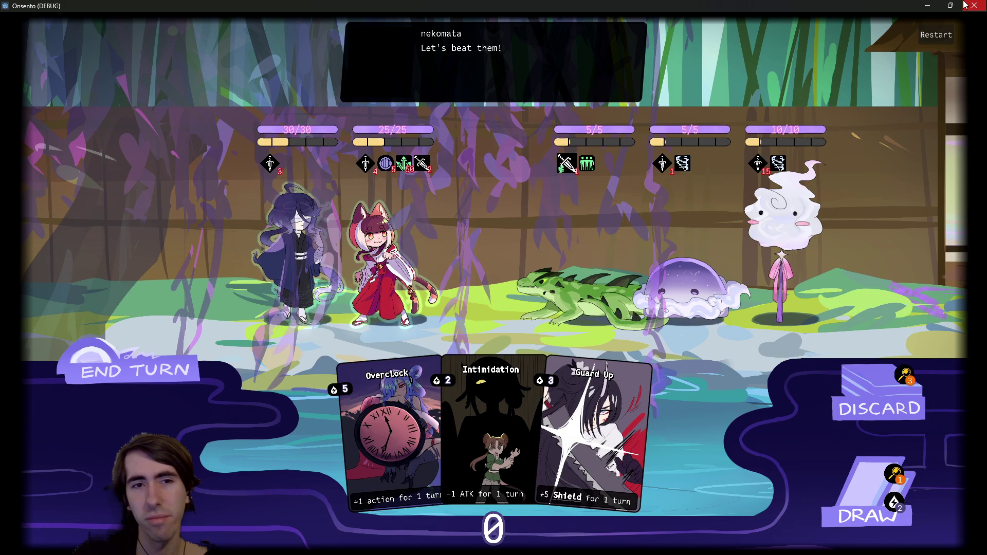
{"action": "mouse_move", "coordinate": [368, 169]}
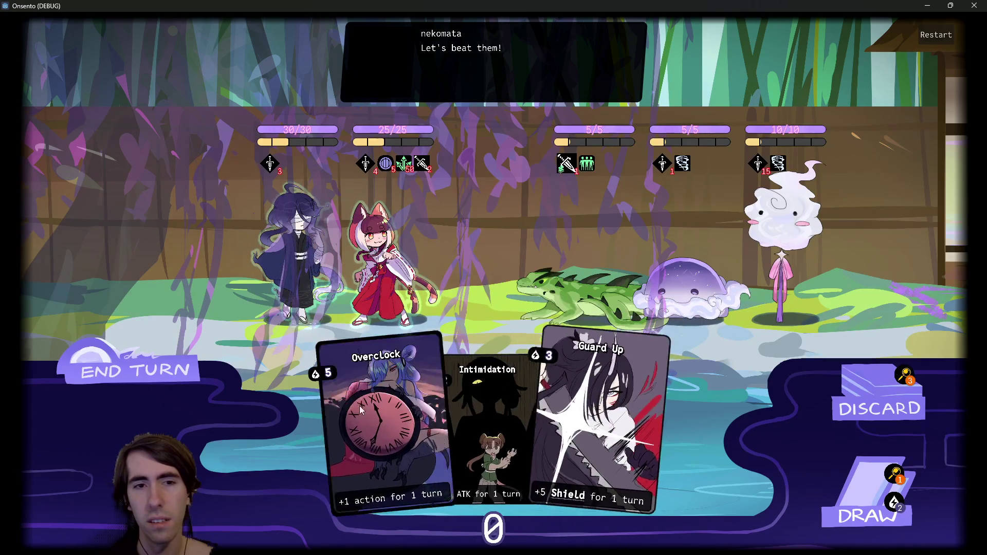
{"action": "left_click", "coordinate": [186, 372]}
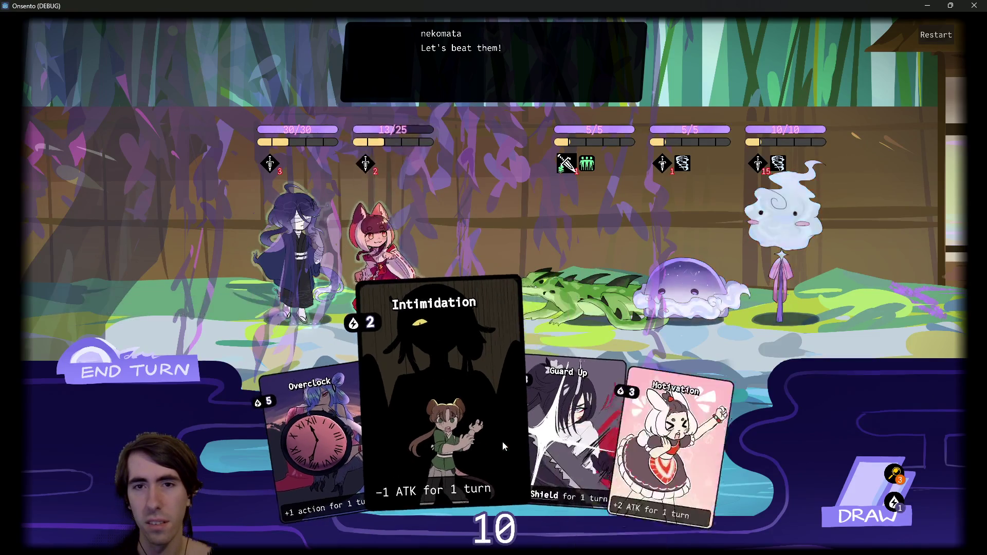
Play Intimidation on the frog, then close the running game window.
{"action": "left_click_drag", "start_coordinate": [569, 315], "coordinate": [571, 309]}
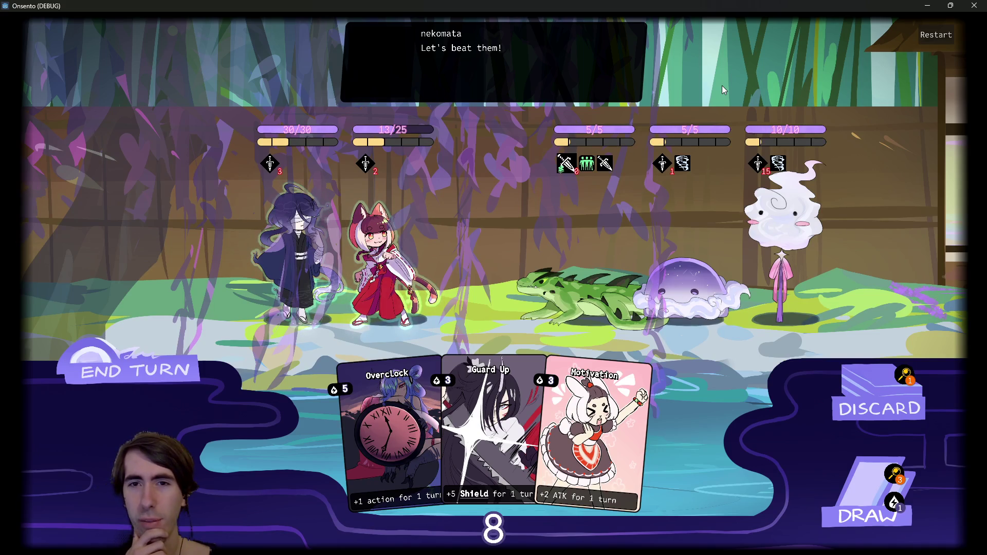
{"action": "left_click", "coordinate": [973, 7]}
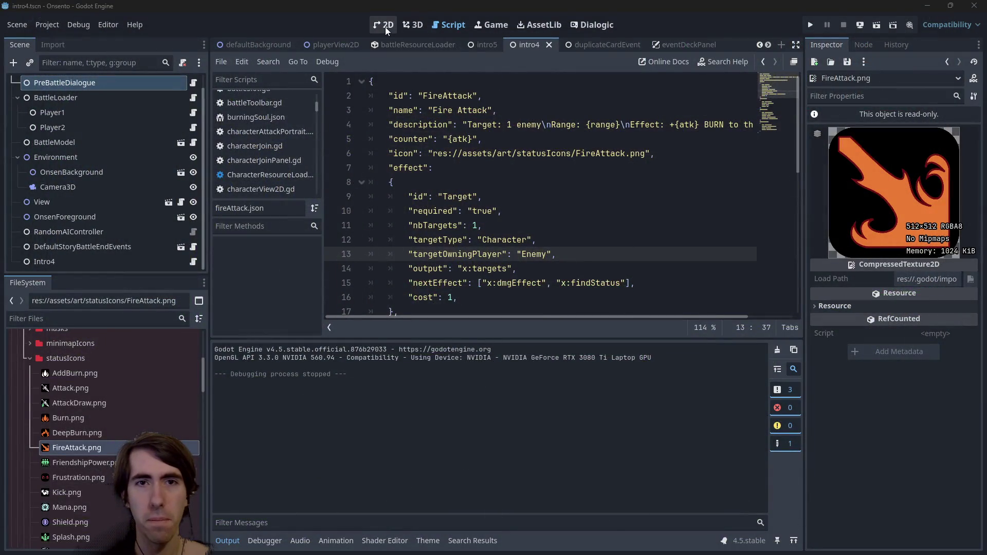
Return to the characterViewStats2D scene tab and select the AbilityContainer node.
{"action": "left_click", "coordinate": [384, 26]}
{"action": "left_click", "coordinate": [446, 28]}
{"action": "scroll", "coordinate": [612, 43], "scroll_direction": "down", "scroll_amount": 5}
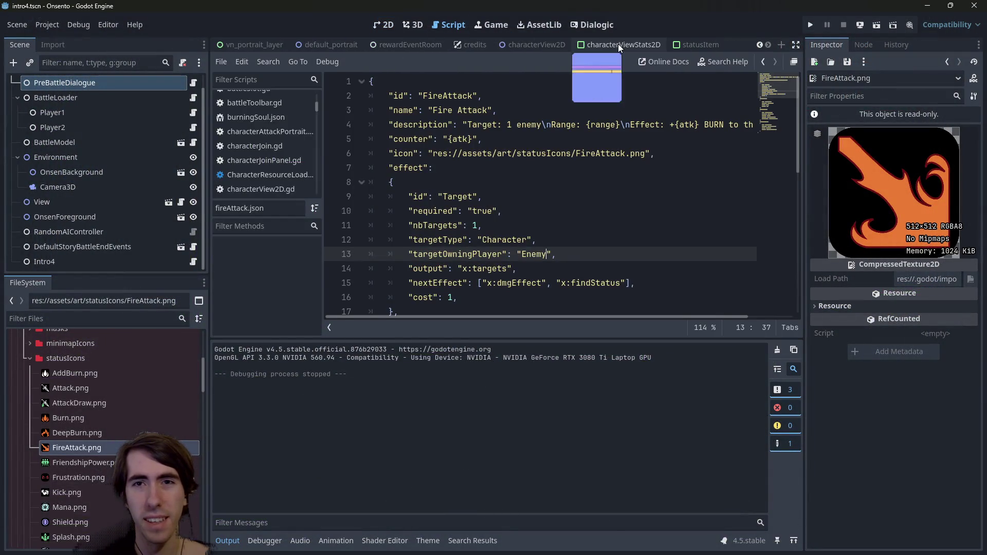
{"action": "left_click", "coordinate": [617, 44]}
{"action": "left_click", "coordinate": [702, 46]}
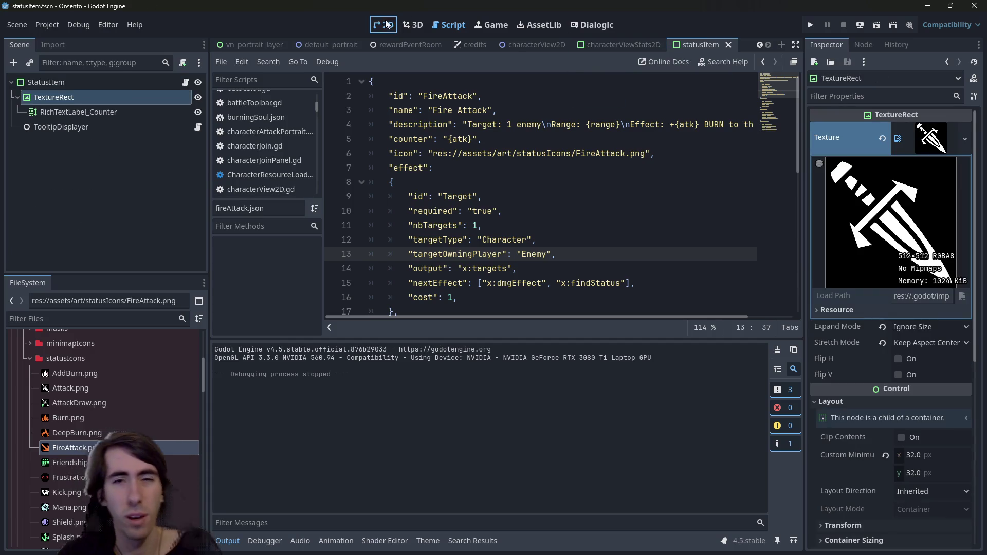
{"action": "left_click", "coordinate": [387, 24]}
{"action": "left_click", "coordinate": [639, 41]}
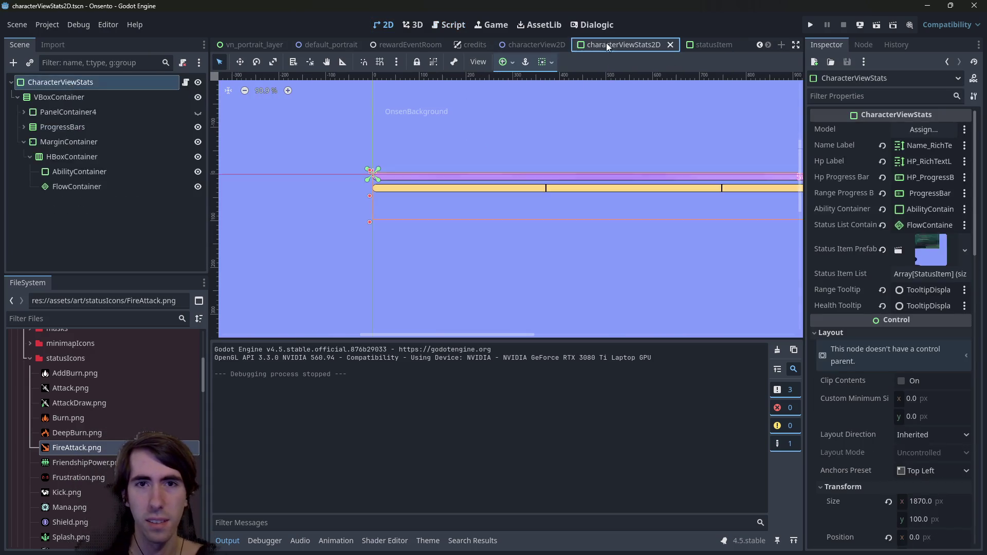
{"action": "left_click", "coordinate": [535, 45]}
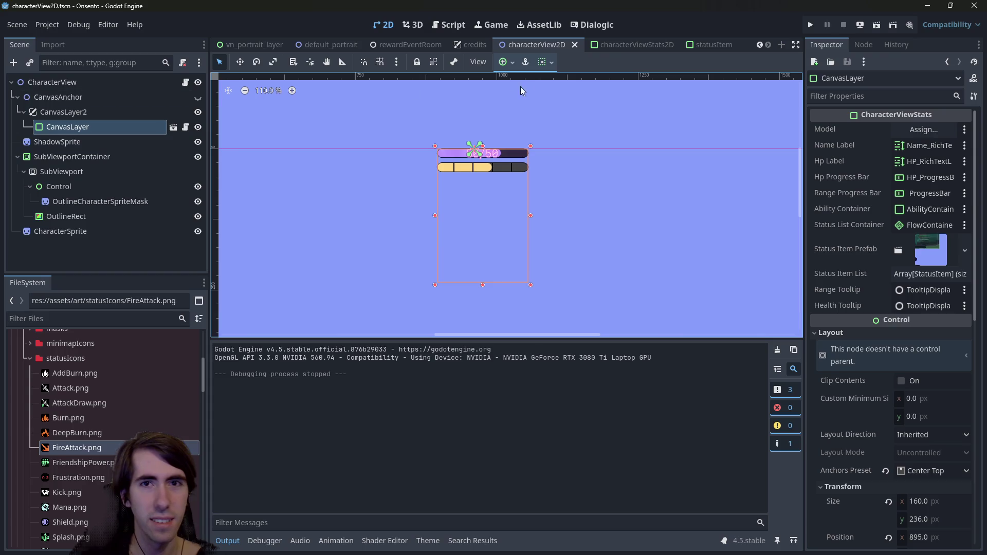
{"action": "left_click", "coordinate": [612, 45]}
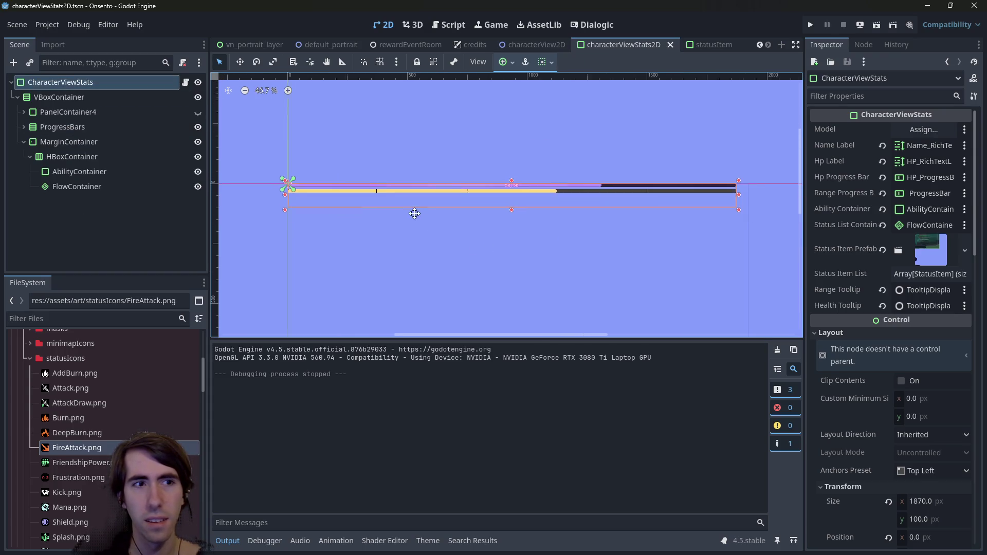
{"action": "left_click", "coordinate": [95, 174]}
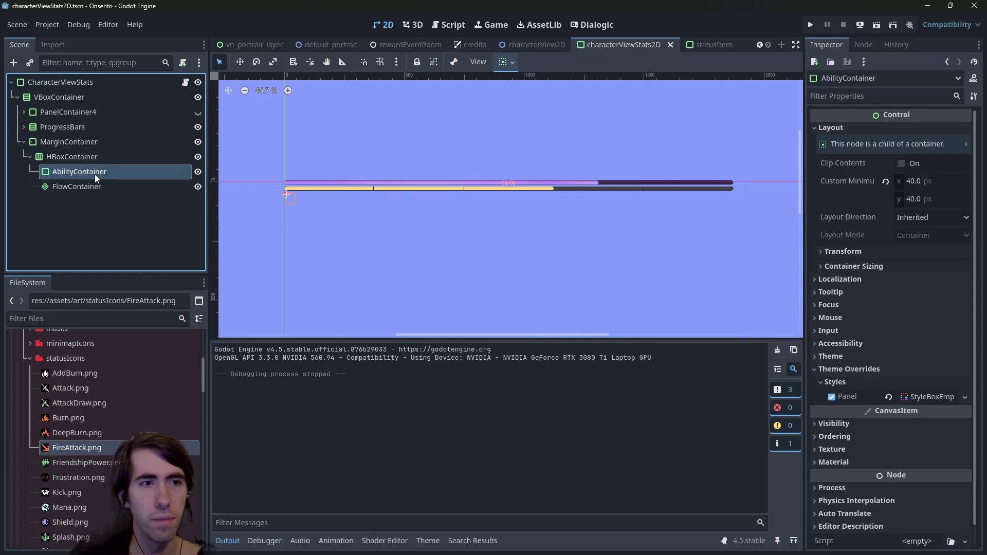
Filter the FileSystem dock by 'status' to find the status scene files.
{"action": "left_click", "coordinate": [128, 319]}
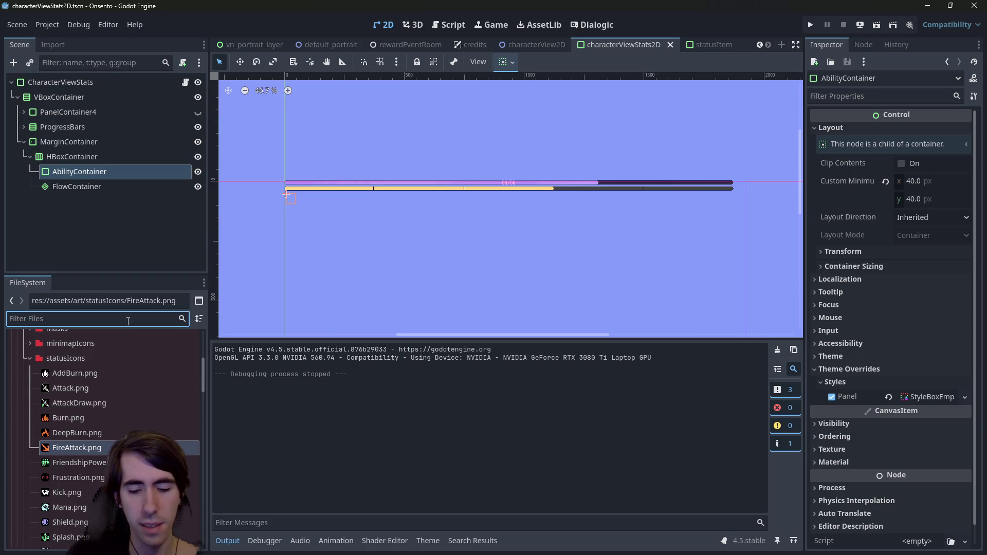
{"action": "type", "text": "statusicon"}
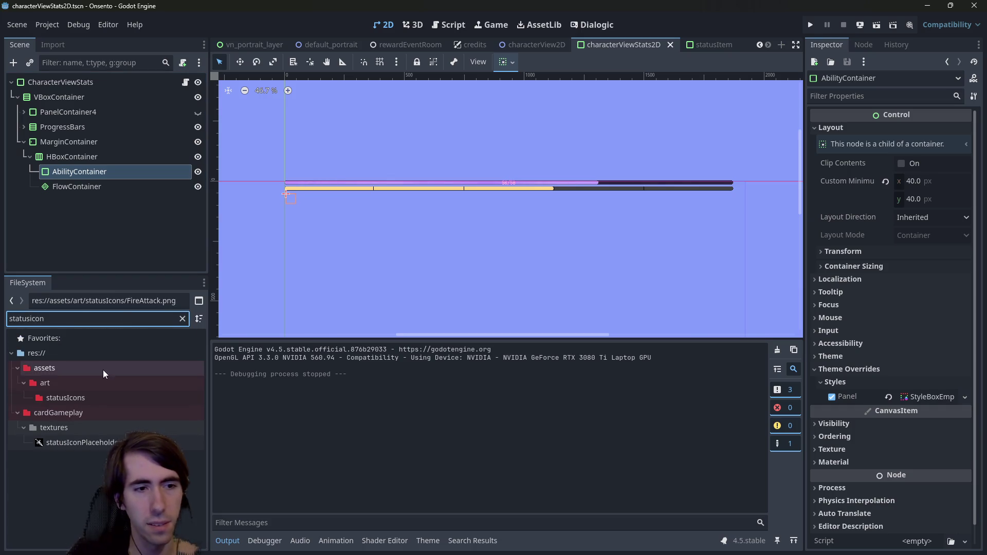
{"action": "key", "text": "BackSpace"}
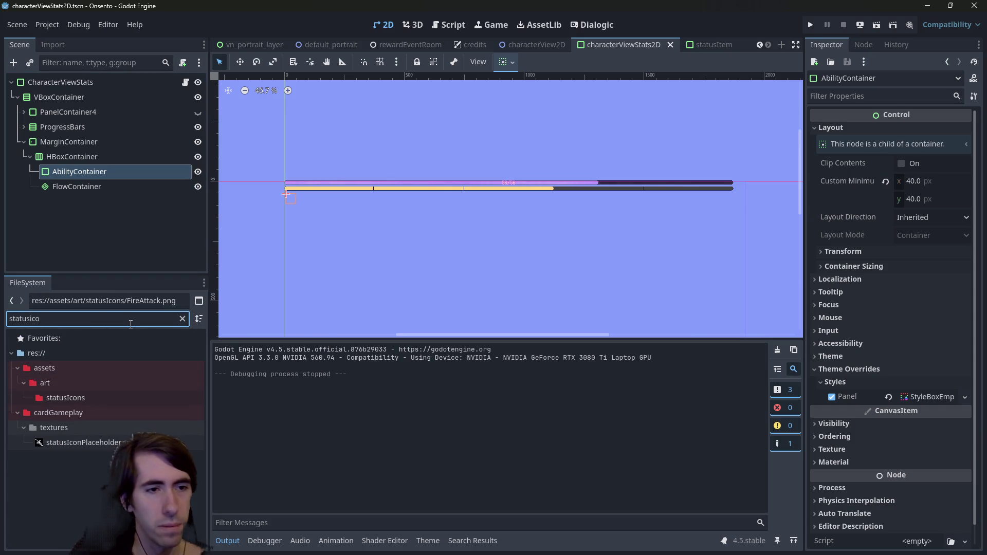
{"action": "key", "text": "BackSpace"}
{"action": "key", "text": "BackSpace"}
{"action": "key", "text": "BackSpace"}
{"action": "scroll", "coordinate": [116, 455], "scroll_direction": "down", "scroll_amount": 5}
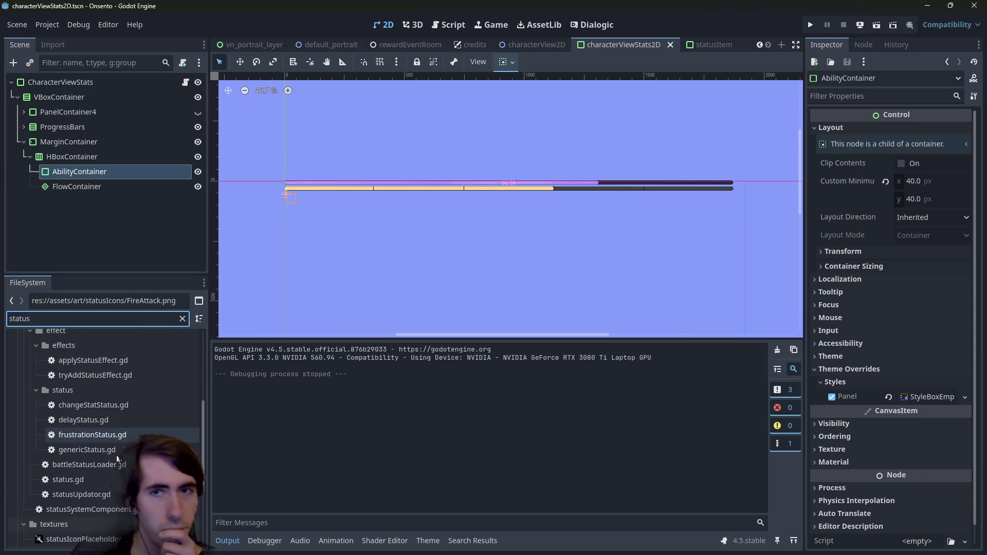
Add statusItem.tscn under FlowContainer, duplicate it to seven copies, and move StatusItem7 into AbilityContainer.
{"action": "type", "text": "item"}
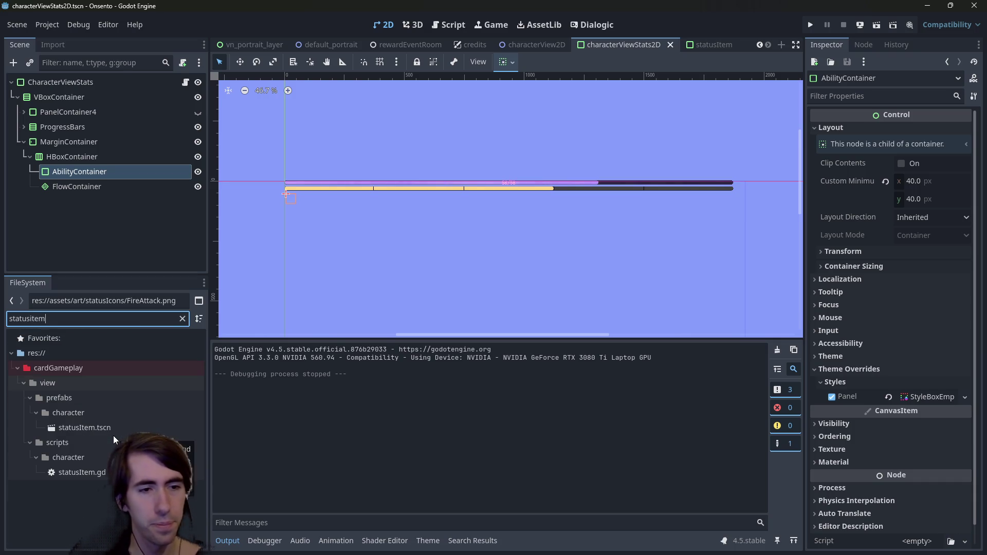
{"action": "mouse_move", "coordinate": [94, 428]}
{"action": "left_mouse_down"}
{"action": "mouse_move", "coordinate": [115, 232]}
{"action": "mouse_move", "coordinate": [100, 188]}
{"action": "left_mouse_up"}
{"action": "key", "text": "ctrl+d"}
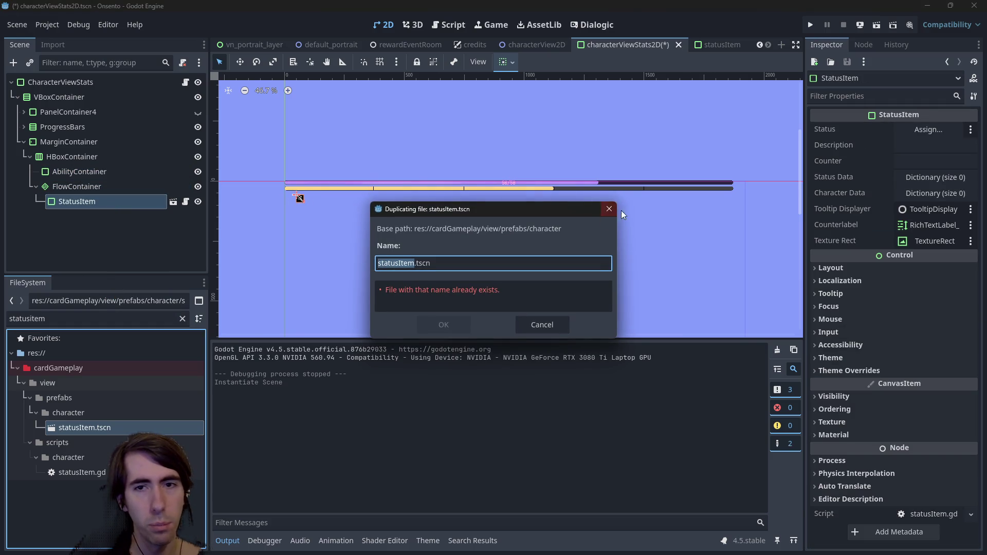
{"action": "key", "text": "Escape"}
{"action": "left_click", "coordinate": [82, 210]}
{"action": "left_click", "coordinate": [85, 203]}
{"action": "key", "text": "ctrl+d"}
{"action": "key", "text": "ctrl+d"}
{"action": "key", "text": "ctrl+d"}
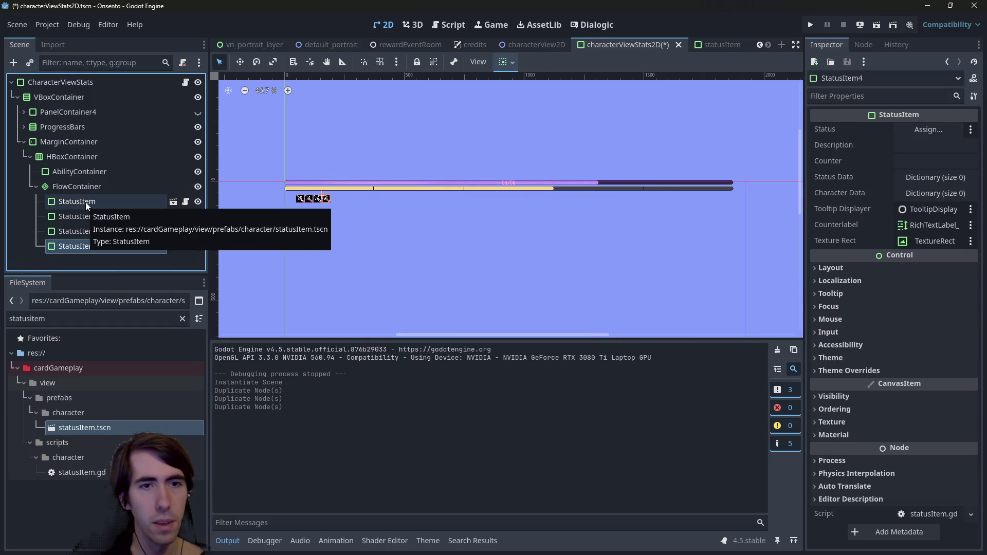
{"action": "left_click", "coordinate": [89, 199]}
{"action": "key", "text": "ctrl+d"}
{"action": "key", "text": "ctrl+d"}
{"action": "key", "text": "ctrl+d"}
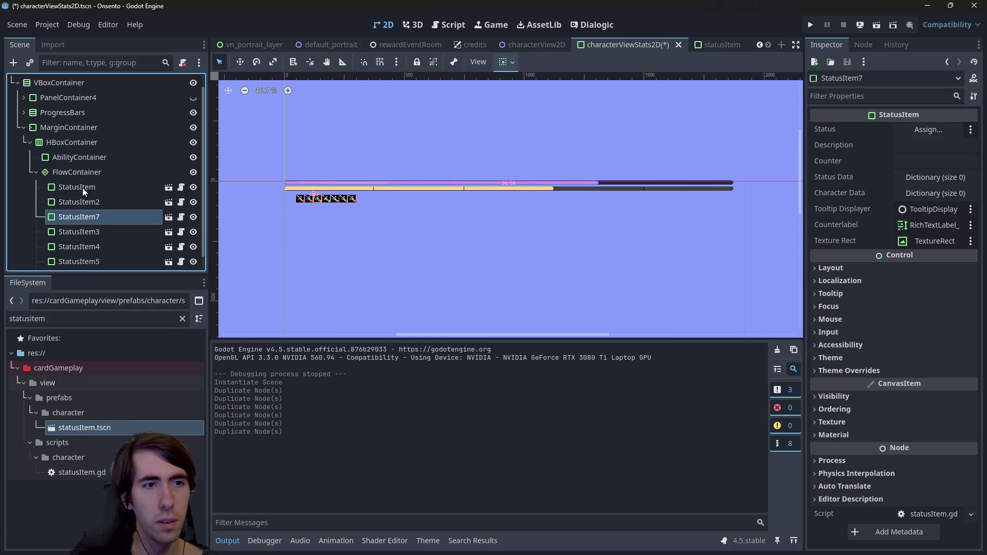
{"action": "left_click_drag", "start_coordinate": [82, 187], "coordinate": [78, 157]}
Give the status item a 40×40 Custom Minimum Size and save the scene.
{"action": "left_click", "coordinate": [846, 95]}
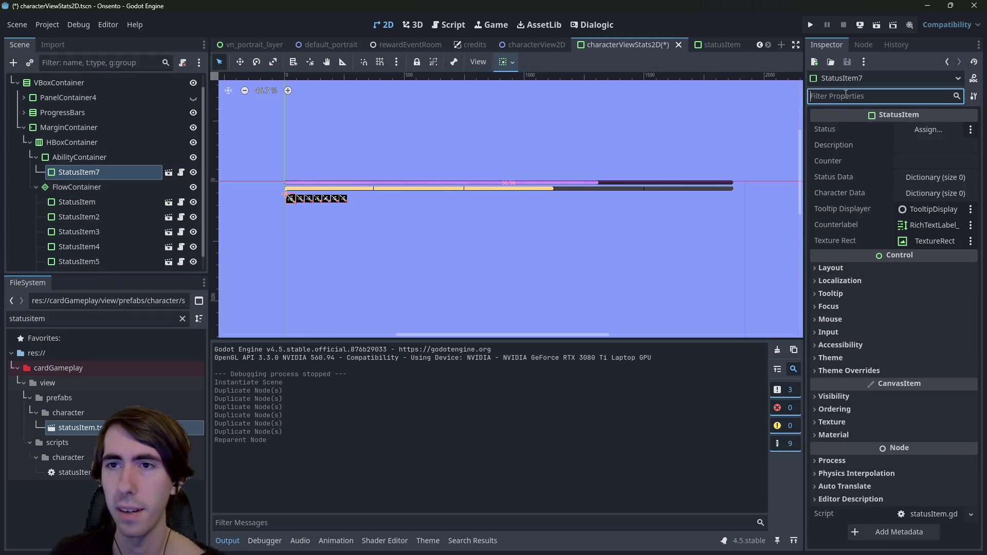
{"action": "type", "text": "custom"}
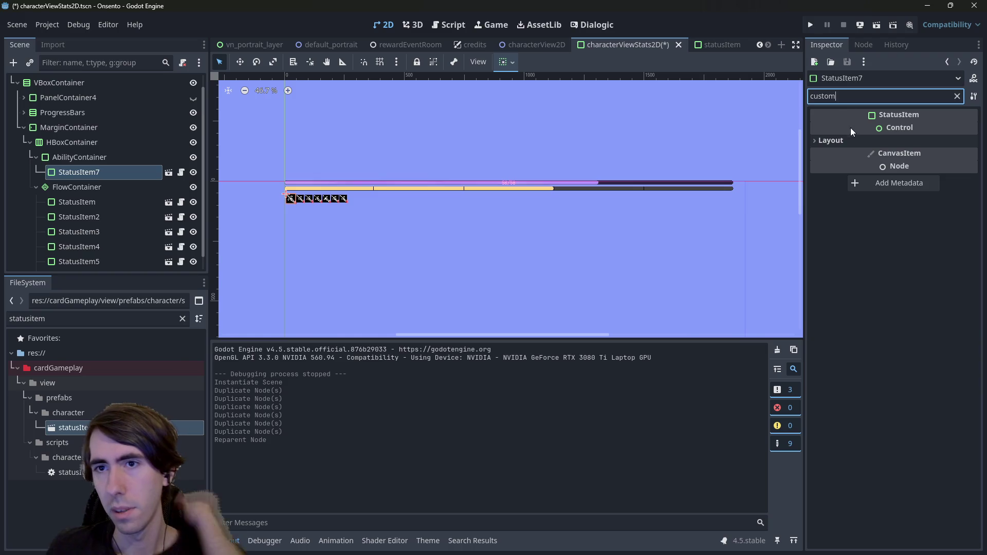
{"action": "left_click", "coordinate": [847, 139]}
{"action": "left_click", "coordinate": [929, 175]}
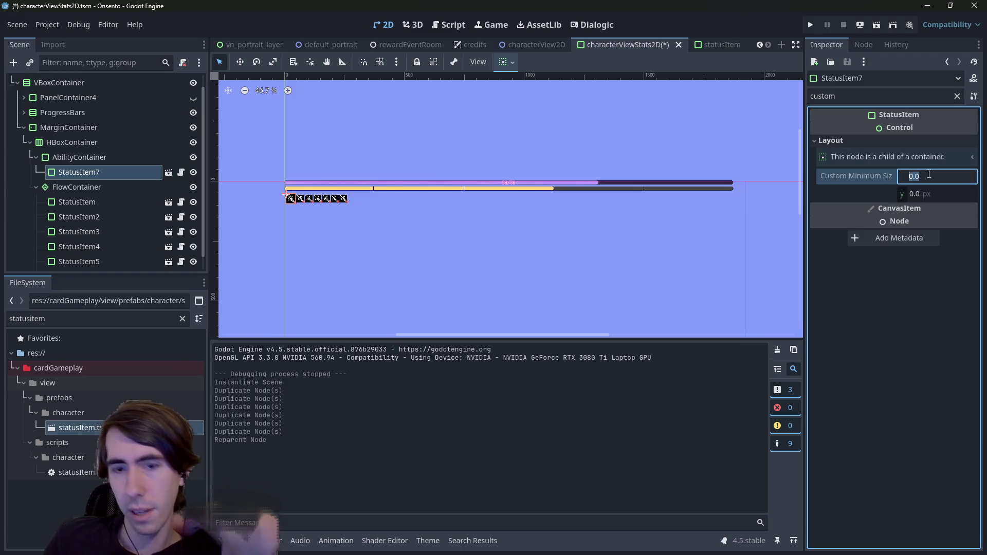
{"action": "type", "text": "40"}
{"action": "key", "text": "Tab"}
{"action": "type", "text": "40"}
{"action": "key", "text": "Return"}
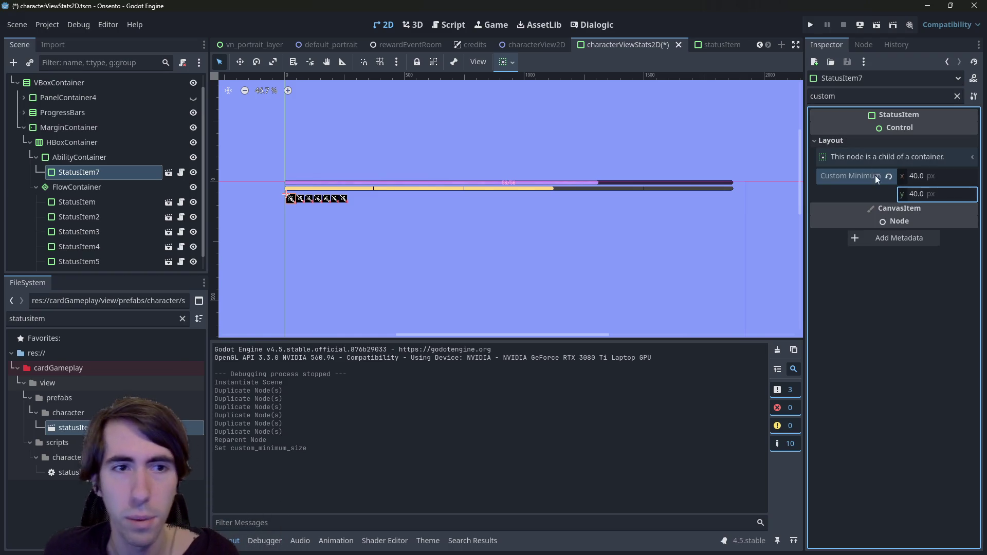
{"action": "left_click", "coordinate": [957, 96]}
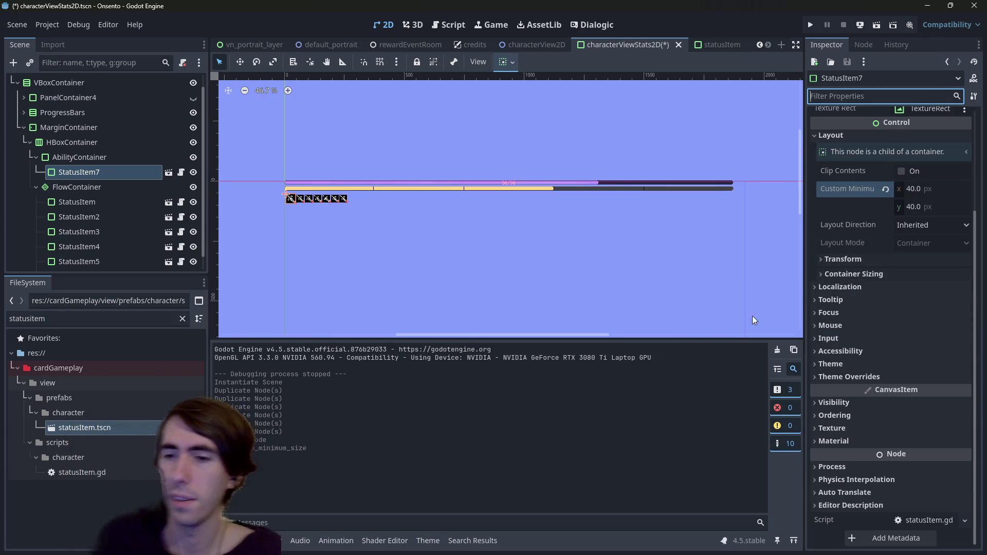
{"action": "scroll", "coordinate": [881, 325], "scroll_direction": "up", "scroll_amount": 5}
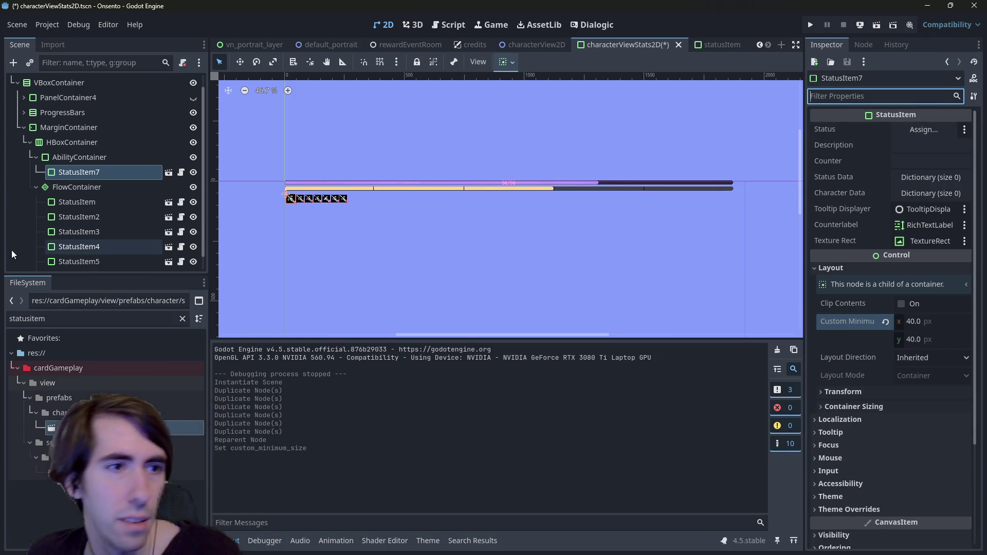
{"action": "scroll", "coordinate": [313, 218], "scroll_direction": "up", "scroll_amount": 6}
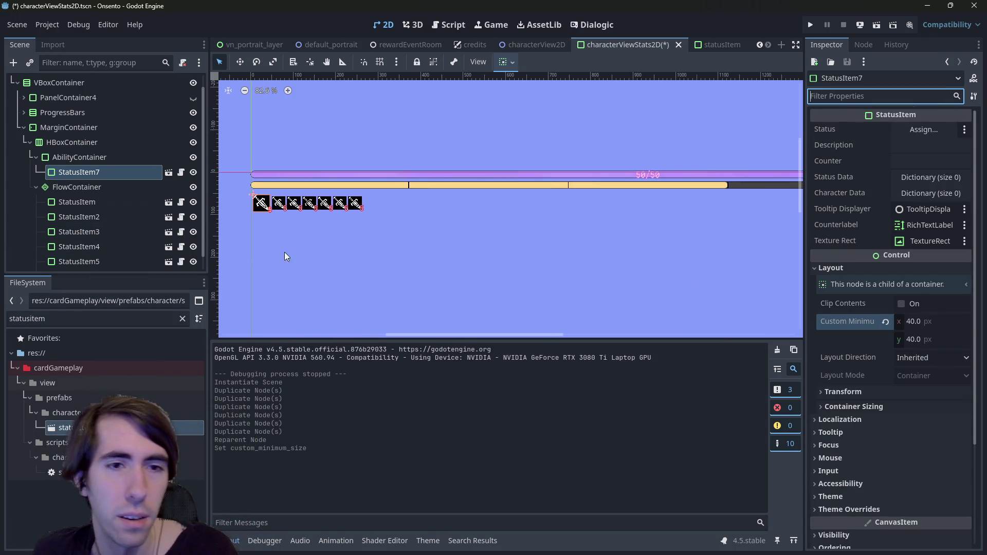
{"action": "key", "text": "ctrl+s"}
Select all seven StatusItem nodes and delete them.
{"action": "scroll", "coordinate": [382, 241], "scroll_direction": "down", "scroll_amount": 3}
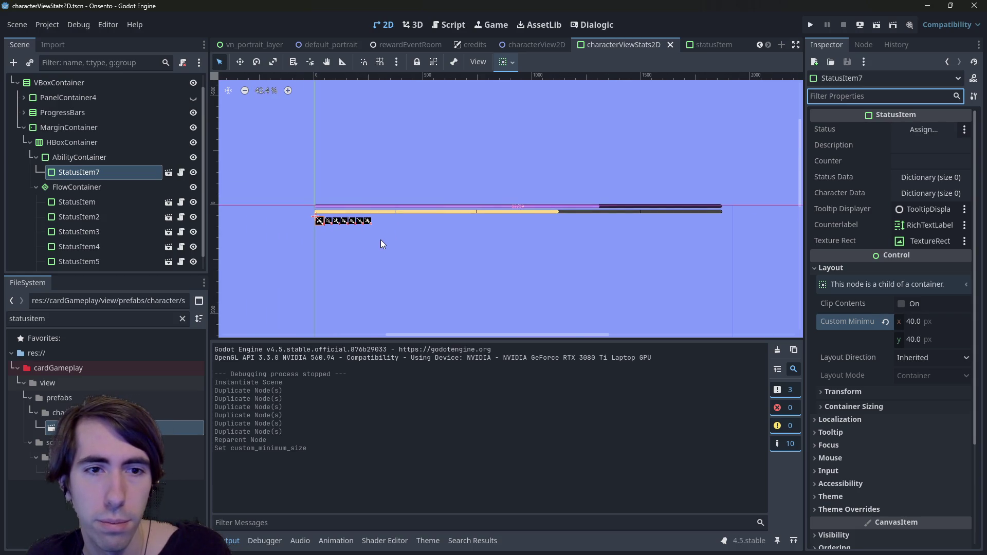
{"action": "left_click", "coordinate": [98, 201], "text": "ctrl"}
{"action": "scroll", "coordinate": [97, 234], "scroll_direction": "down", "scroll_amount": 1}
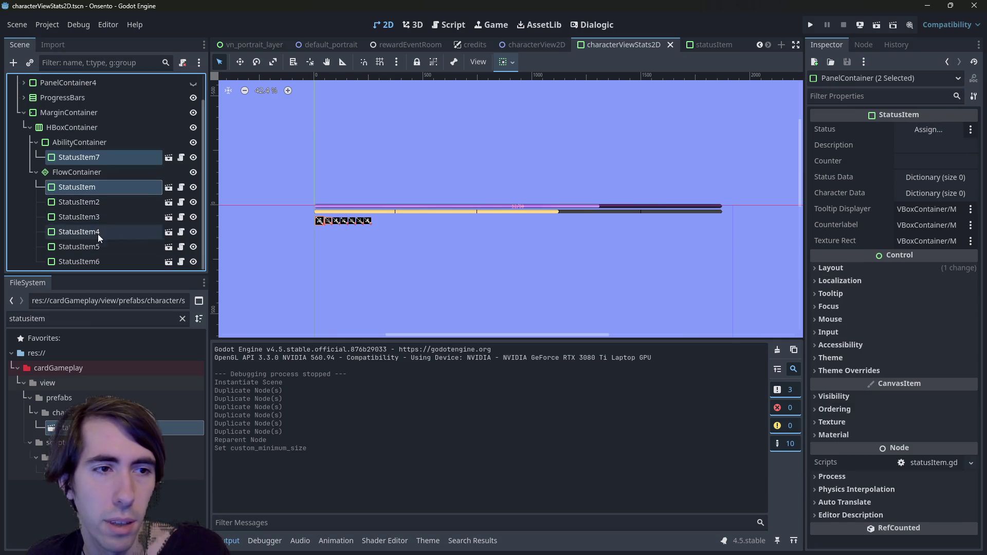
{"action": "left_click", "coordinate": [91, 259], "text": "shift"}
{"action": "key", "text": "Delete"}
{"action": "key", "text": "Return"}
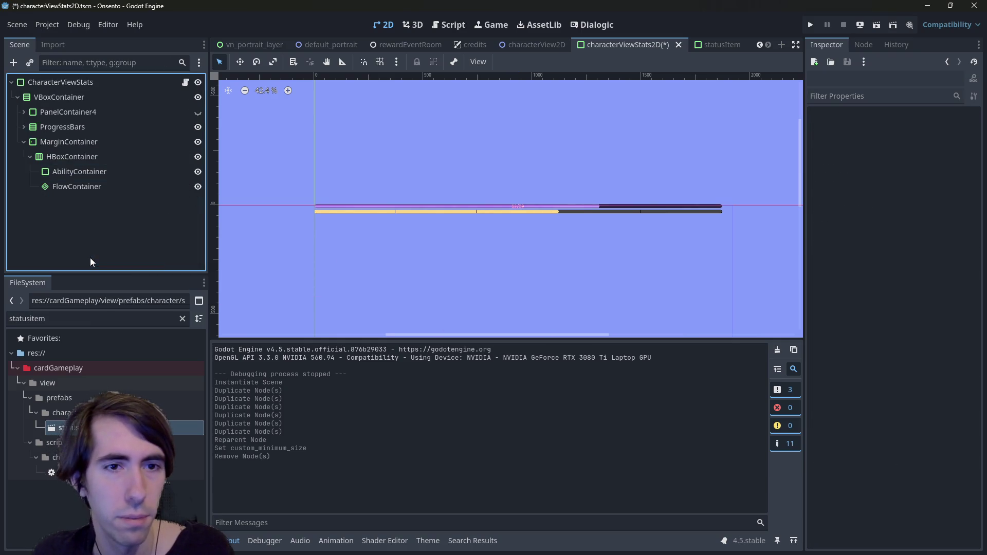
Move FlowContainer under MarginContainer and ProgressBars into HBoxContainer above AbilityContainer.
{"action": "scroll", "coordinate": [541, 189], "scroll_direction": "up", "scroll_amount": 1}
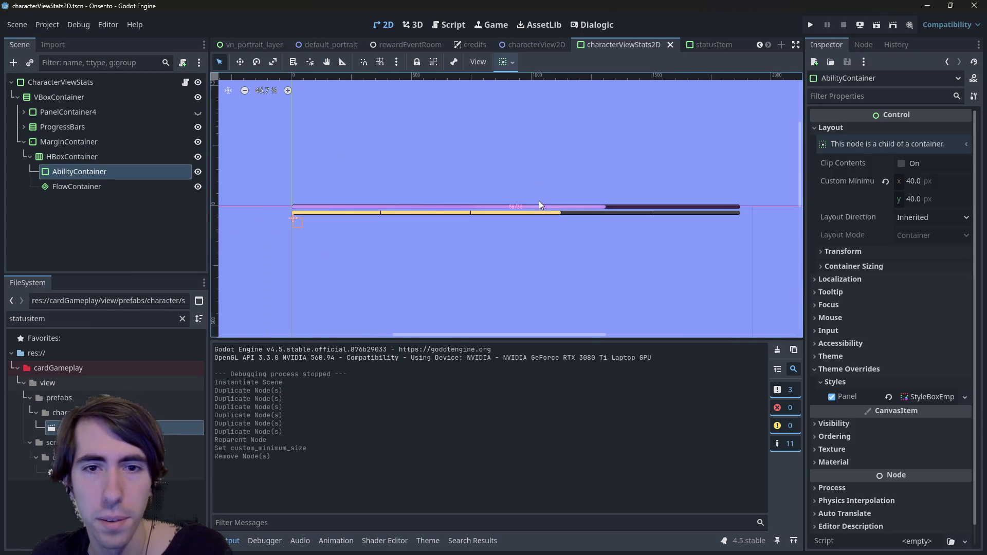
{"action": "left_click", "coordinate": [618, 211]}
{"action": "scroll", "coordinate": [67, 154], "scroll_direction": "up", "scroll_amount": 2}
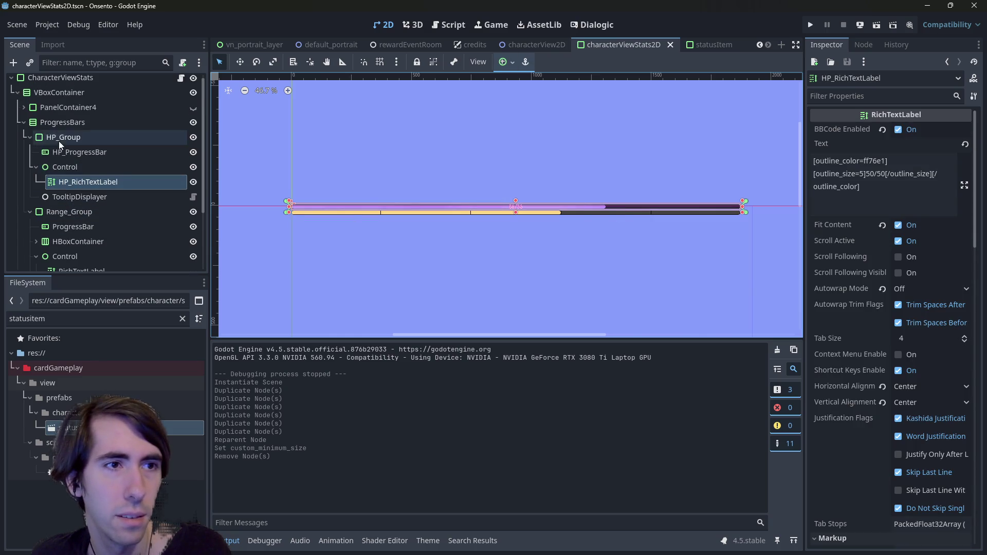
{"action": "left_click", "coordinate": [22, 121]}
{"action": "left_click", "coordinate": [58, 128]}
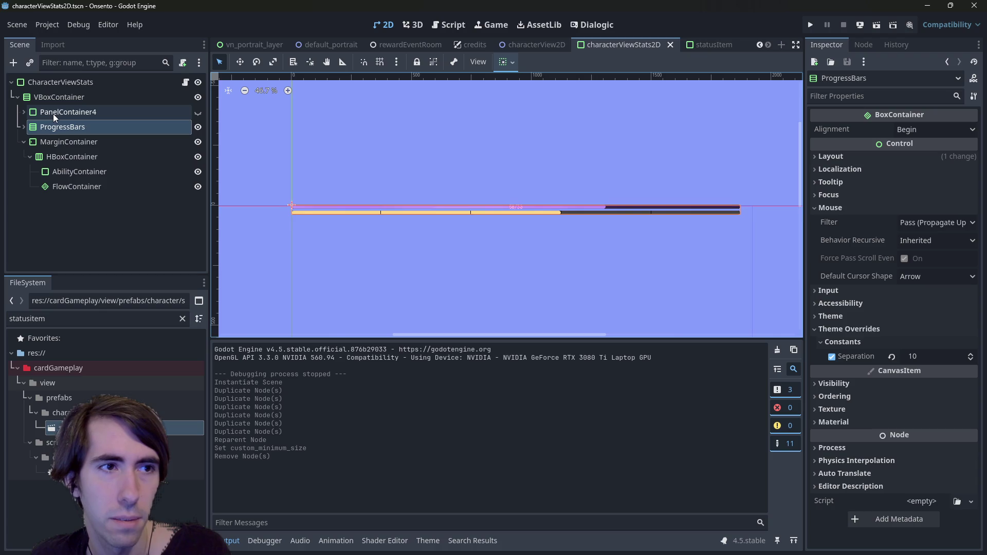
{"action": "left_click", "coordinate": [49, 97]}
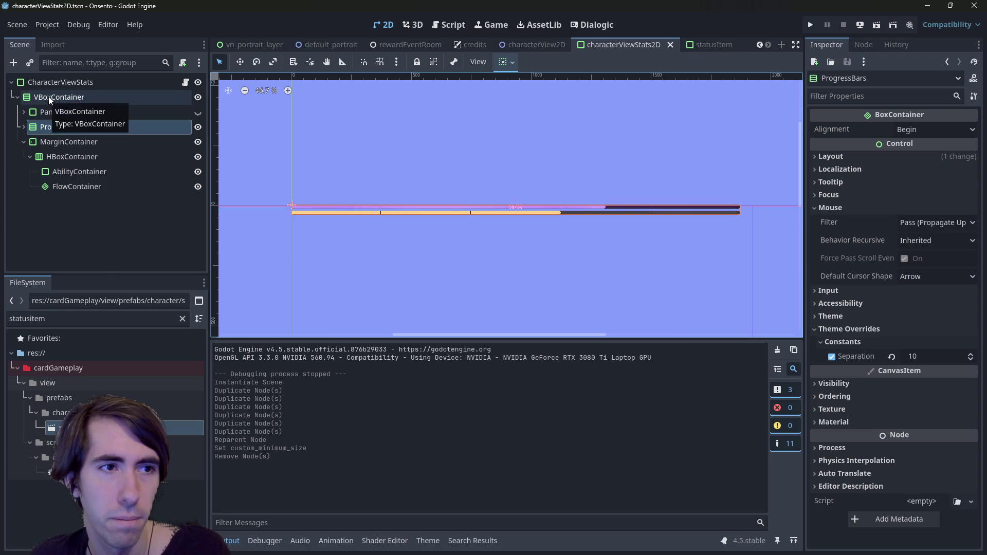
{"action": "right_click", "coordinate": [48, 97]}
{"action": "left_click", "coordinate": [20, 161]}
{"action": "left_click_drag", "start_coordinate": [80, 181], "coordinate": [65, 120]}
{"action": "left_click", "coordinate": [66, 172]}
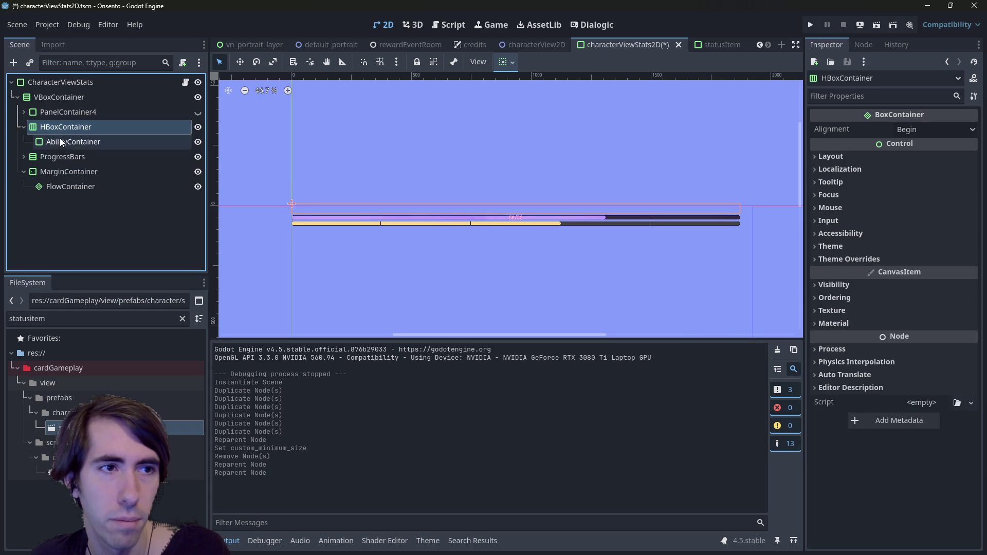
{"action": "left_click_drag", "start_coordinate": [60, 157], "coordinate": [59, 135]}
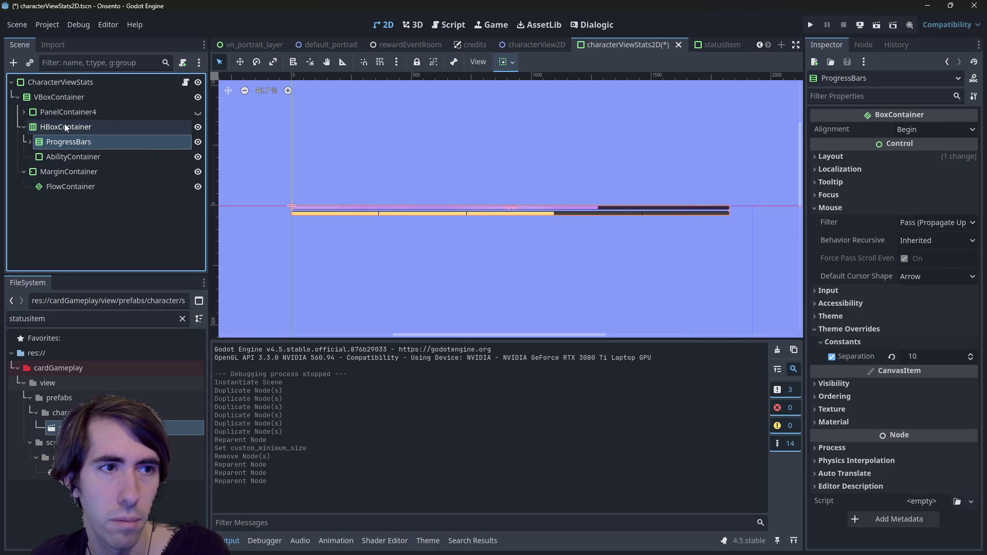
Set AbilityContainer's Custom Minimum Size to 64×64, after trying 80×80, and save.
{"action": "left_click", "coordinate": [65, 126]}
{"action": "left_click", "coordinate": [78, 156]}
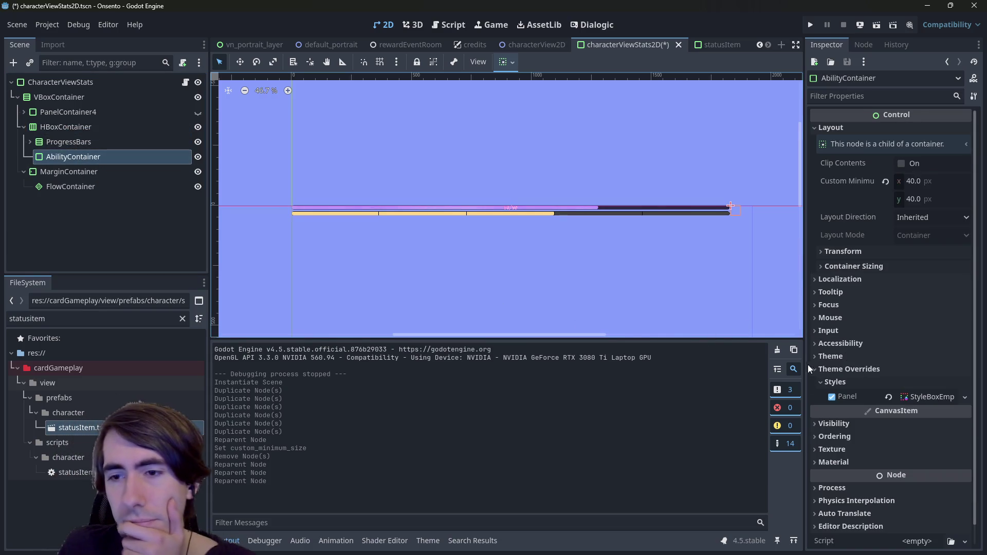
{"action": "scroll", "coordinate": [868, 391], "scroll_direction": "down", "scroll_amount": 1}
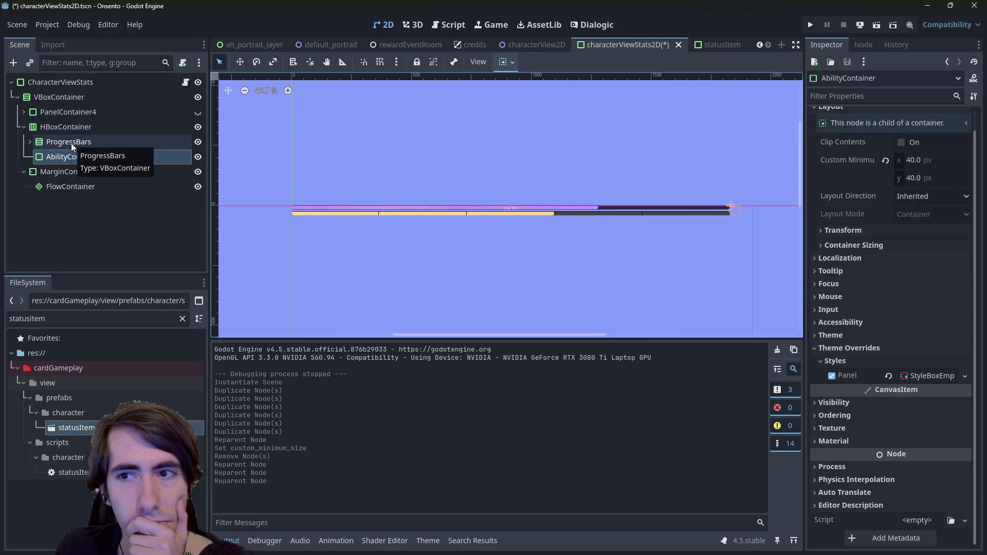
{"action": "left_click", "coordinate": [927, 159]}
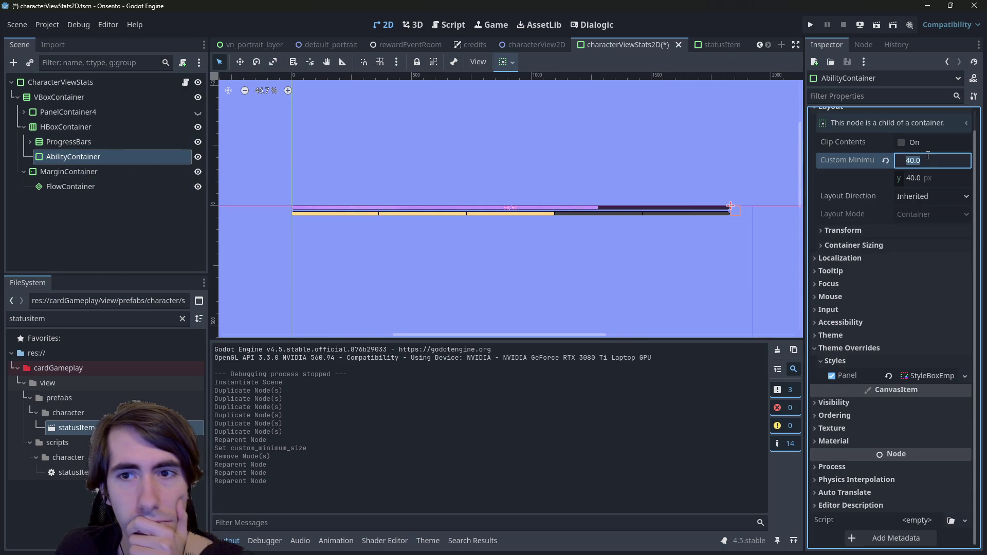
{"action": "type", "text": "80"}
{"action": "key", "text": "Tab"}
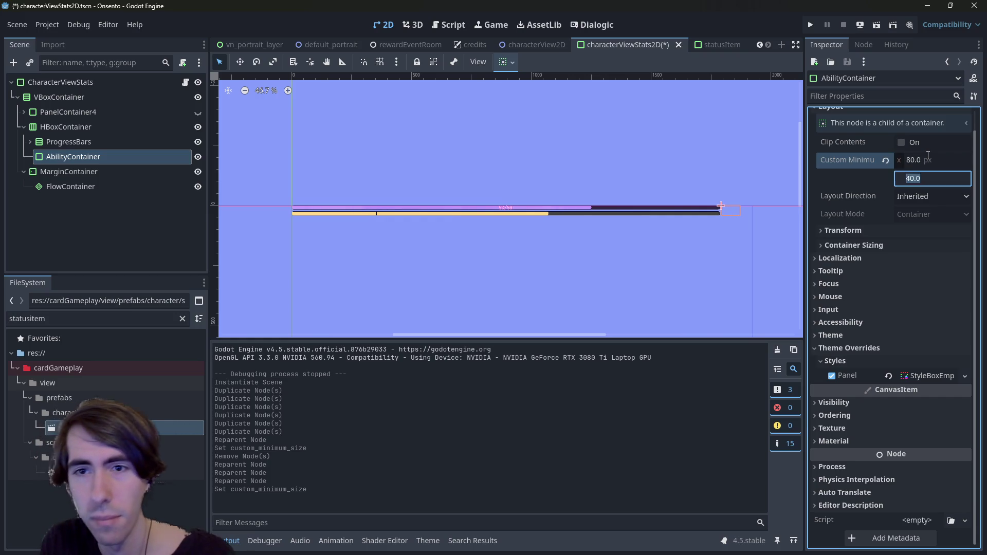
{"action": "type", "text": "80"}
{"action": "key", "text": "Return"}
{"action": "key", "text": "ctrl+s"}
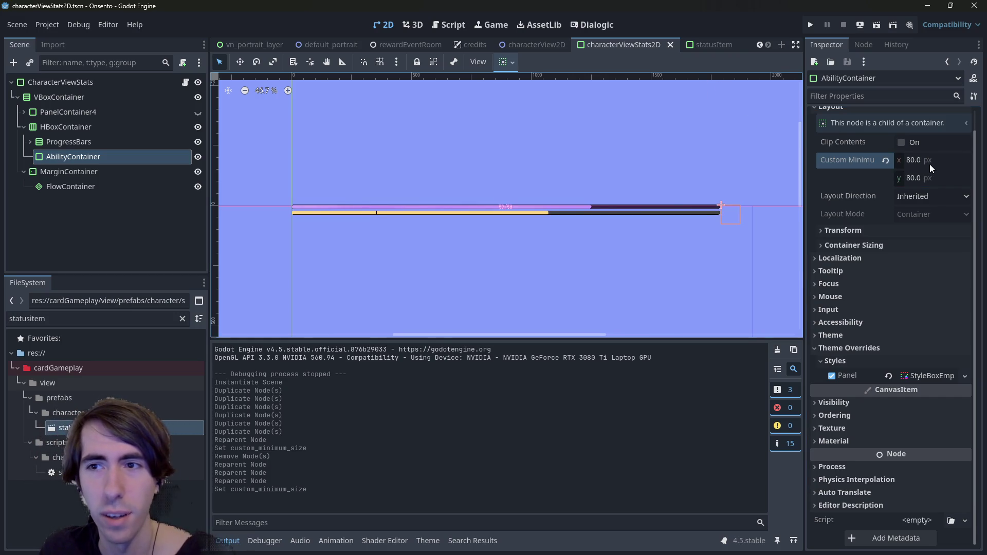
{"action": "left_click", "coordinate": [931, 161]}
{"action": "type", "text": "64"}
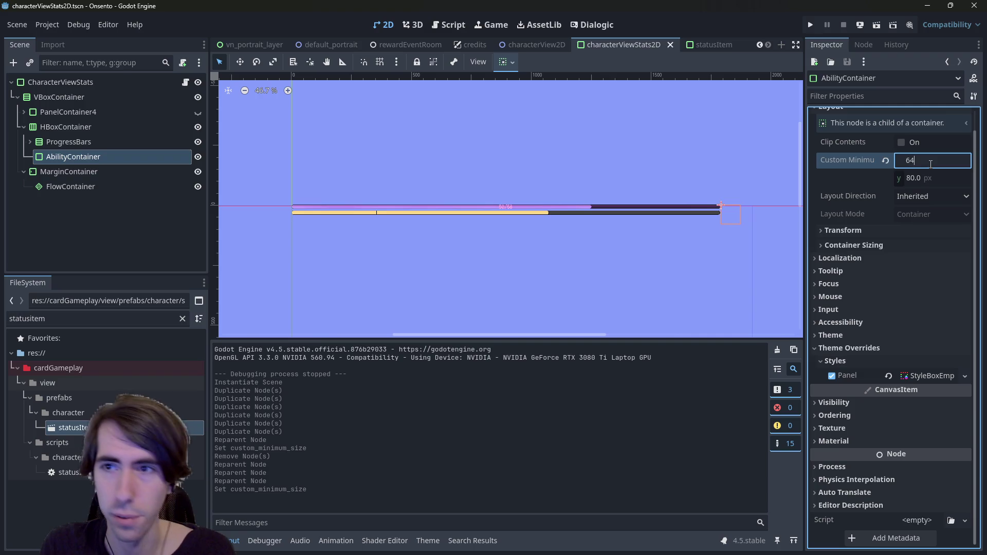
{"action": "key", "text": "Tab"}
{"action": "type", "text": "6"}
{"action": "key", "text": "Return"}
{"action": "key", "text": "ctrl+s"}
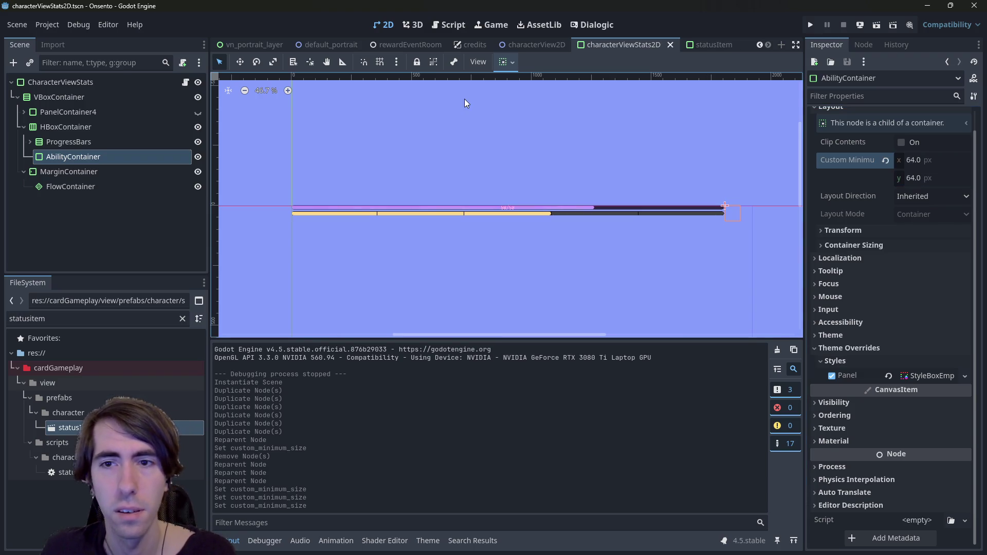
Centre the ProgressBars vertically via Container Sizing and save the scene.
{"action": "left_click", "coordinate": [110, 141]}
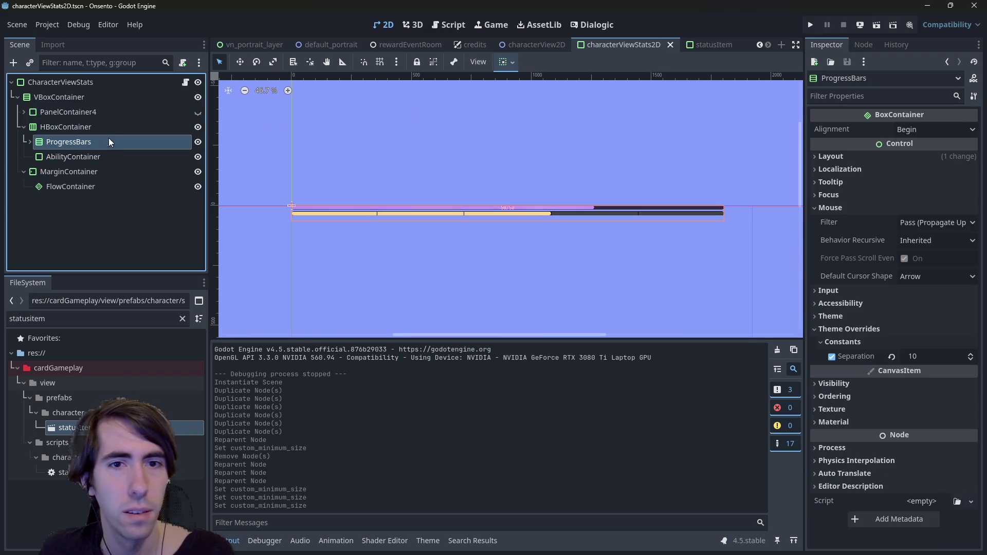
{"action": "left_click", "coordinate": [507, 63]}
{"action": "left_click", "coordinate": [529, 161]}
{"action": "key", "text": "ctrl+s"}
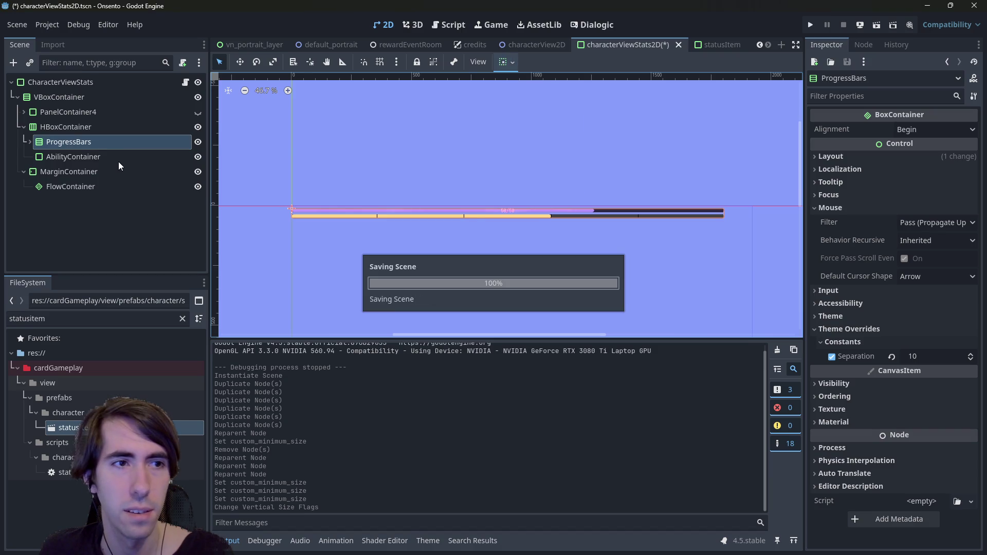
Open the characterViewStats.gd script at the 40.0 size values on line 72.
{"action": "left_click", "coordinate": [438, 25]}
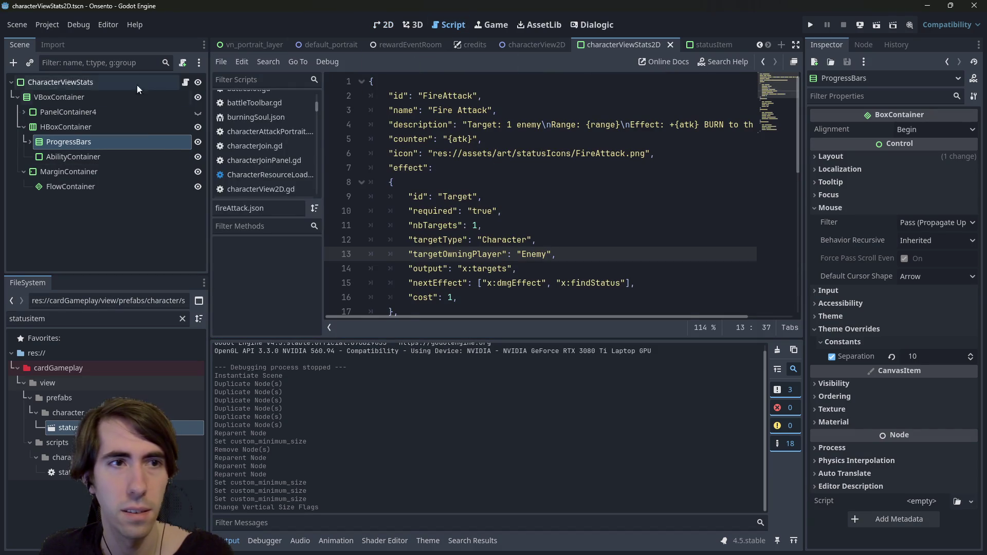
{"action": "left_click", "coordinate": [185, 82]}
{"action": "left_click", "coordinate": [619, 239]}
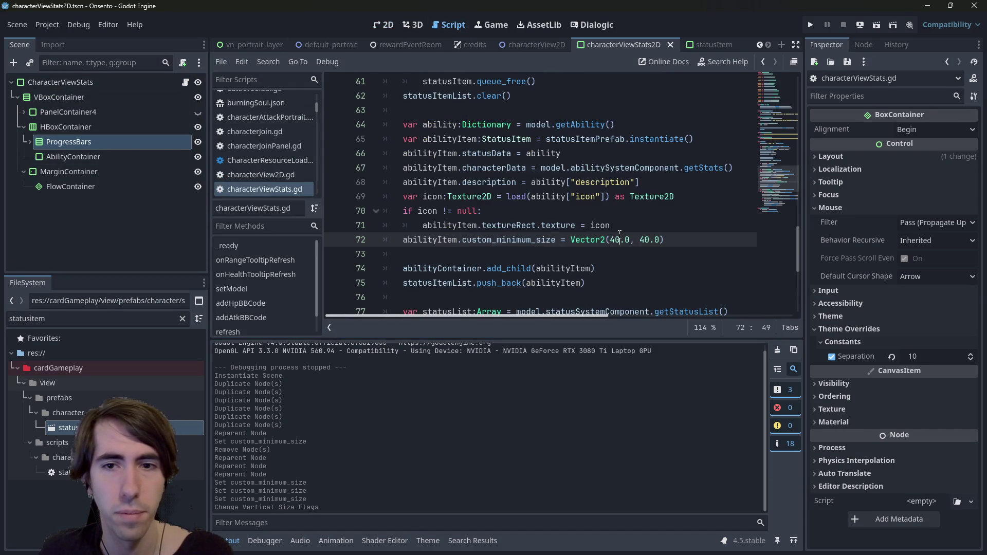
Change line 72's size to Vector2(64.0, 64.0) and quick-open playQuest.tscn.
{"action": "type", "text": "64"}
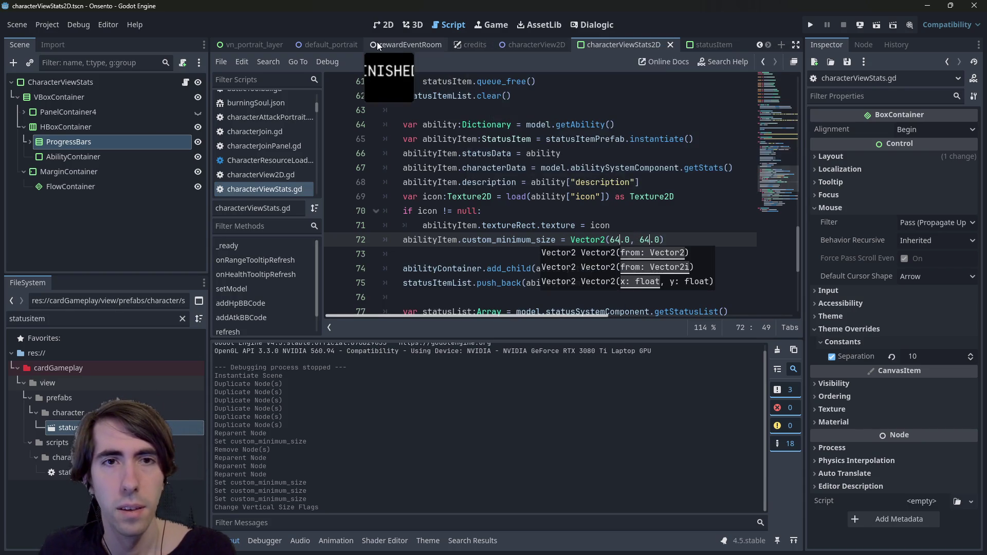
{"action": "key", "text": "shift+alt+o"}
{"action": "type", "text": "playqu"}
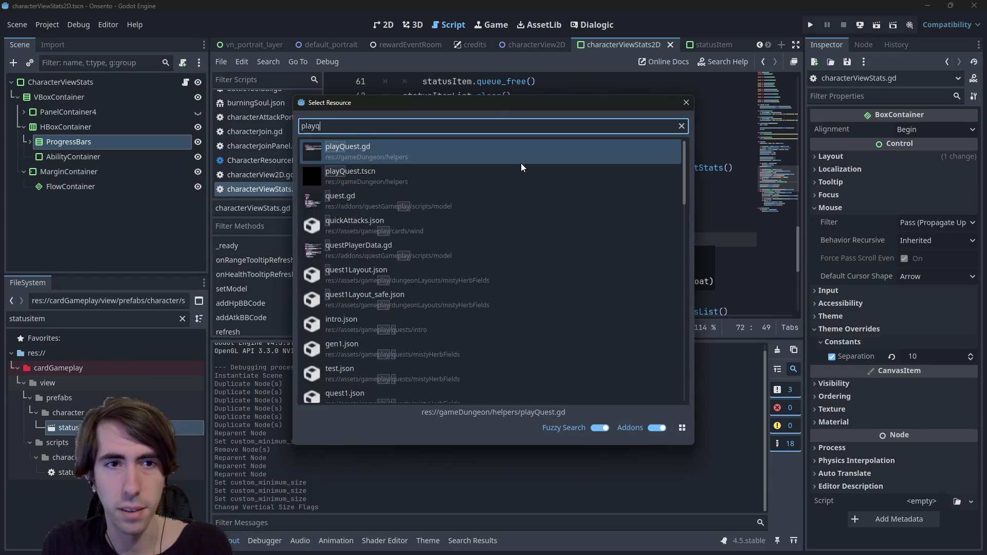
{"action": "key", "text": "Down"}
{"action": "key", "text": "Return"}
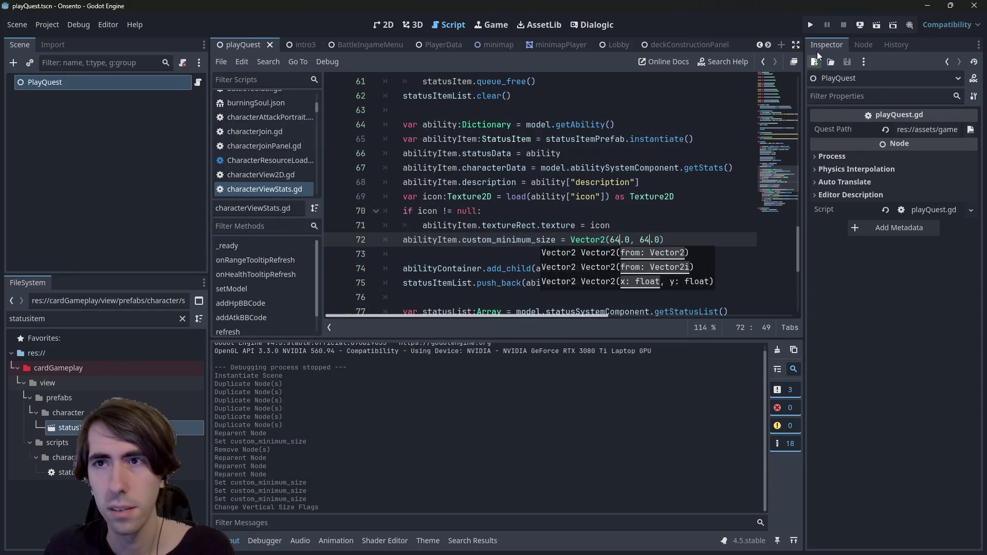
Run the playQuest scene and click into the battle.
{"action": "left_click", "coordinate": [881, 22]}
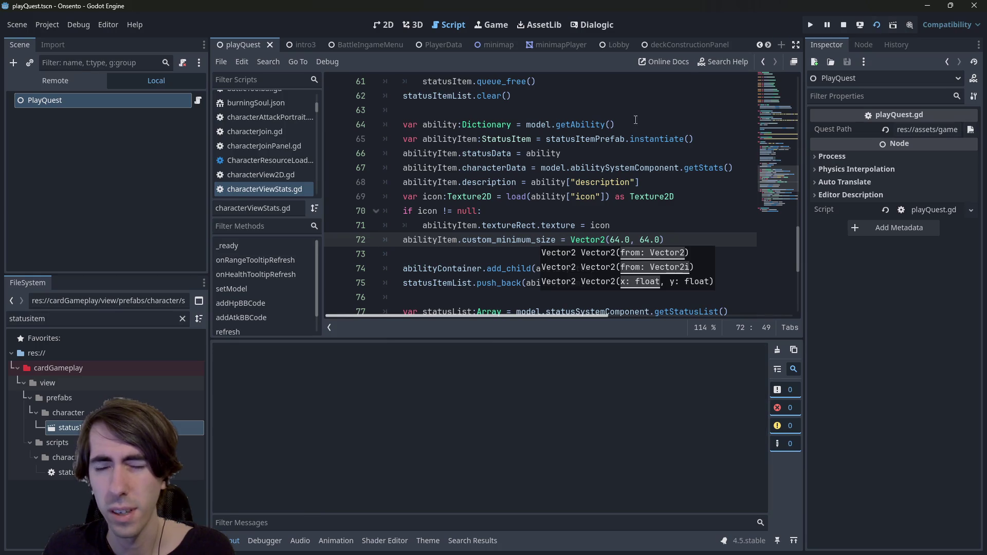
{"action": "left_click", "coordinate": [575, 124]}
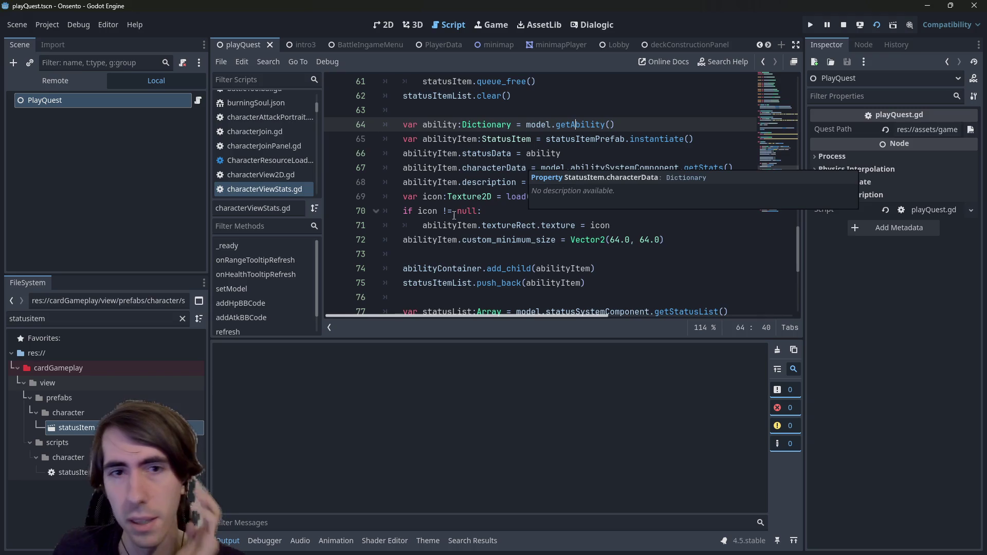
{"action": "left_click", "coordinate": [496, 167]}
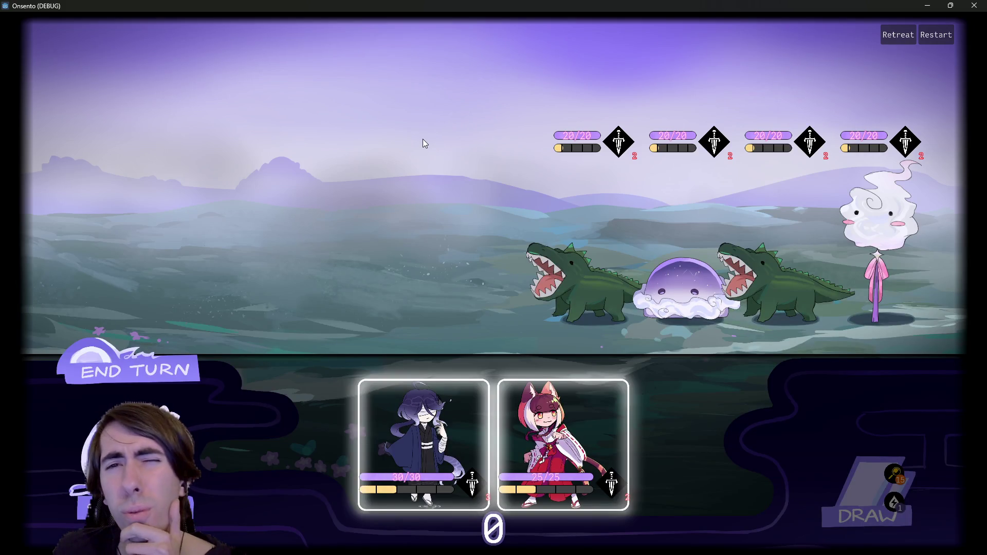
Deploy both characters, then play Guard Up, Shockwave and Motivation on the second ally.
{"action": "left_click_drag", "start_coordinate": [412, 452], "coordinate": [391, 247]}
{"action": "mouse_move", "coordinate": [515, 443]}
{"action": "left_mouse_down"}
{"action": "mouse_move", "coordinate": [318, 278]}
{"action": "mouse_move", "coordinate": [123, 302]}
{"action": "left_mouse_up"}
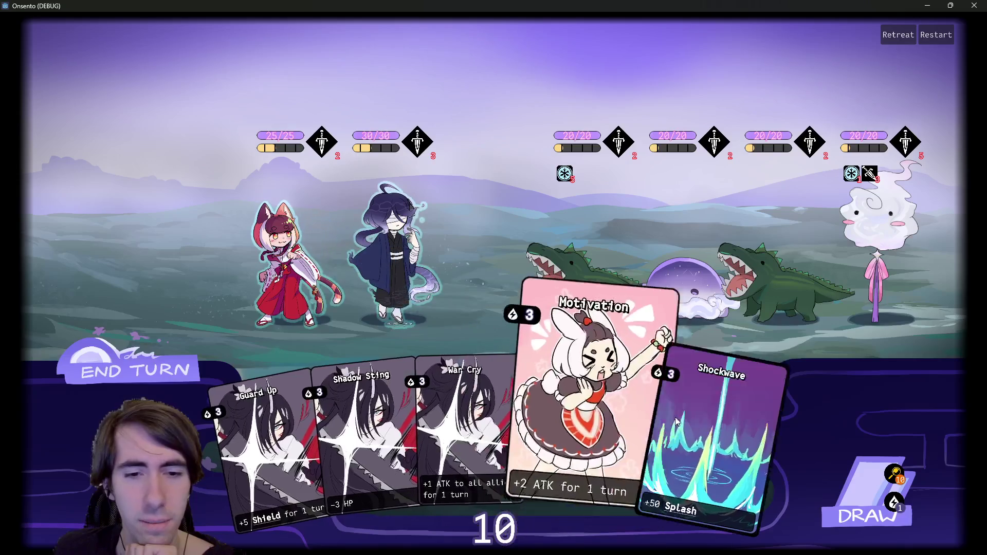
{"action": "mouse_move", "coordinate": [257, 452]}
{"action": "left_mouse_down"}
{"action": "mouse_move", "coordinate": [288, 421]}
{"action": "mouse_move", "coordinate": [389, 260]}
{"action": "left_mouse_up"}
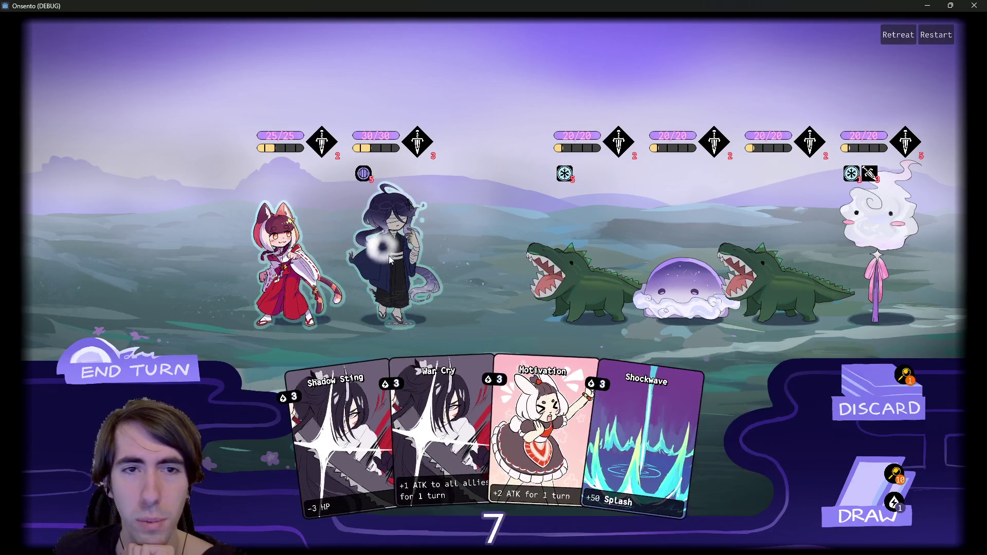
{"action": "left_click_drag", "start_coordinate": [643, 437], "coordinate": [390, 260]}
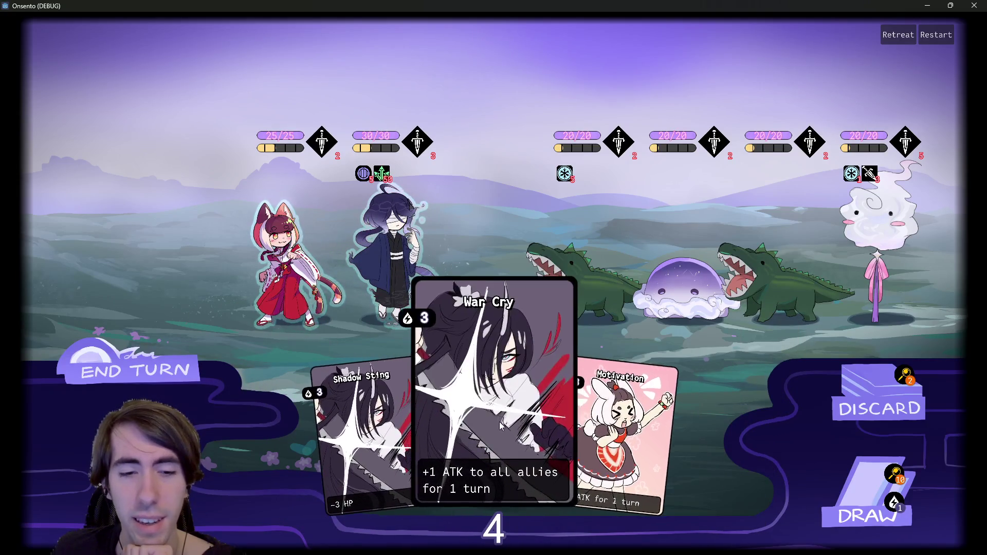
{"action": "left_click_drag", "start_coordinate": [575, 435], "coordinate": [389, 259]}
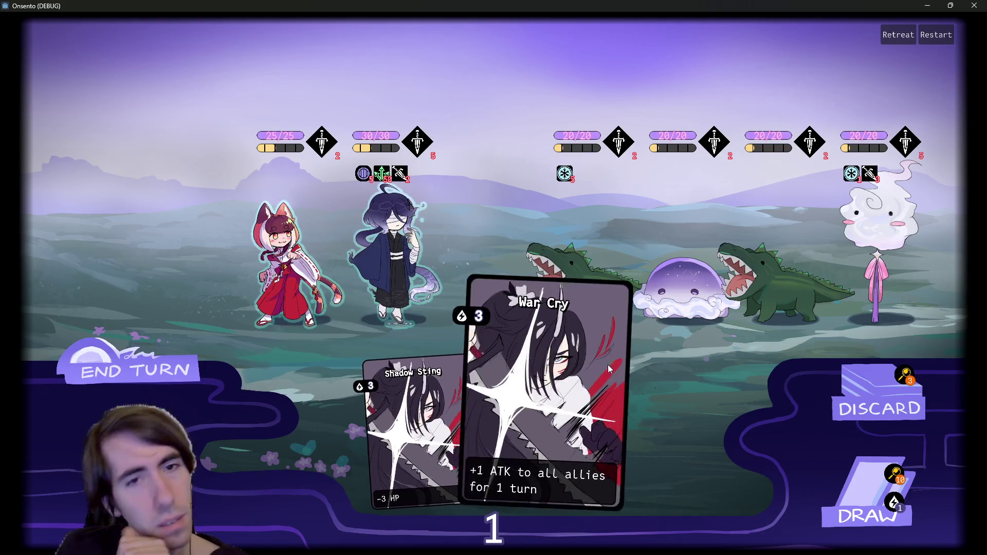
Draw a card, play another Motivation on the second ally, end the turn and close the game.
{"action": "left_click", "coordinate": [838, 458]}
{"action": "left_click_drag", "start_coordinate": [587, 437], "coordinate": [403, 259]}
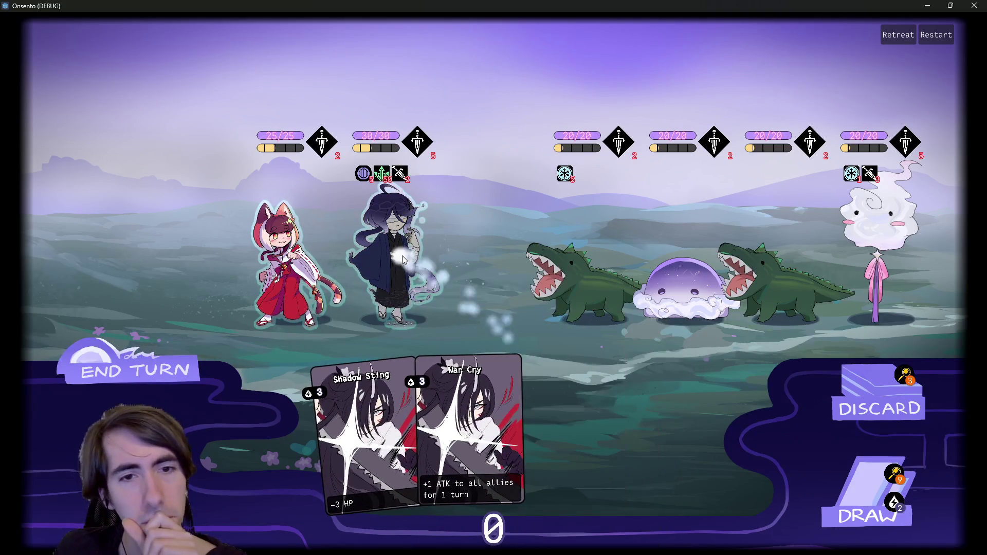
{"action": "left_click", "coordinate": [111, 369]}
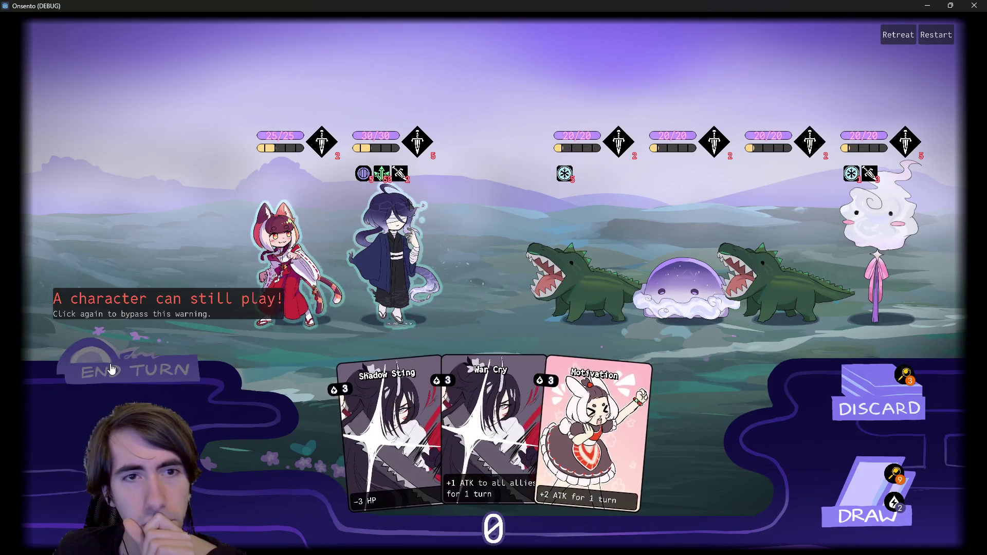
{"action": "left_click", "coordinate": [112, 370]}
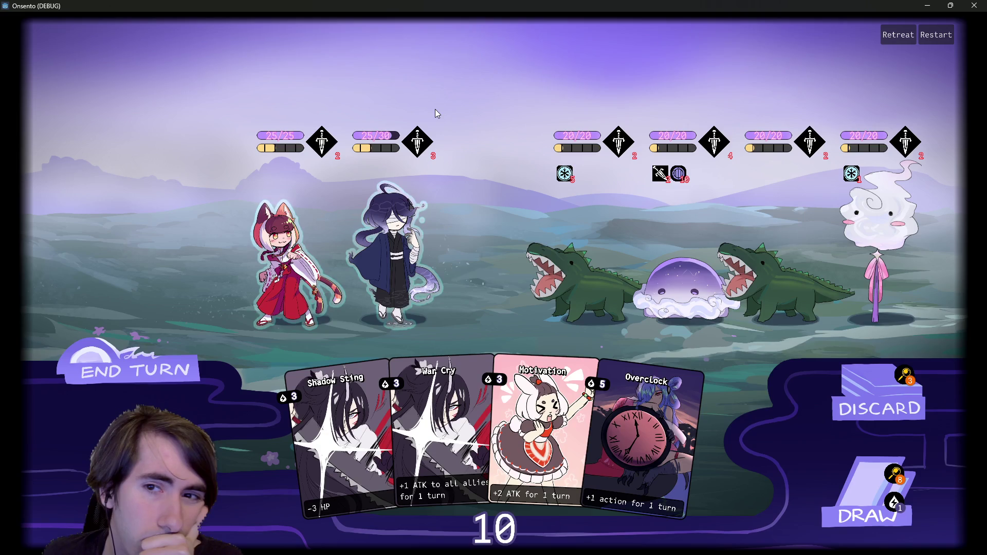
{"action": "left_click", "coordinate": [975, 5]}
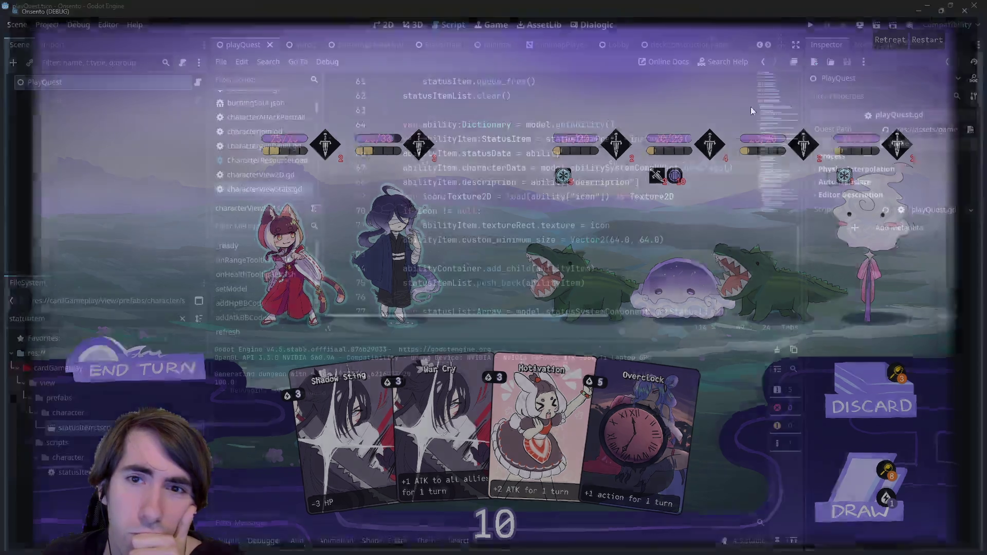
Edit the 64 size value on line 72, then test-run the current scene with F6 and stop it.
{"action": "left_click", "coordinate": [615, 240]}
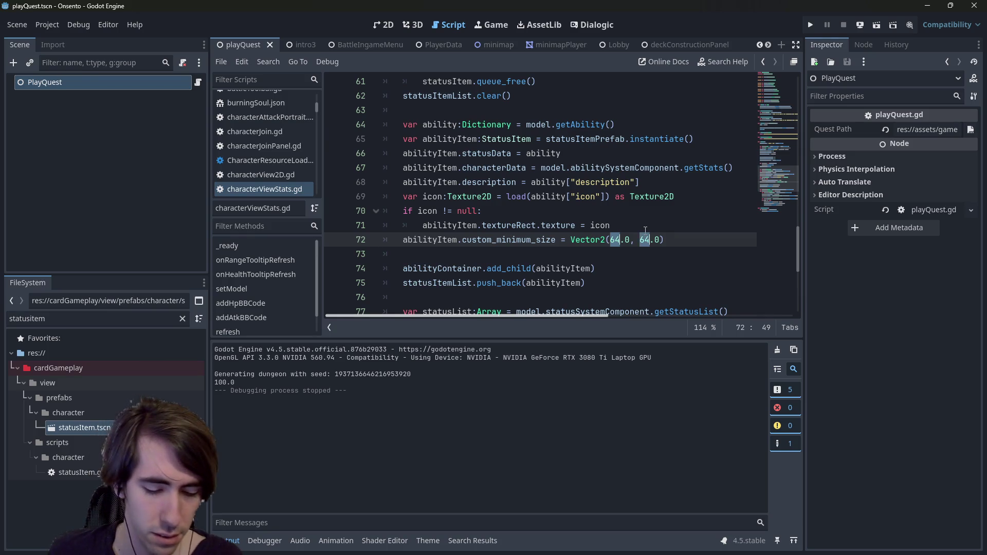
{"action": "type", "text": "4"}
{"action": "key", "text": "Up"}
{"action": "key", "text": "F6"}
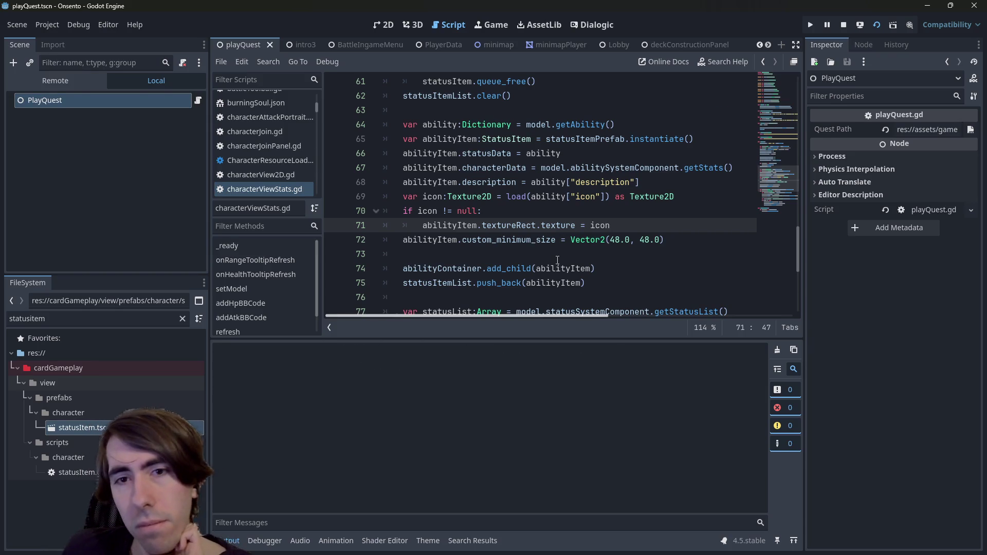
{"action": "left_click", "coordinate": [843, 25]}
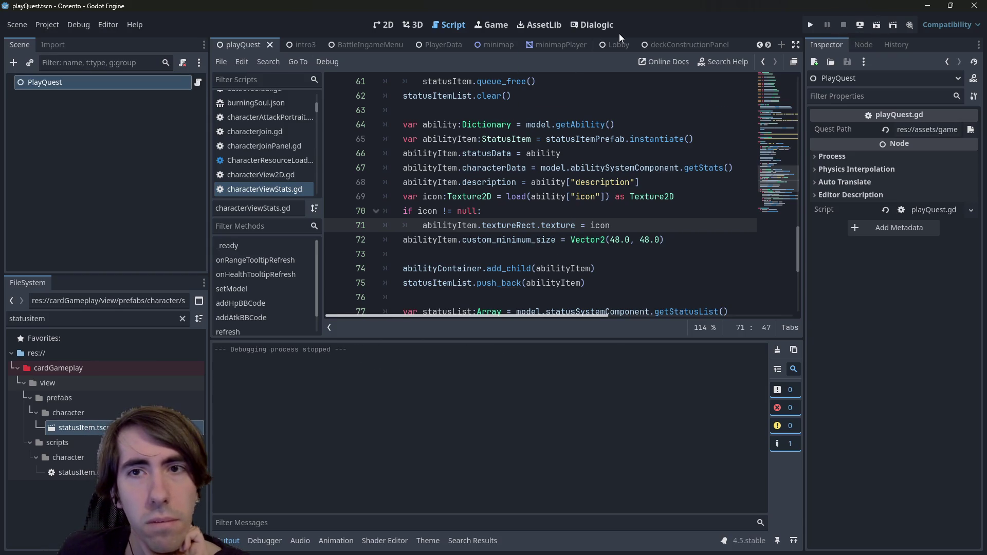
In the character stats scene, set AbilityContainer's Custom Minimum Size to 48×48.
{"action": "scroll", "coordinate": [637, 39], "scroll_direction": "down", "scroll_amount": 8}
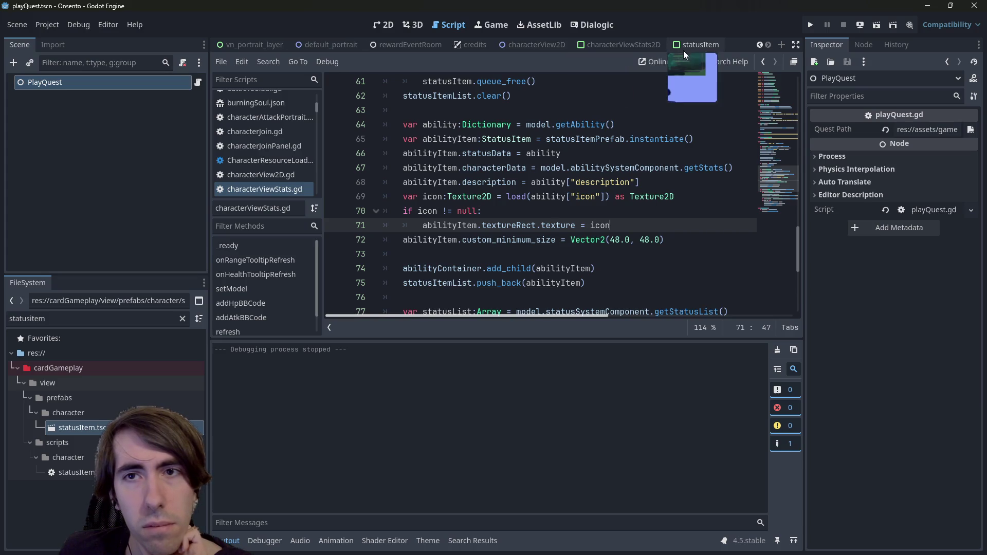
{"action": "left_click", "coordinate": [613, 44]}
{"action": "left_click", "coordinate": [383, 24]}
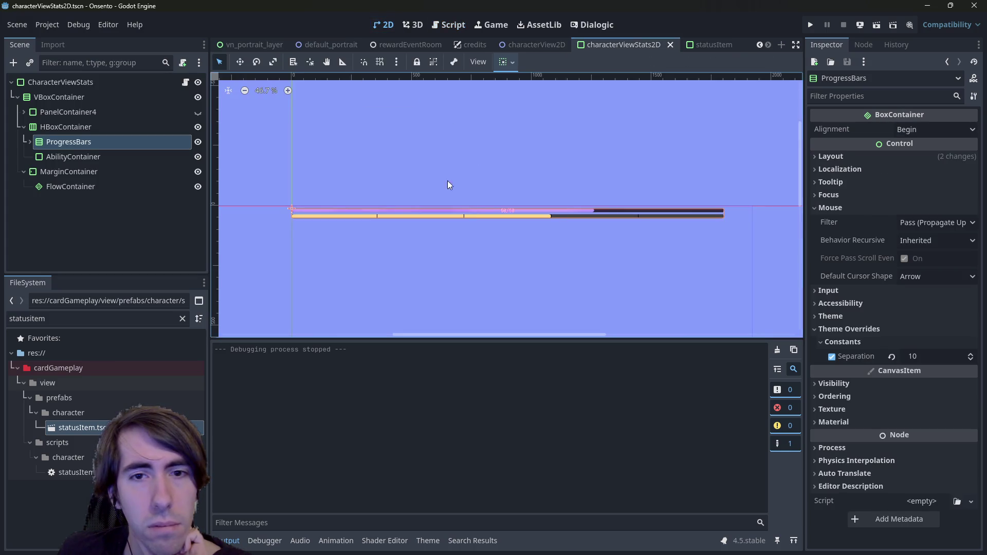
{"action": "left_click", "coordinate": [98, 157]}
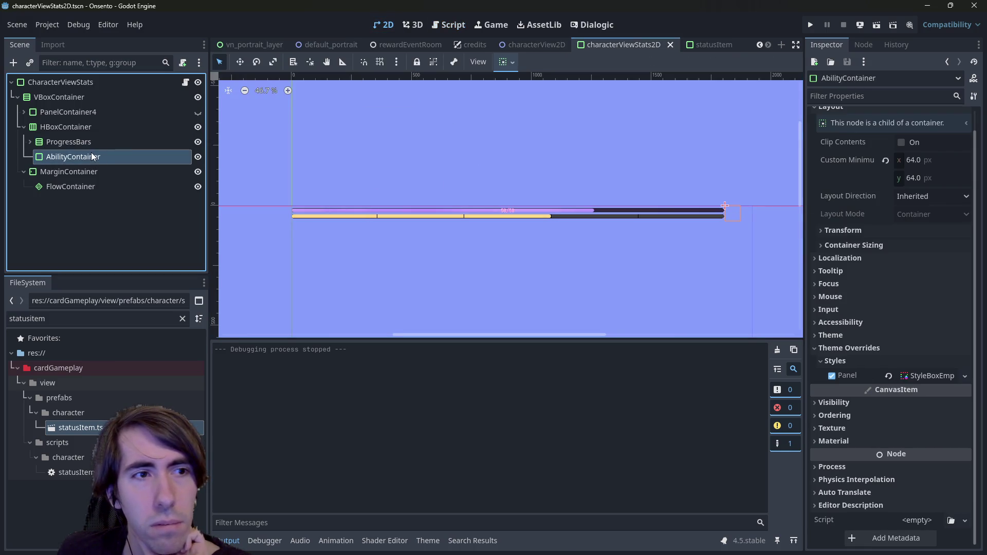
{"action": "left_click", "coordinate": [931, 164]}
{"action": "type", "text": "8"}
{"action": "key", "text": "Tab"}
{"action": "type", "text": "48"}
{"action": "key", "text": "Return"}
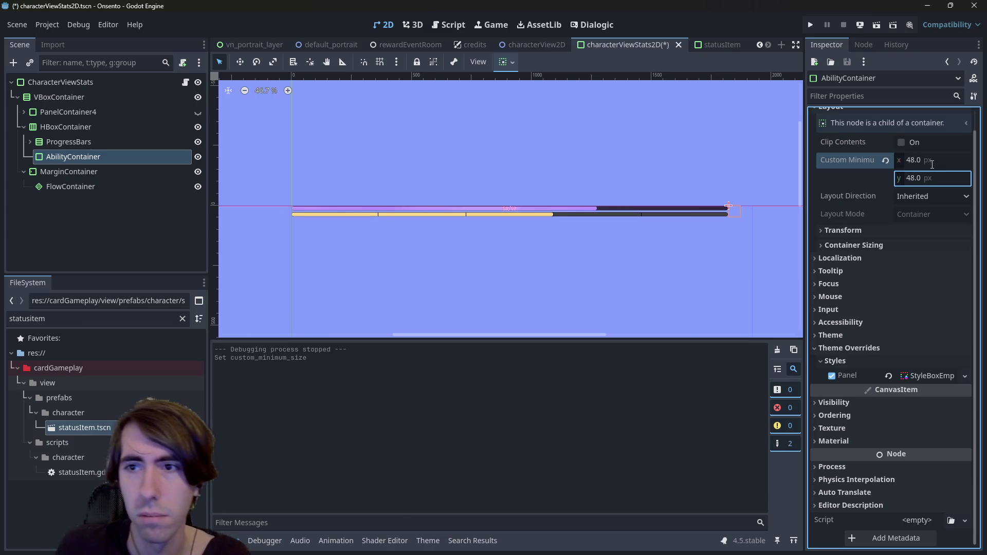
Quick-open playQuest.tscn and run it to test the 48px icons in-game.
{"action": "scroll", "coordinate": [540, 45], "scroll_direction": "up", "scroll_amount": 8}
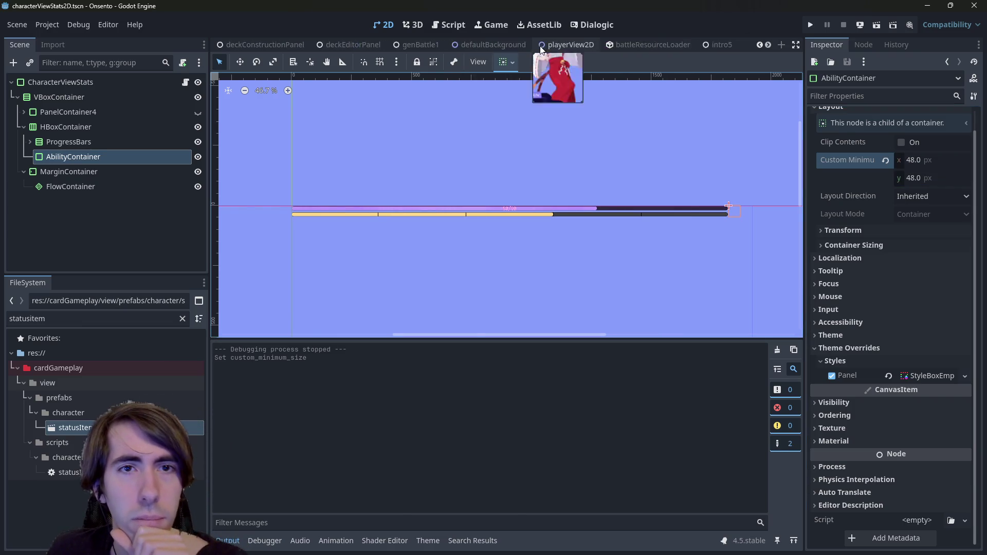
{"action": "key", "text": "alt+shift+o"}
{"action": "type", "text": "playquest"}
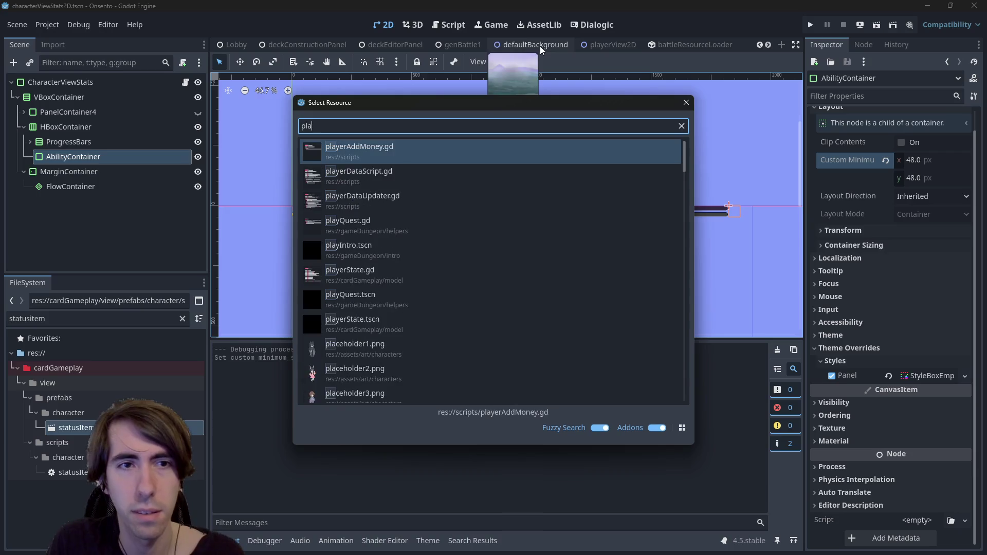
{"action": "key", "text": "Return"}
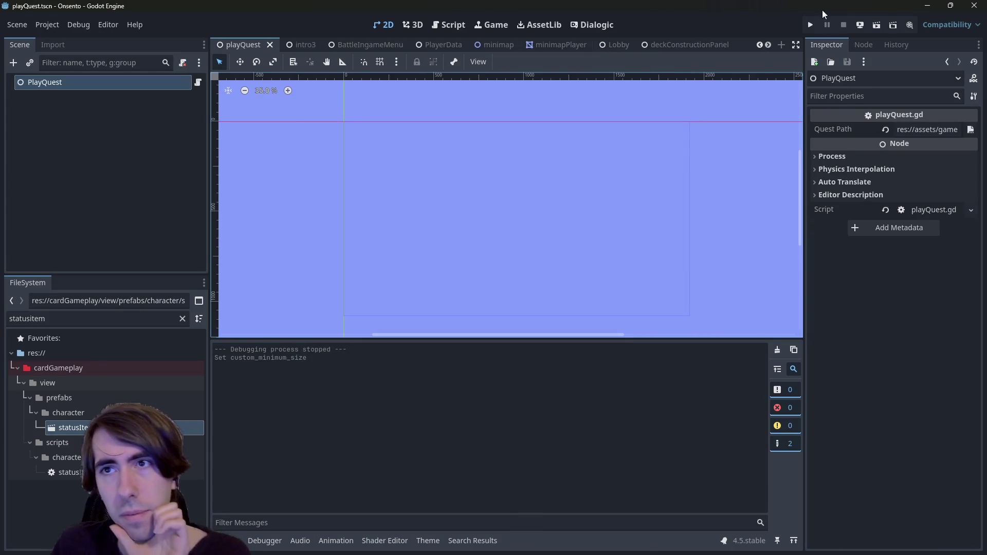
{"action": "left_click", "coordinate": [876, 26]}
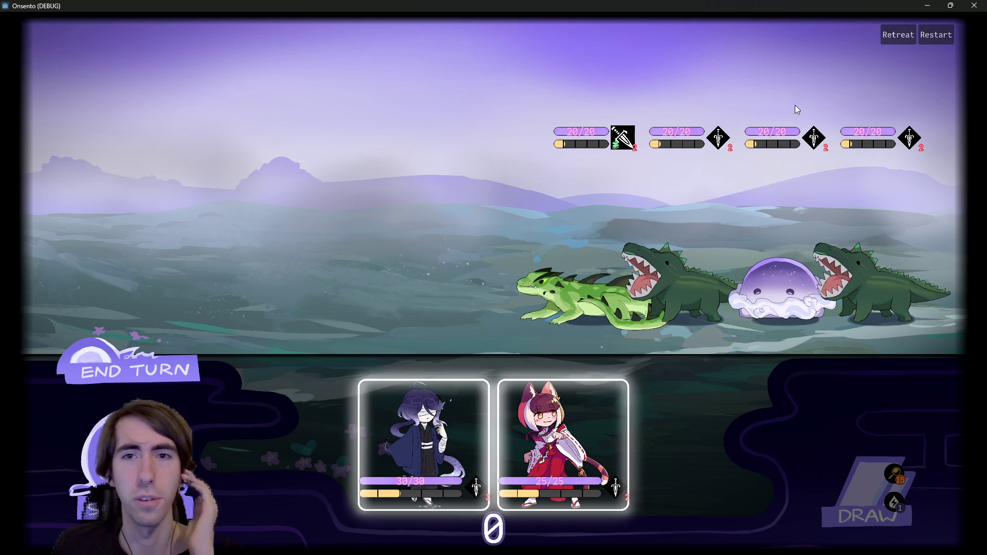
Deploy both party characters and play Guard Up on the hooded ally.
{"action": "left_click_drag", "start_coordinate": [368, 447], "coordinate": [390, 257]}
{"action": "mouse_move", "coordinate": [563, 445]}
{"action": "left_mouse_down"}
{"action": "mouse_move", "coordinate": [362, 267]}
{"action": "mouse_move", "coordinate": [309, 268]}
{"action": "left_mouse_up"}
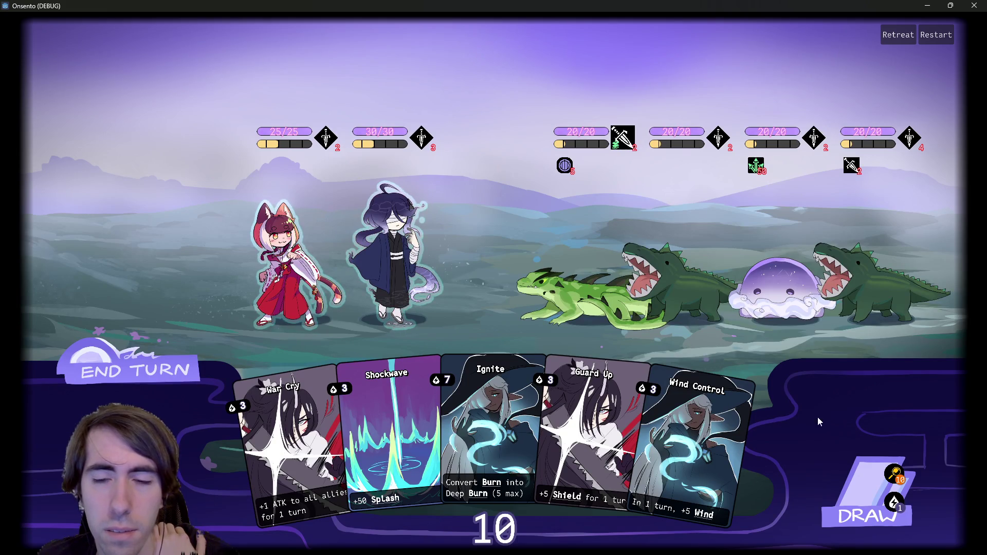
{"action": "left_click_drag", "start_coordinate": [581, 432], "coordinate": [414, 302]}
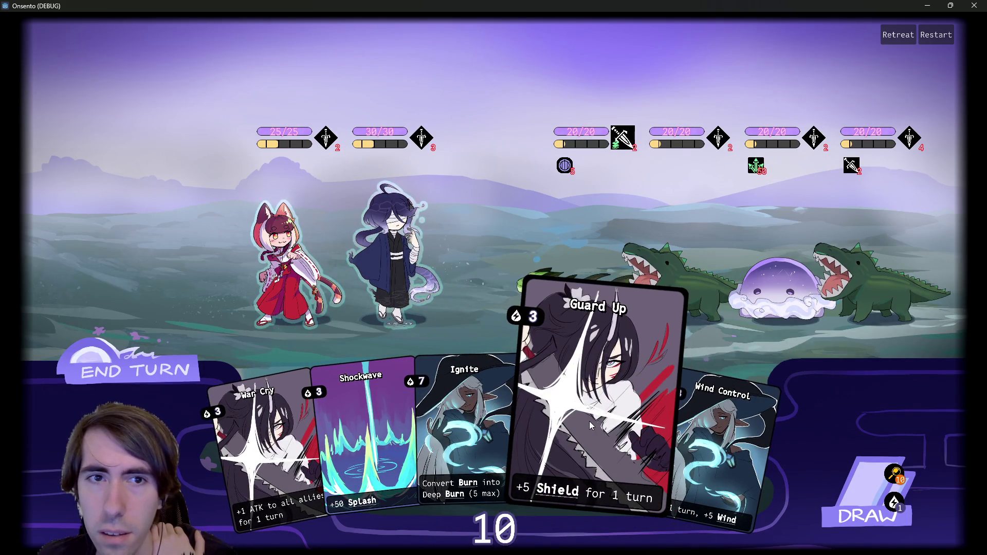
Play both Wind Control cards, starting with the cat girl, then draw an extra card.
{"action": "mouse_move", "coordinate": [634, 149]}
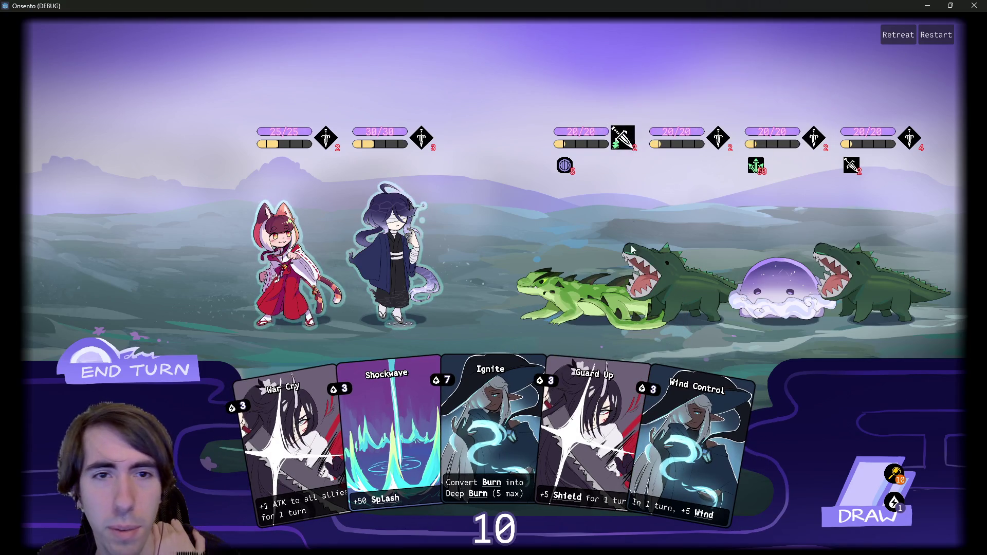
{"action": "mouse_move", "coordinate": [298, 135]}
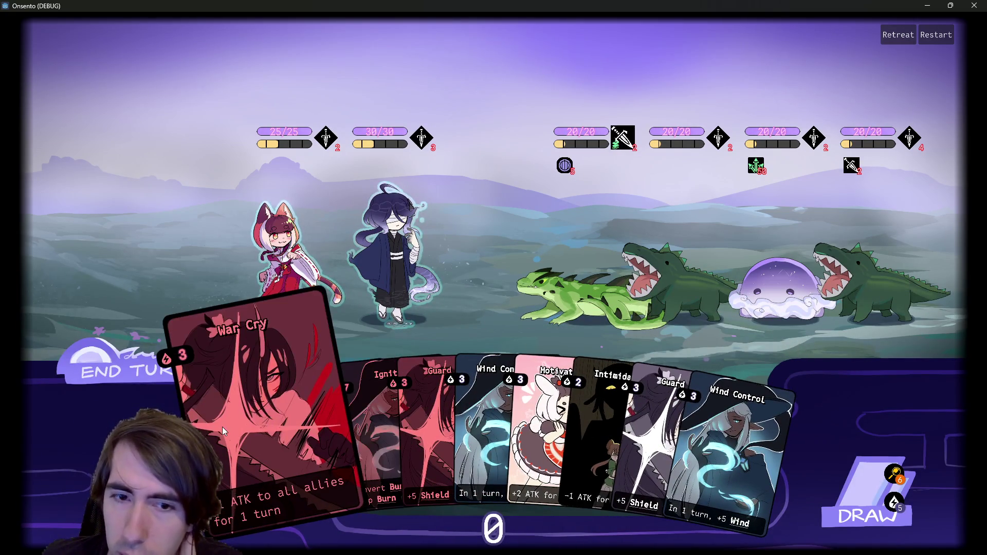
{"action": "left_click", "coordinate": [125, 383]}
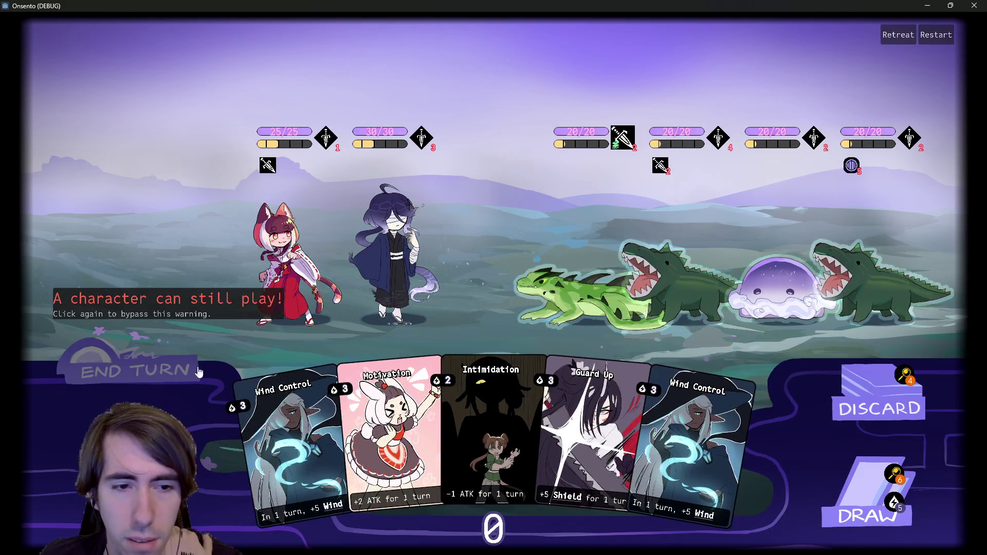
{"action": "left_click", "coordinate": [274, 387]}
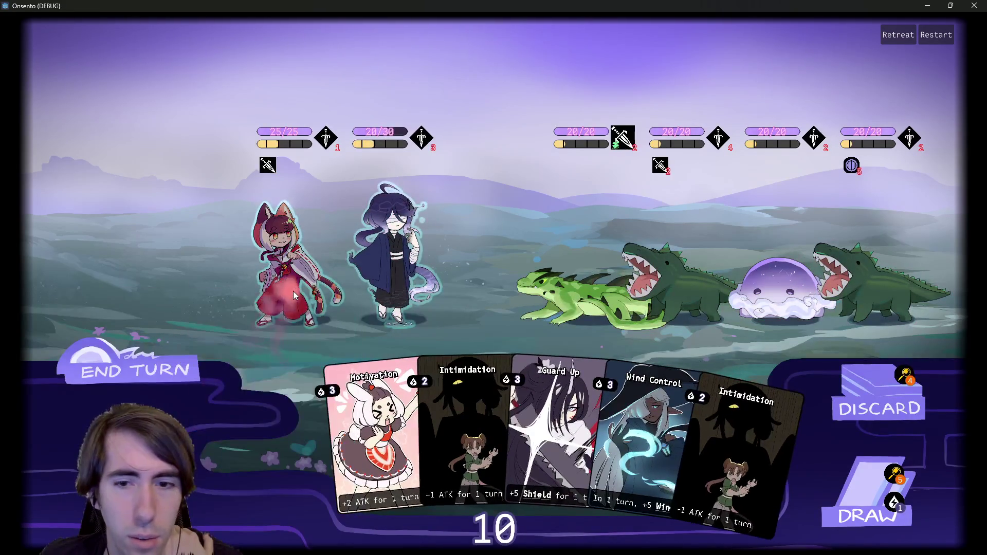
{"action": "left_click", "coordinate": [445, 323]}
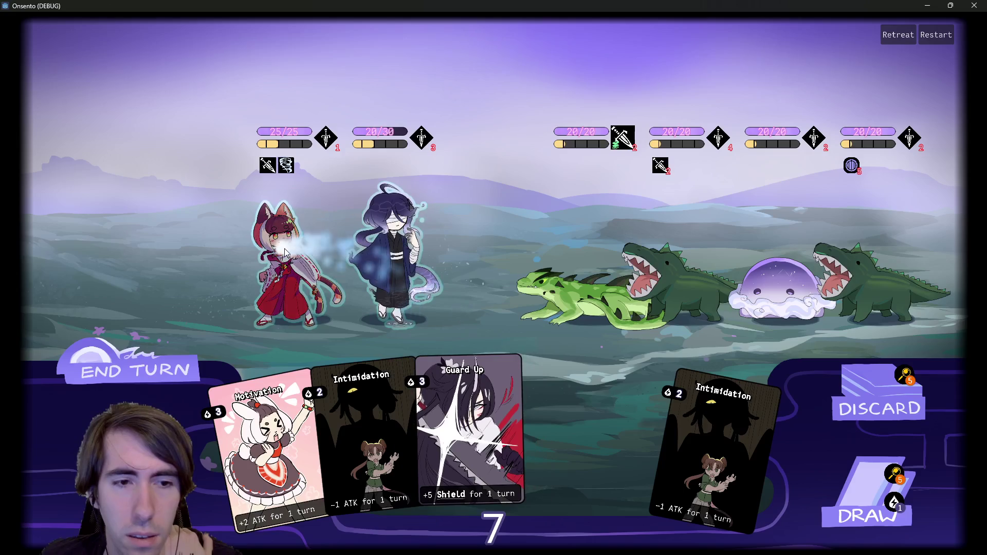
{"action": "left_click", "coordinate": [837, 494]}
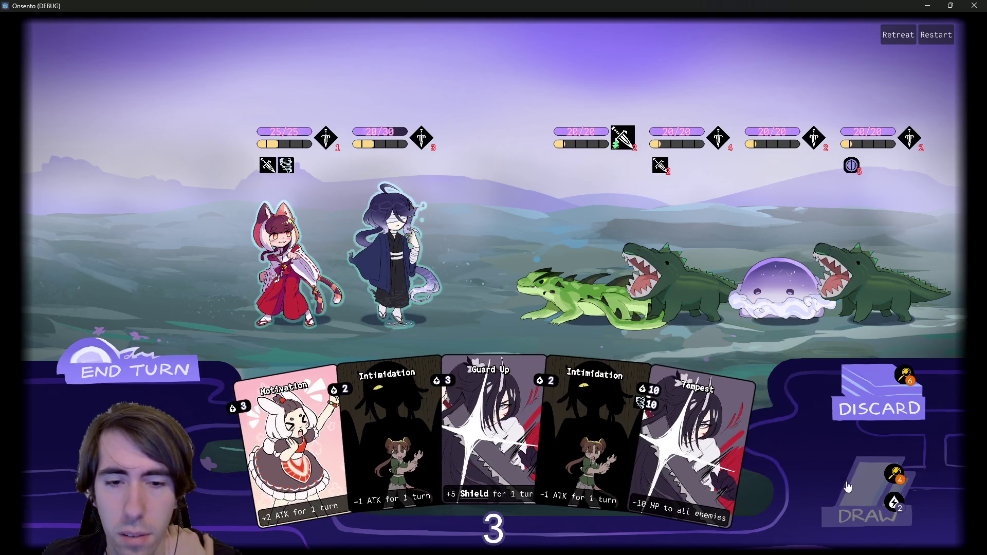
Apply Intimidation to the green lizard, end the turn, and draw another card.
{"action": "left_click", "coordinate": [360, 437]}
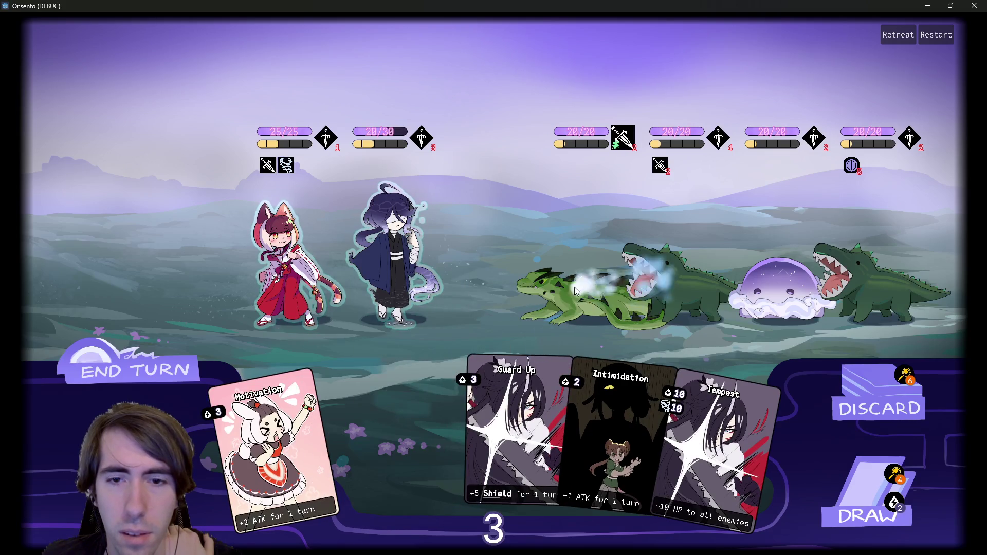
{"action": "left_click", "coordinate": [656, 282]}
{"action": "left_click", "coordinate": [152, 357]}
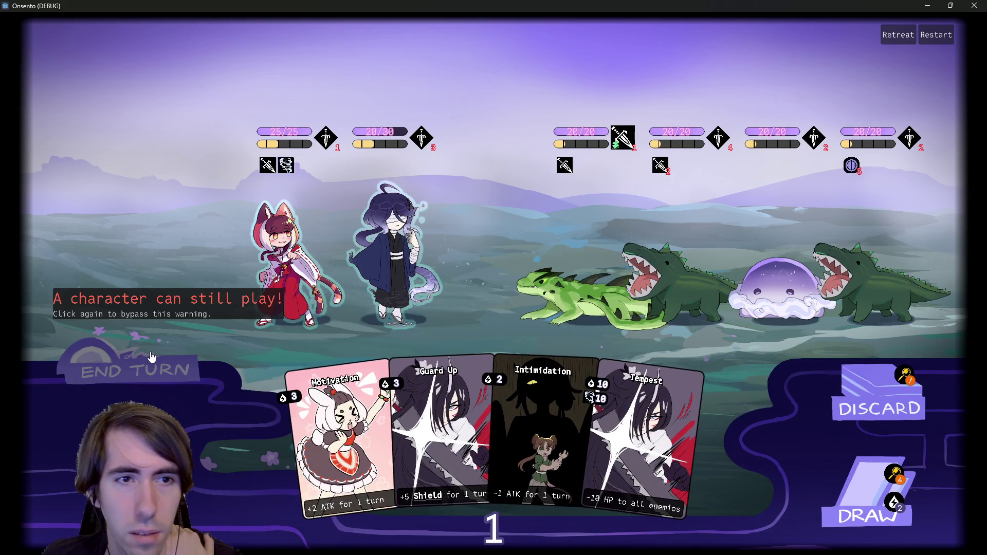
{"action": "mouse_move", "coordinate": [269, 170]}
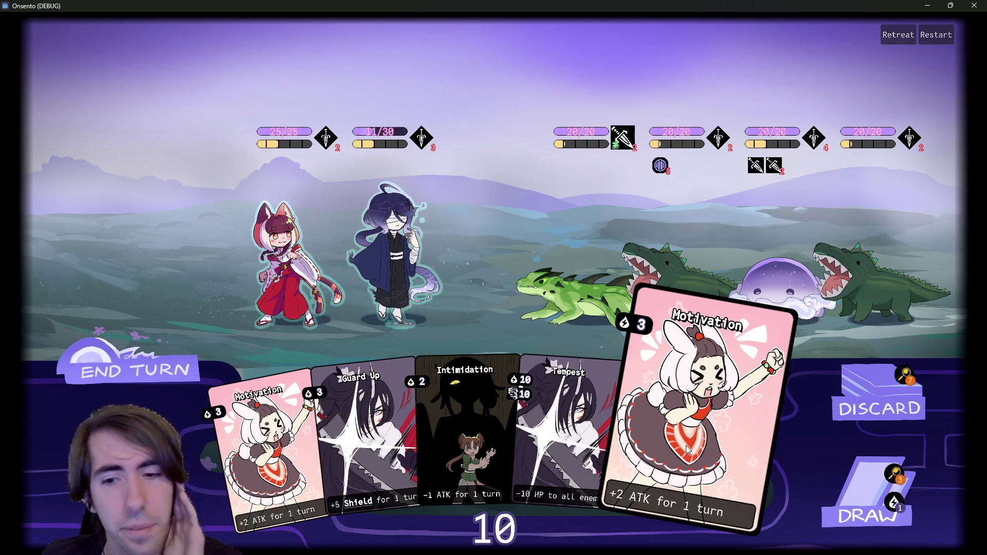
{"action": "left_click", "coordinate": [858, 507]}
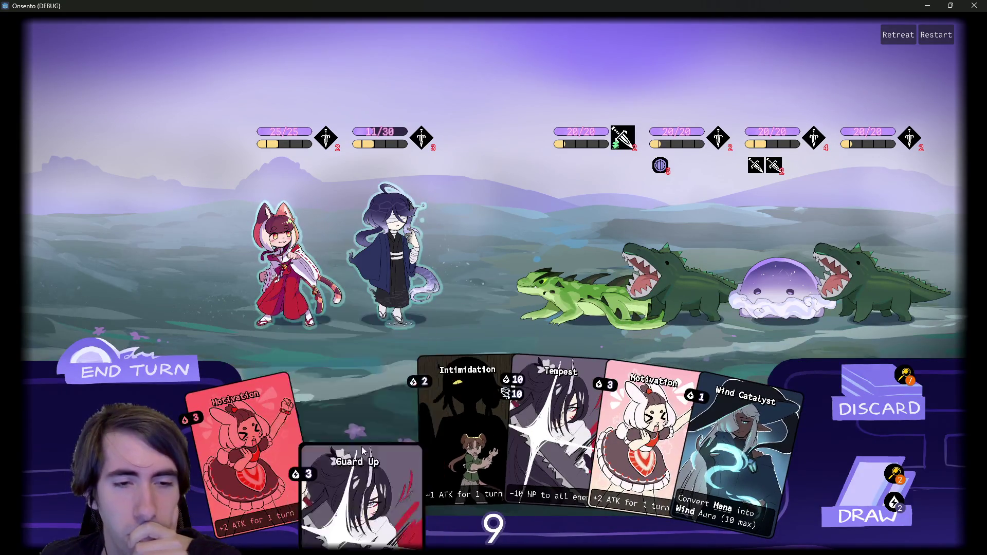
Review the cards in the draw pile and the discard pile.
{"action": "left_click", "coordinate": [904, 477]}
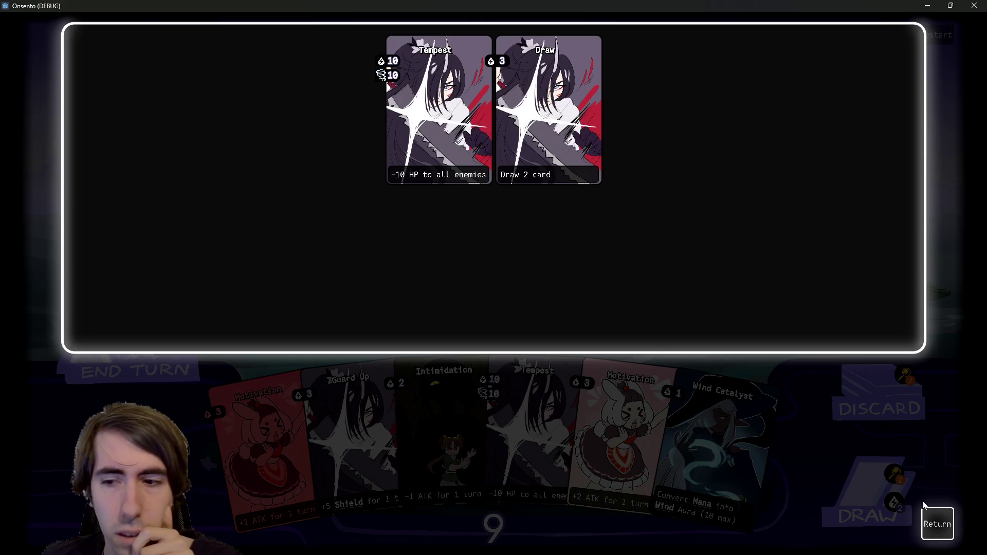
{"action": "left_click", "coordinate": [932, 521]}
{"action": "left_click", "coordinate": [906, 376]}
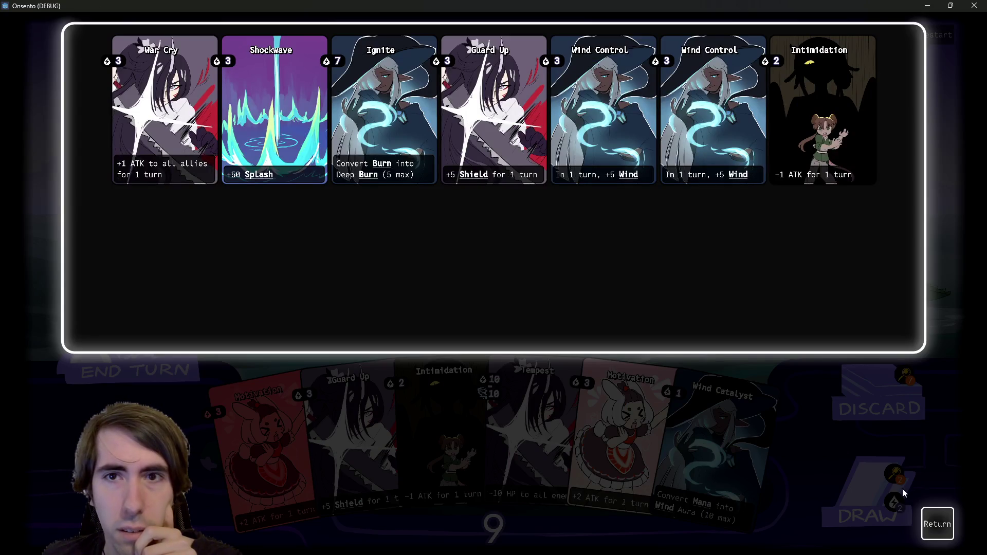
{"action": "left_click", "coordinate": [933, 520]}
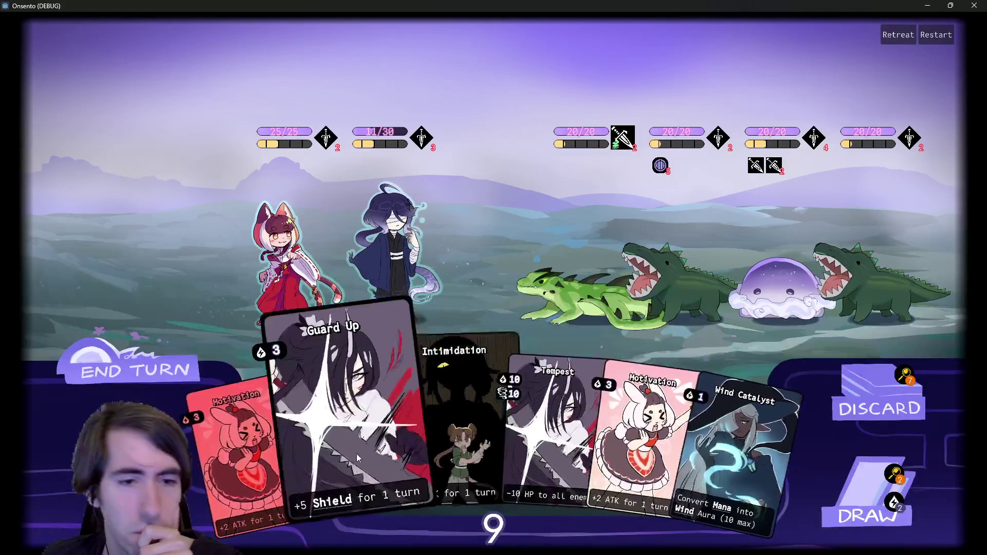
Shield the left hero with Guard Up and give it +2 attack with Motivation.
{"action": "left_click", "coordinate": [358, 457]}
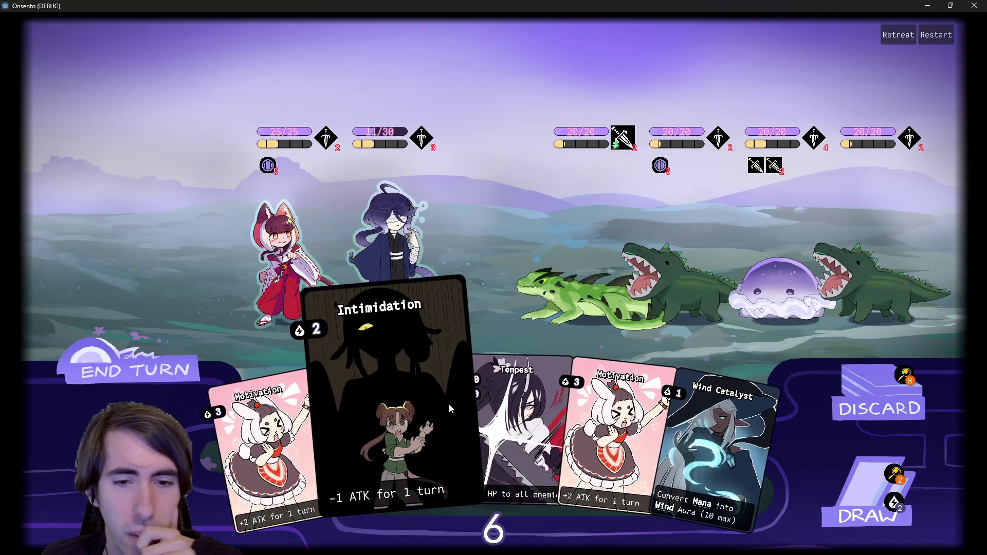
{"action": "left_click_drag", "start_coordinate": [278, 442], "coordinate": [285, 265]}
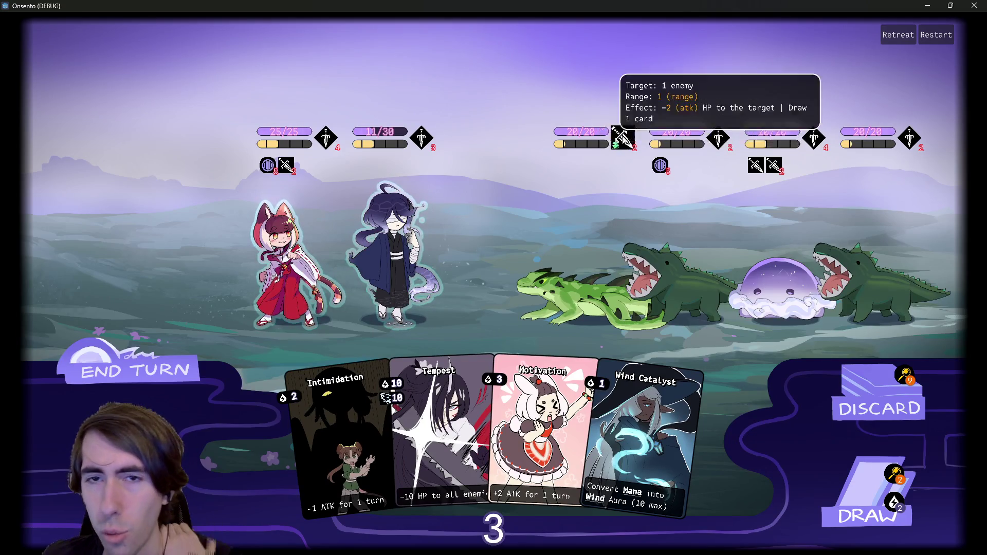
{"action": "mouse_move", "coordinate": [719, 139]}
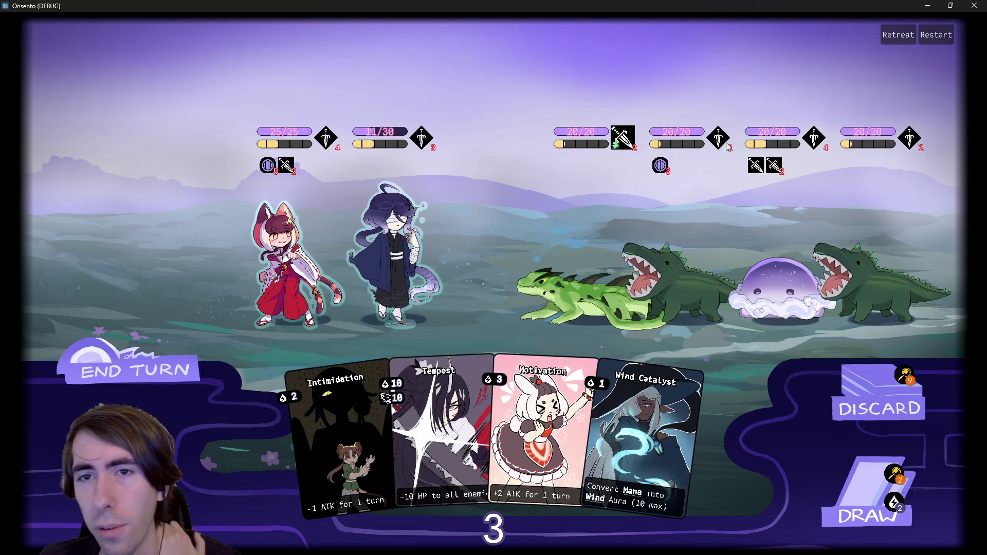
{"action": "mouse_move", "coordinate": [670, 134]}
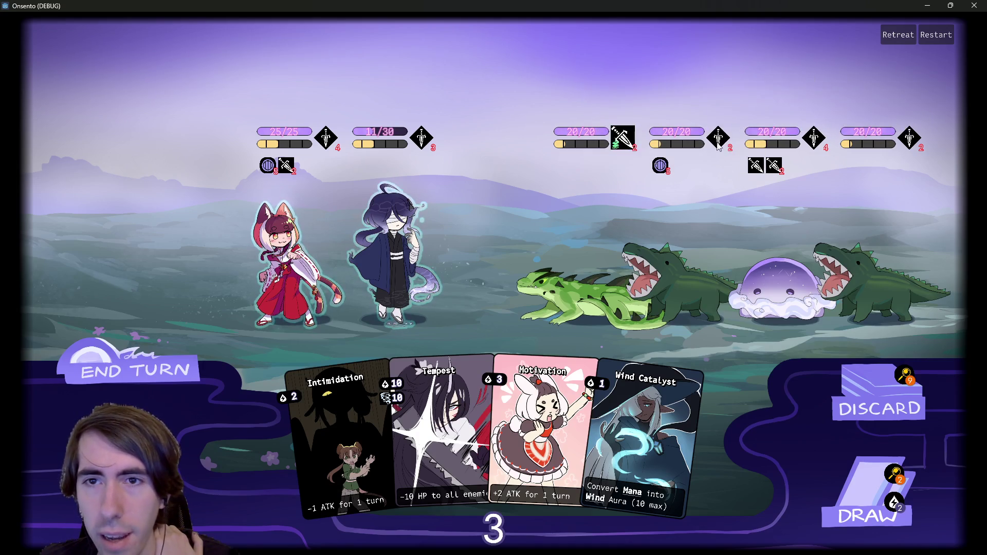
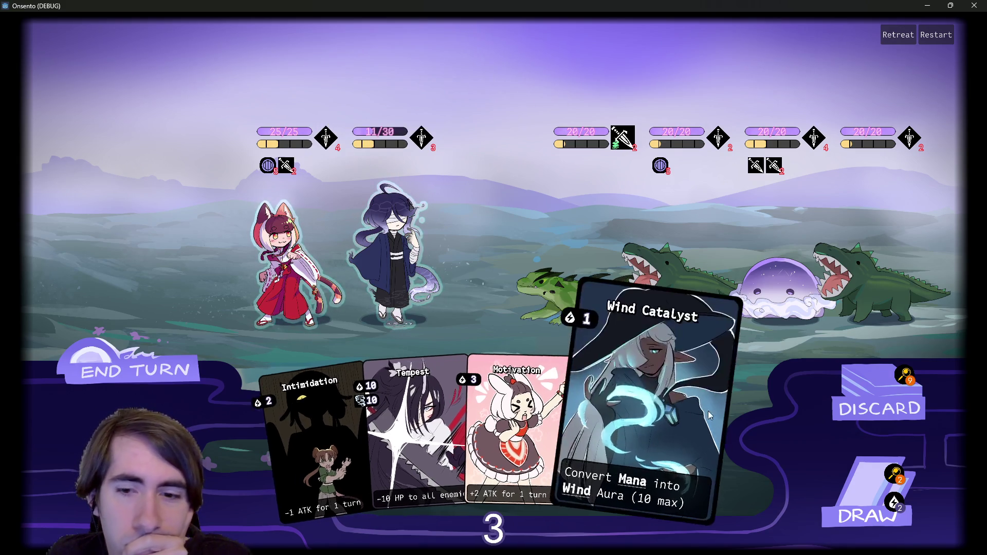
Draw one more card, dropping mana from 3 to 1, then quit the debug run.
{"action": "left_click", "coordinate": [869, 494]}
{"action": "left_click_drag", "start_coordinate": [719, 437], "coordinate": [460, 305]}
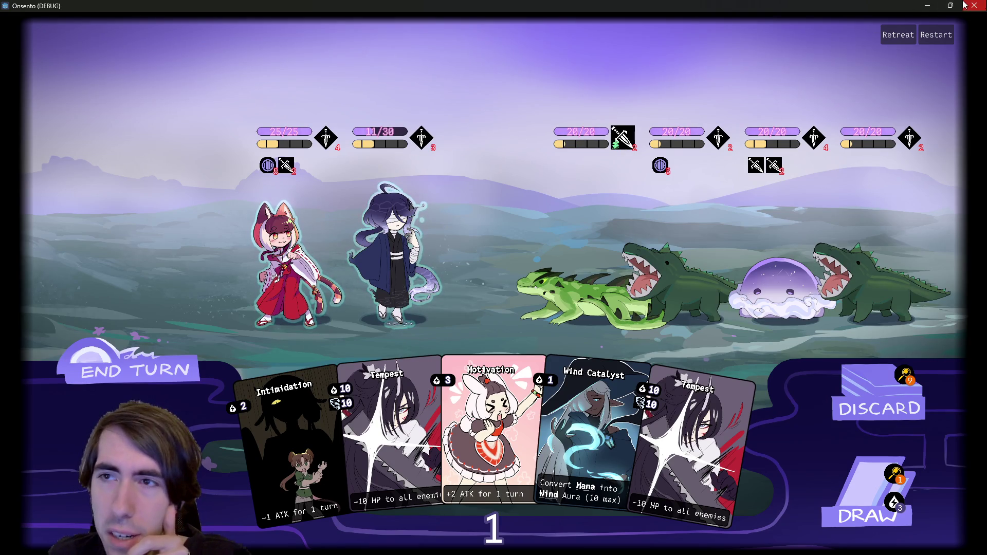
{"action": "left_click", "coordinate": [975, 5]}
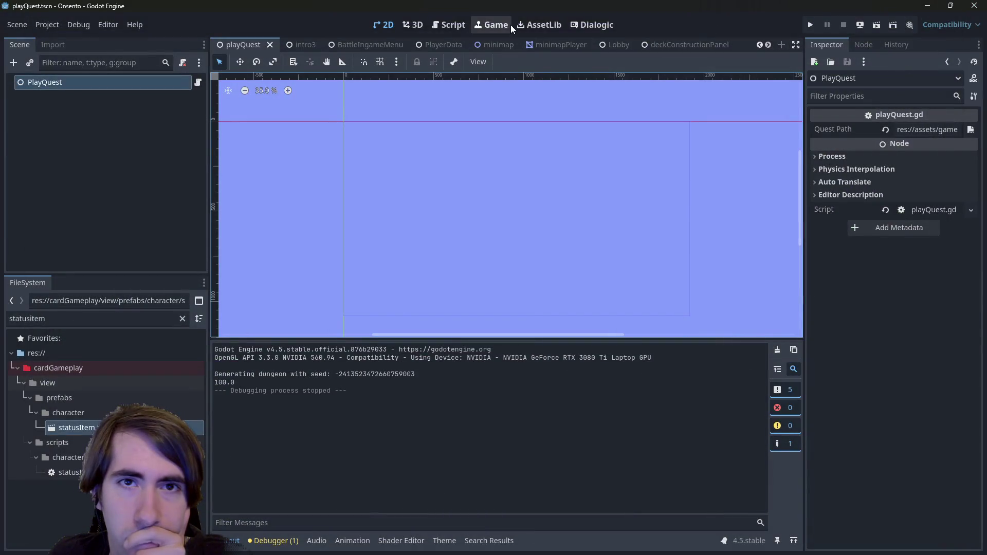
Move AbilityContainer above ProgressBars in characterViewStats2D and save the scene.
{"action": "scroll", "coordinate": [678, 43], "scroll_direction": "down", "scroll_amount": 5}
{"action": "scroll", "coordinate": [676, 47], "scroll_direction": "down", "scroll_amount": 5}
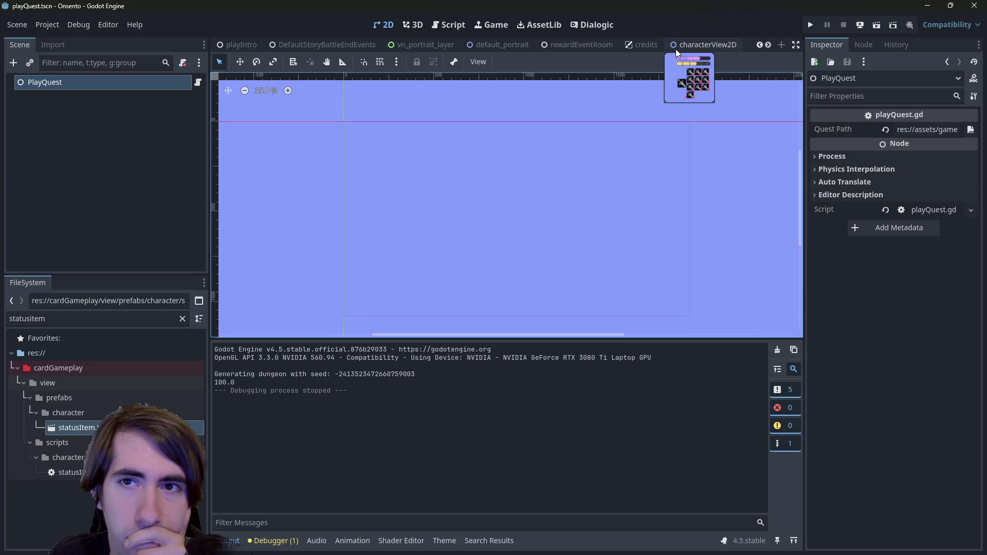
{"action": "left_click", "coordinate": [552, 43]}
{"action": "left_click", "coordinate": [603, 46]}
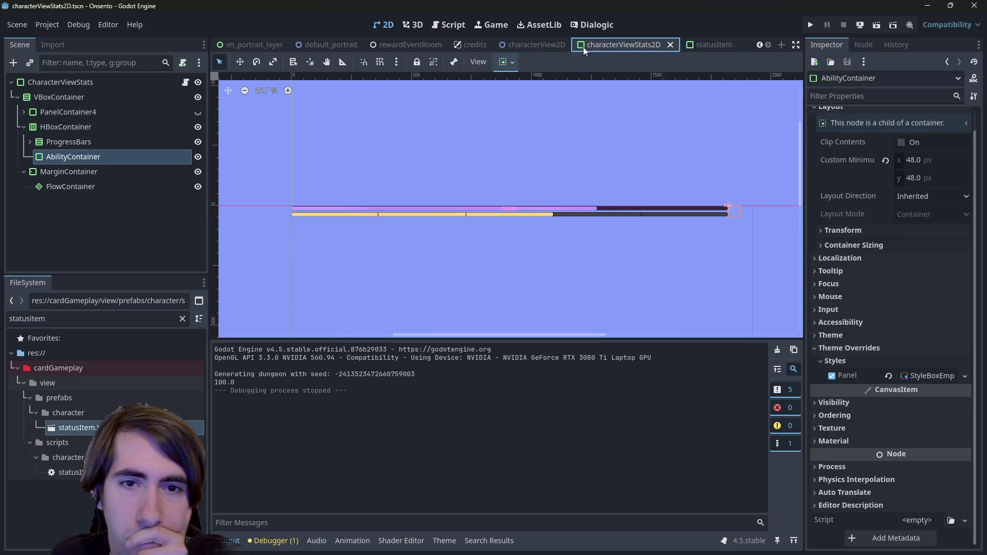
{"action": "left_click", "coordinate": [533, 43]}
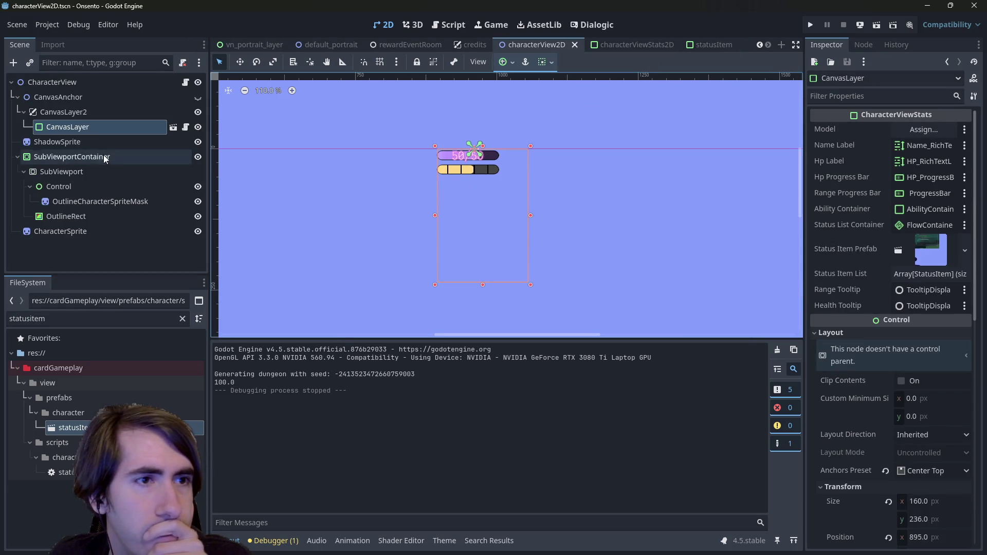
{"action": "left_click", "coordinate": [643, 44]}
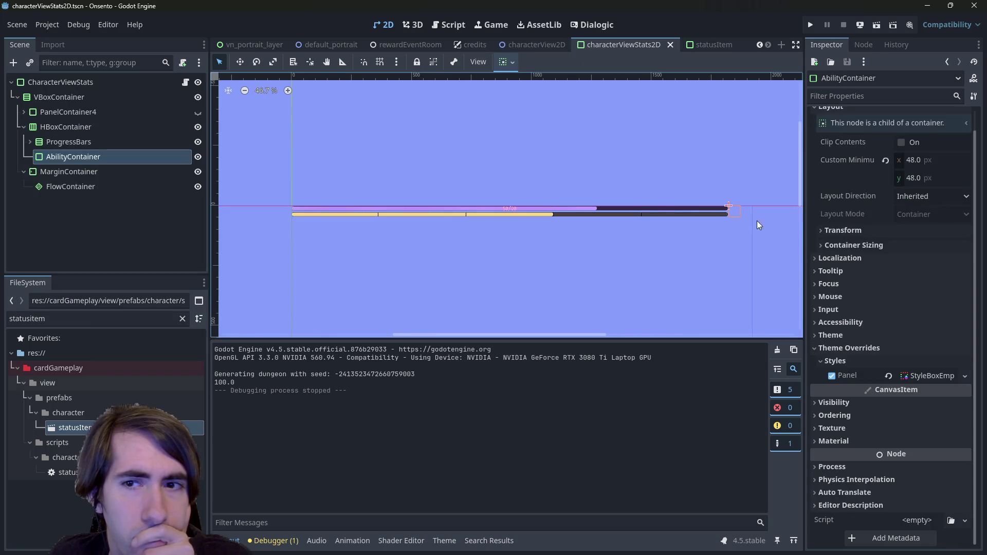
{"action": "left_click_drag", "start_coordinate": [115, 155], "coordinate": [107, 131]}
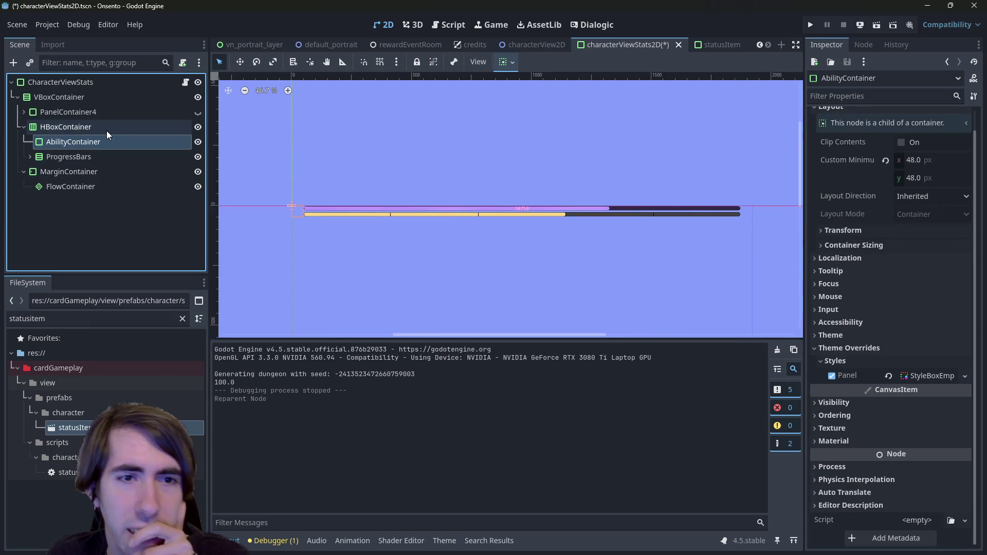
{"action": "key", "text": "ctrl+s"}
Relaunch the game from the playQuest scene.
{"action": "scroll", "coordinate": [336, 48], "scroll_direction": "up", "scroll_amount": 5}
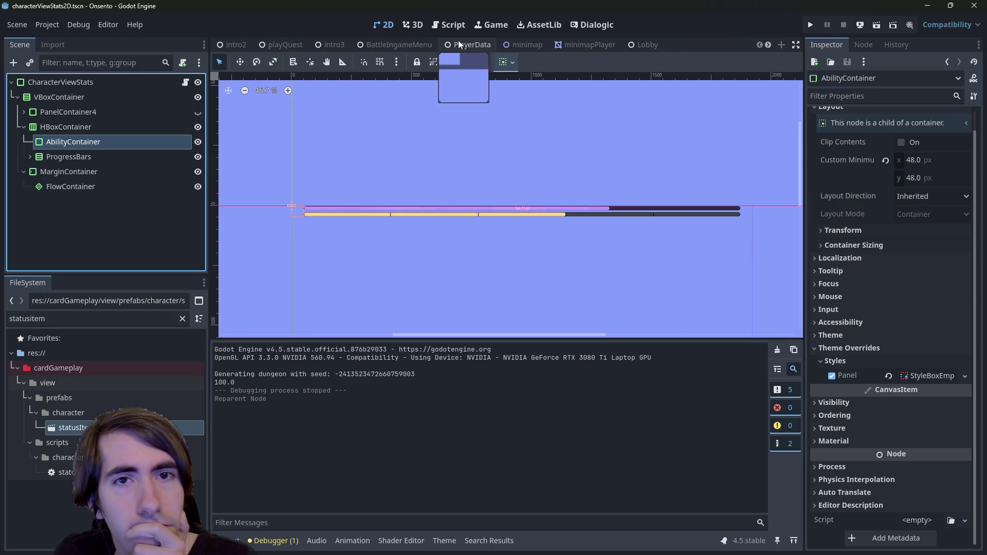
{"action": "left_click", "coordinate": [282, 44]}
{"action": "left_click", "coordinate": [876, 24]}
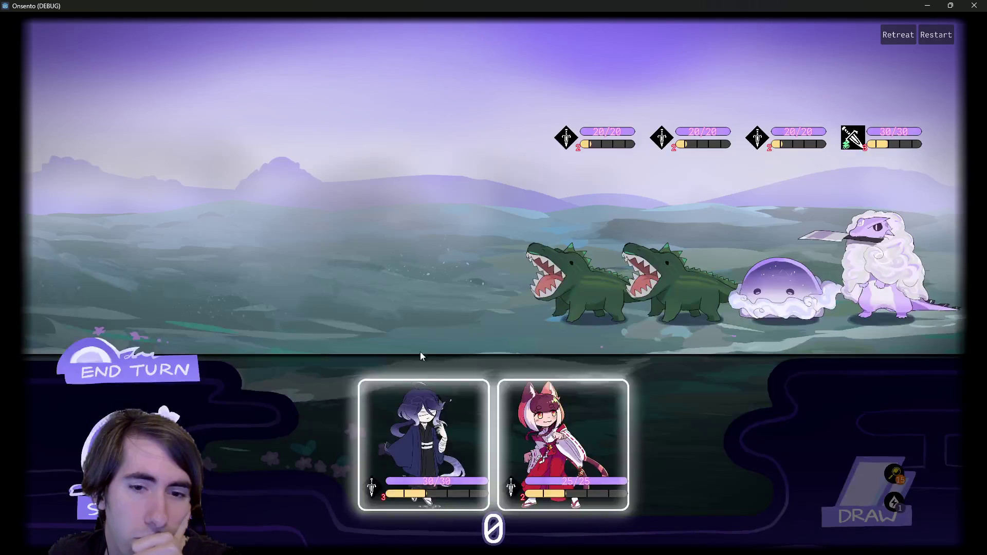
Deploy the blue-haired ally and the fox-girl left of the robed character, then end the turn.
{"action": "left_click", "coordinate": [421, 422]}
{"action": "mouse_move", "coordinate": [484, 449]}
{"action": "left_mouse_down"}
{"action": "mouse_move", "coordinate": [418, 287]}
{"action": "mouse_move", "coordinate": [496, 408]}
{"action": "mouse_move", "coordinate": [497, 446]}
{"action": "left_mouse_up"}
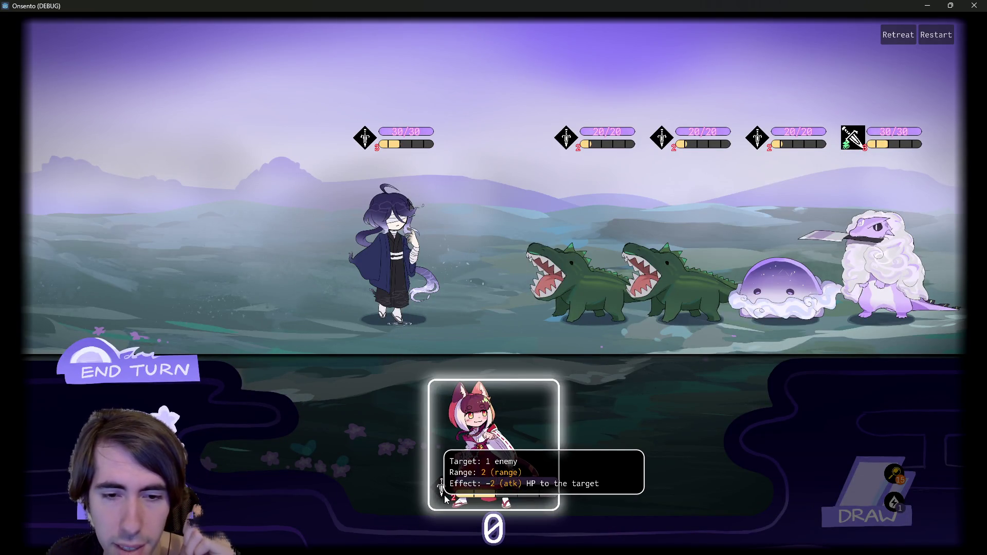
{"action": "mouse_move", "coordinate": [494, 445]}
{"action": "left_mouse_down"}
{"action": "mouse_move", "coordinate": [309, 266]}
{"action": "mouse_move", "coordinate": [295, 212]}
{"action": "left_mouse_up"}
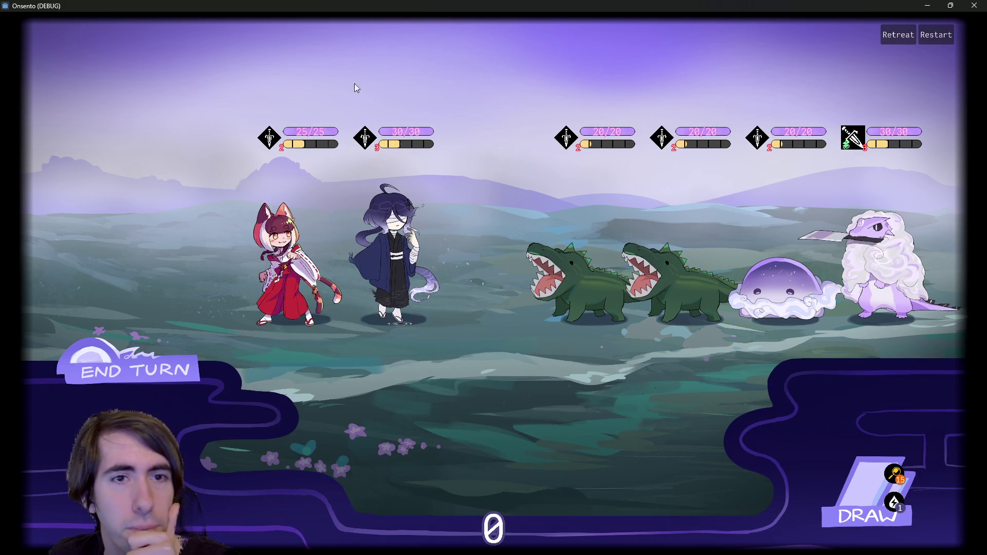
{"action": "mouse_move", "coordinate": [377, 151]}
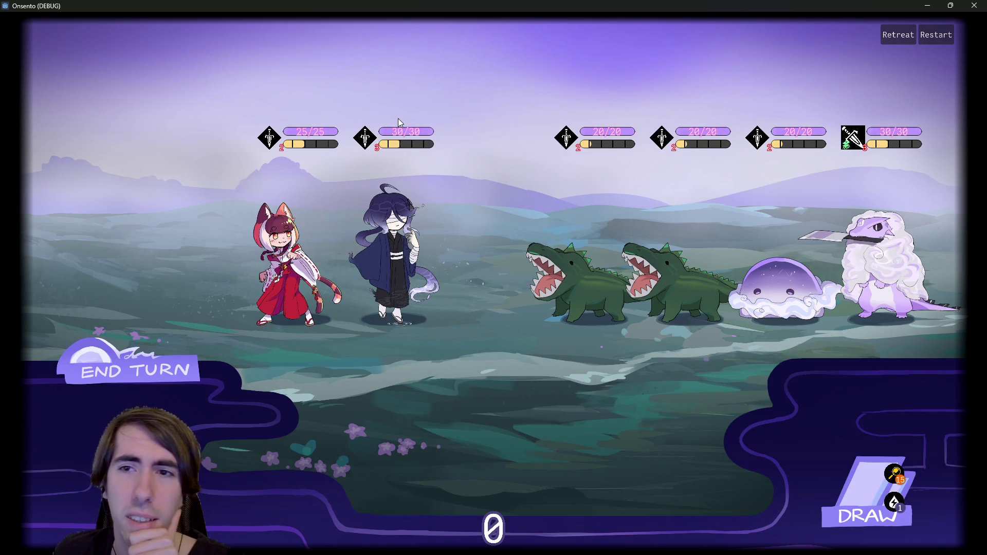
{"action": "left_click", "coordinate": [154, 369]}
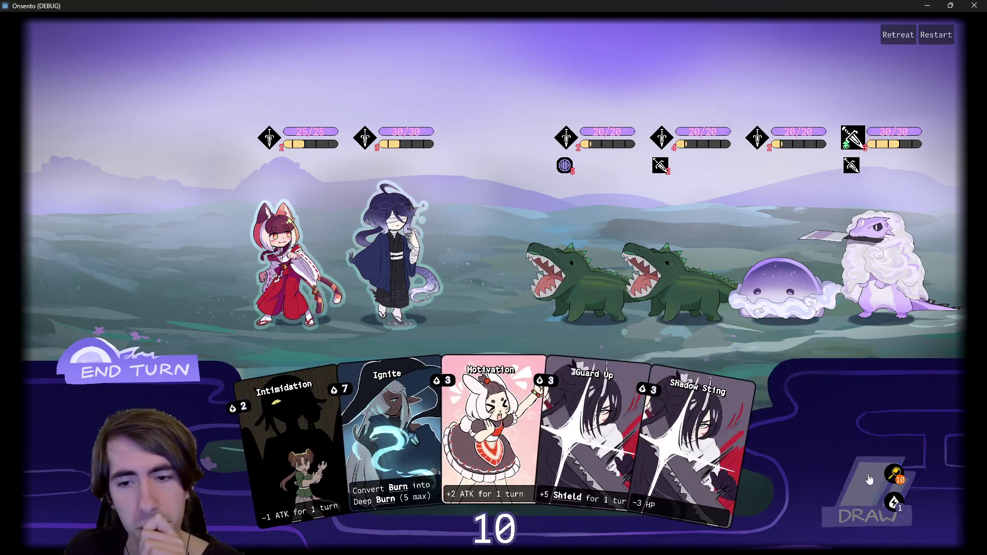
Draw cards, check the draw pile, and play Fire Control on the cat-girl before ending the turn.
{"action": "left_click", "coordinate": [852, 483]}
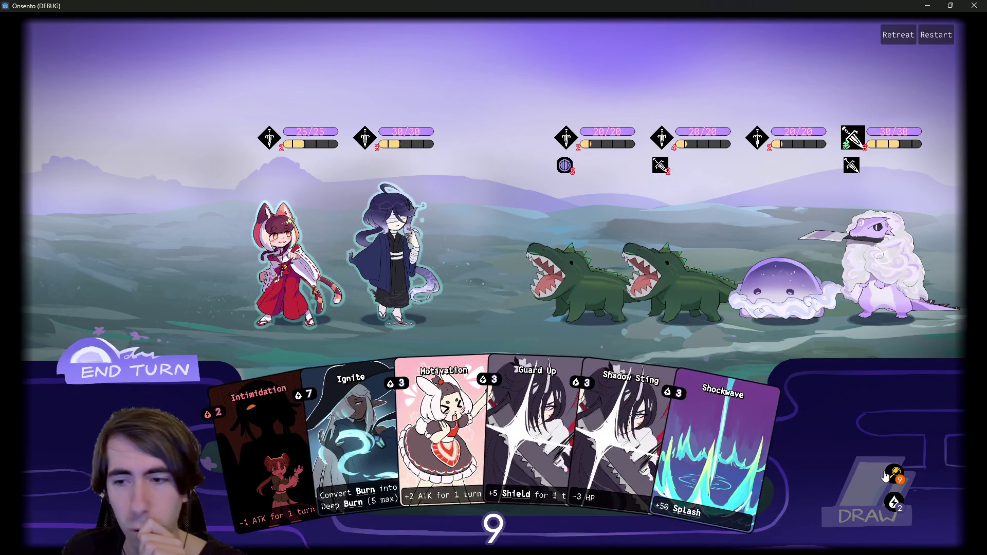
{"action": "left_click", "coordinate": [899, 473]}
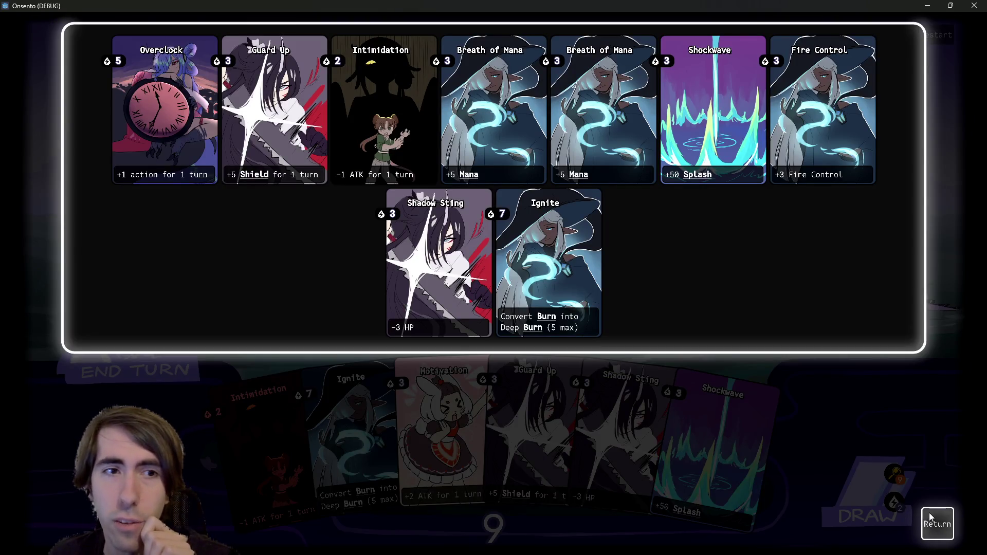
{"action": "left_click", "coordinate": [930, 514]}
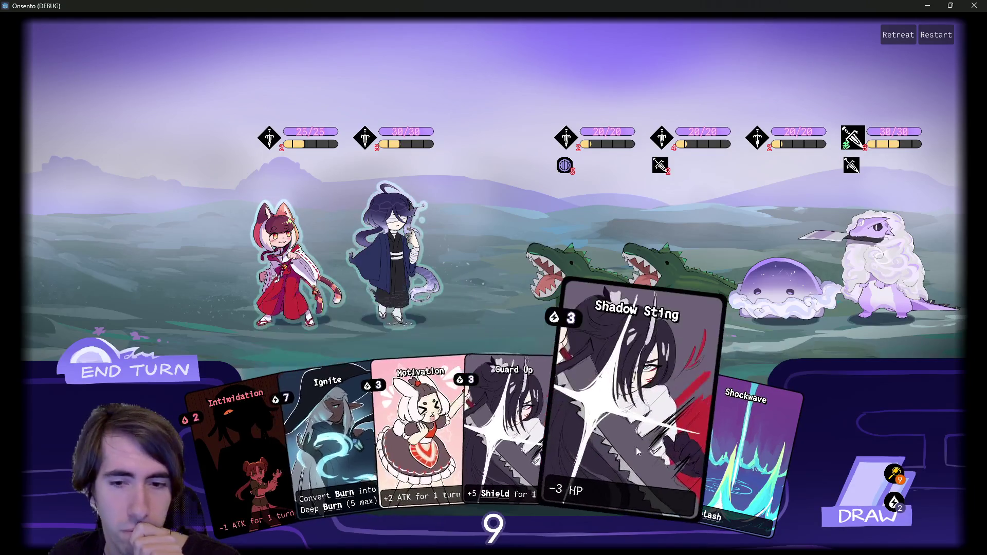
{"action": "left_click", "coordinate": [864, 509]}
{"action": "left_click", "coordinate": [864, 509]}
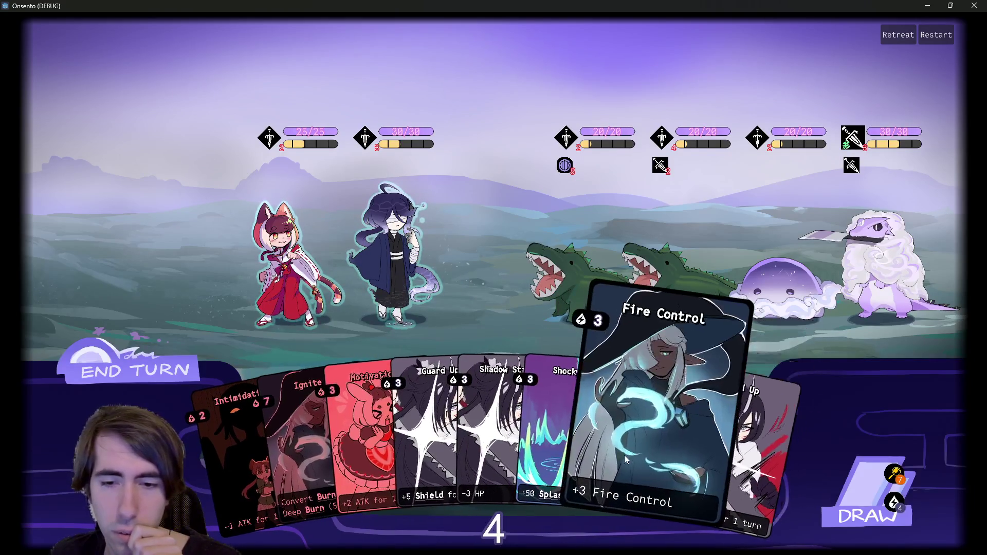
{"action": "mouse_move", "coordinate": [612, 461]}
{"action": "left_mouse_down"}
{"action": "mouse_move", "coordinate": [202, 242]}
{"action": "mouse_move", "coordinate": [304, 258]}
{"action": "left_mouse_up"}
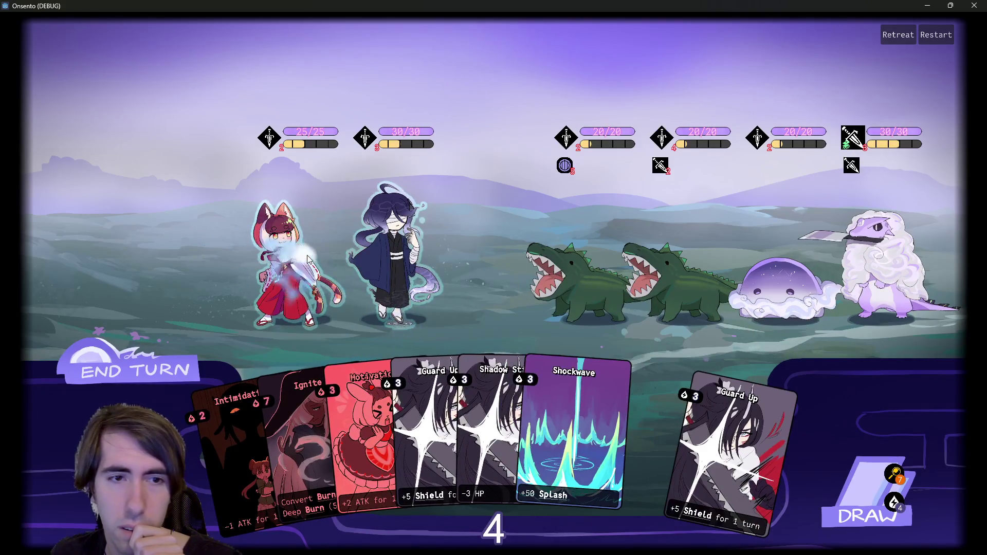
{"action": "left_click_drag", "start_coordinate": [643, 407], "coordinate": [294, 288]}
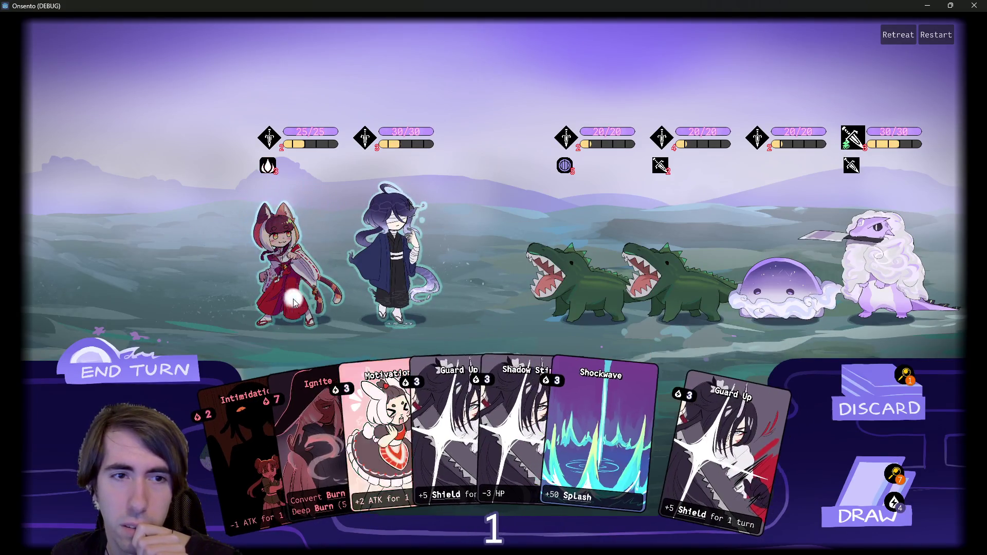
{"action": "left_click", "coordinate": [154, 357]}
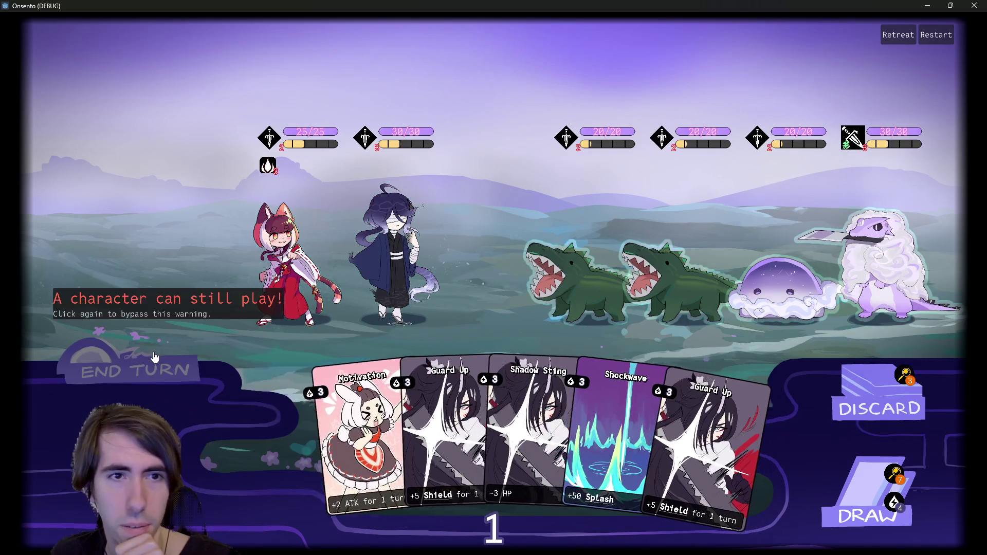
{"action": "left_click", "coordinate": [154, 356]}
Draw three cards, play Breath of Mana on the cat-girl, draw again and end the turn.
{"action": "left_click", "coordinate": [847, 494]}
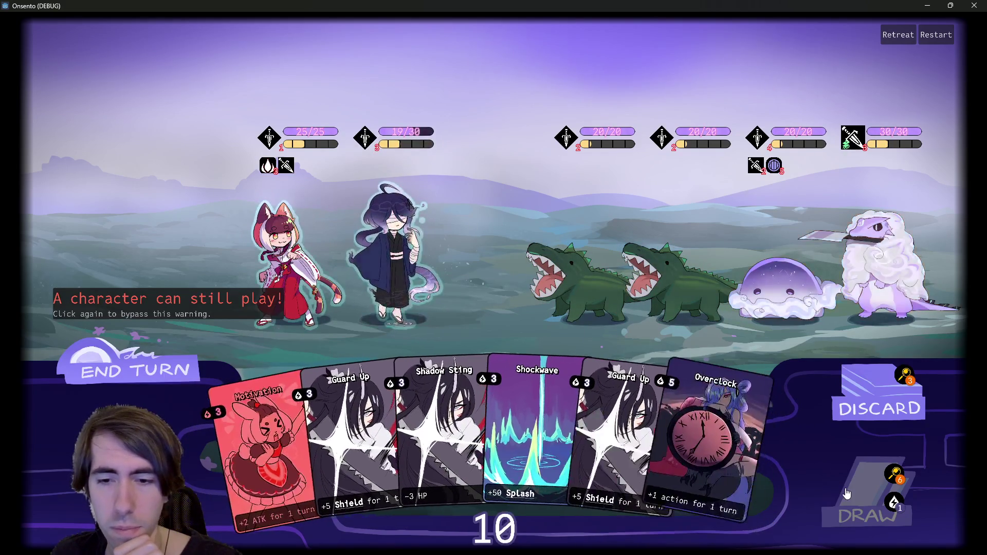
{"action": "left_click", "coordinate": [847, 493]}
{"action": "left_click", "coordinate": [847, 493]}
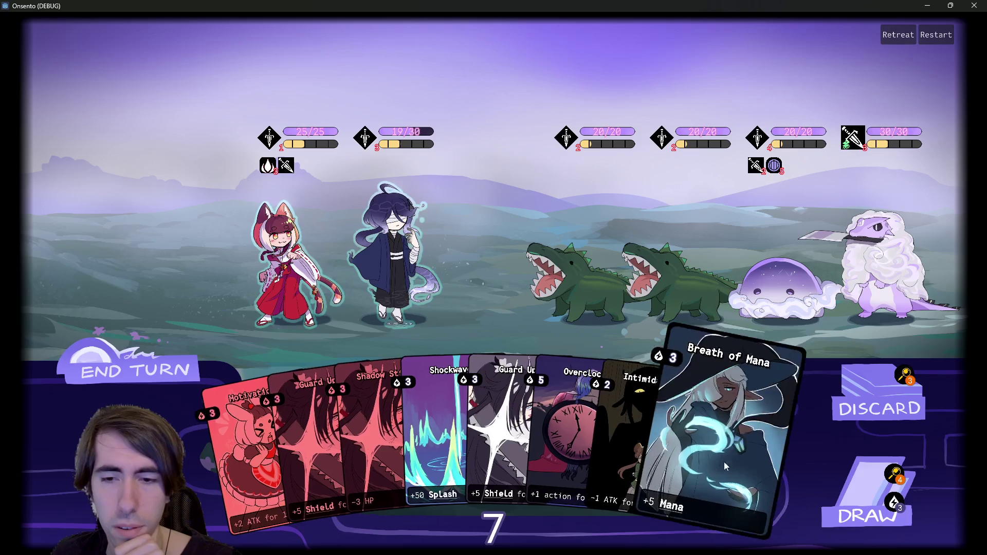
{"action": "left_click_drag", "start_coordinate": [724, 462], "coordinate": [287, 255]}
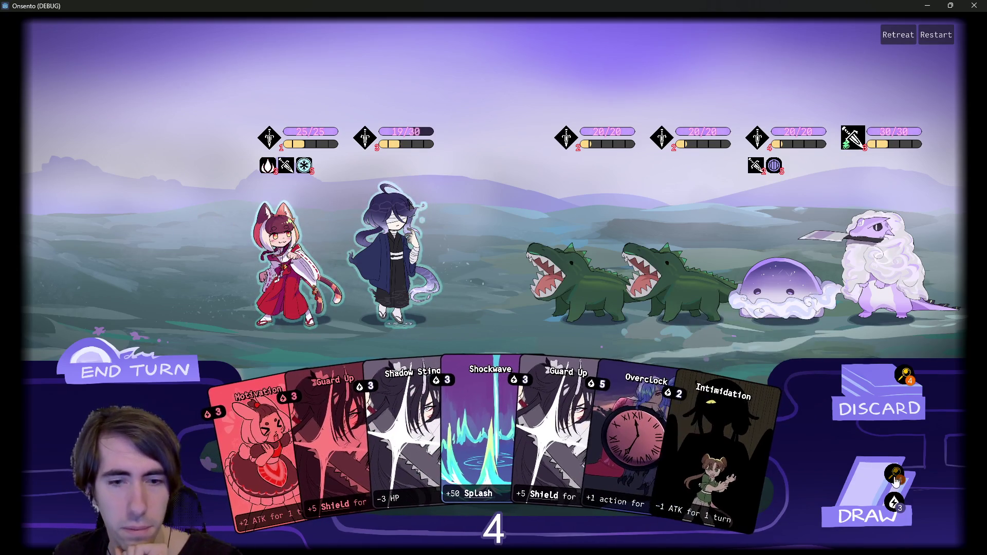
{"action": "left_click", "coordinate": [867, 478]}
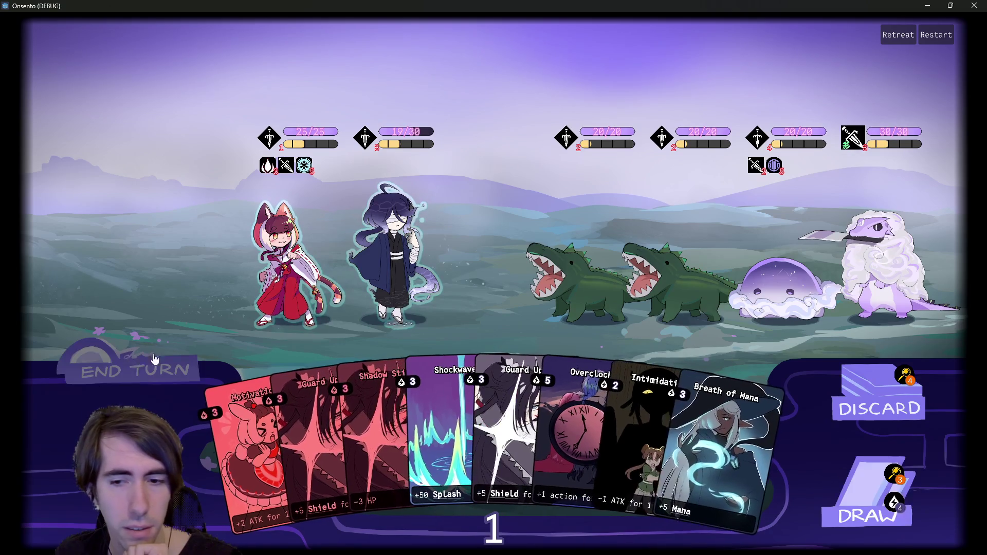
{"action": "left_click", "coordinate": [148, 341]}
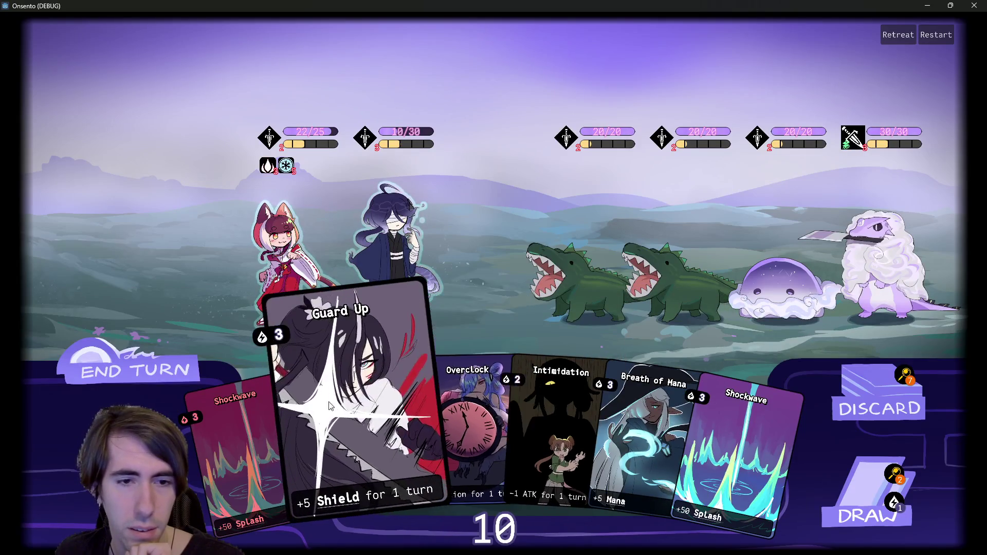
Play Guard Up and Shockwave on the cat-girl, end the turn, and close the game.
{"action": "left_click_drag", "start_coordinate": [350, 437], "coordinate": [286, 275]}
{"action": "left_click_drag", "start_coordinate": [280, 453], "coordinate": [281, 254]}
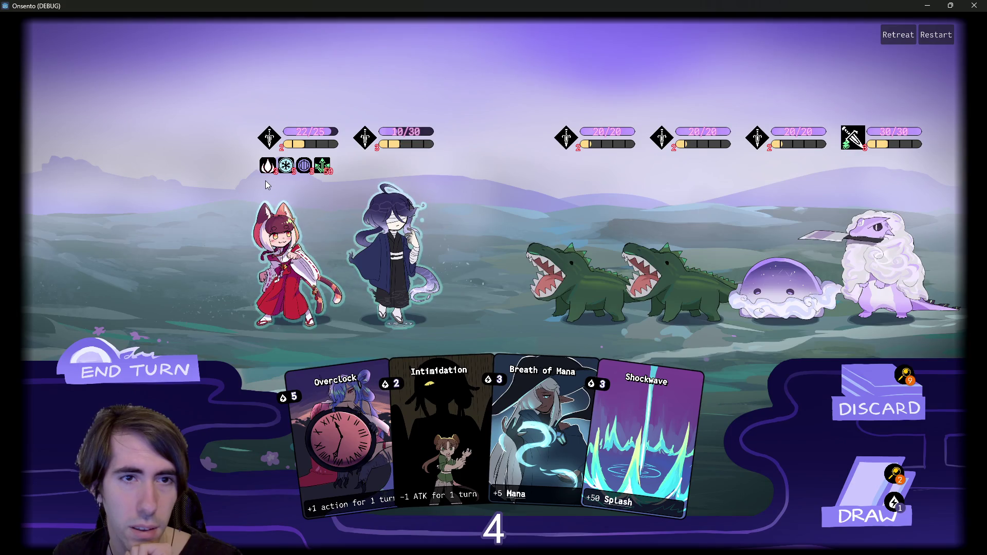
{"action": "mouse_move", "coordinate": [325, 170]}
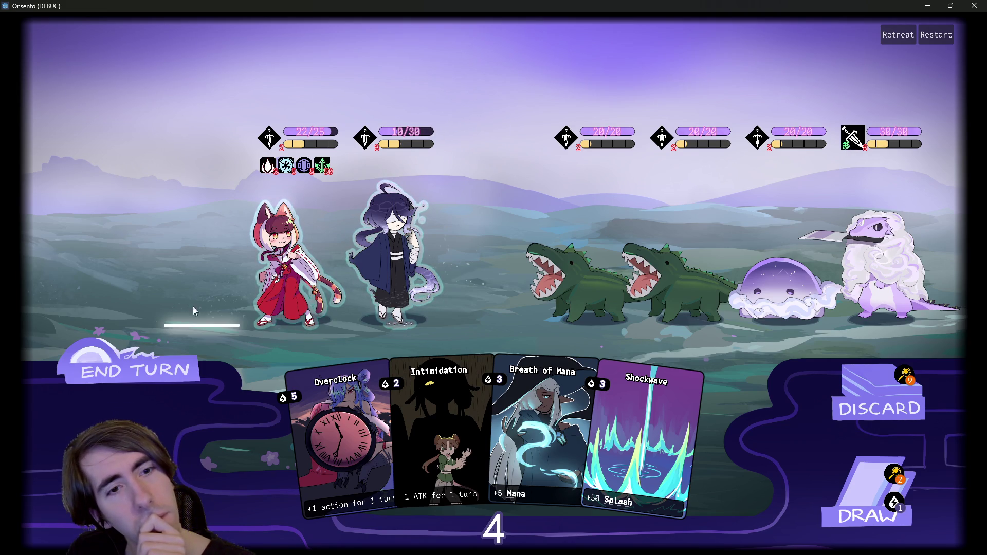
{"action": "left_click", "coordinate": [159, 351]}
{"action": "left_click", "coordinate": [161, 354]}
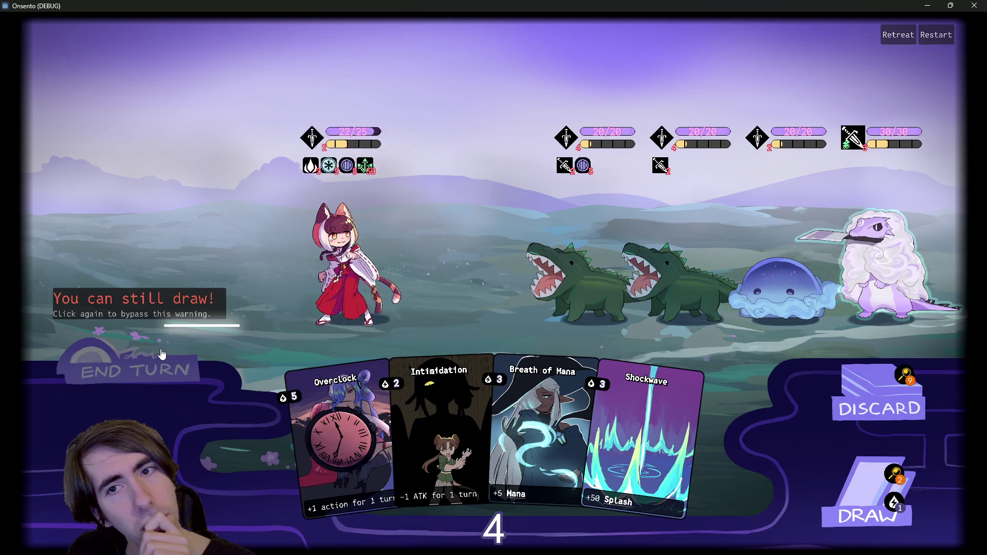
{"action": "left_click", "coordinate": [976, 5]}
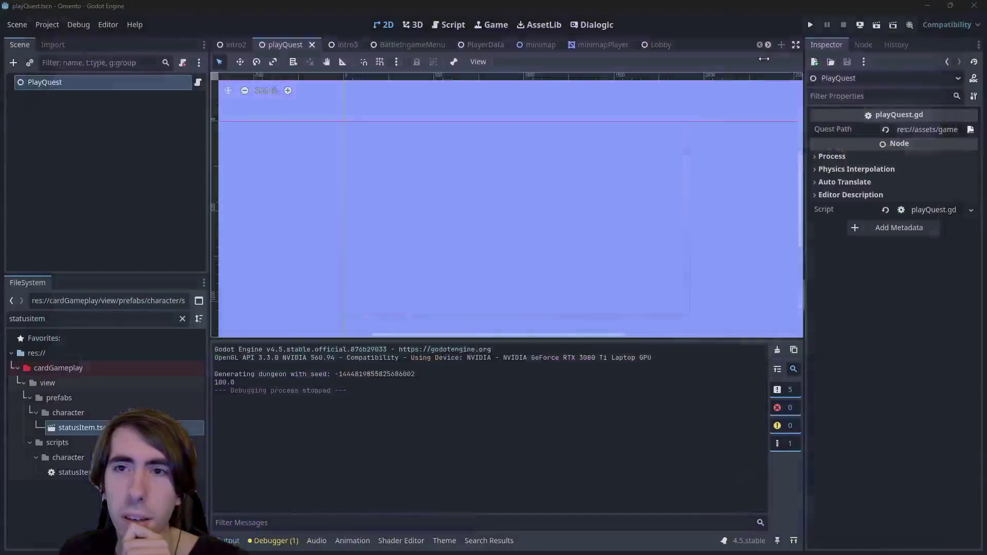
Add statusItem.tscn under FlowContainer in characterViewStats2D and duplicate it into three items.
{"action": "scroll", "coordinate": [637, 46], "scroll_direction": "down", "scroll_amount": 10}
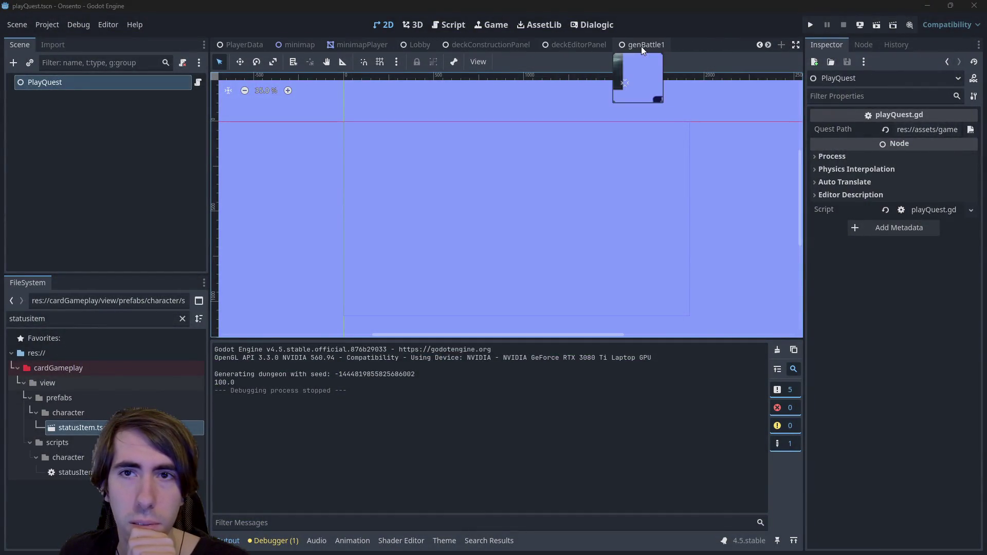
{"action": "scroll", "coordinate": [643, 46], "scroll_direction": "down", "scroll_amount": 5}
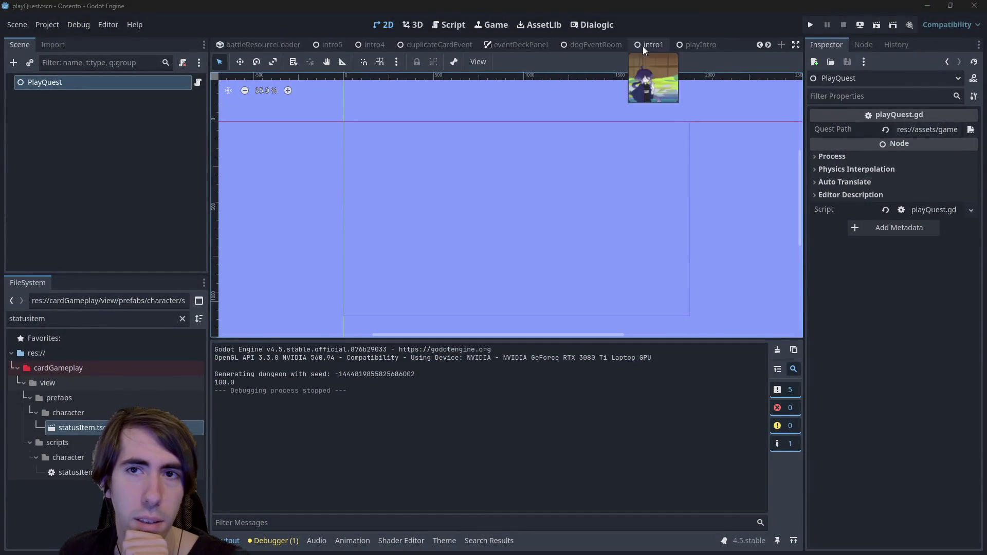
{"action": "scroll", "coordinate": [646, 46], "scroll_direction": "up", "scroll_amount": 10}
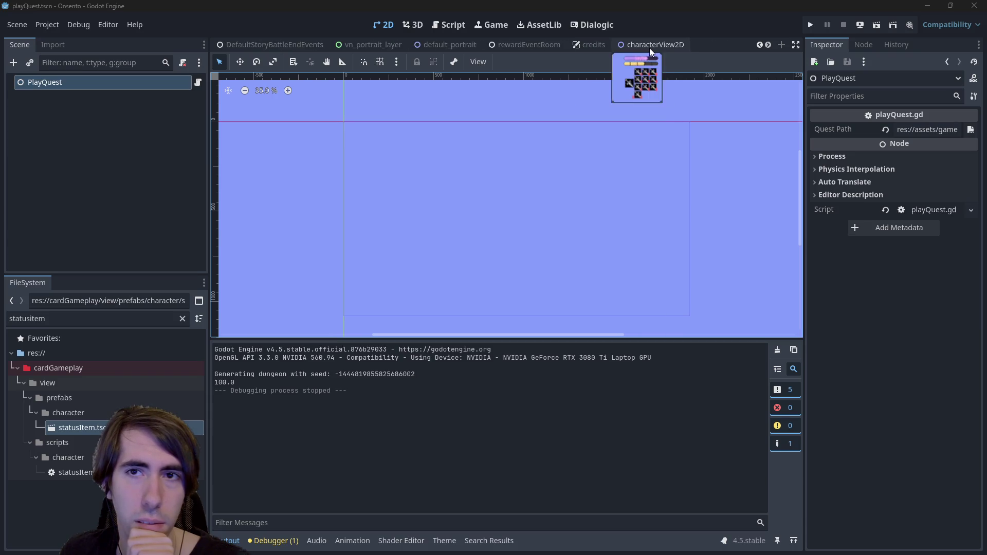
{"action": "scroll", "coordinate": [442, 44], "scroll_direction": "down", "scroll_amount": 7}
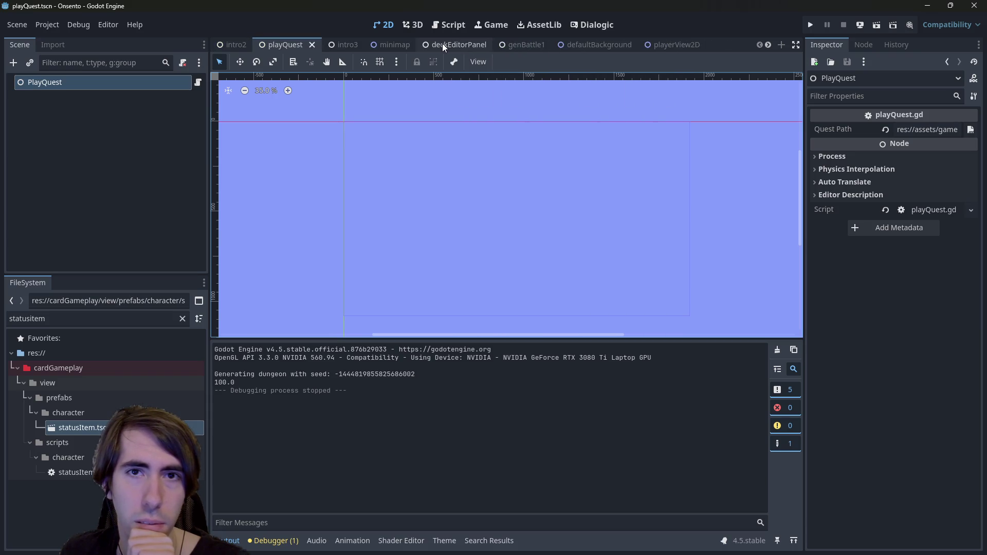
{"action": "scroll", "coordinate": [458, 46], "scroll_direction": "down", "scroll_amount": 5}
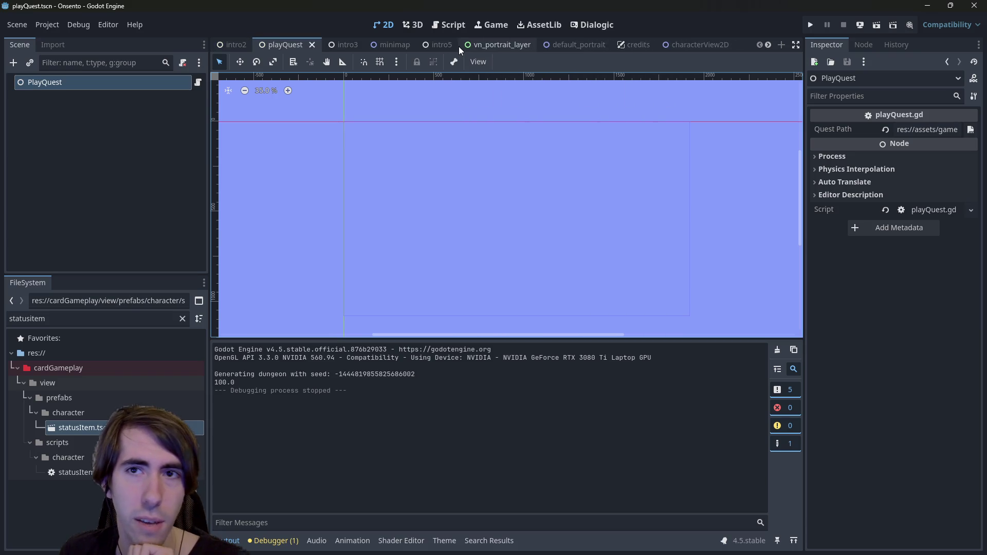
{"action": "left_click", "coordinate": [472, 44]}
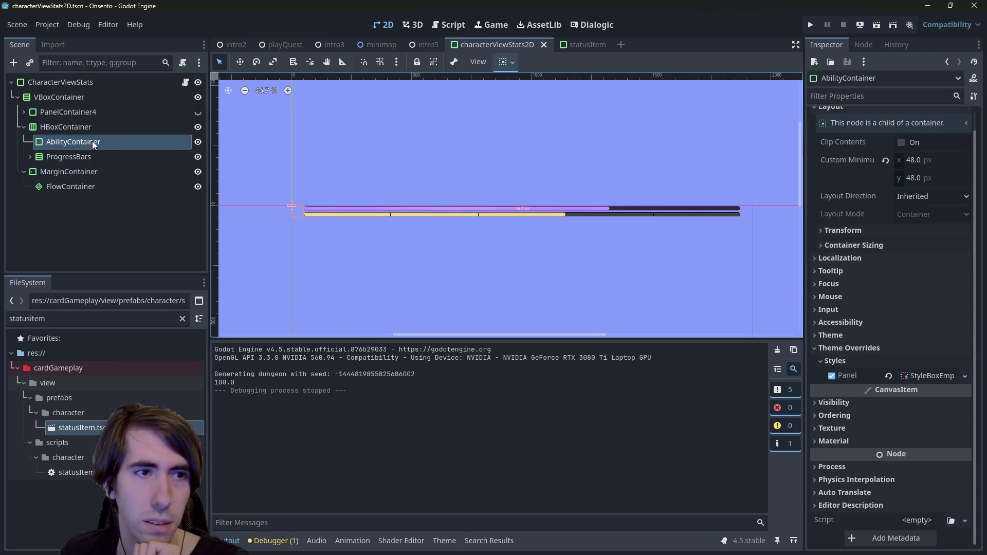
{"action": "left_click", "coordinate": [29, 158]}
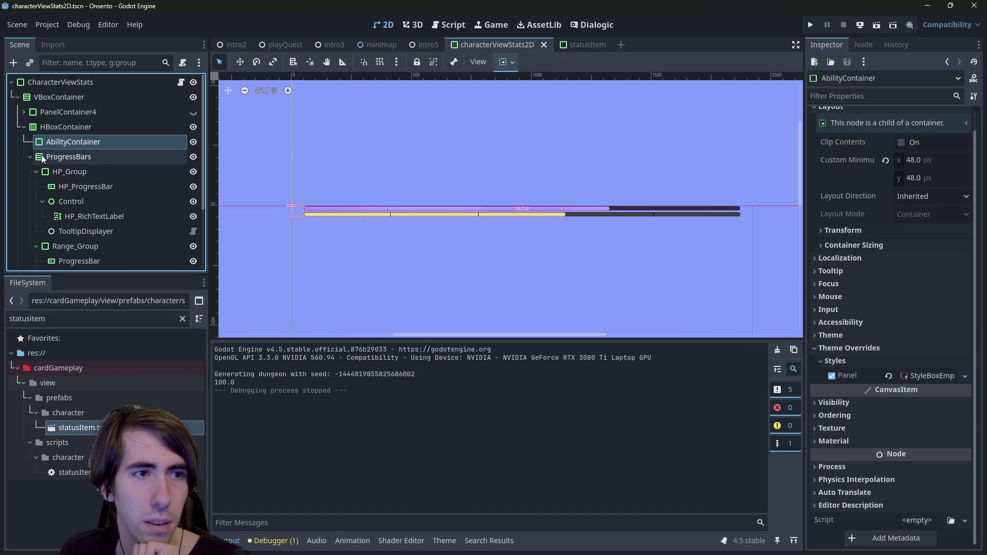
{"action": "left_click", "coordinate": [28, 157]}
{"action": "left_click", "coordinate": [95, 191]}
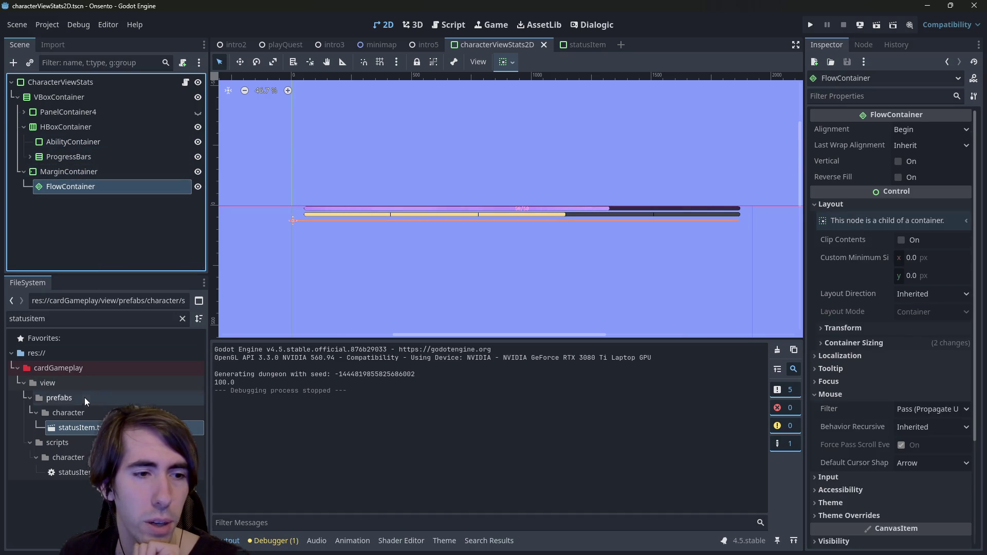
{"action": "left_click_drag", "start_coordinate": [79, 428], "coordinate": [103, 187]}
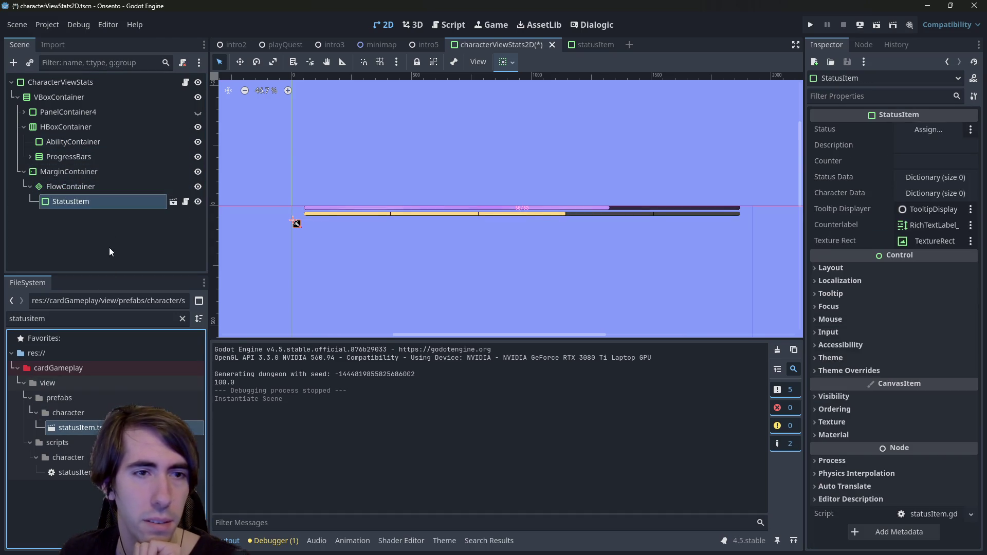
{"action": "key", "text": "ctrl+d"}
{"action": "key", "text": "ctrl+d"}
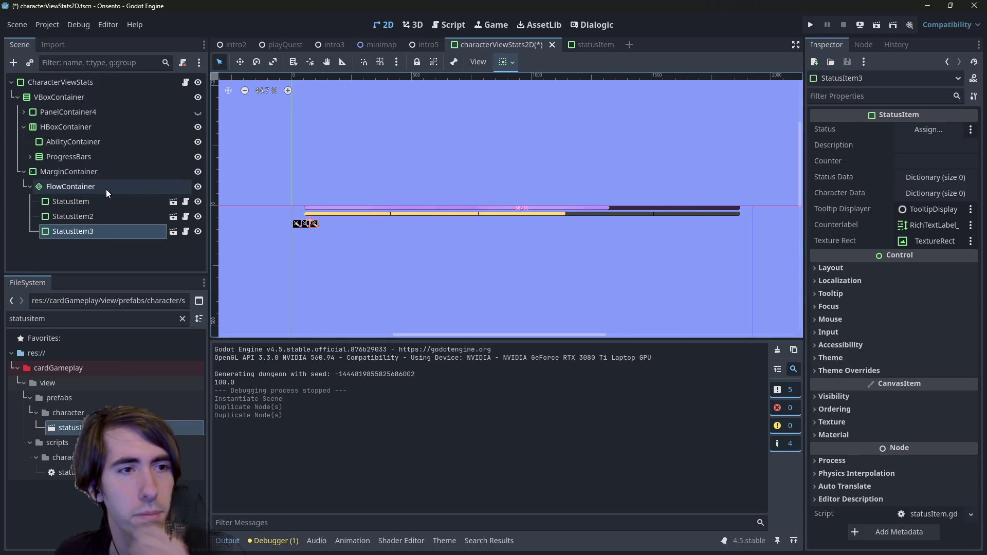
Set FlowContainer sizing to vertical shrink center and horizontal fill with expand.
{"action": "left_click", "coordinate": [95, 187]}
{"action": "left_click", "coordinate": [506, 62]}
{"action": "left_click", "coordinate": [533, 162]}
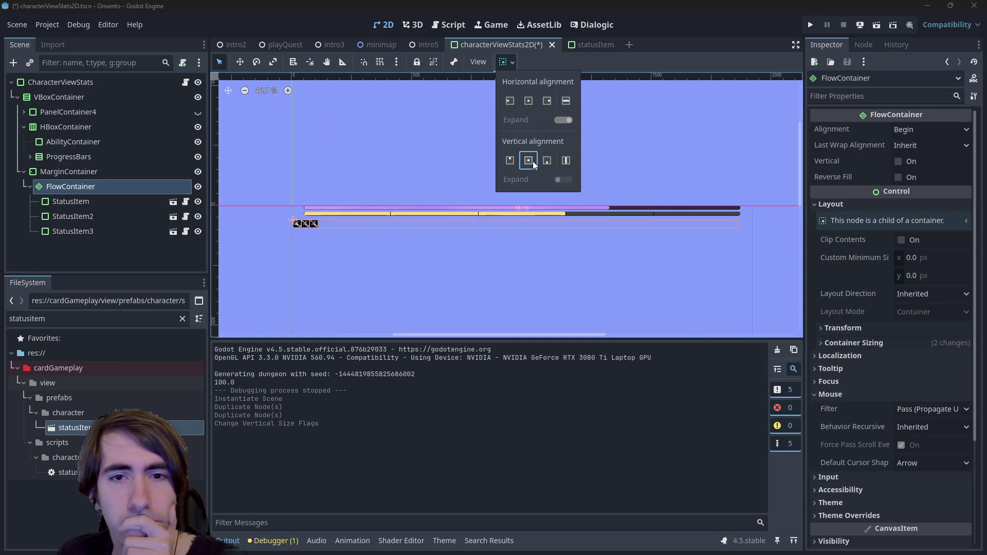
{"action": "left_click", "coordinate": [532, 104]}
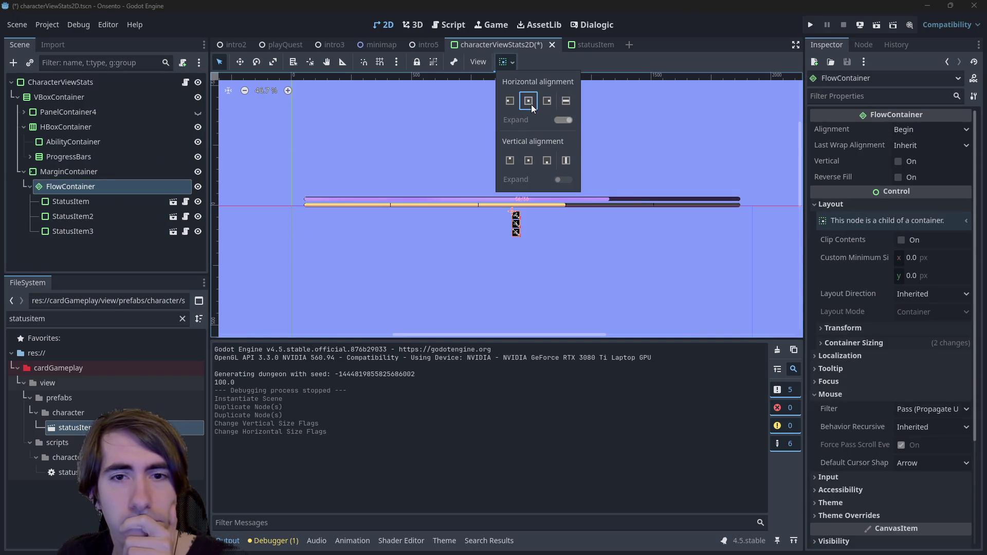
{"action": "left_click", "coordinate": [527, 162]}
{"action": "left_click", "coordinate": [561, 103]}
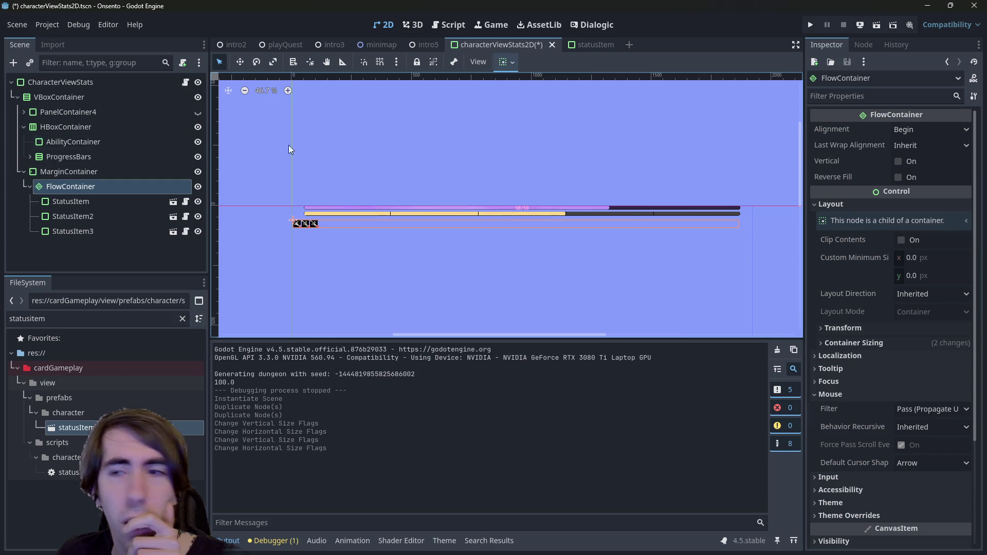
Center the FlowContainer's alignment, save, and test-run the playQuest scene.
{"action": "left_click", "coordinate": [930, 129]}
{"action": "left_click", "coordinate": [929, 160]}
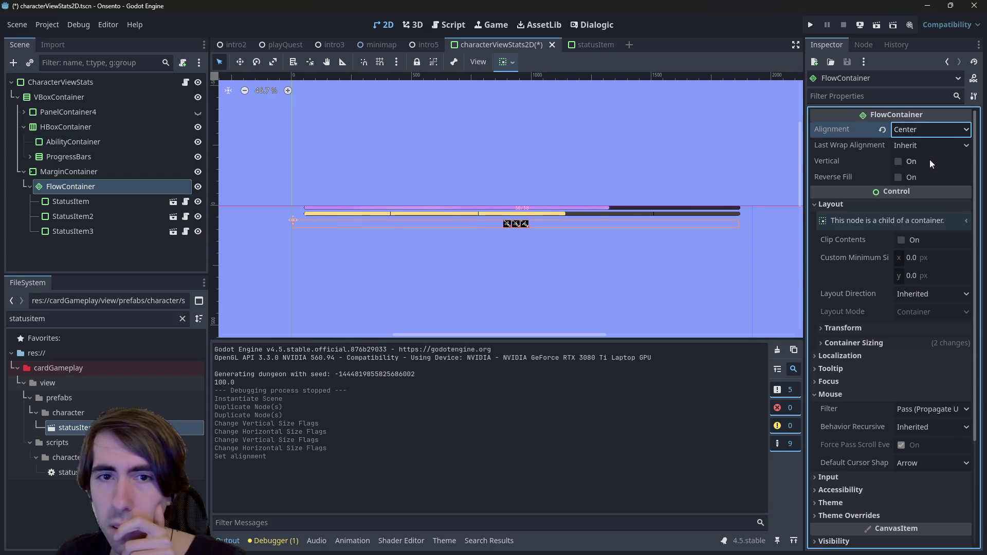
{"action": "key", "text": "ctrl+s"}
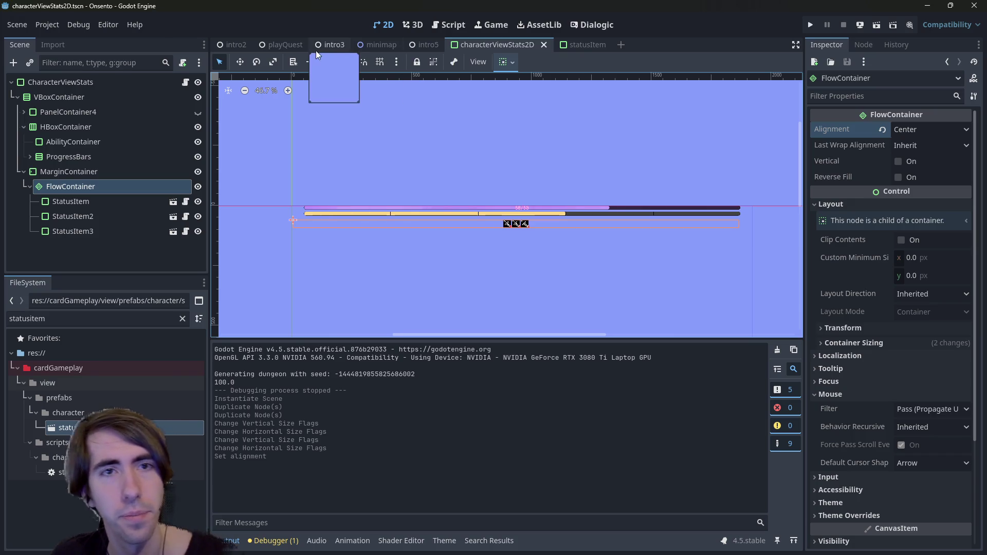
{"action": "left_click", "coordinate": [301, 45]}
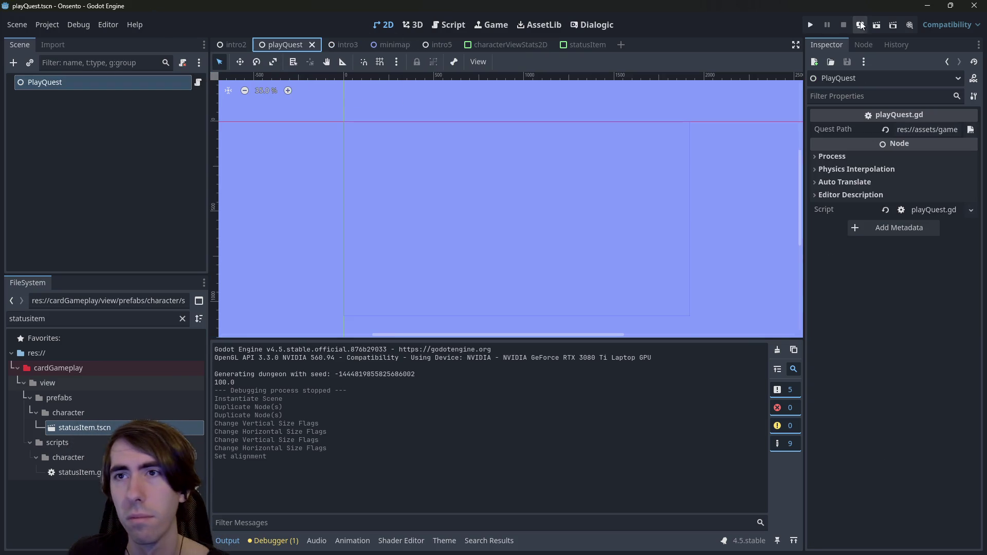
{"action": "left_click", "coordinate": [877, 24]}
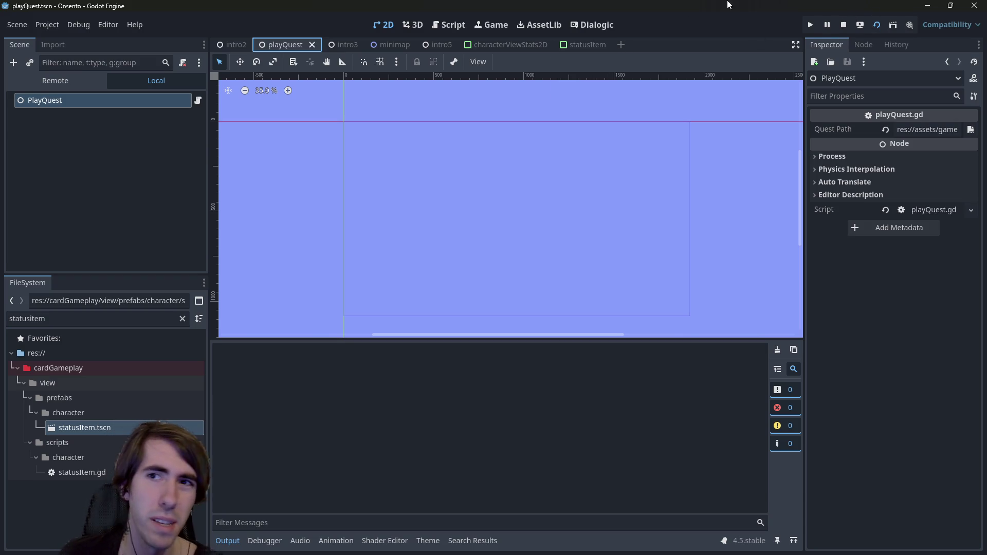
Stop the test run and inspect RichTextLabel_Counter's layout anchors in statusItem.tscn.
{"action": "left_click", "coordinate": [846, 26]}
{"action": "left_click", "coordinate": [570, 39]}
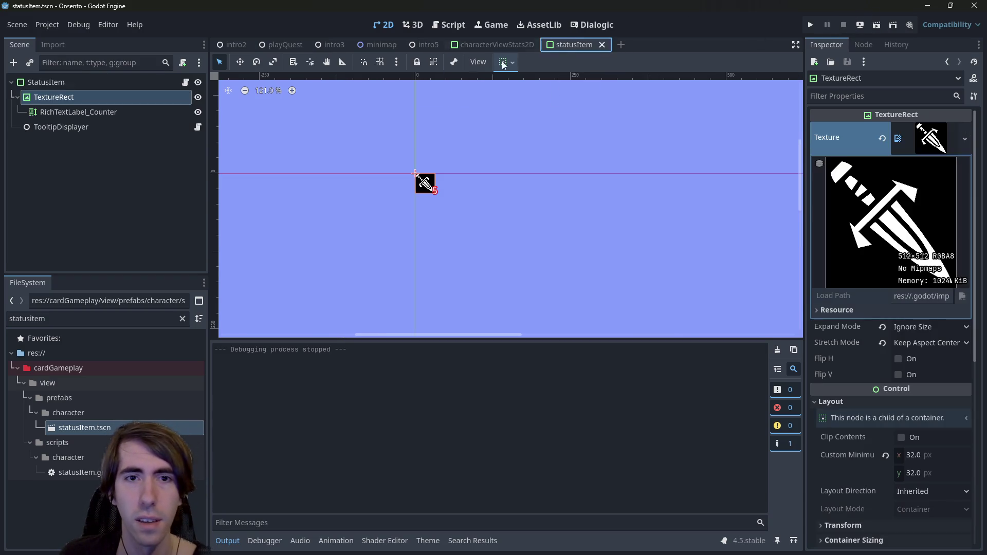
{"action": "left_click", "coordinate": [82, 112]}
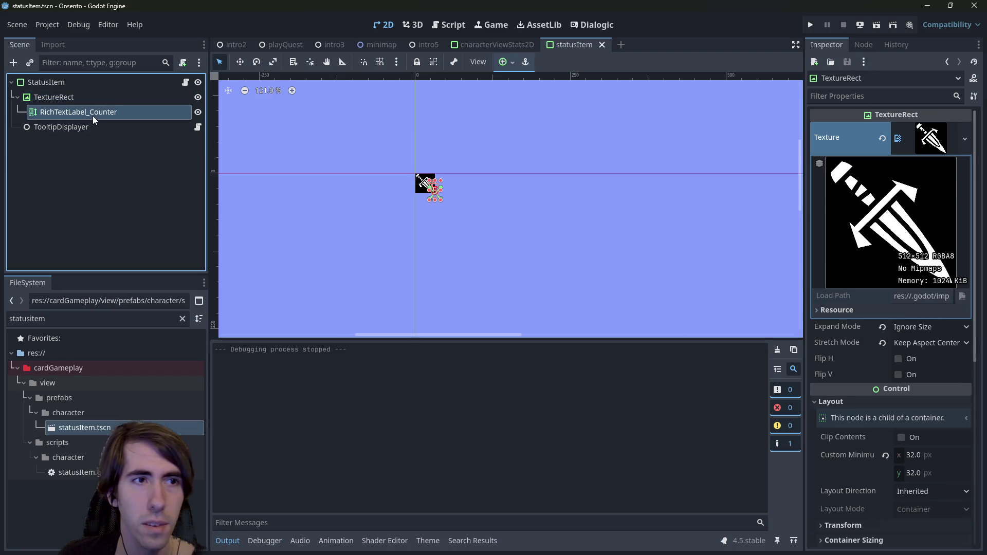
{"action": "scroll", "coordinate": [906, 343], "scroll_direction": "down", "scroll_amount": 4}
{"action": "scroll", "coordinate": [874, 318], "scroll_direction": "down", "scroll_amount": 2}
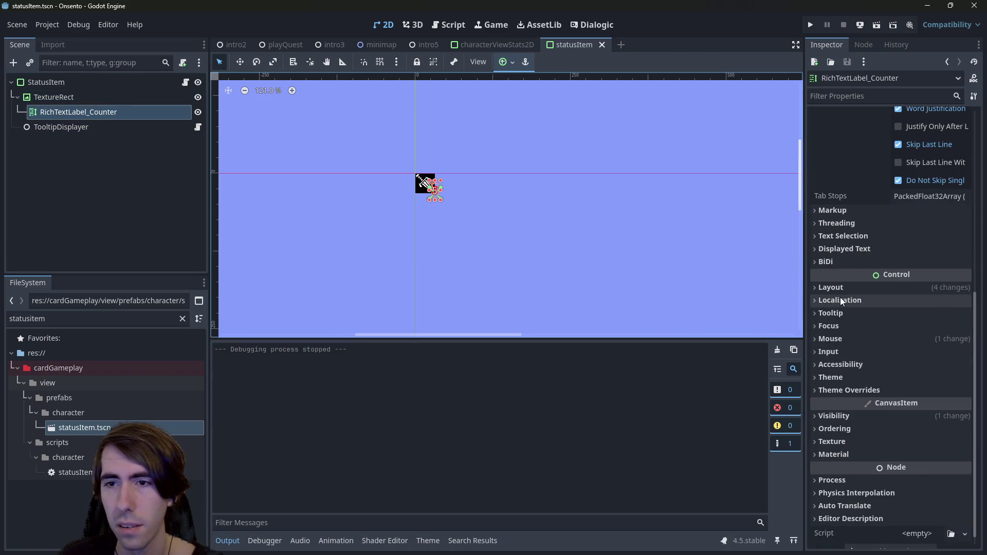
{"action": "left_click", "coordinate": [837, 287]}
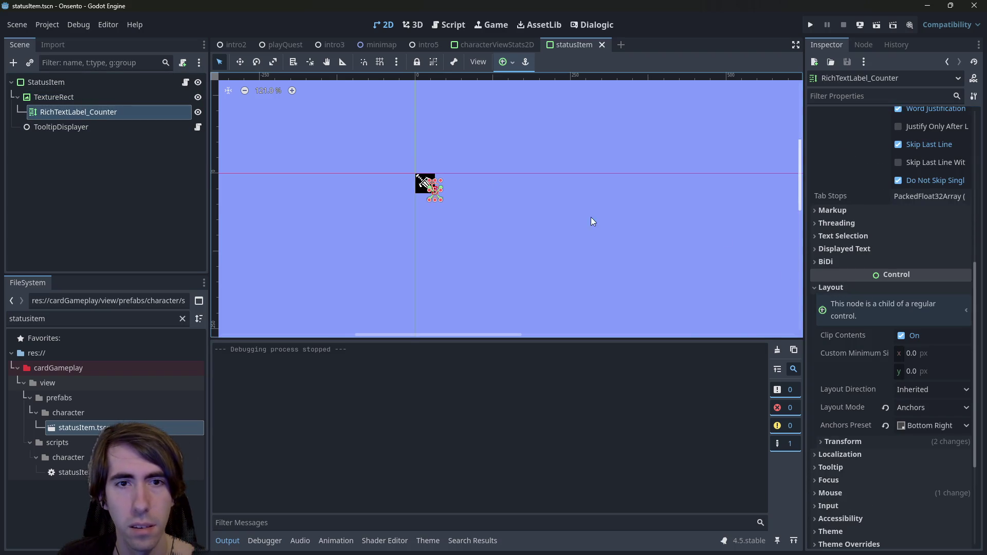
{"action": "scroll", "coordinate": [433, 185], "scroll_direction": "up", "scroll_amount": 10}
{"action": "scroll", "coordinate": [440, 214], "scroll_direction": "up", "scroll_amount": 2}
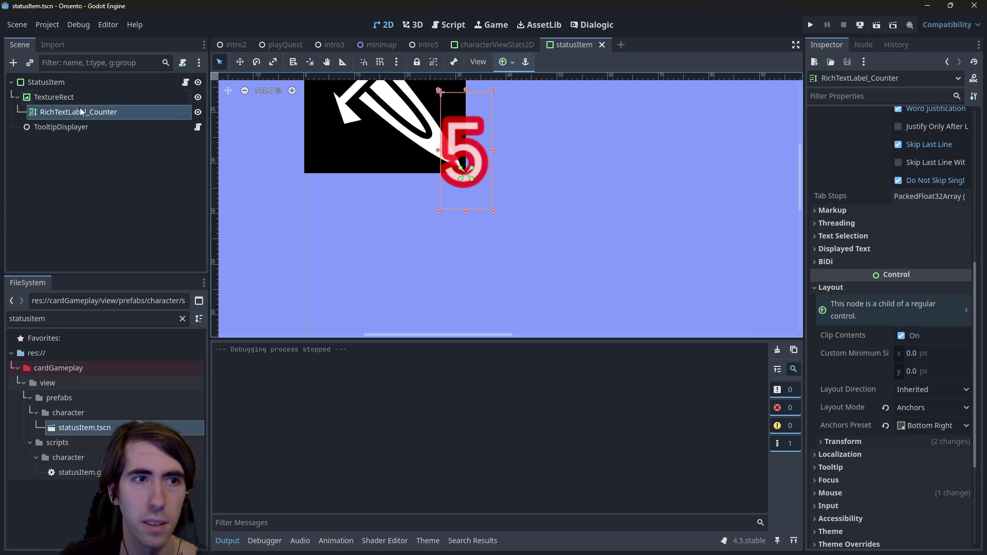
Inspect the TextureRect icon, the counter label and the StatusItem root node.
{"action": "double_click", "coordinate": [67, 98]}
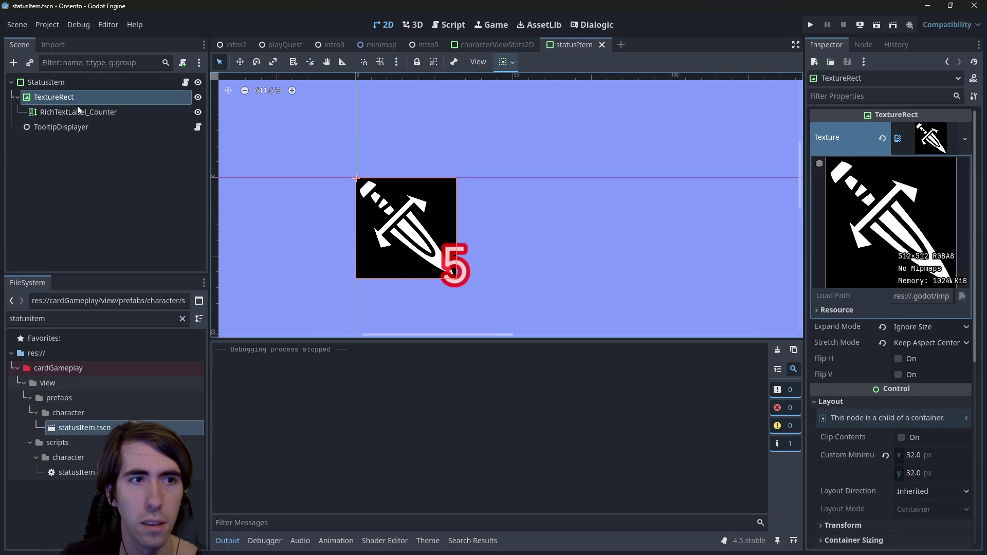
{"action": "left_click", "coordinate": [86, 112]}
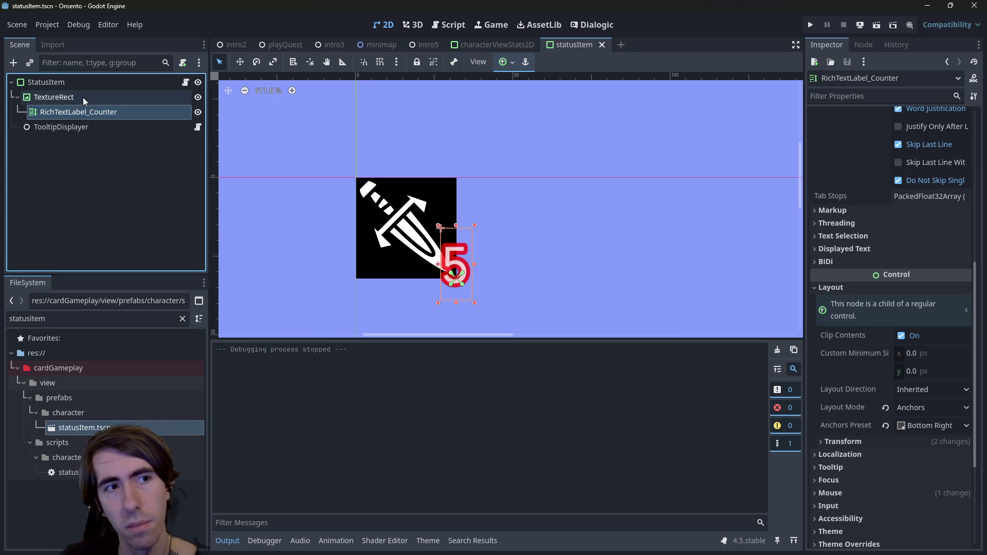
{"action": "left_click", "coordinate": [126, 82]}
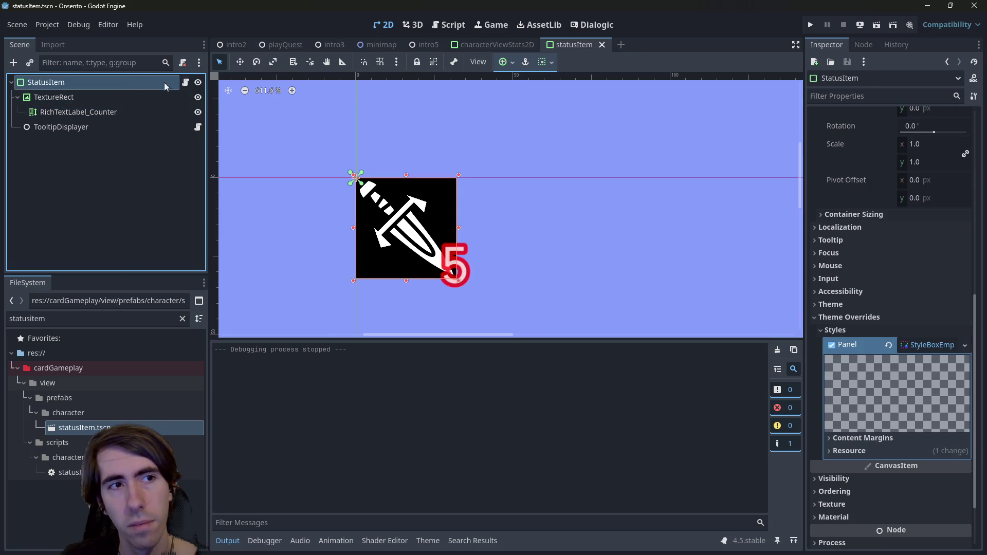
{"action": "scroll", "coordinate": [920, 276], "scroll_direction": "up", "scroll_amount": 5}
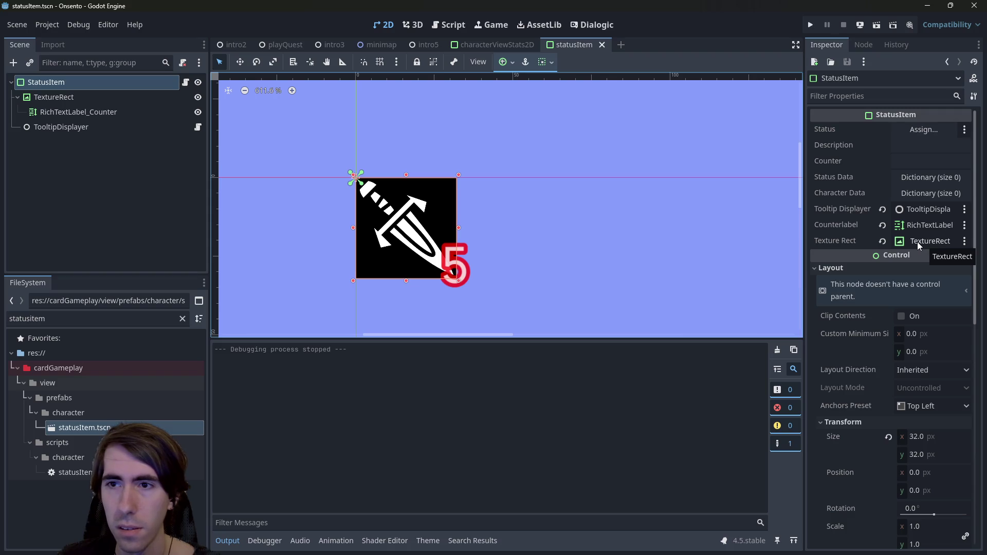
{"action": "left_click", "coordinate": [455, 27]}
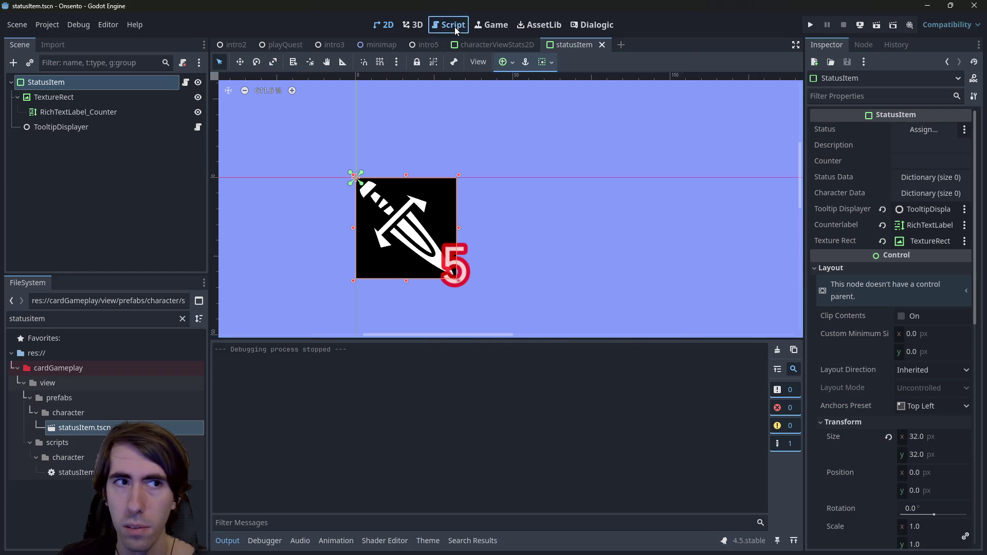
Add line 73 'abilityItem.counterlabel.position -= Vector2(8.0, 8.0)' to characterViewStats.gd and save.
{"action": "left_click", "coordinate": [483, 44]}
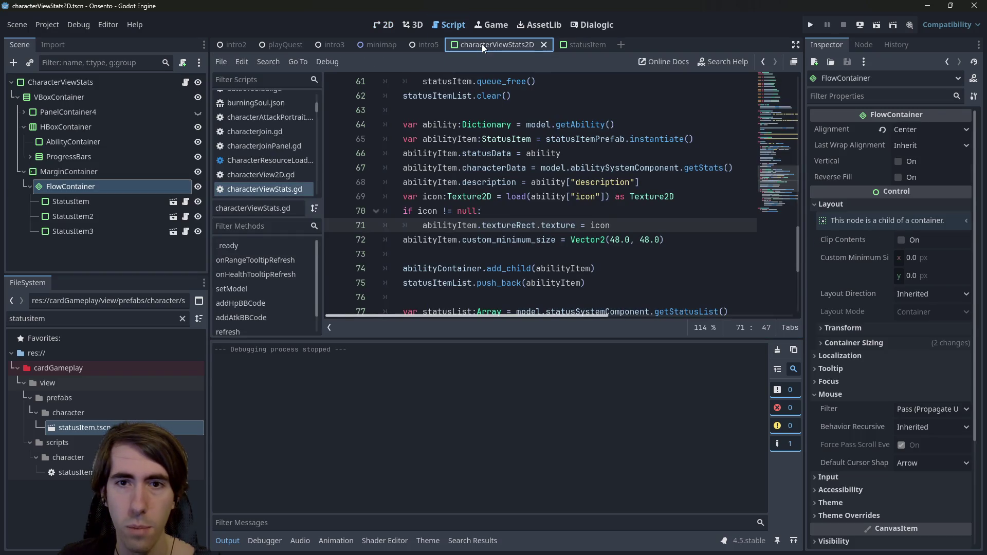
{"action": "left_click", "coordinate": [185, 82]}
{"action": "double_click", "coordinate": [432, 240]}
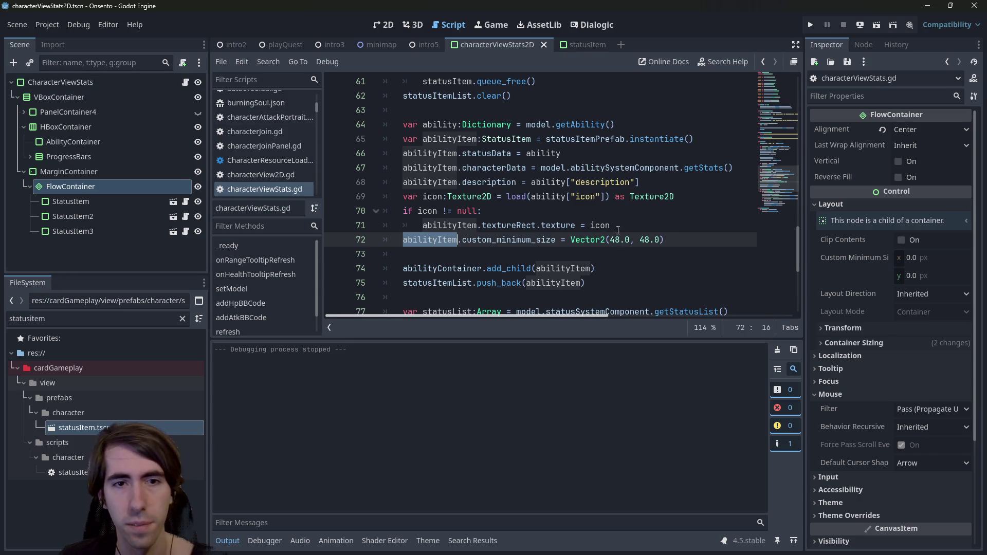
{"action": "key", "text": "ctrl+c"}
{"action": "left_click", "coordinate": [719, 241]}
{"action": "key", "text": "Return"}
{"action": "key", "text": "ctrl+v"}
{"action": "type", "text": ".counterlabel.position -= Vector2("}
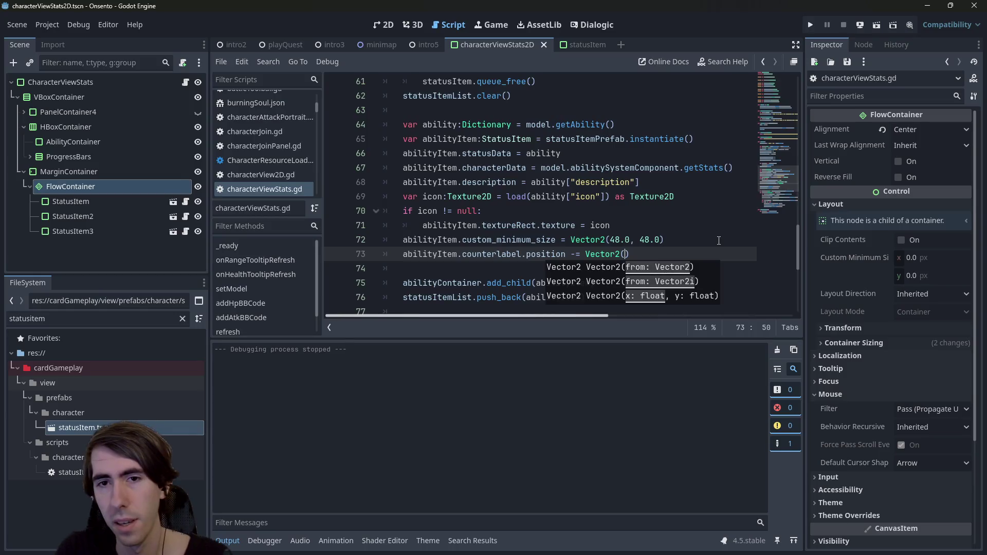
{"action": "type", "text": ","}
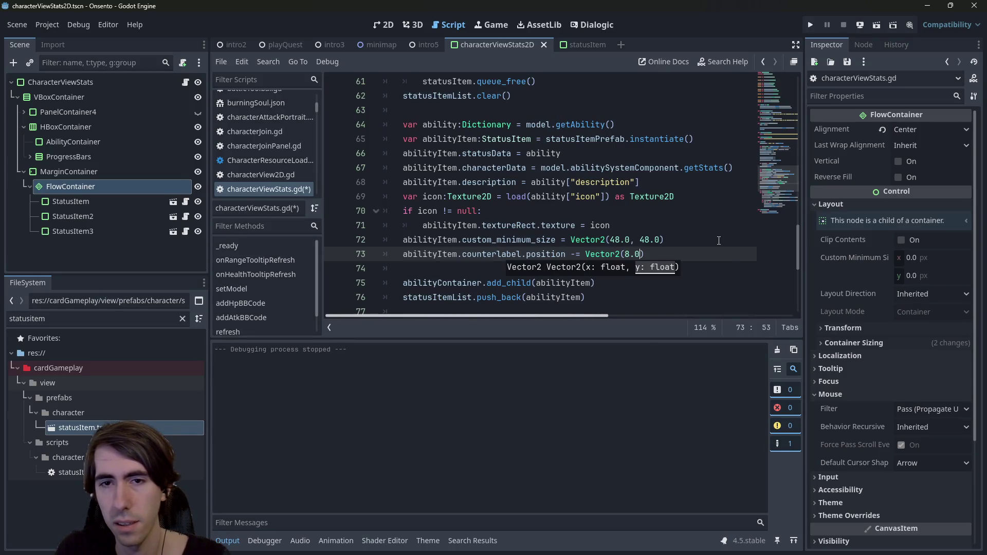
{"action": "type", "text": ", 0"}
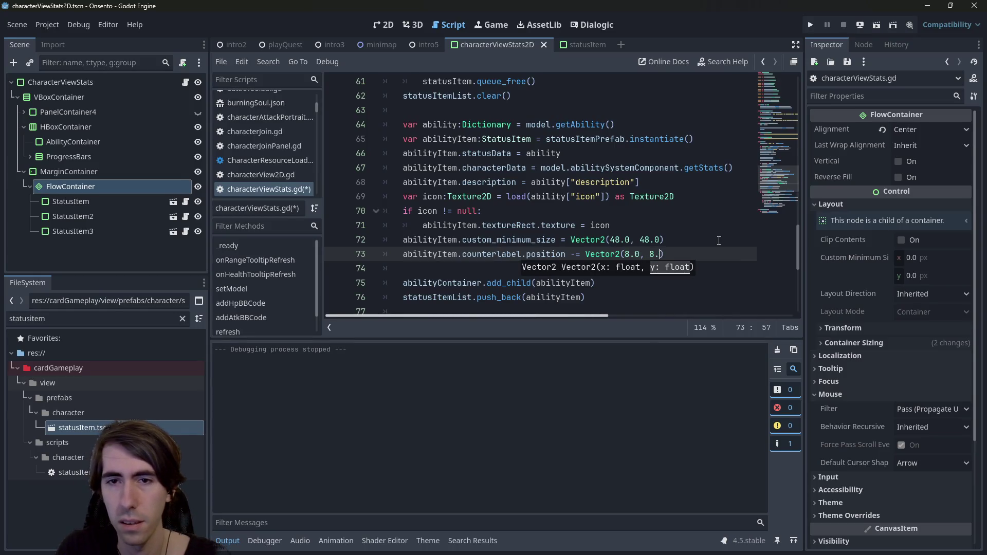
{"action": "key", "text": "ctrl+s"}
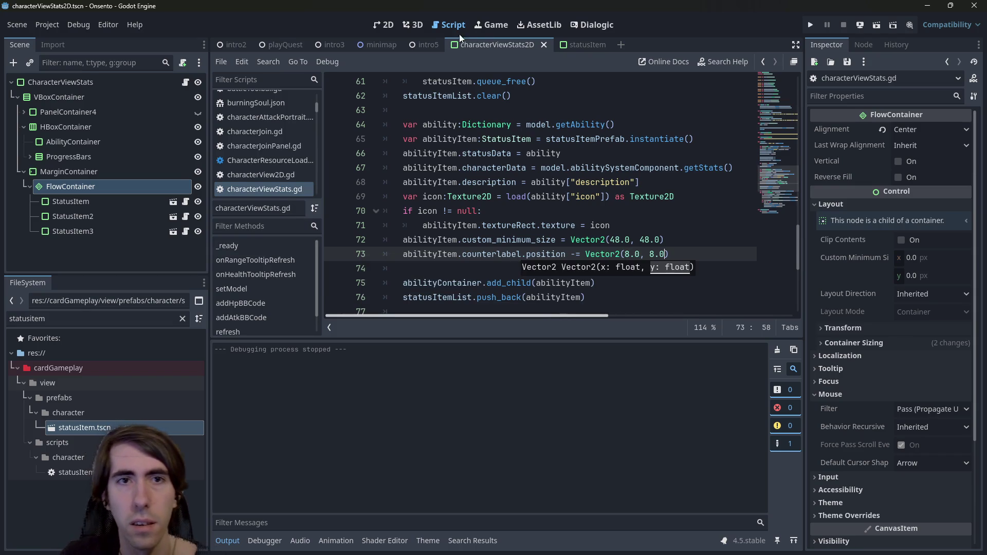
{"action": "left_click", "coordinate": [286, 45]}
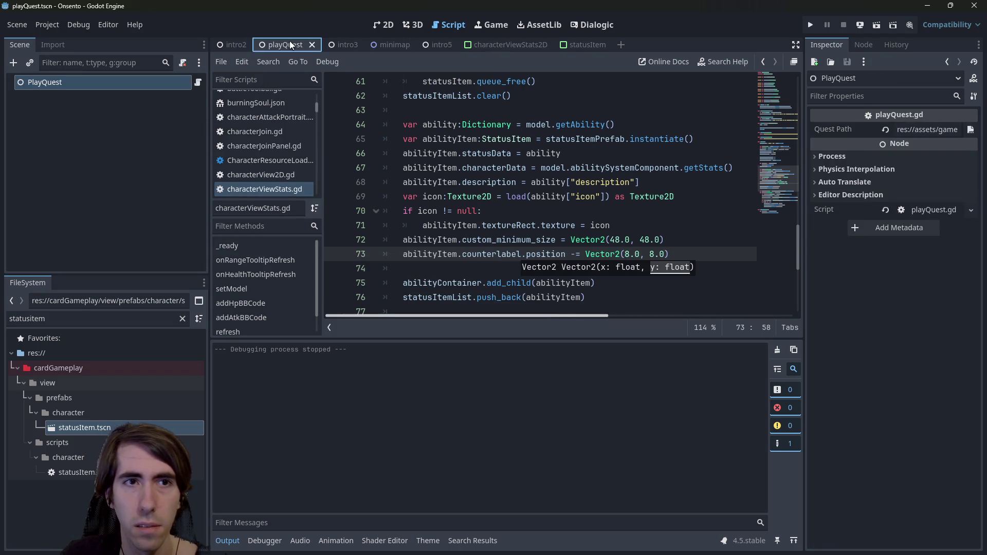
Run and stop playQuest, then quick-open the intro4.tscn scene.
{"action": "left_click", "coordinate": [877, 25]}
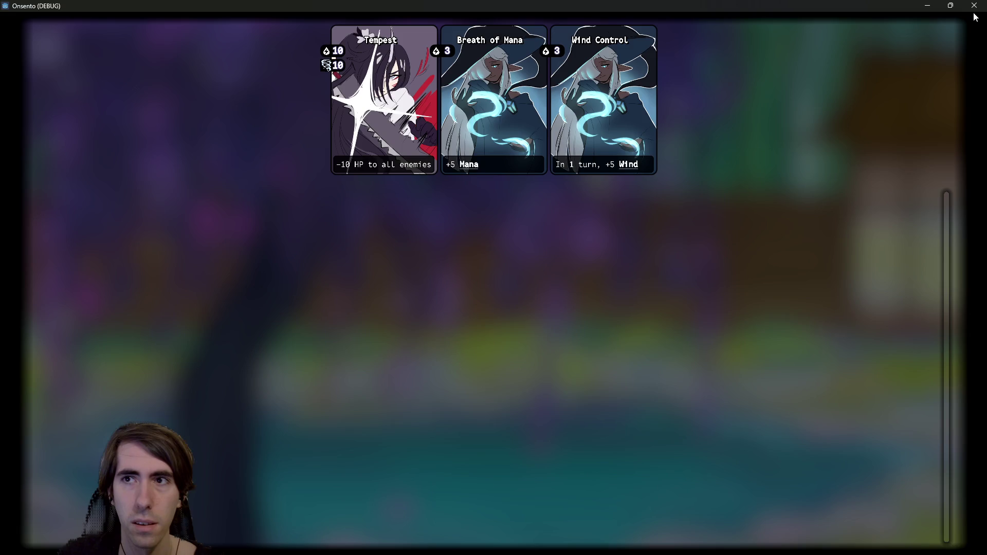
{"action": "left_click", "coordinate": [974, 5]}
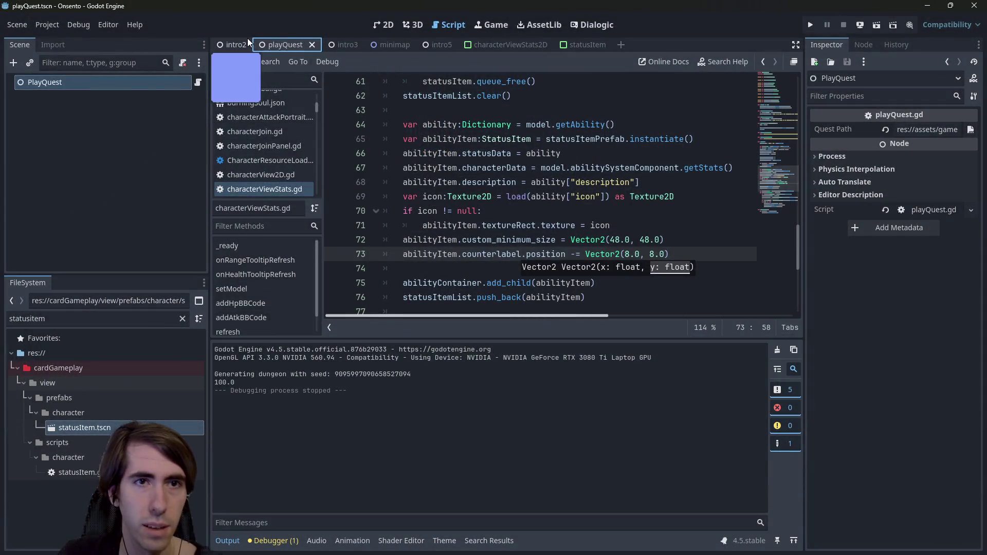
{"action": "key", "text": "shift+alt+o"}
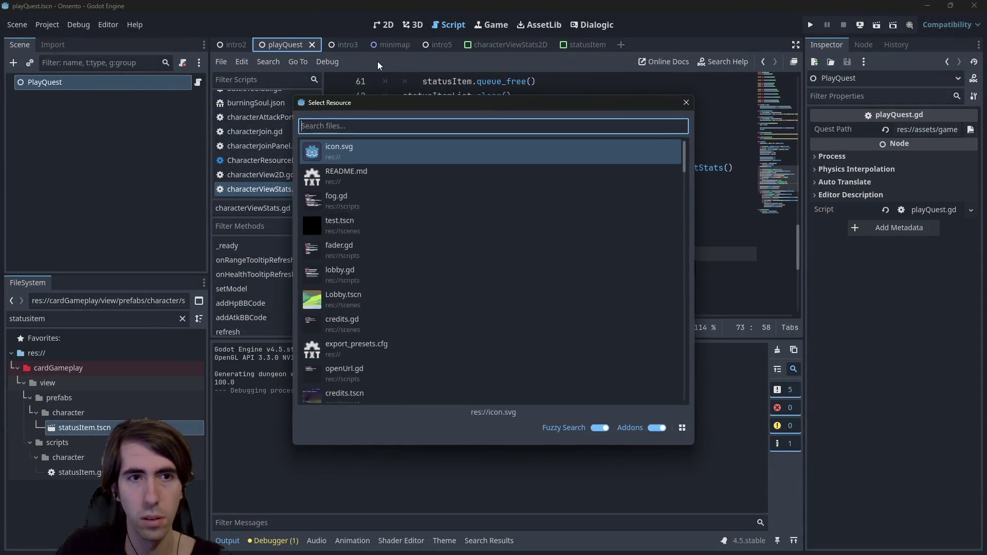
{"action": "type", "text": "intro4"}
{"action": "key", "text": "Down"}
{"action": "key", "text": "Down"}
{"action": "key", "text": "Return"}
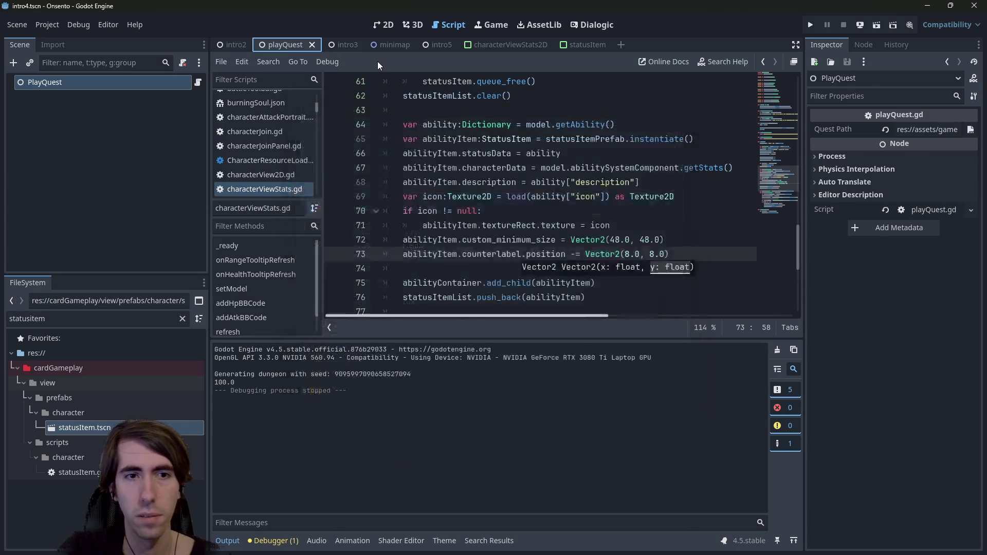
Run intro4, skip the dialogue, deploy both allies, check their ability icons, then close the game.
{"action": "left_click", "coordinate": [877, 24]}
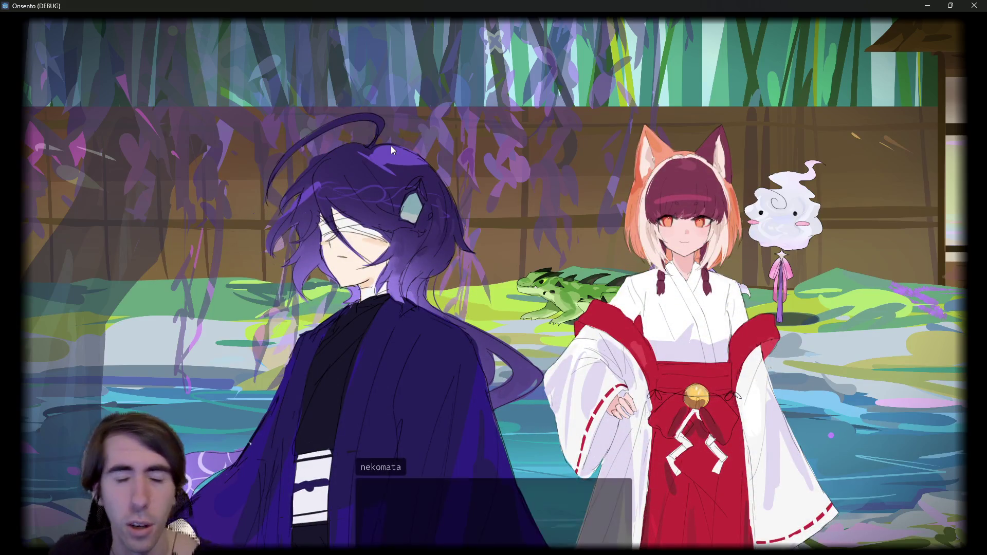
{"action": "left_click", "coordinate": [391, 146]}
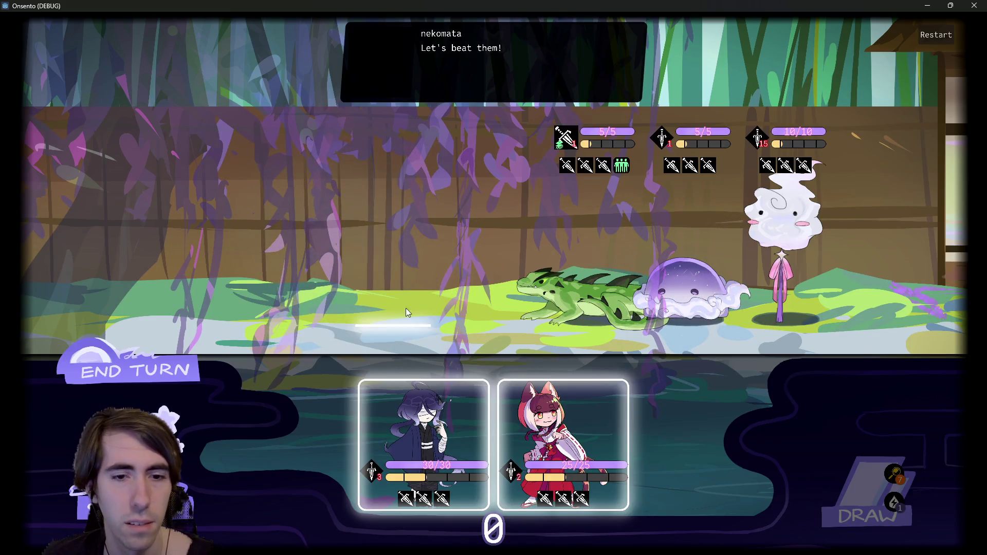
{"action": "left_click", "coordinate": [425, 390]}
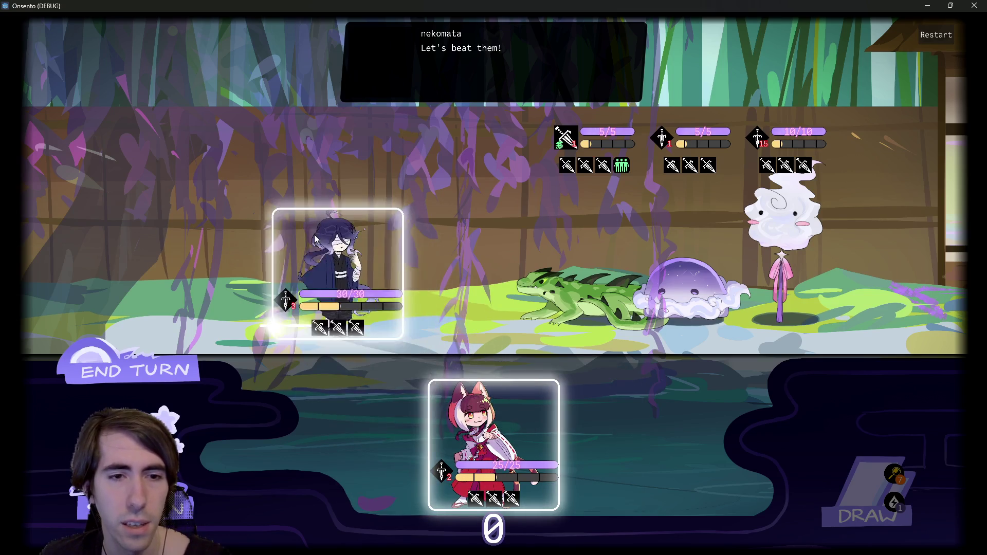
{"action": "left_click", "coordinate": [431, 407]}
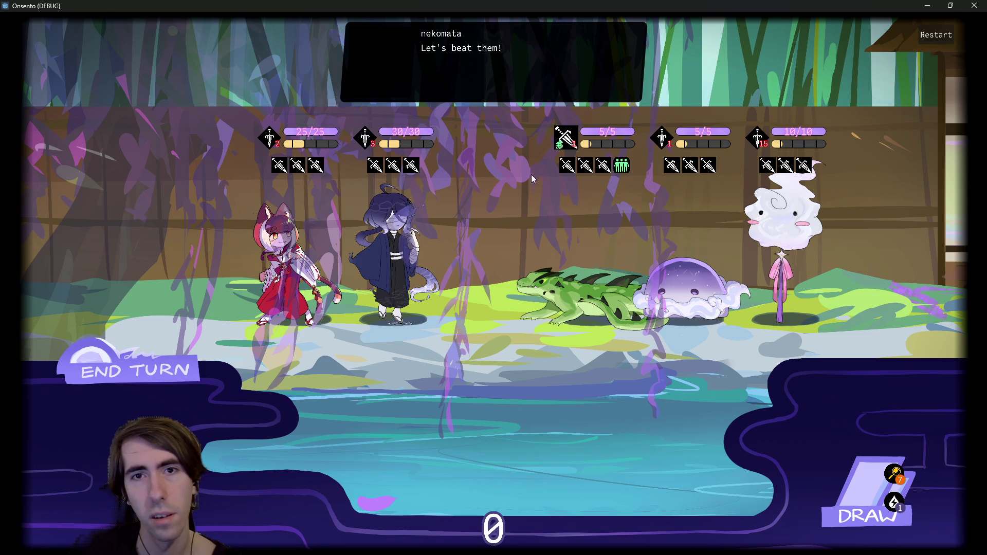
{"action": "mouse_move", "coordinate": [589, 145]}
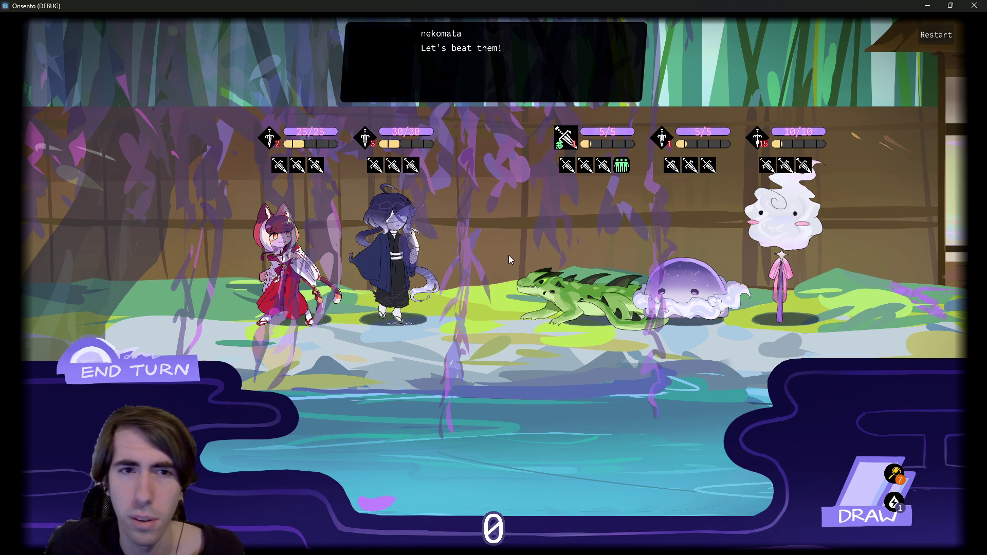
{"action": "mouse_move", "coordinate": [279, 165]}
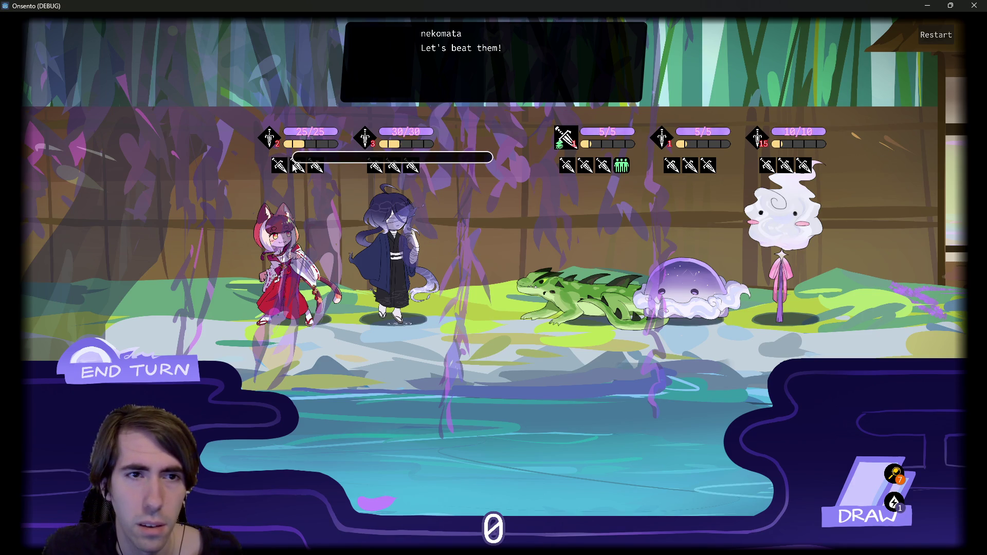
{"action": "left_click", "coordinate": [975, 6]}
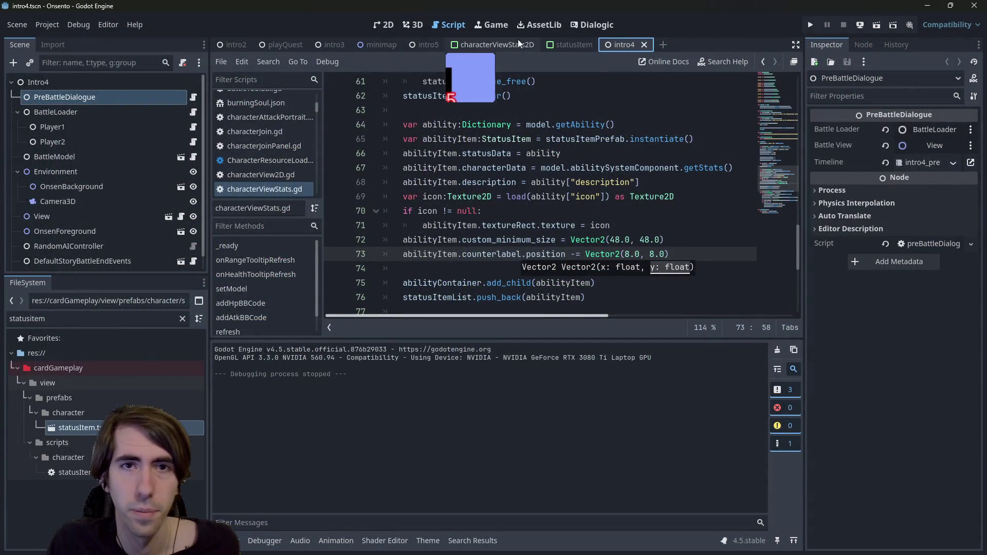
Delete StatusItem, StatusItem2 and StatusItem3 from the FlowContainer in characterViewStats2D.
{"action": "left_click", "coordinate": [517, 41]}
{"action": "left_click", "coordinate": [568, 45]}
{"action": "left_click", "coordinate": [385, 25]}
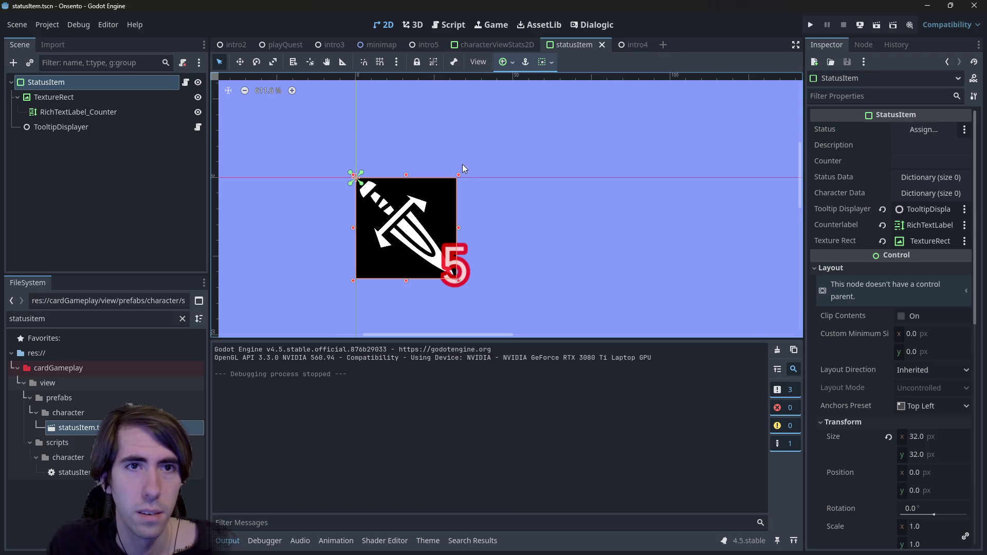
{"action": "scroll", "coordinate": [462, 164], "scroll_direction": "down", "scroll_amount": 2}
{"action": "left_click", "coordinate": [504, 46]}
{"action": "scroll", "coordinate": [528, 257], "scroll_direction": "up", "scroll_amount": 5}
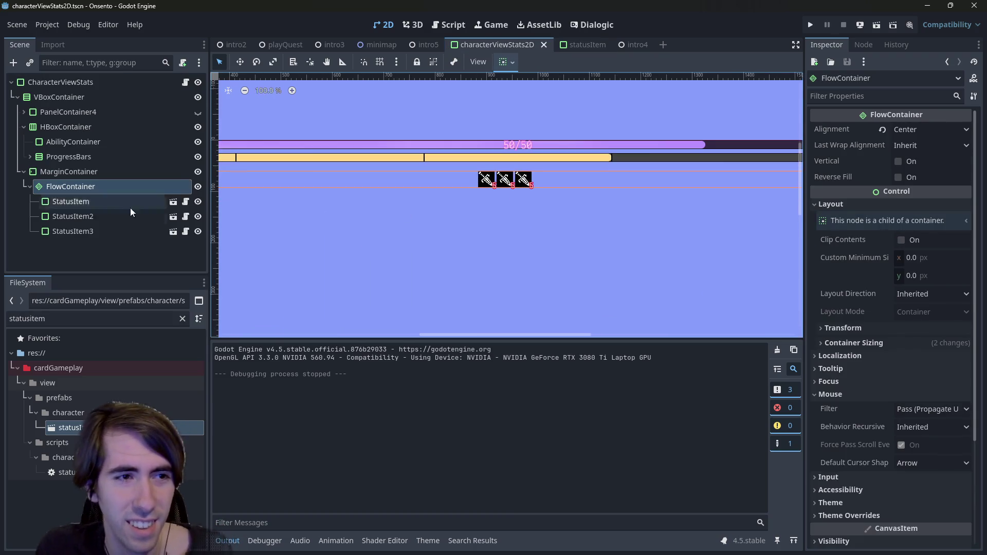
{"action": "left_click", "coordinate": [95, 201]}
{"action": "left_click", "coordinate": [100, 232], "text": "shift"}
{"action": "key", "text": "Delete"}
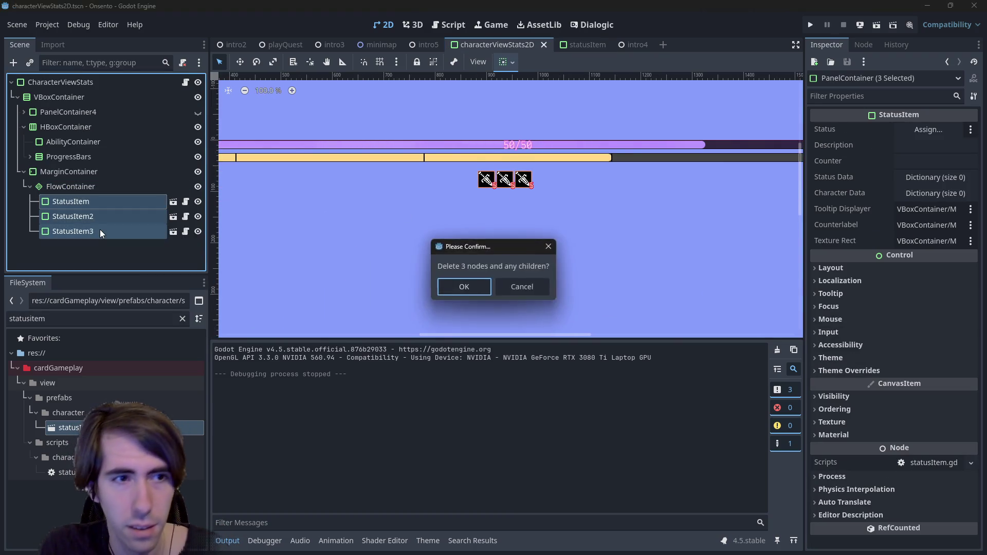
{"action": "key", "text": "Return"}
Clear the FileSystem filter and open the statusIcons art folder.
{"action": "left_click", "coordinate": [182, 319]}
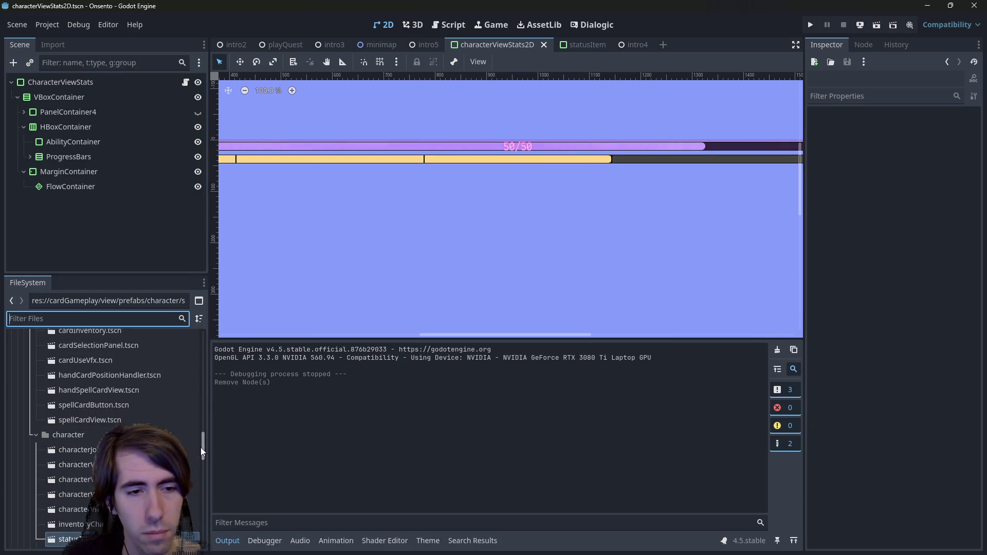
{"action": "left_click_drag", "start_coordinate": [201, 447], "coordinate": [212, 357]}
{"action": "left_click", "coordinate": [89, 447]}
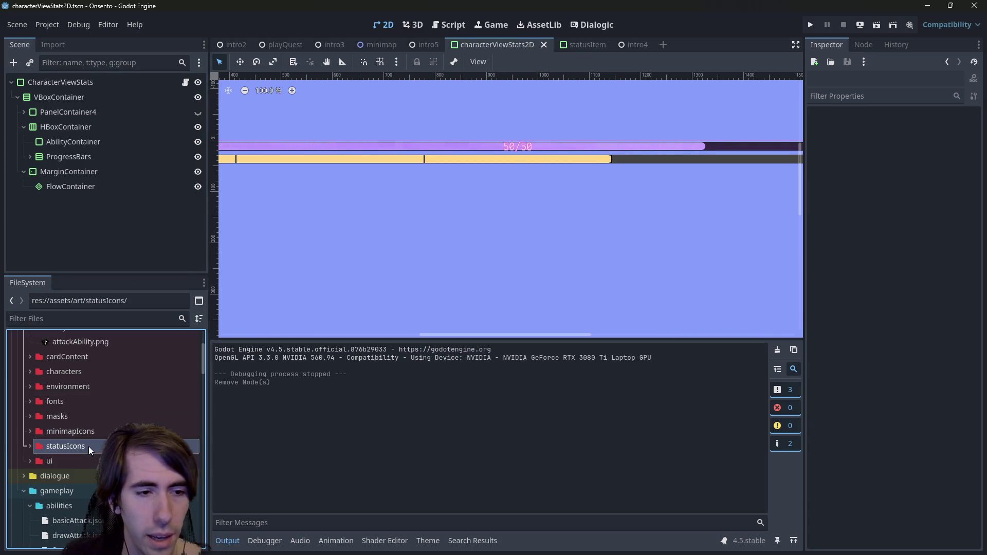
Select Burn.png in statusIcons to show its 512×512 RGBA8 texture details.
{"action": "scroll", "coordinate": [88, 446], "scroll_direction": "down", "scroll_amount": 3}
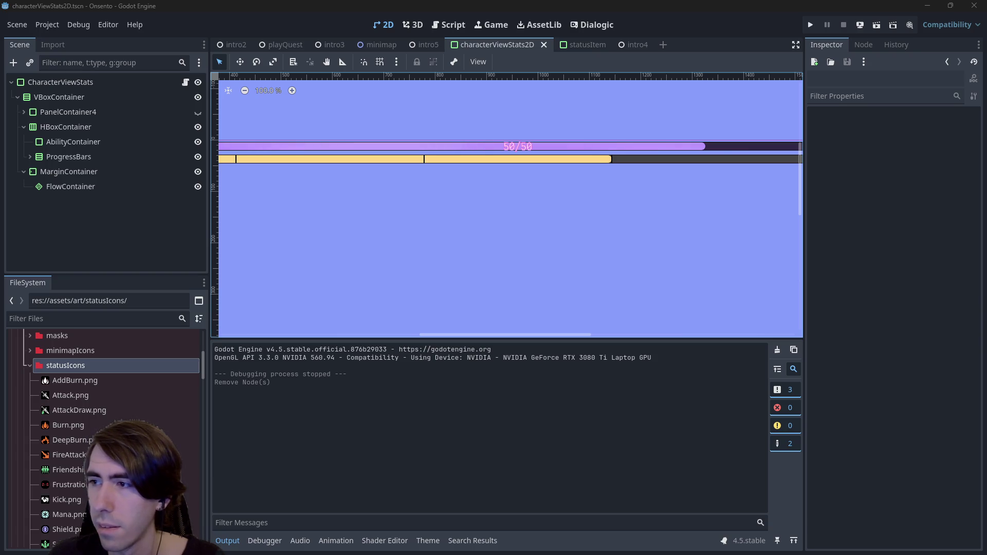
{"action": "left_click", "coordinate": [74, 427]}
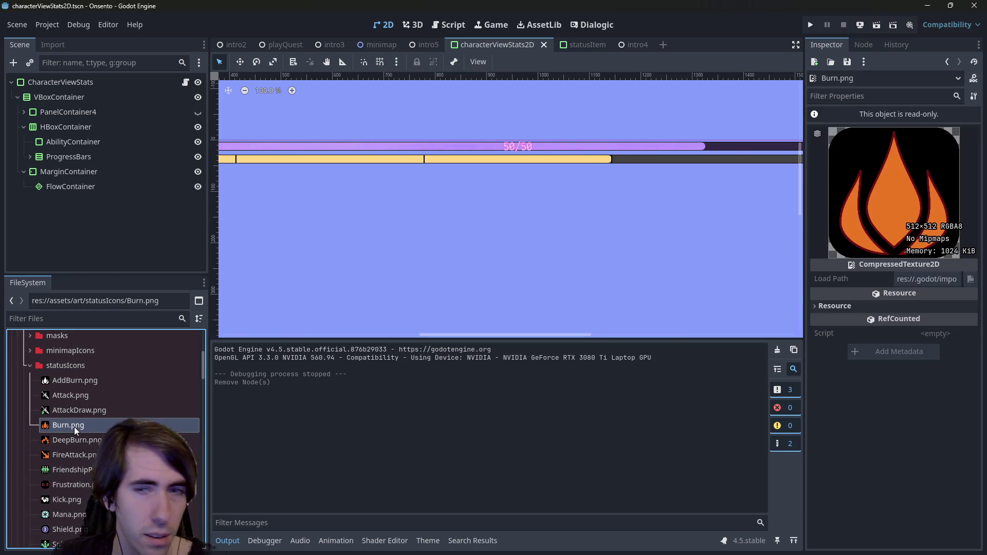
Sample the Burn flame's orange with the colour picker and copy its hex code ed7722.
{"action": "key", "text": "super+shift+c"}
{"action": "left_click", "coordinate": [897, 195]}
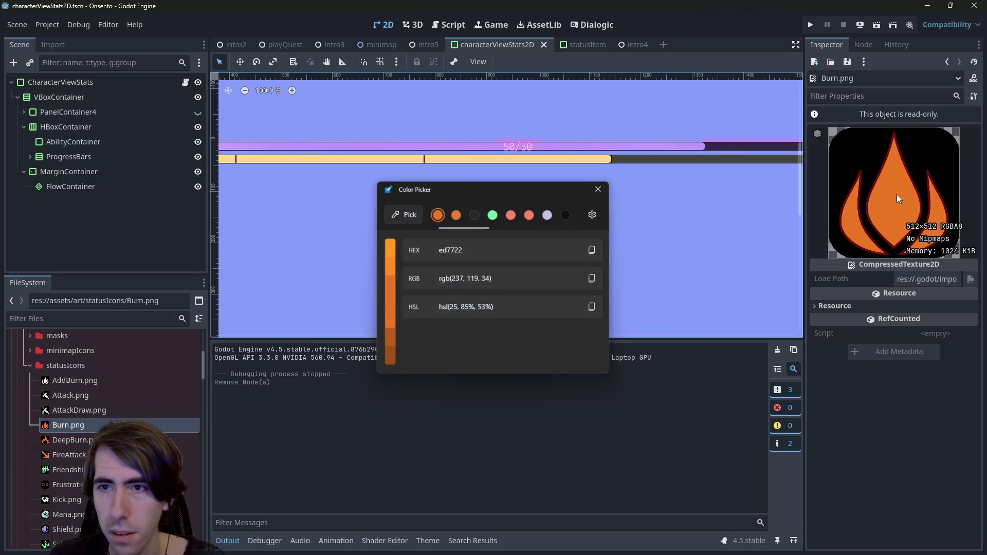
{"action": "left_click", "coordinate": [594, 249]}
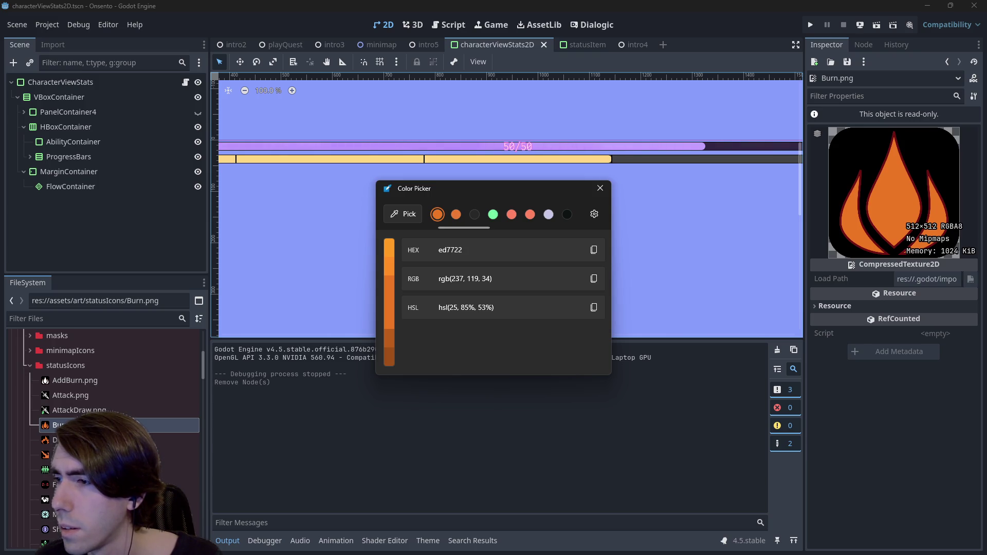
Sample the dark red flame outline, copy hex 6f1212, and close the colour picker.
{"action": "key", "text": "super+shift+c"}
{"action": "left_click", "coordinate": [894, 135]}
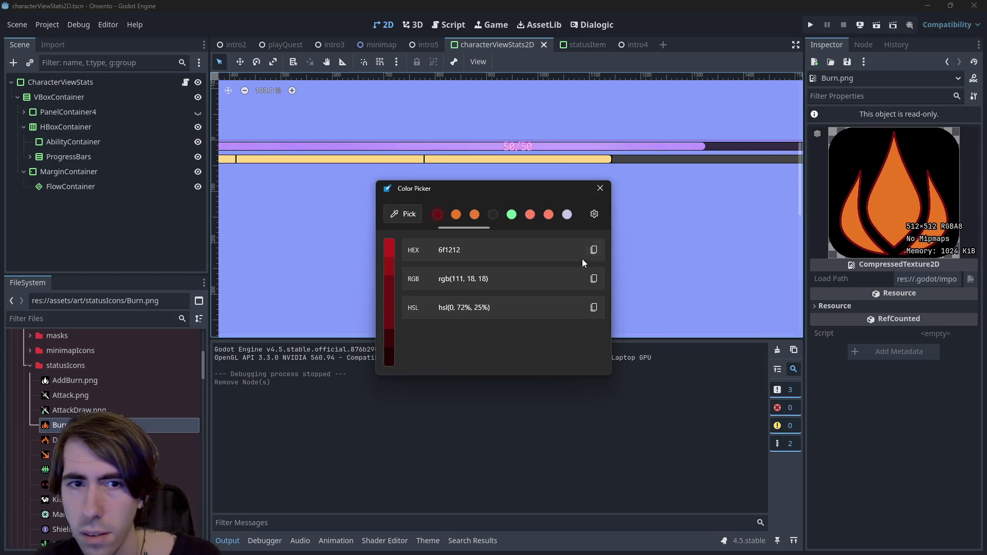
{"action": "left_click", "coordinate": [595, 249]}
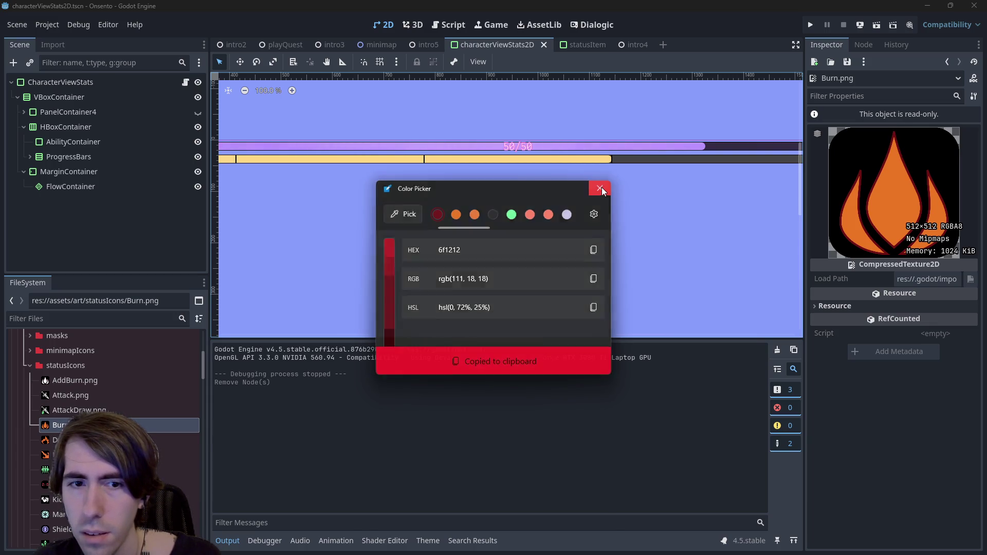
{"action": "left_click", "coordinate": [600, 188]}
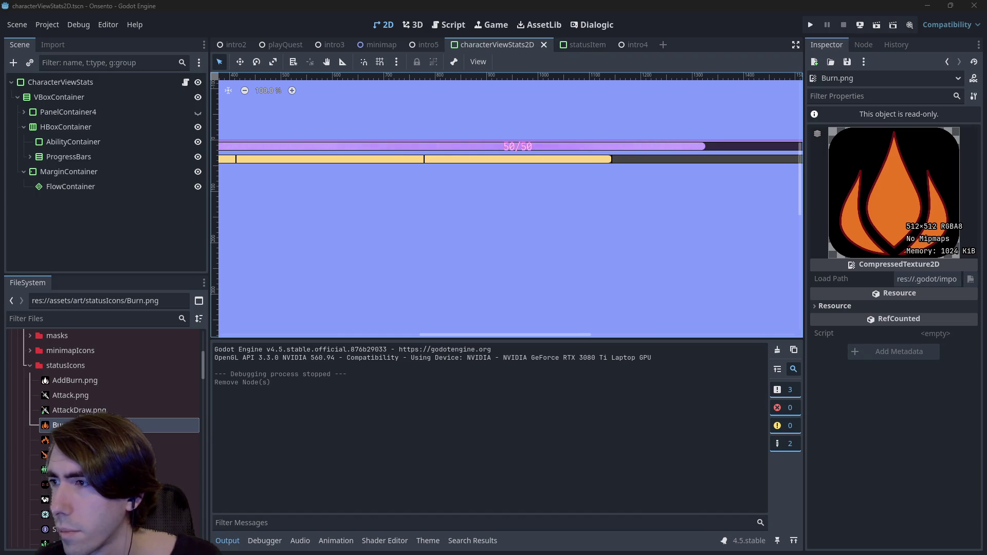
Rename FireAttack.png to fireAttack.png and place it in the art/abilityIcons folder.
{"action": "left_click", "coordinate": [57, 455]}
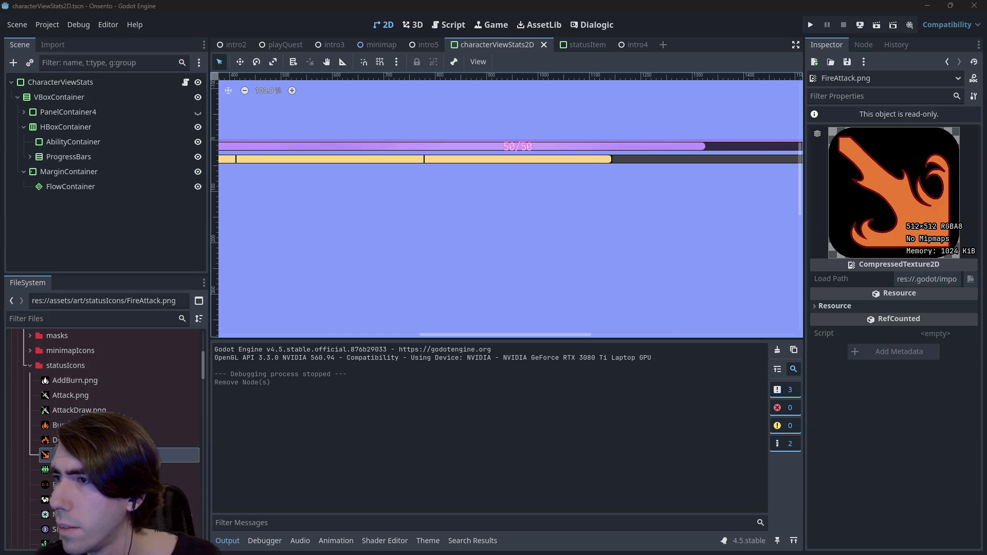
{"action": "key", "text": "alt+Tab"}
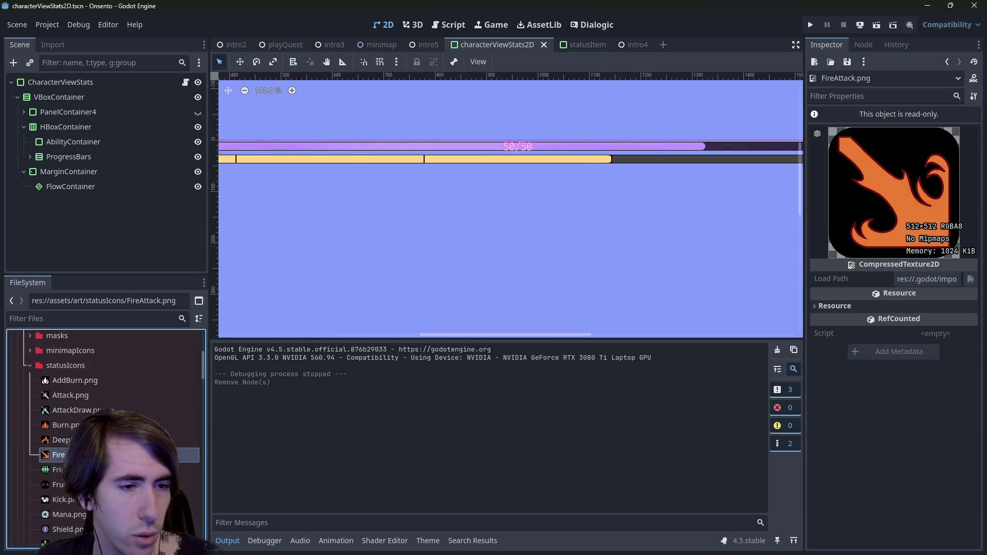
{"action": "key", "text": "F2"}
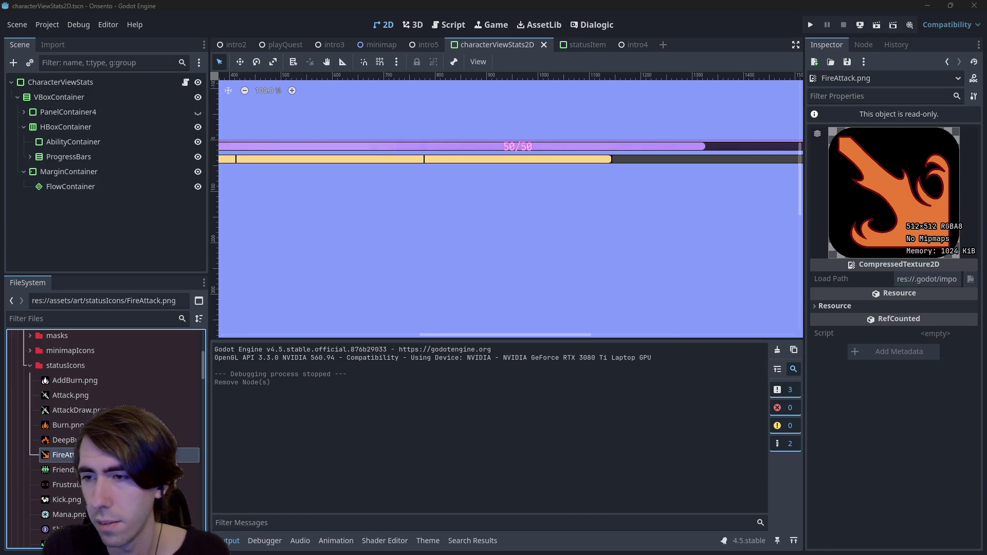
{"action": "scroll", "coordinate": [62, 391], "scroll_direction": "up", "scroll_amount": 5}
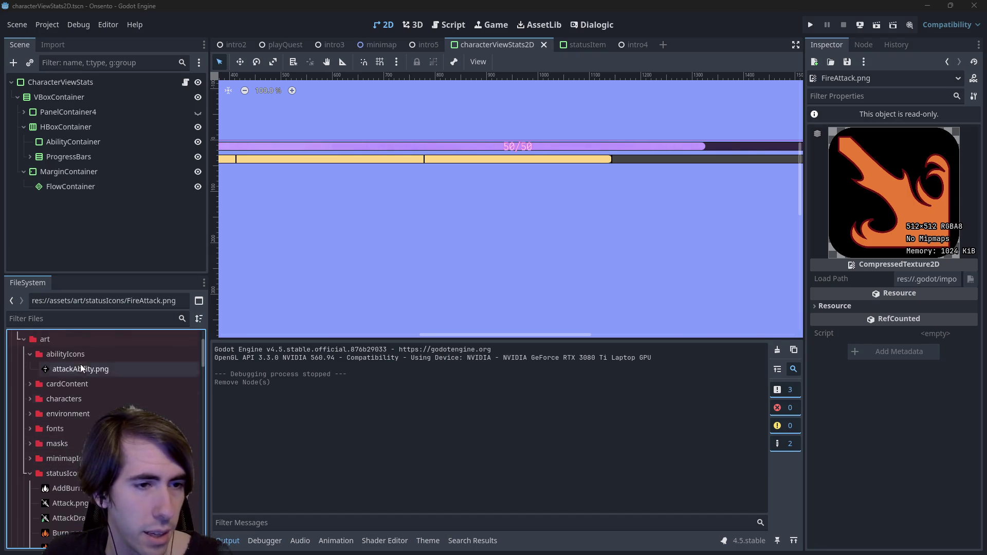
{"action": "left_click", "coordinate": [62, 355]}
{"action": "right_click", "coordinate": [81, 354]}
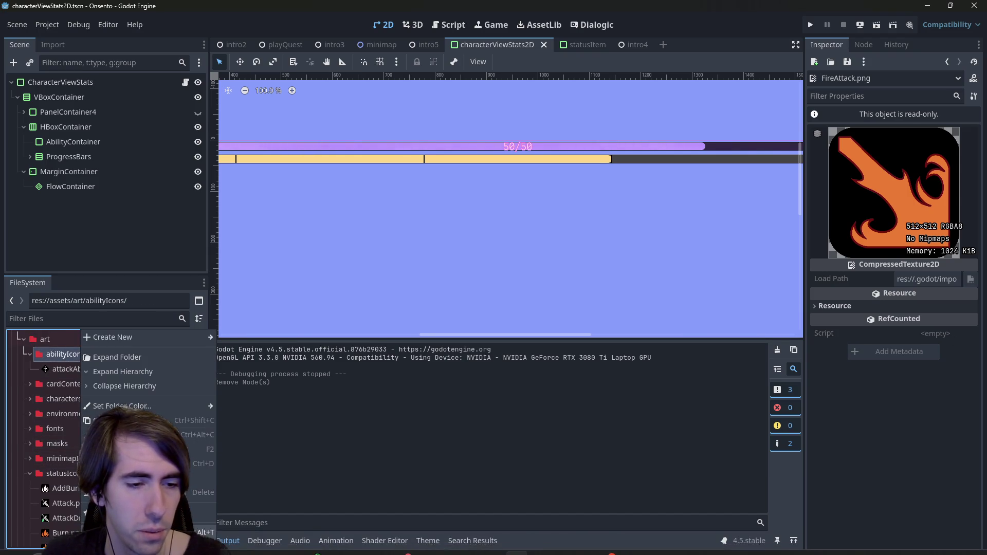
{"action": "key", "text": "Escape"}
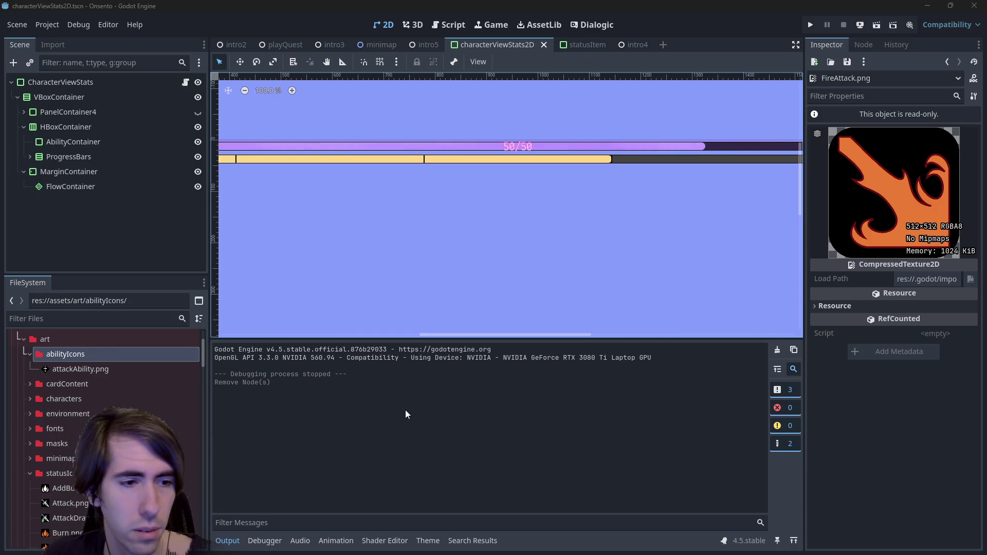
Copy fireAttack.png's file path and open the gameplay/abilities/fireAttack.json ability data.
{"action": "right_click", "coordinate": [93, 384]}
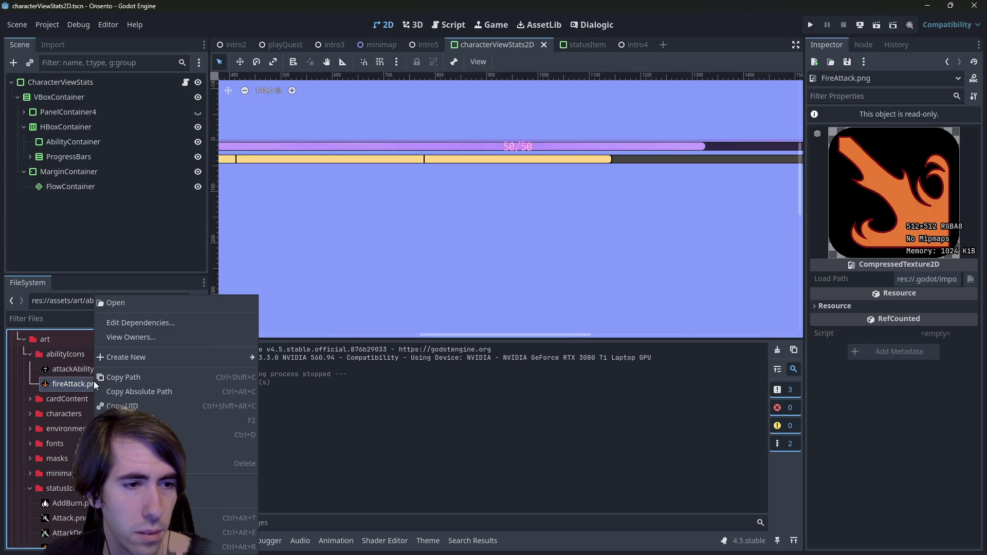
{"action": "left_click", "coordinate": [134, 377]}
{"action": "scroll", "coordinate": [76, 412], "scroll_direction": "down", "scroll_amount": 3}
{"action": "double_click", "coordinate": [75, 408]}
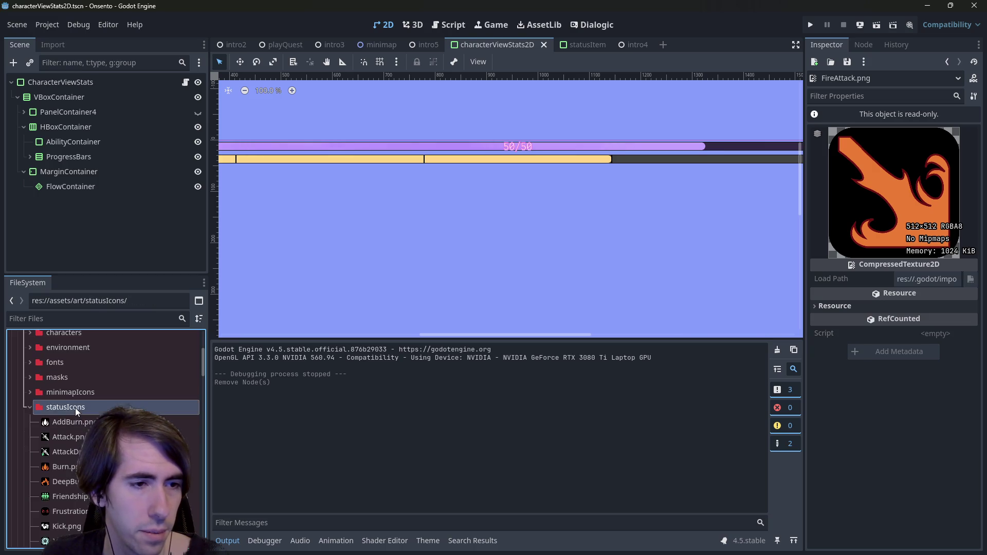
{"action": "scroll", "coordinate": [83, 407], "scroll_direction": "down", "scroll_amount": 2}
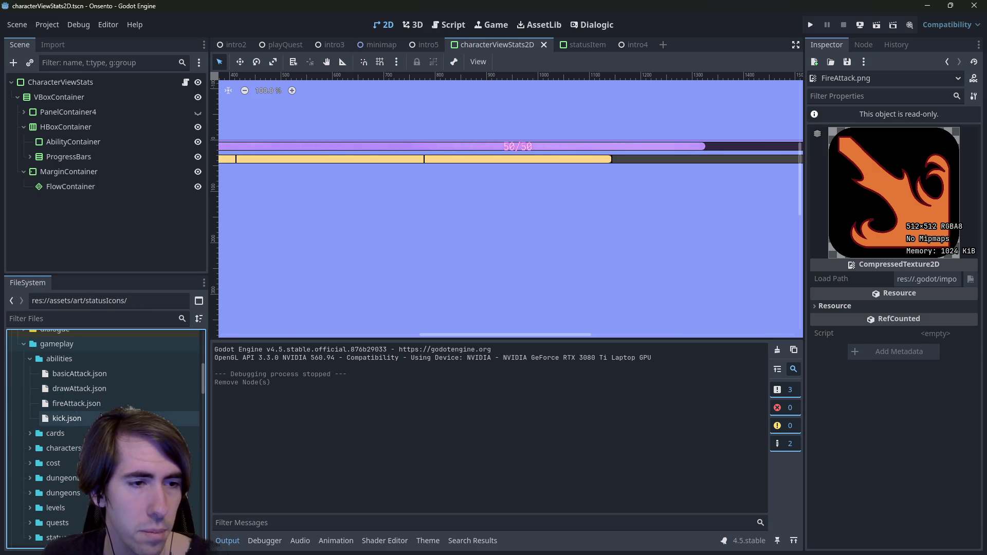
{"action": "double_click", "coordinate": [95, 405]}
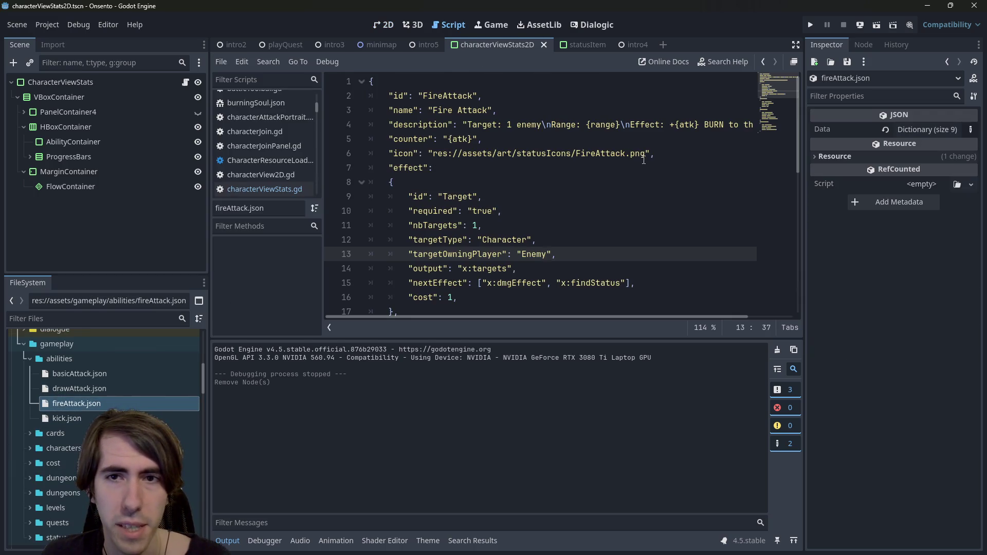
Save fireAttack.json and look up basicAttack.json's icon path for reuse.
{"action": "left_click_drag", "start_coordinate": [646, 154], "coordinate": [437, 155]}
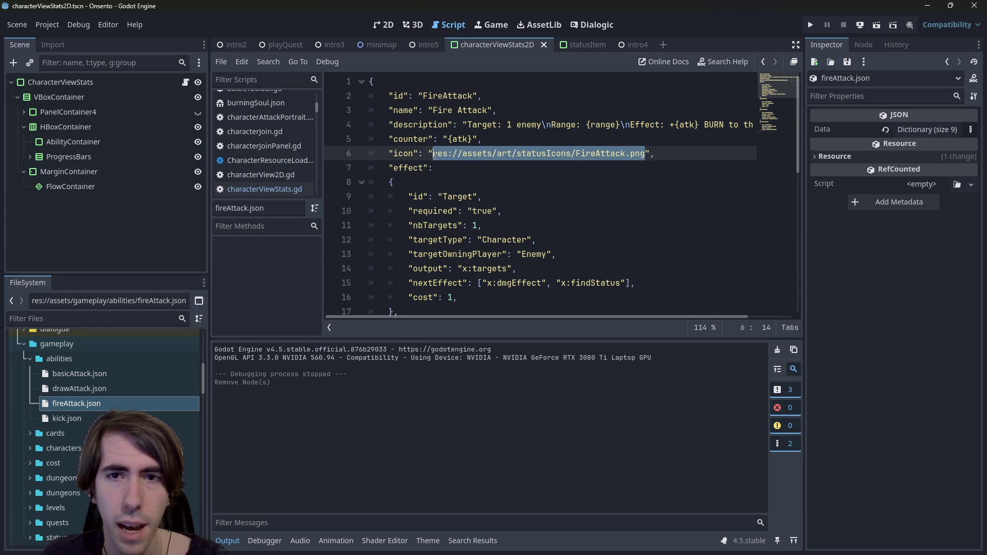
{"action": "key", "text": "ctrl+s"}
{"action": "double_click", "coordinate": [117, 395]}
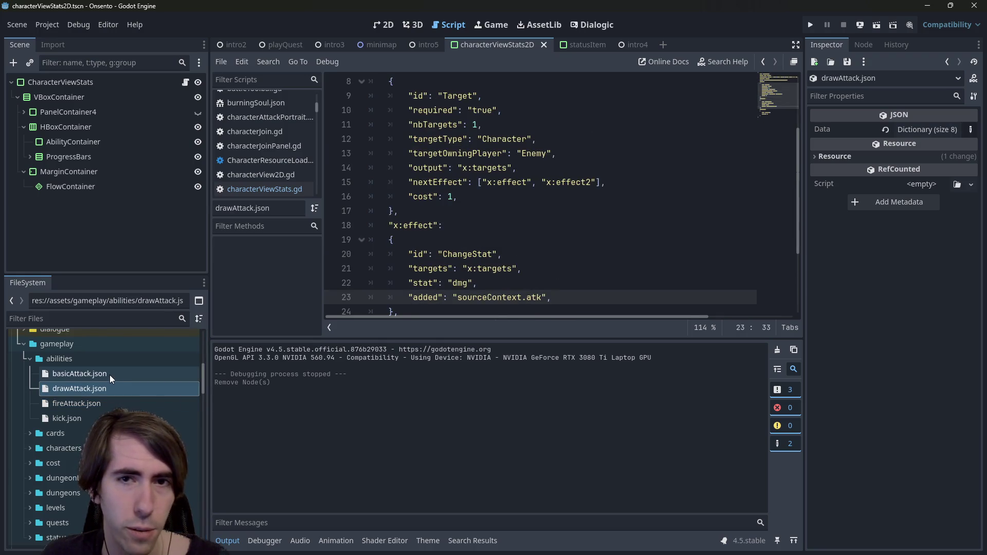
{"action": "double_click", "coordinate": [110, 375]}
{"action": "left_click_drag", "start_coordinate": [664, 153], "coordinate": [431, 162]}
Set drawAttack.json's icon to res://assets/art/abilityIcons/attackAbility.png, save, and run the intro4 scene.
{"action": "double_click", "coordinate": [154, 388]}
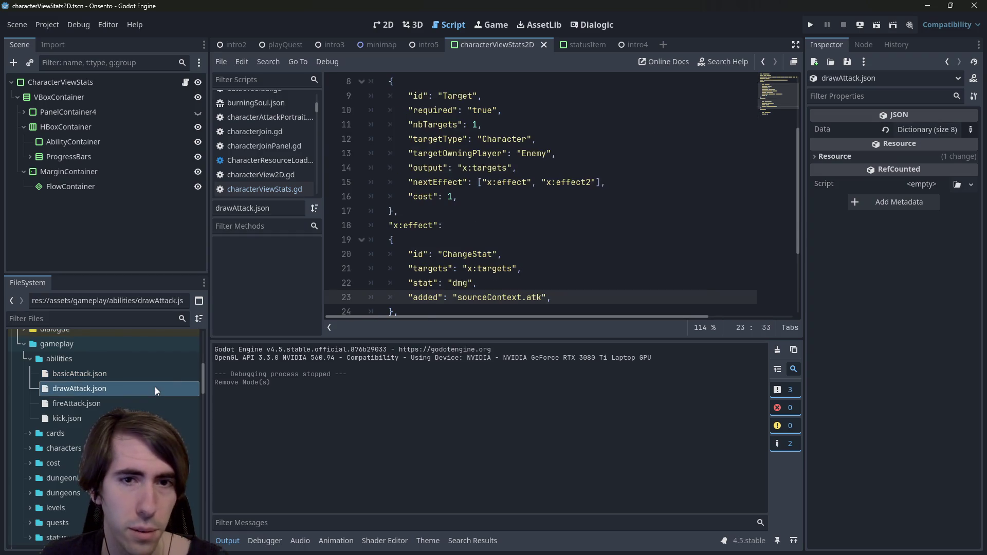
{"action": "scroll", "coordinate": [584, 242], "scroll_direction": "down", "scroll_amount": 2}
{"action": "scroll", "coordinate": [584, 240], "scroll_direction": "up", "scroll_amount": 4}
{"action": "scroll", "coordinate": [584, 239], "scroll_direction": "up", "scroll_amount": 2}
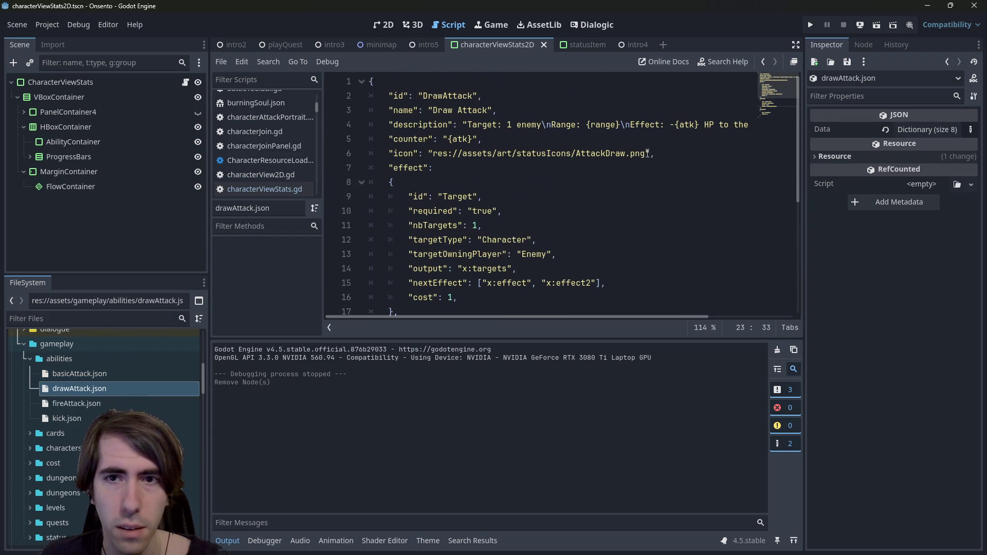
{"action": "mouse_move", "coordinate": [646, 153]}
{"action": "left_mouse_down"}
{"action": "mouse_move", "coordinate": [464, 165]}
{"action": "mouse_move", "coordinate": [430, 154]}
{"action": "left_mouse_up"}
{"action": "key", "text": "ctrl+v"}
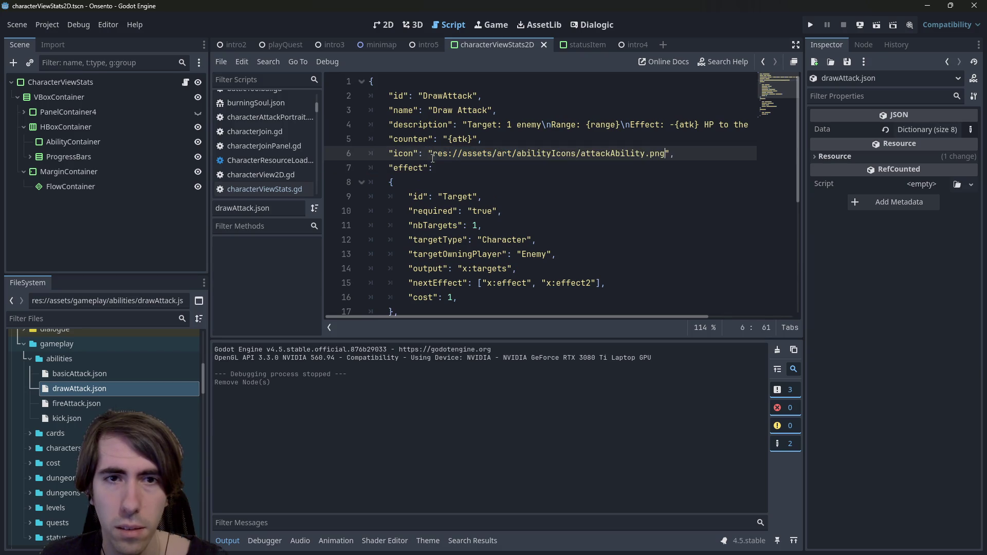
{"action": "key", "text": "ctrl+s"}
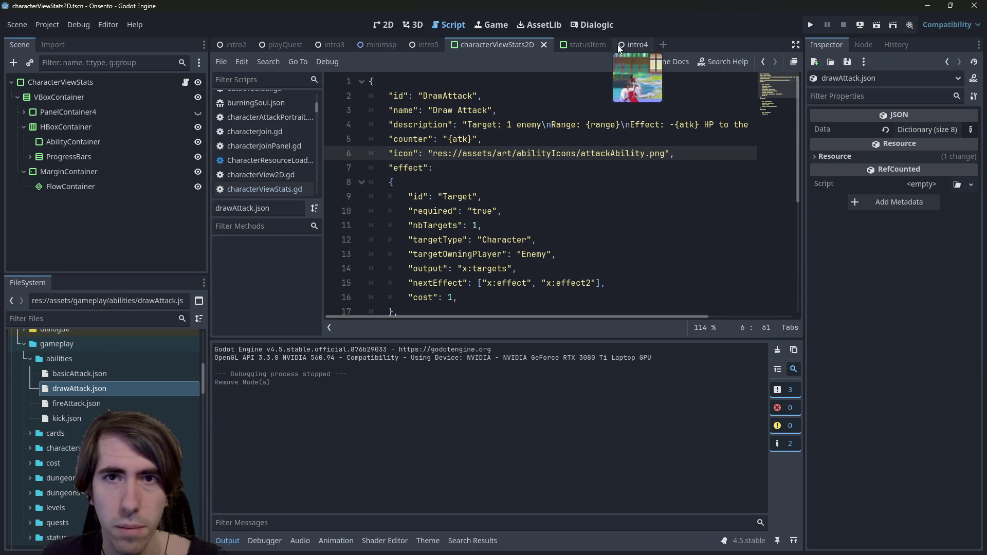
{"action": "left_click", "coordinate": [620, 45]}
{"action": "left_click", "coordinate": [877, 25]}
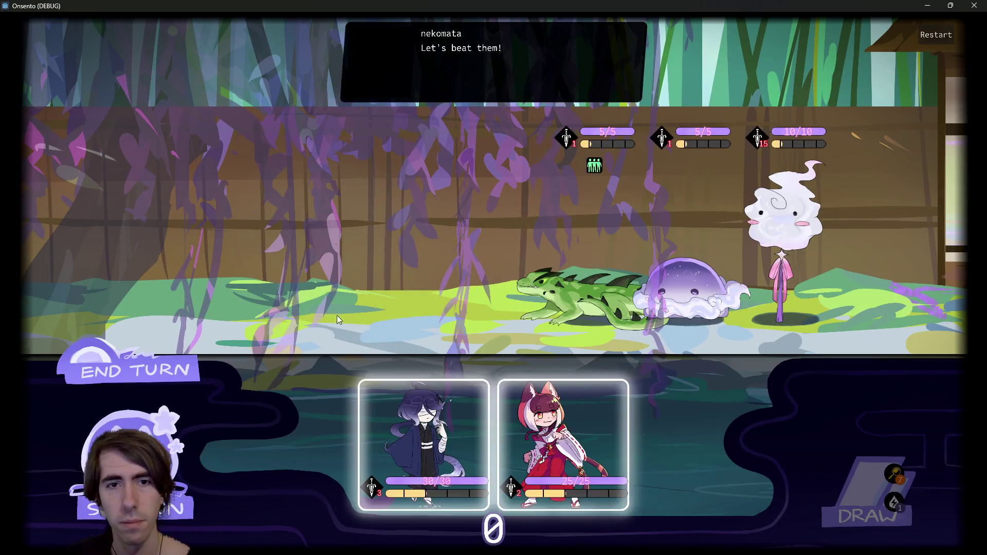
Deploy the purple-haired character and the fox girl onto the battlefield, then close the game.
{"action": "left_click_drag", "start_coordinate": [396, 425], "coordinate": [396, 257]}
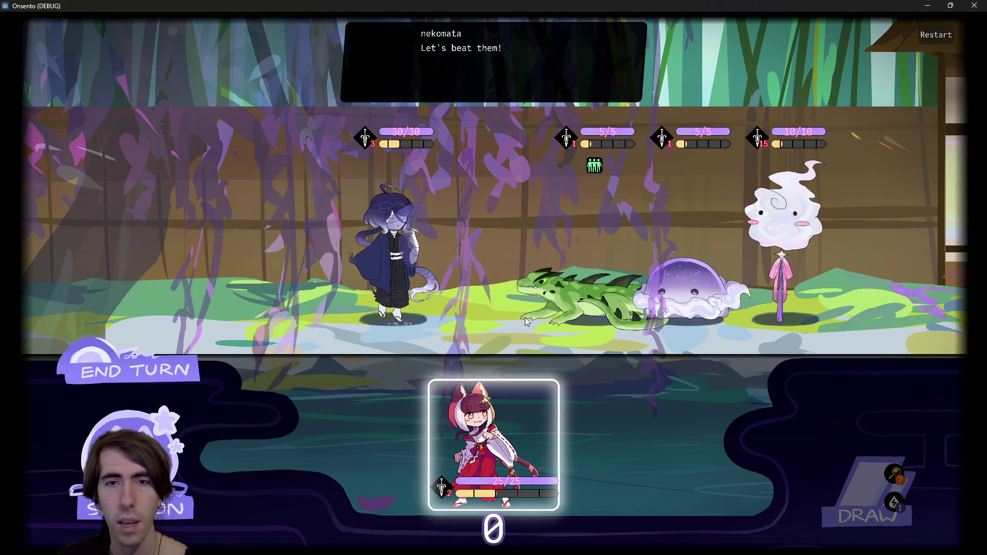
{"action": "left_click_drag", "start_coordinate": [526, 406], "coordinate": [310, 206]}
{"action": "left_click", "coordinate": [974, 6]}
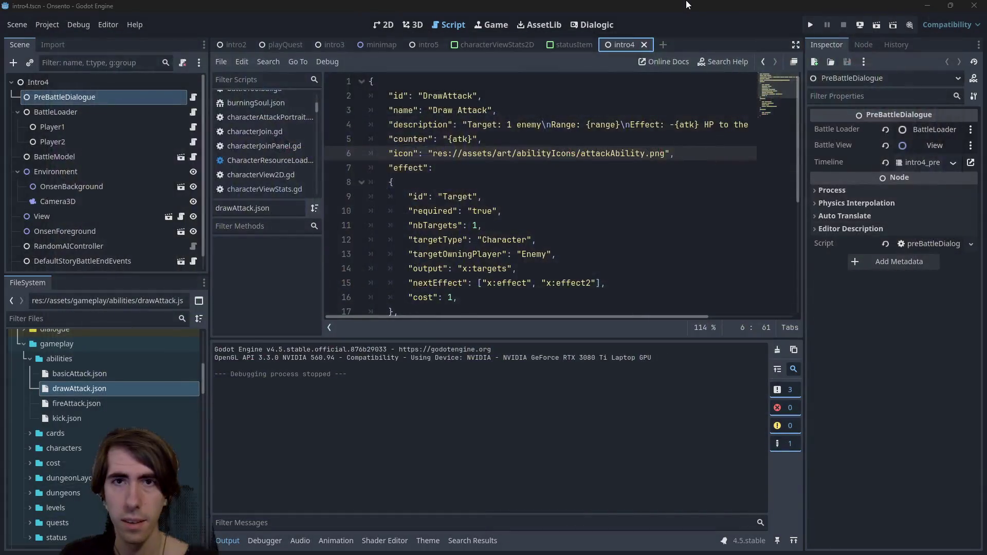
Open miniboss1.json and the miniboss1.tscn scene via a quick search for 'boss', then run it.
{"action": "key", "text": "shift+alt+o"}
{"action": "type", "text": "boss"}
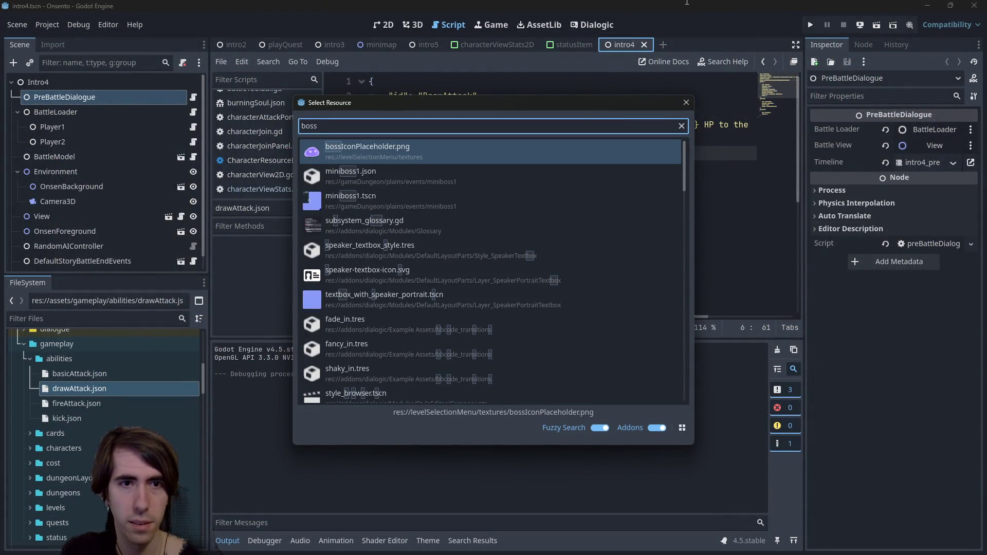
{"action": "key", "text": "Down"}
{"action": "key", "text": "Down"}
{"action": "key", "text": "Up"}
{"action": "key", "text": "Return"}
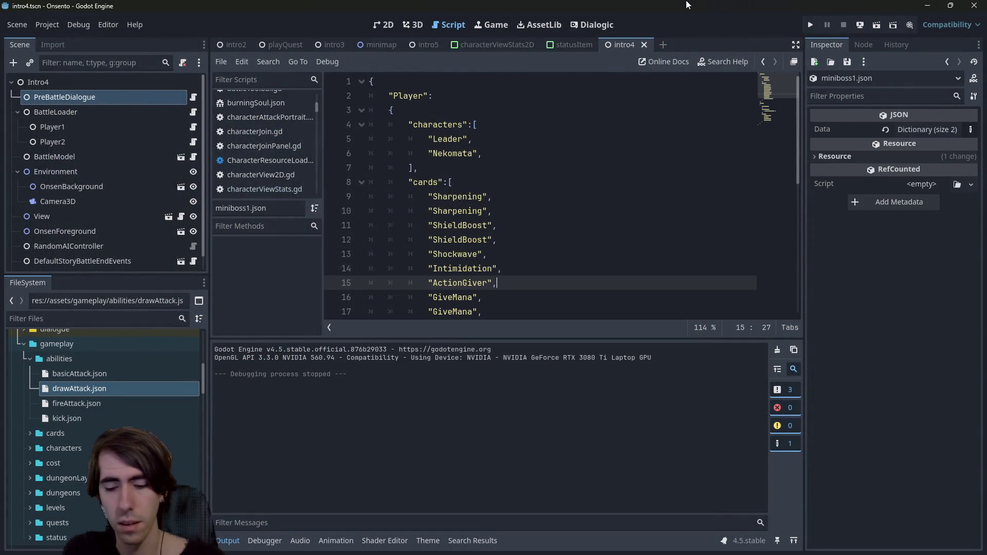
{"action": "key", "text": "shift+alt+o"}
{"action": "type", "text": "boss"}
{"action": "key", "text": "Down"}
{"action": "key", "text": "Down"}
{"action": "key", "text": "Return"}
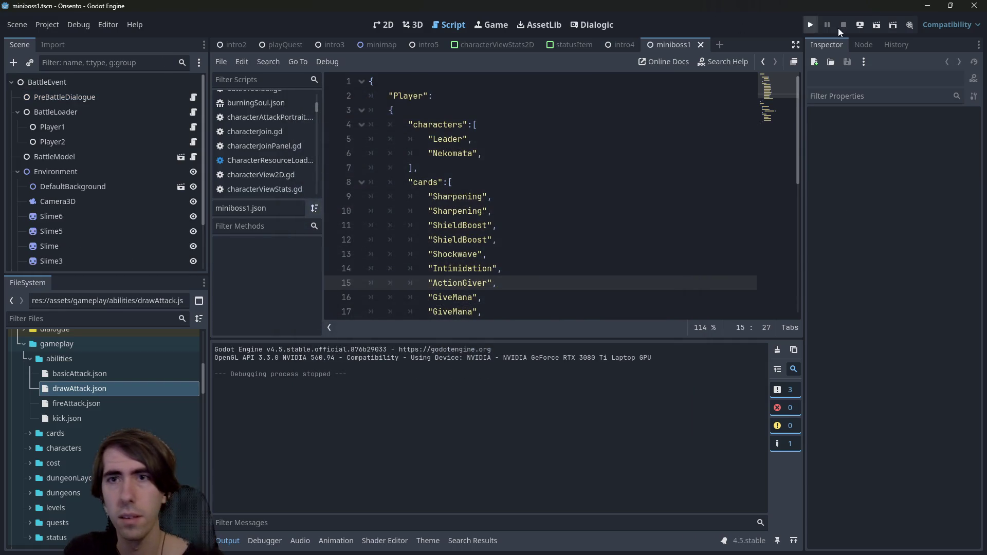
{"action": "left_click", "coordinate": [872, 30]}
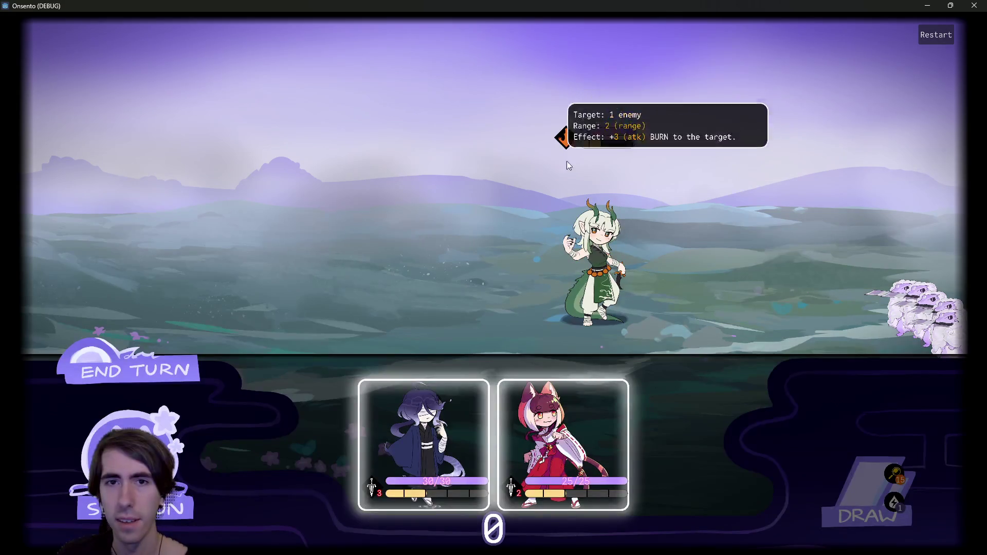
Deploy both allies, play Shockwave and Motivation on the blue-haired ally, and draw a card.
{"action": "left_click", "coordinate": [471, 402]}
{"action": "left_click", "coordinate": [471, 401]}
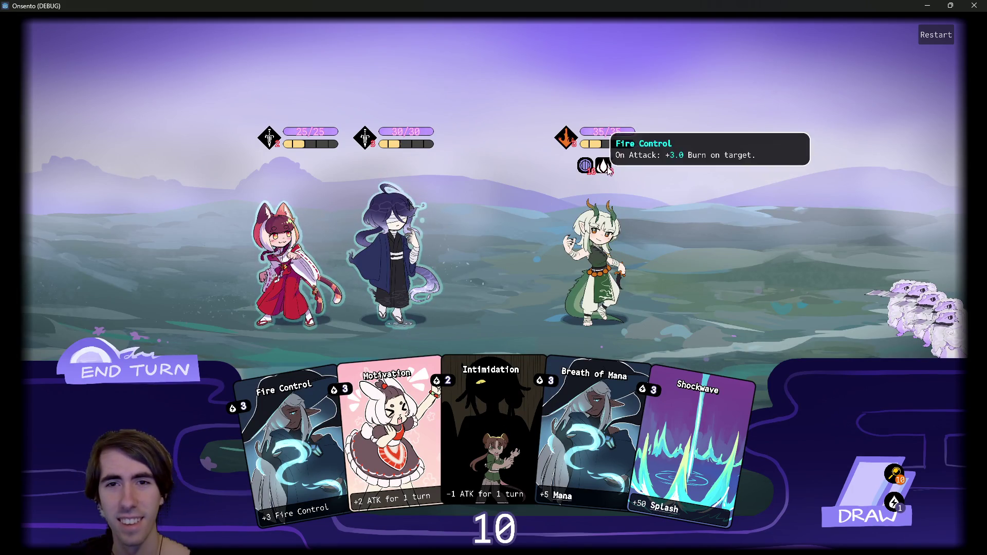
{"action": "mouse_move", "coordinate": [607, 176]}
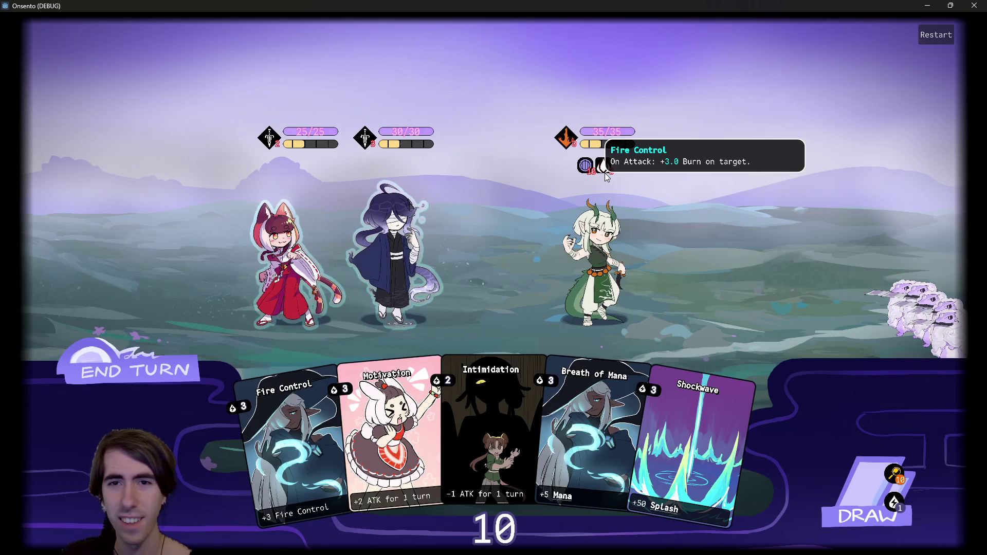
{"action": "mouse_move", "coordinate": [338, 393]}
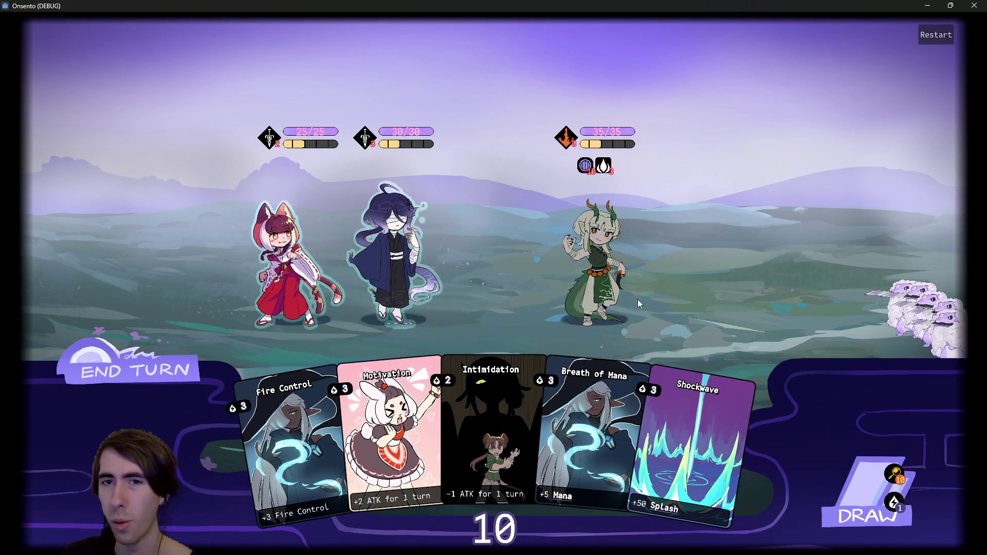
{"action": "left_click_drag", "start_coordinate": [689, 437], "coordinate": [388, 307]}
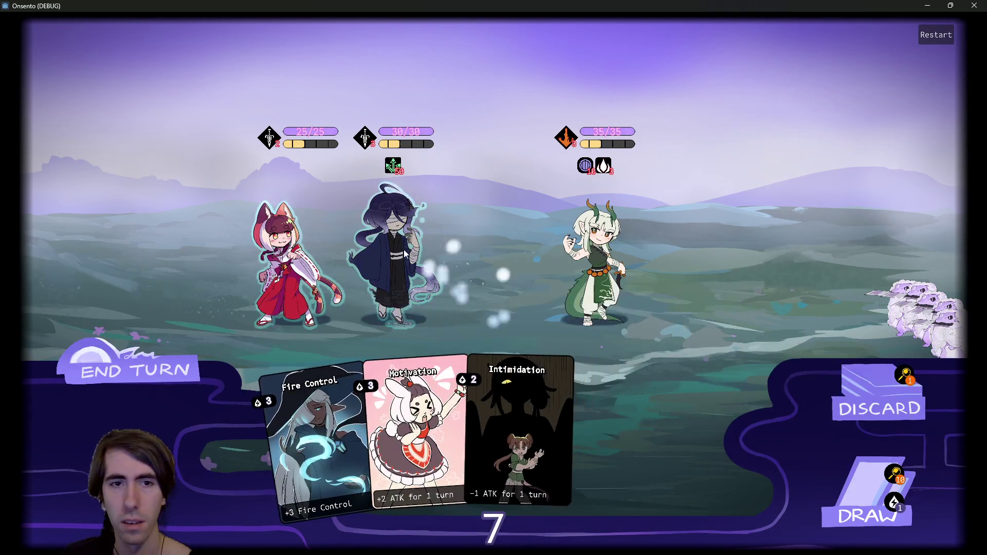
{"action": "left_click_drag", "start_coordinate": [418, 453], "coordinate": [396, 257]}
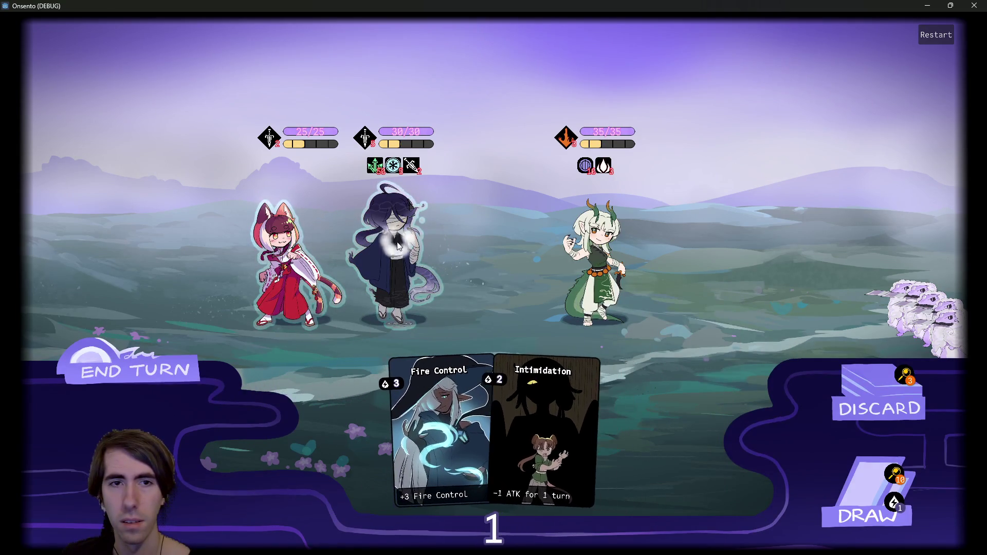
{"action": "left_click", "coordinate": [843, 492]}
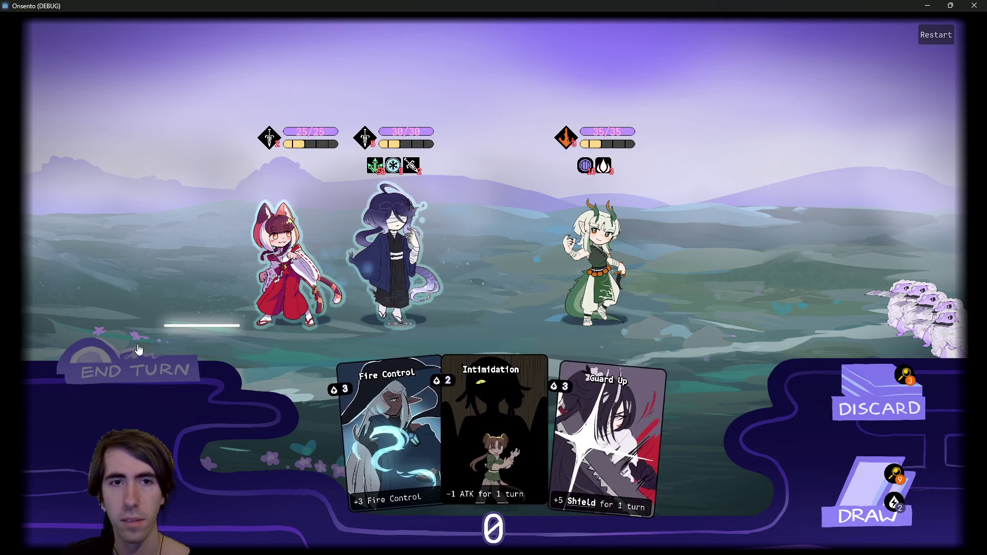
{"action": "left_click", "coordinate": [139, 350]}
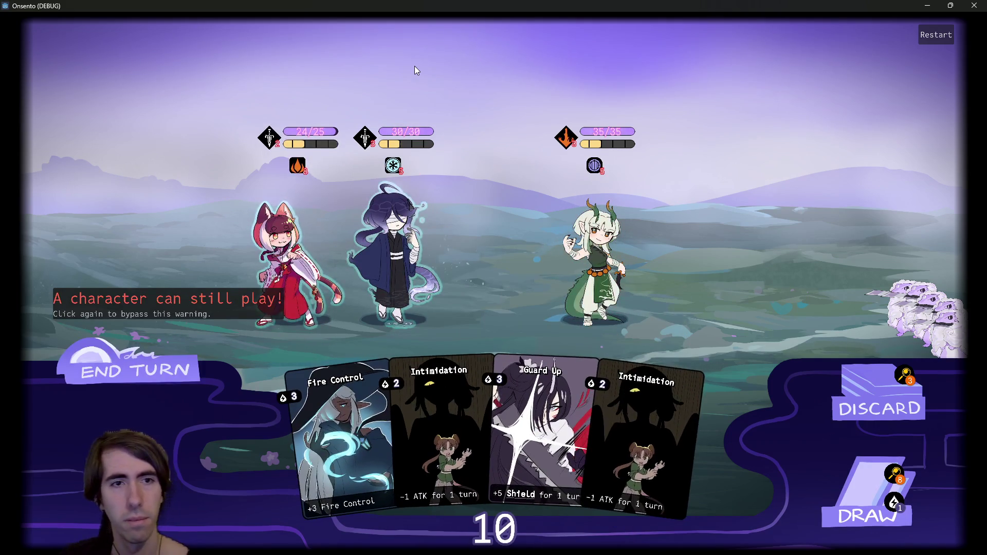
Draw two more cards and shield the cat-eared girl with Guard Up.
{"action": "mouse_move", "coordinate": [298, 162]}
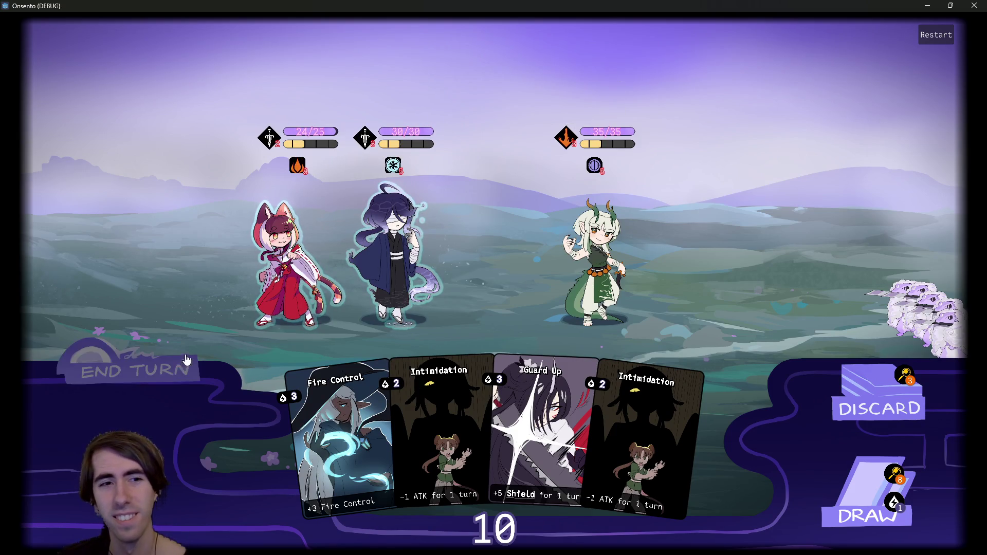
{"action": "left_click", "coordinate": [869, 496]}
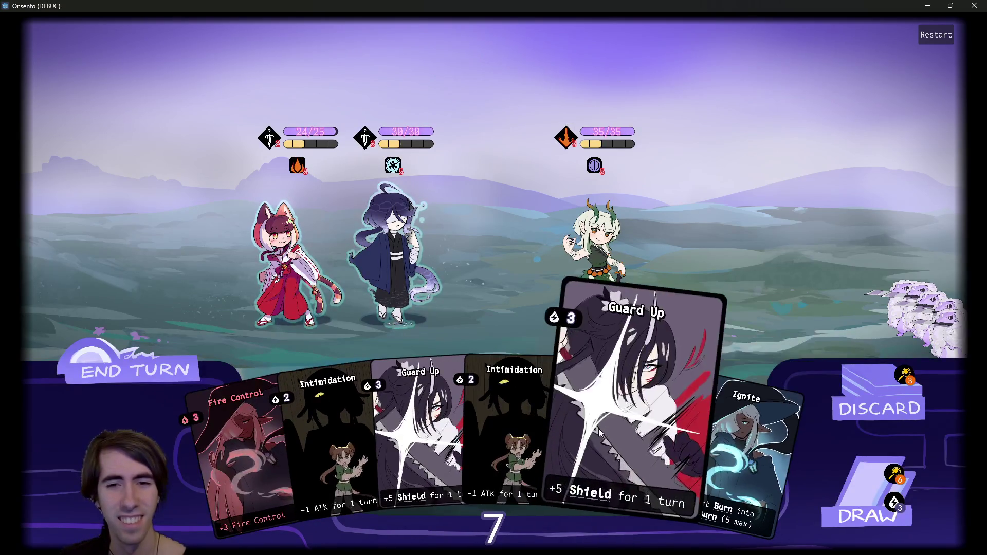
{"action": "left_click_drag", "start_coordinate": [599, 428], "coordinate": [292, 257]}
{"action": "left_click", "coordinate": [171, 365]}
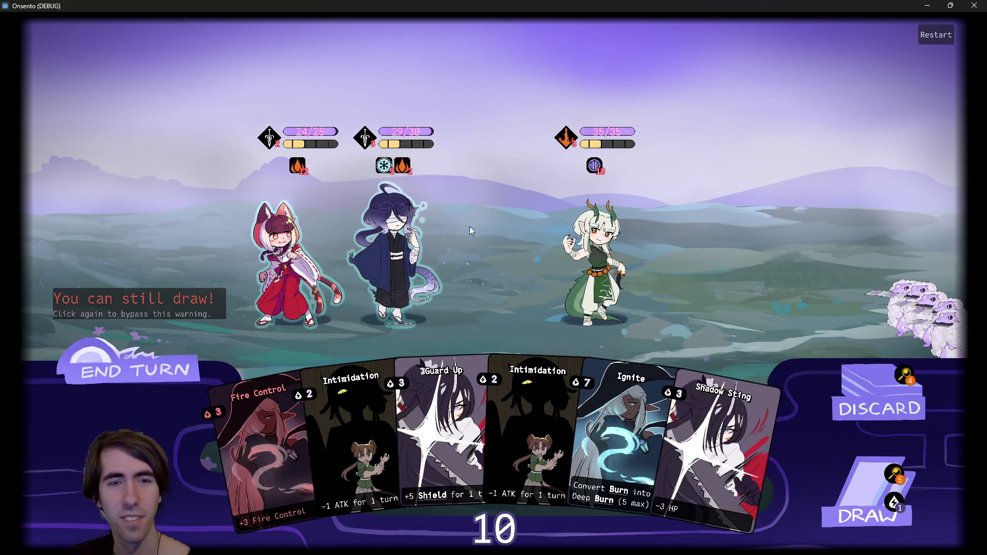
Play Fire Control on the cat-eared girl and two Intimidation cards on the dragon.
{"action": "mouse_move", "coordinate": [597, 164]}
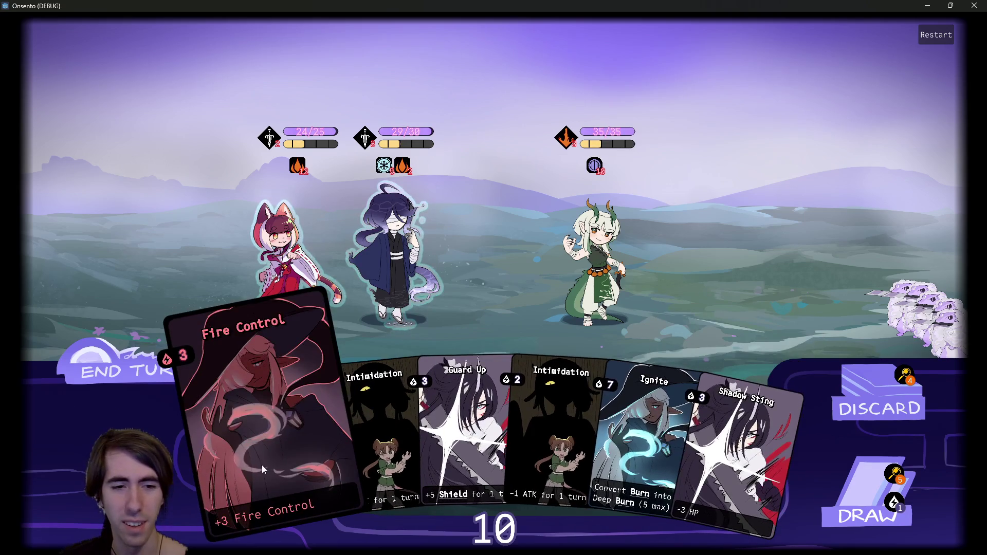
{"action": "left_click_drag", "start_coordinate": [264, 462], "coordinate": [301, 260]}
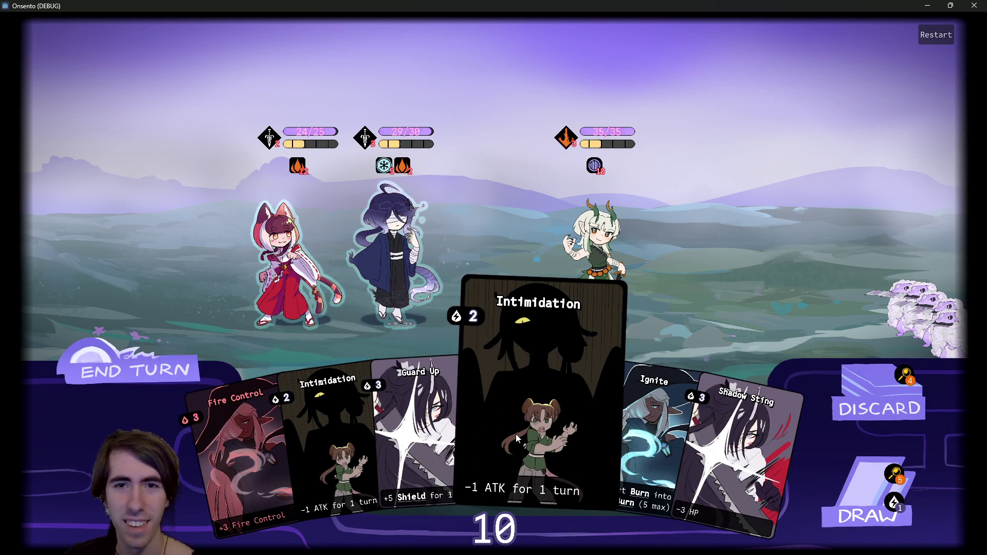
{"action": "left_click_drag", "start_coordinate": [517, 434], "coordinate": [594, 252]}
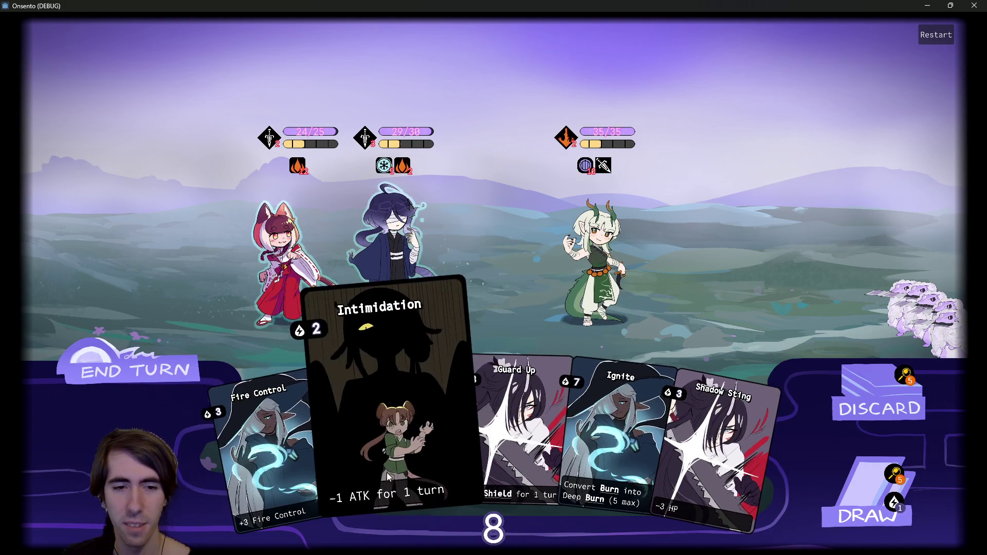
{"action": "left_click_drag", "start_coordinate": [393, 472], "coordinate": [594, 257]}
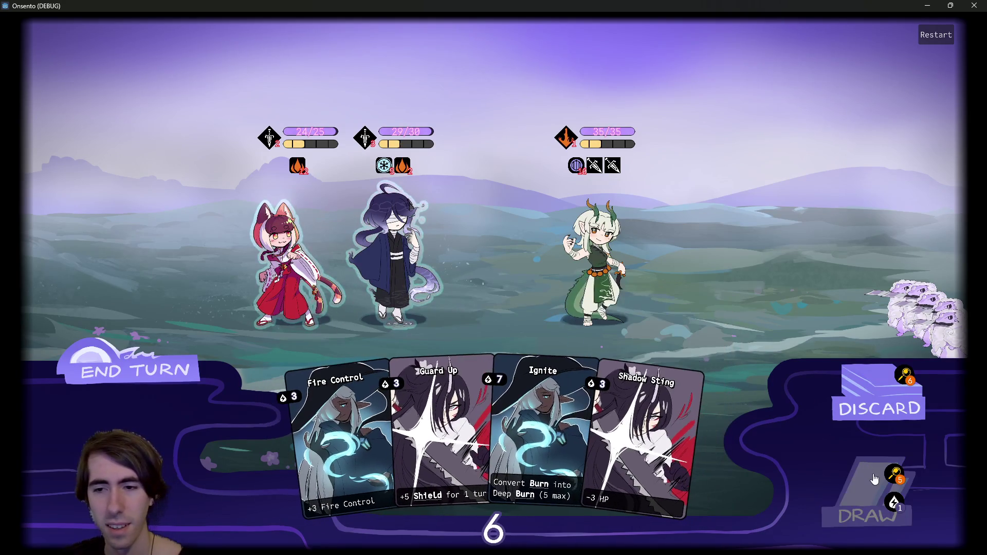
Draw, play Breath of Mana on the cat-eared girl, draw again, and end the turn.
{"action": "left_click", "coordinate": [851, 477]}
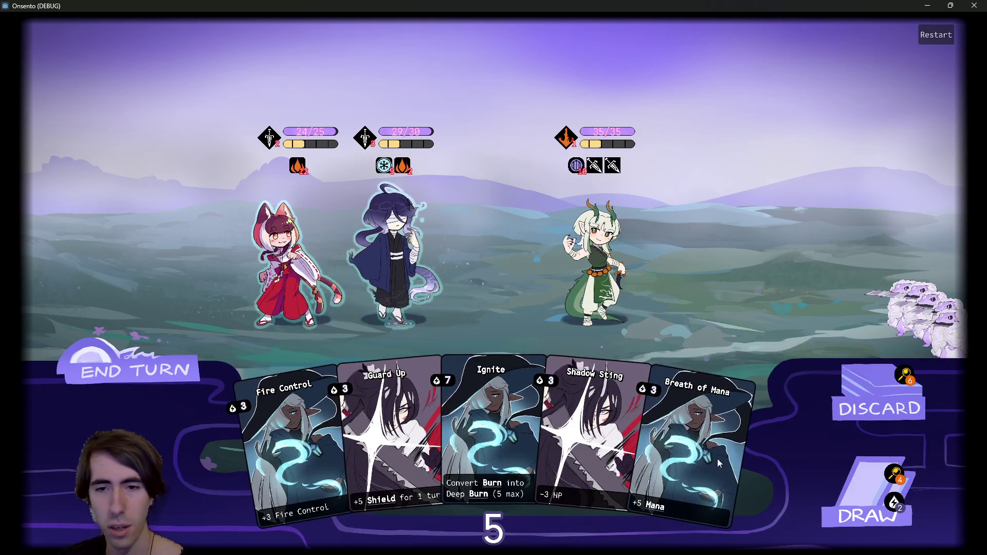
{"action": "left_click_drag", "start_coordinate": [717, 458], "coordinate": [304, 260]}
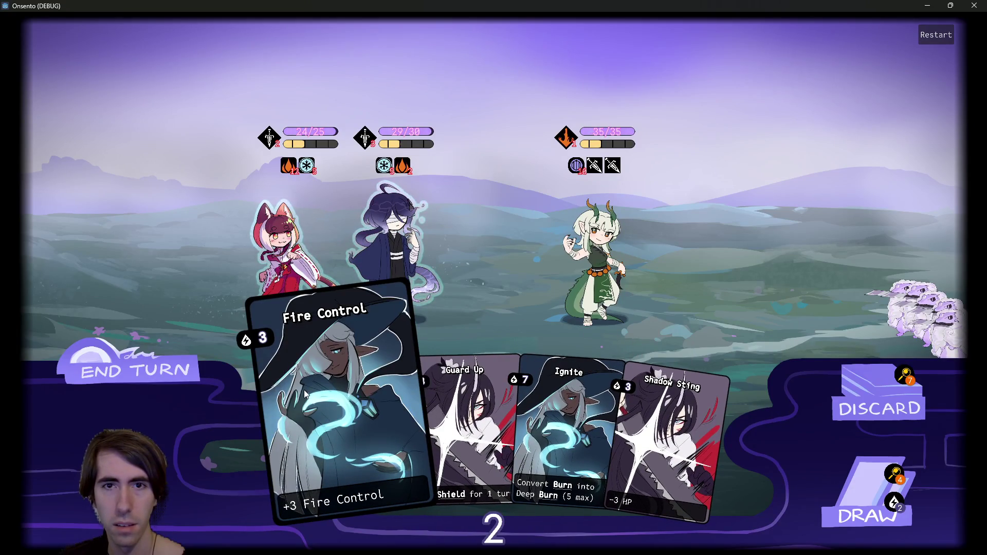
{"action": "mouse_move", "coordinate": [304, 390]}
{"action": "left_mouse_down"}
{"action": "mouse_move", "coordinate": [308, 288]}
{"action": "mouse_move", "coordinate": [298, 277]}
{"action": "mouse_move", "coordinate": [329, 370]}
{"action": "left_mouse_up"}
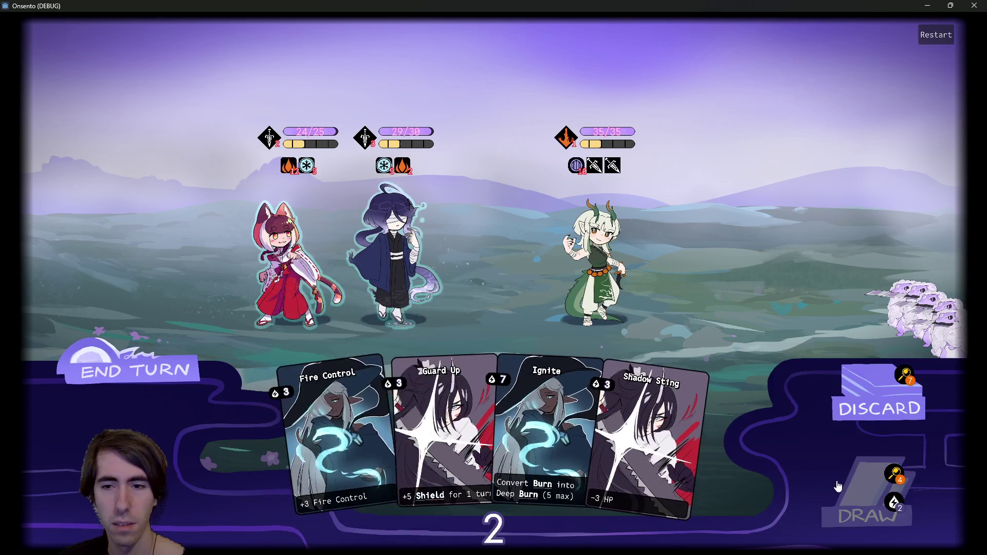
{"action": "left_click", "coordinate": [839, 486]}
{"action": "left_click", "coordinate": [164, 366]}
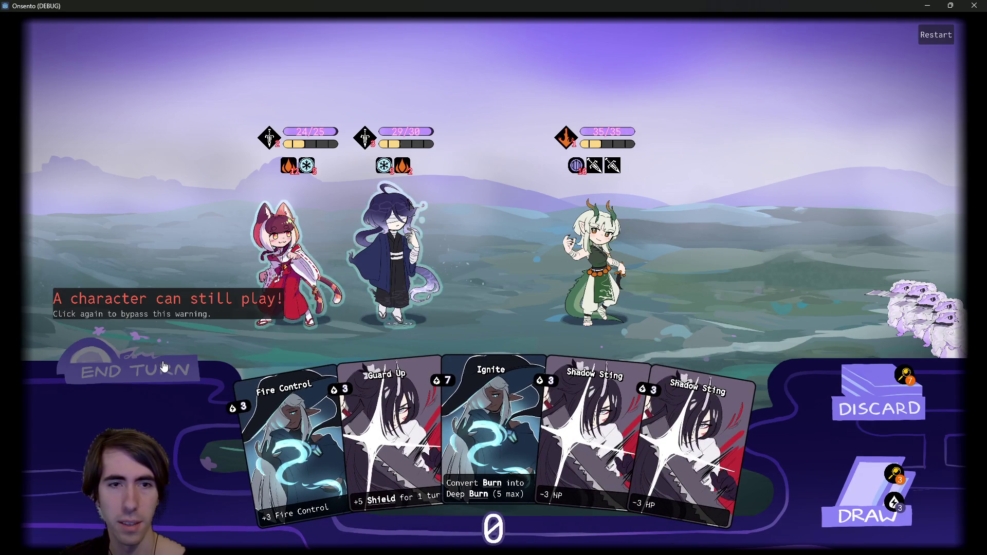
{"action": "left_click", "coordinate": [165, 366]}
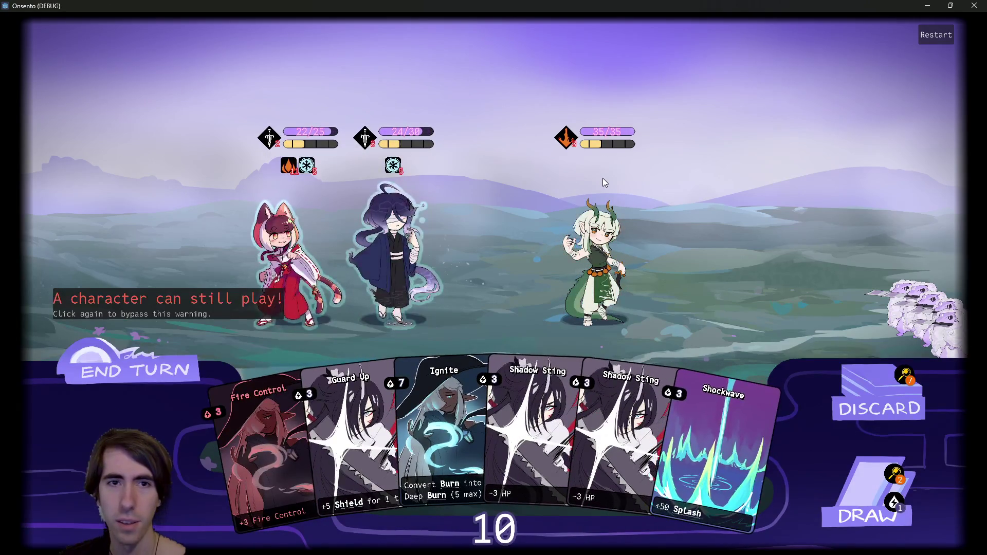
Hit the dragon with two Shadow Stings, play Fire Control on the cat-eared ally, and draw.
{"action": "mouse_move", "coordinate": [319, 133]}
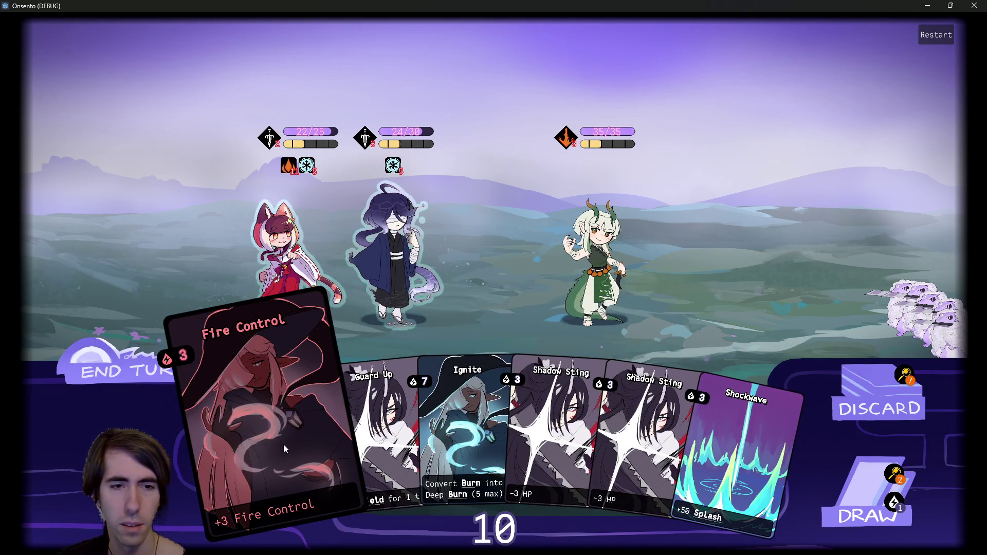
{"action": "left_click_drag", "start_coordinate": [581, 427], "coordinate": [585, 252]}
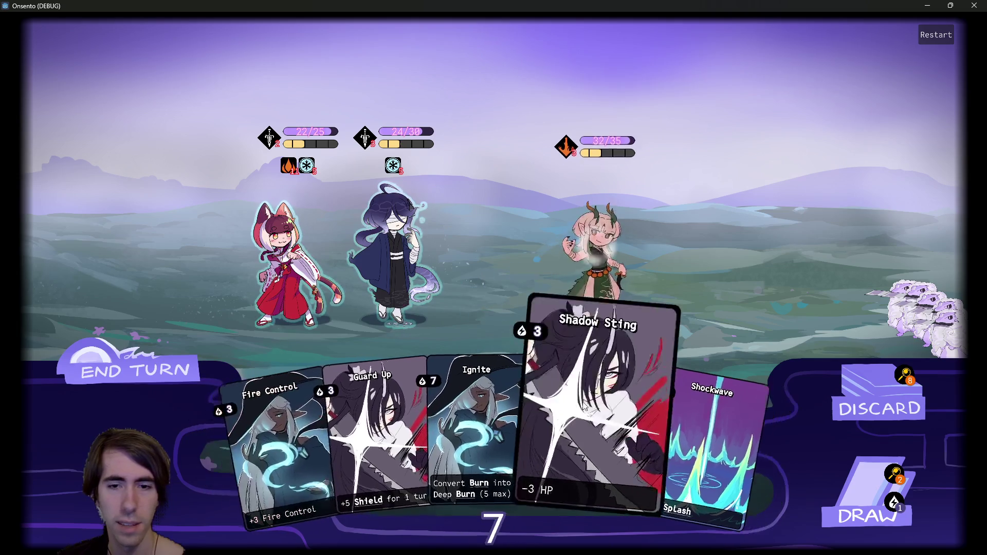
{"action": "left_click_drag", "start_coordinate": [617, 421], "coordinate": [592, 257]}
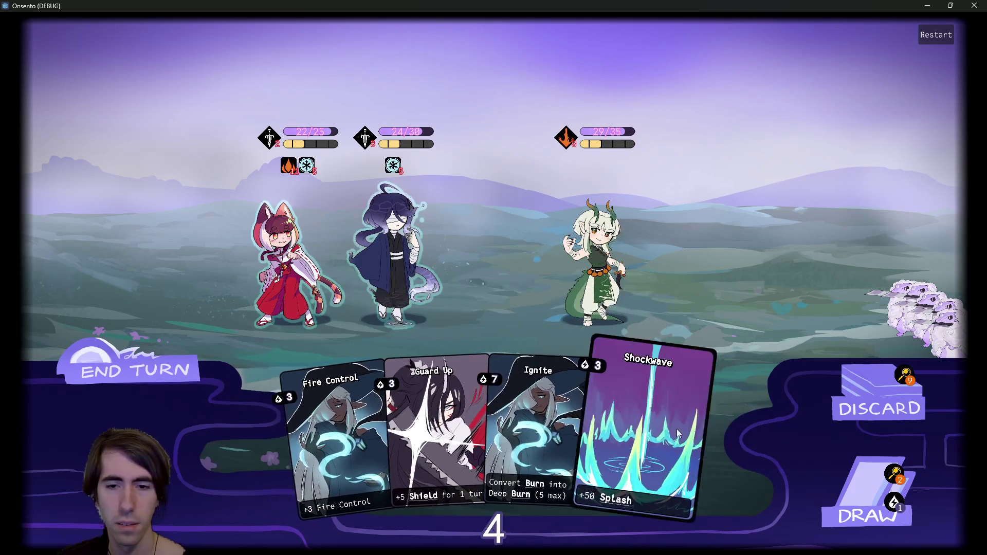
{"action": "left_click_drag", "start_coordinate": [320, 443], "coordinate": [310, 265]}
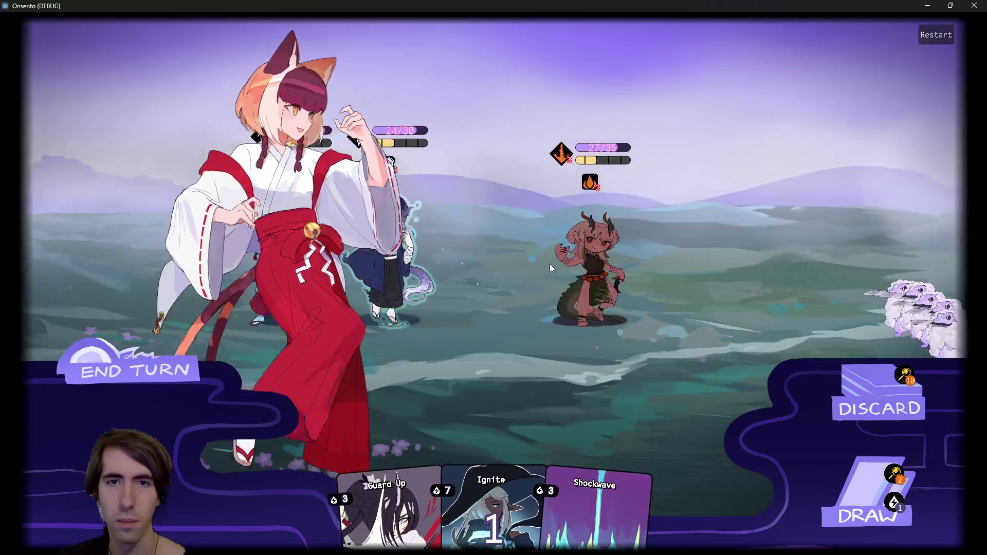
{"action": "left_click", "coordinate": [843, 489]}
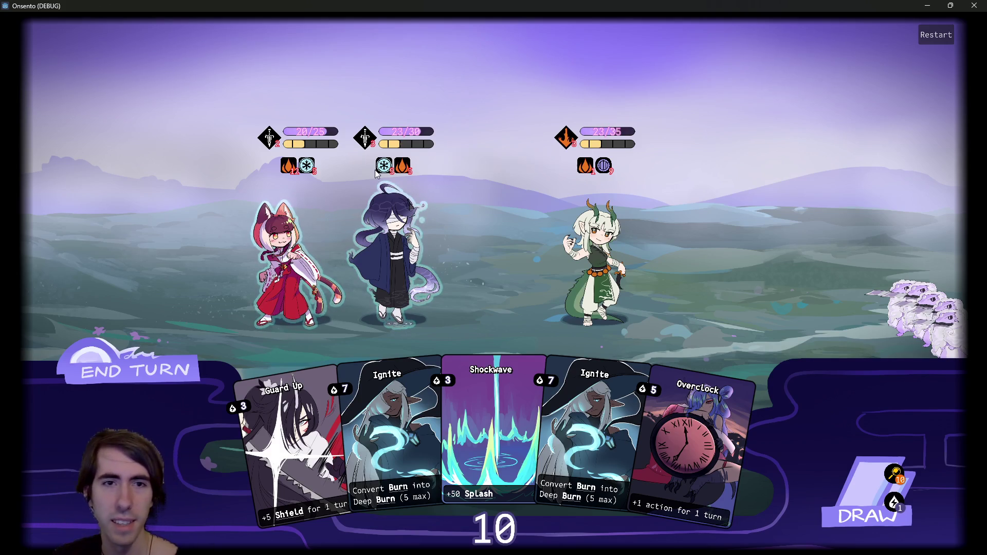
Shield the fox-eared ally with Guard Up, draw, and play Intimidation on the dragon.
{"action": "mouse_move", "coordinate": [402, 174]}
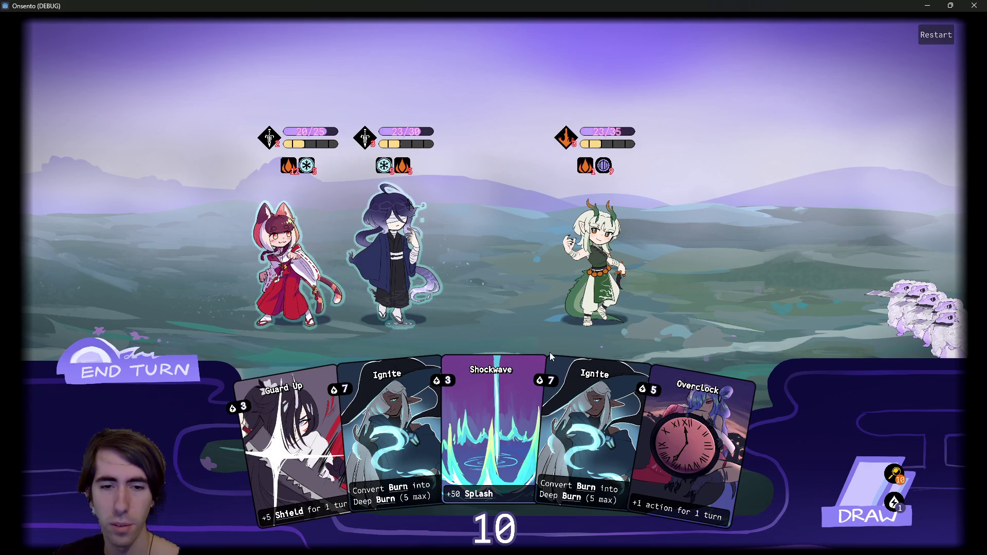
{"action": "mouse_move", "coordinate": [481, 405]}
{"action": "mouse_move", "coordinate": [296, 431]}
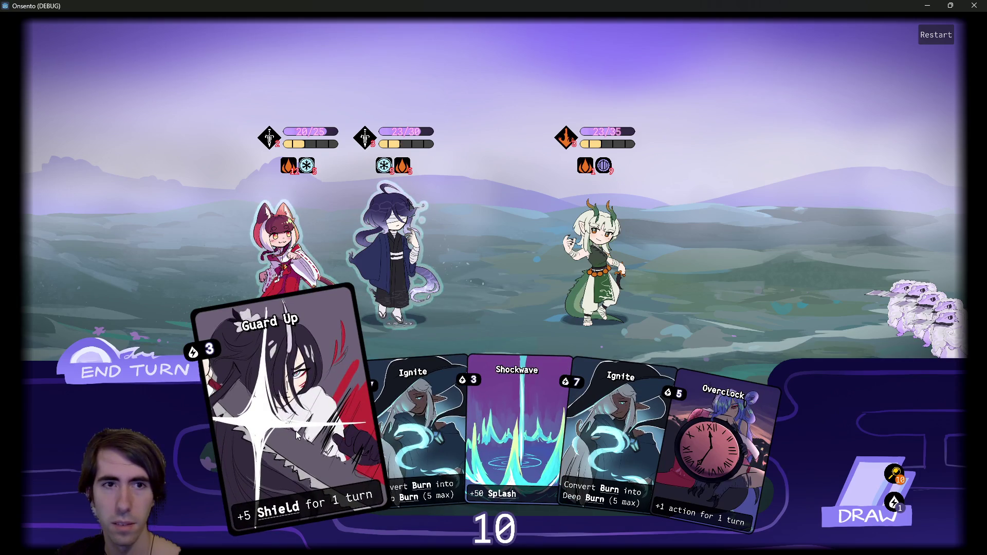
{"action": "left_click_drag", "start_coordinate": [295, 431], "coordinate": [277, 297]}
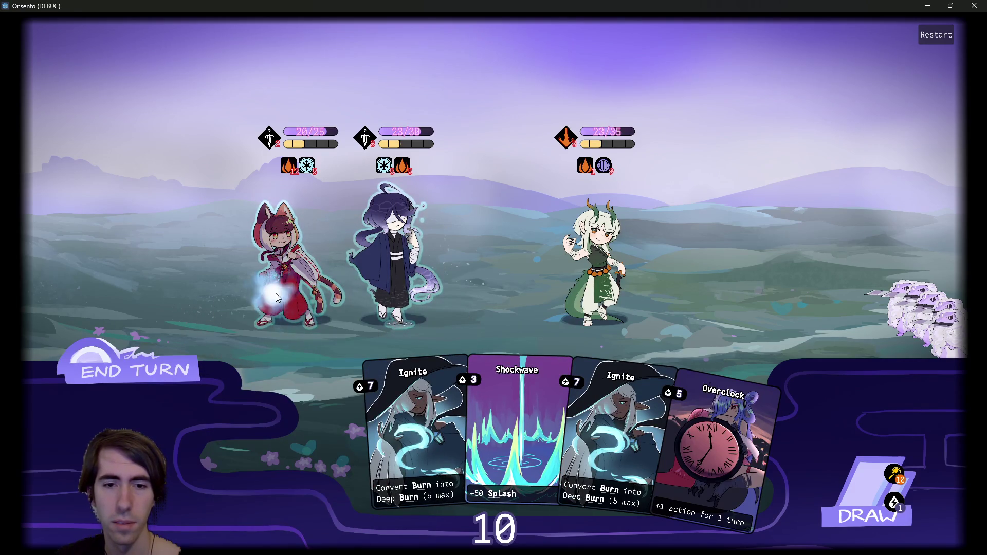
{"action": "left_click", "coordinate": [869, 493]}
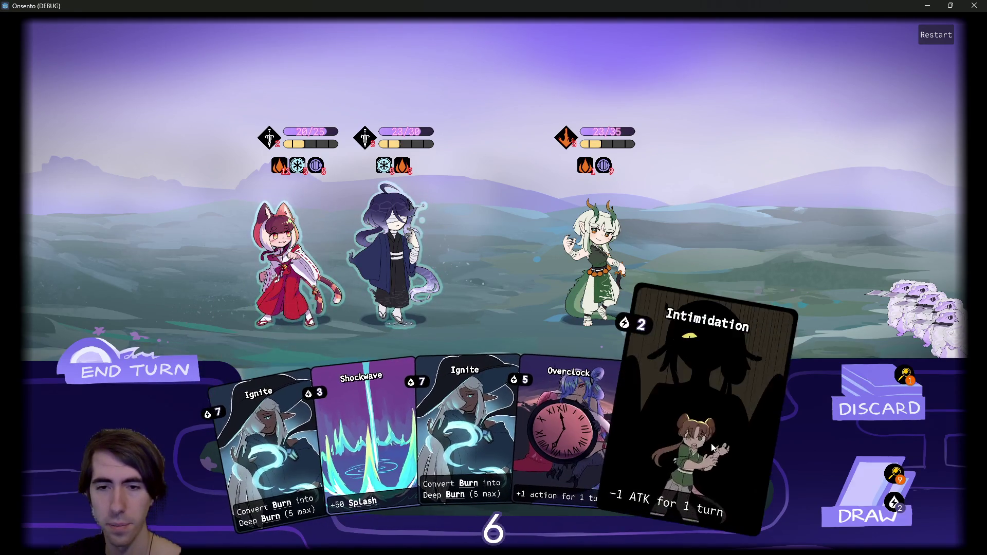
{"action": "left_click_drag", "start_coordinate": [714, 448], "coordinate": [607, 234]}
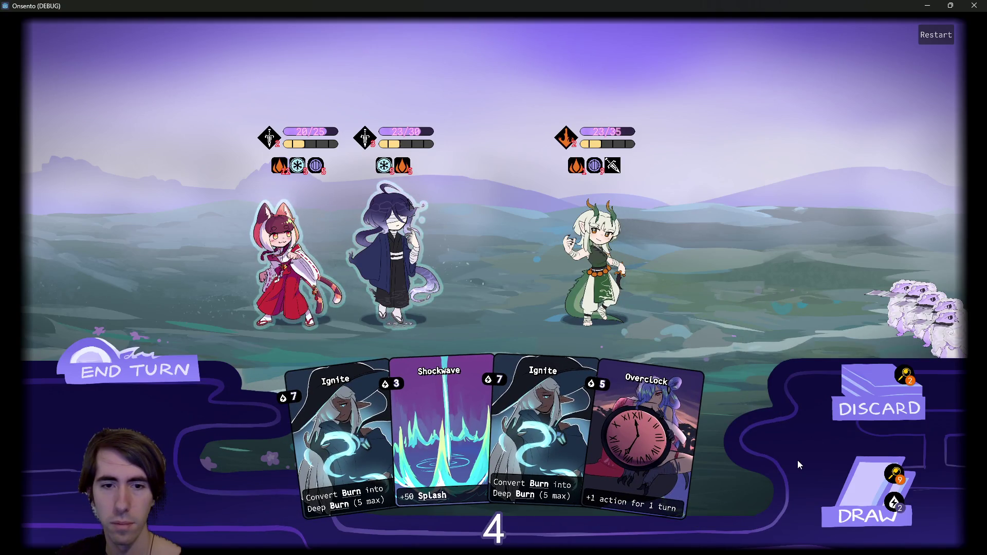
Review the remaining draw pile, draw another card, and end the turn.
{"action": "left_click", "coordinate": [896, 477]}
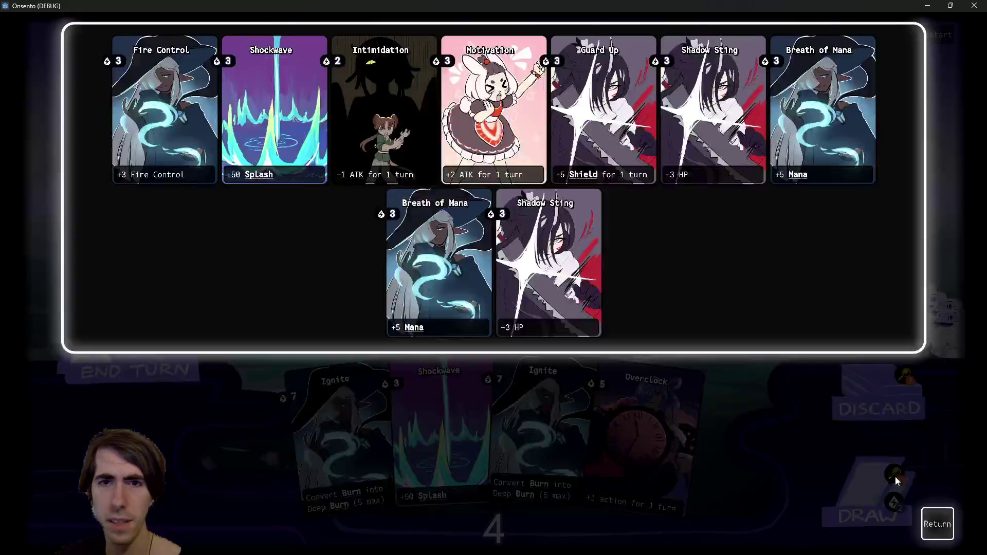
{"action": "left_click", "coordinate": [937, 522]}
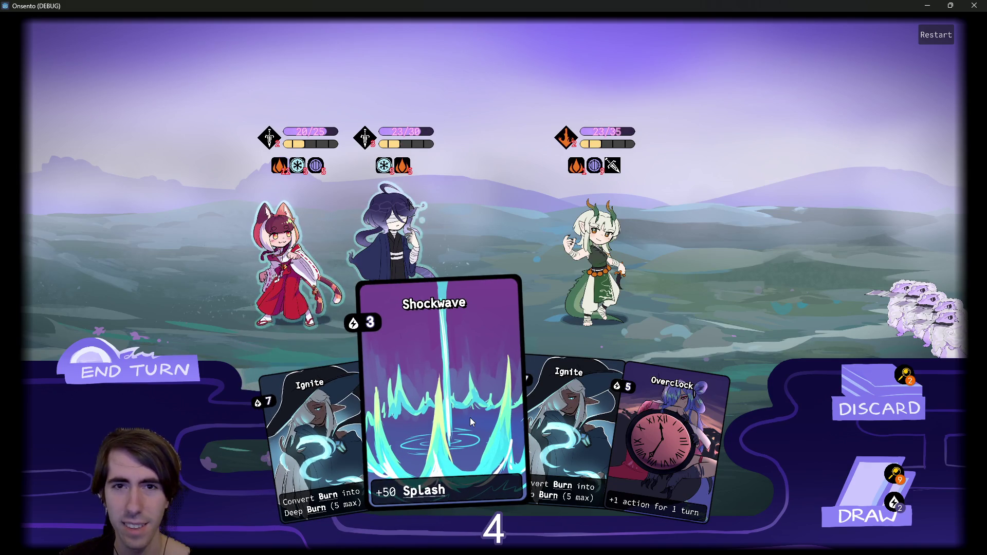
{"action": "left_click", "coordinate": [846, 483]}
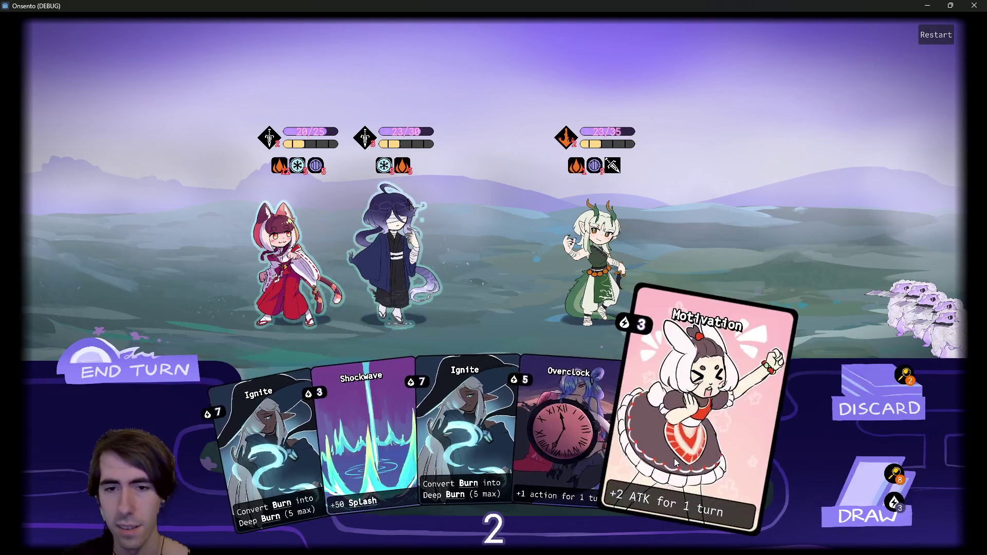
{"action": "left_click", "coordinate": [419, 216]}
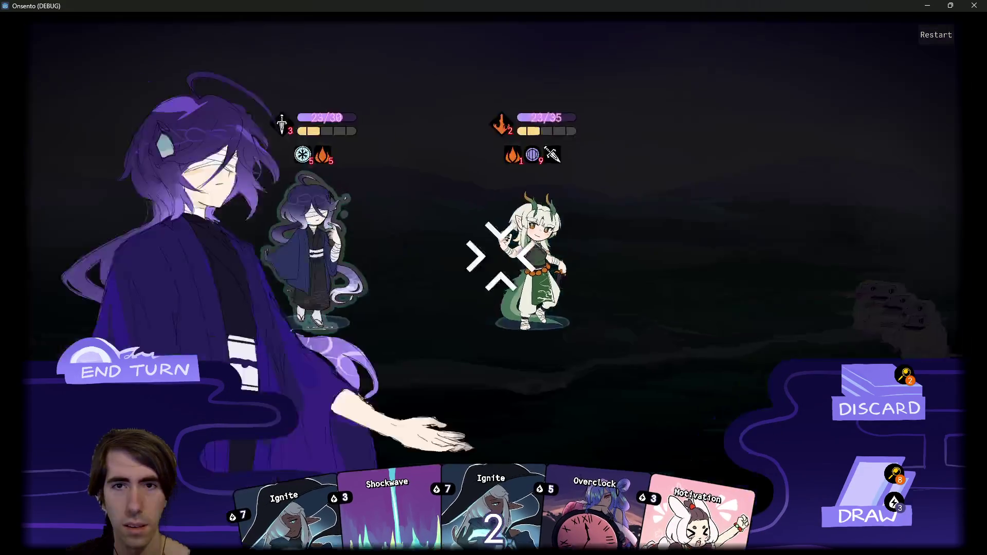
{"action": "left_click", "coordinate": [319, 237]}
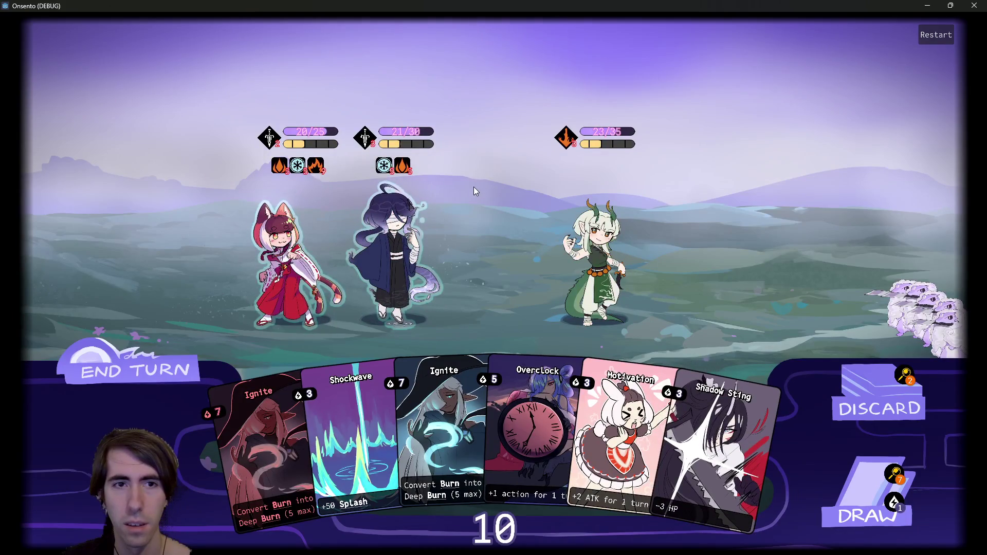
Play Motivation and Overclock on the blindfolded ally and draw a card.
{"action": "mouse_move", "coordinate": [308, 168]}
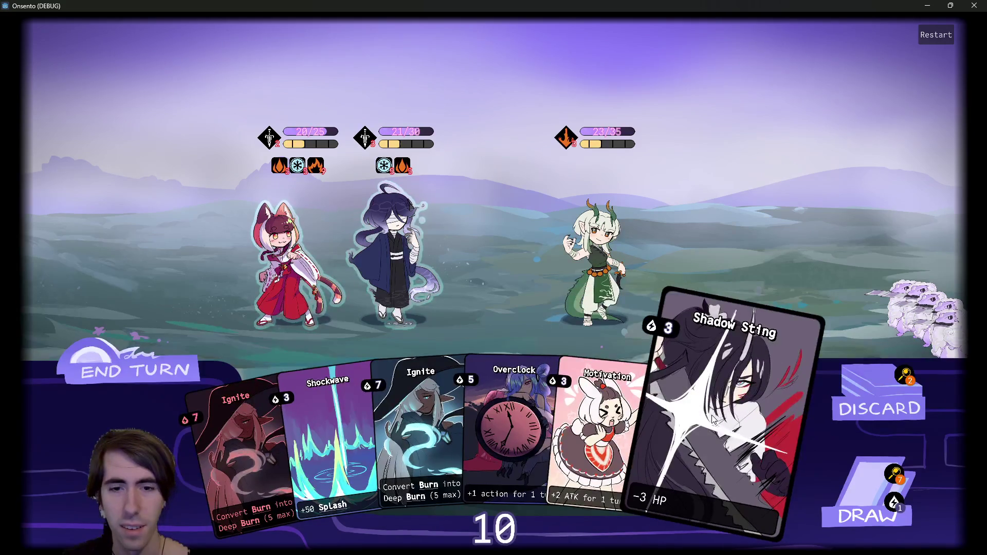
{"action": "left_click_drag", "start_coordinate": [617, 412], "coordinate": [396, 252]}
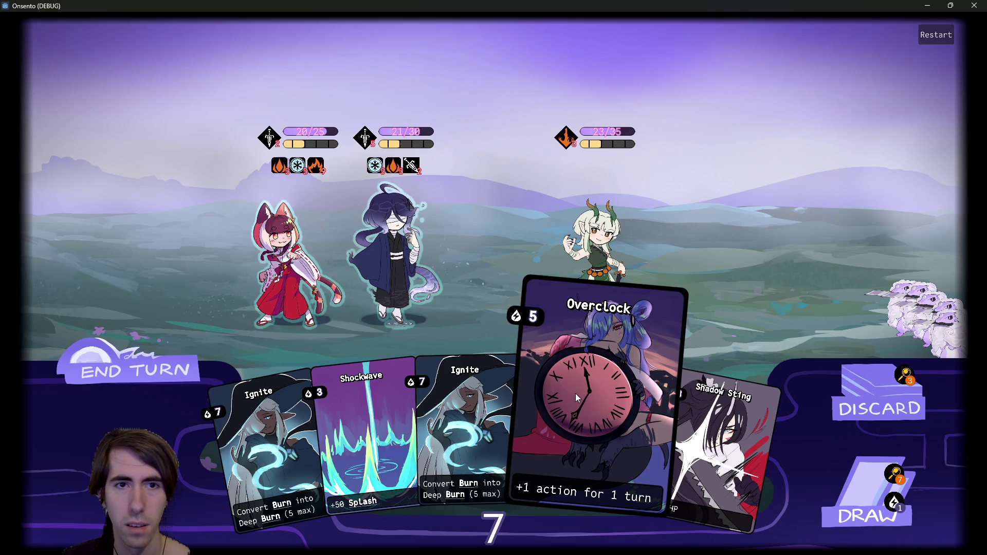
{"action": "left_click_drag", "start_coordinate": [576, 394], "coordinate": [442, 270]}
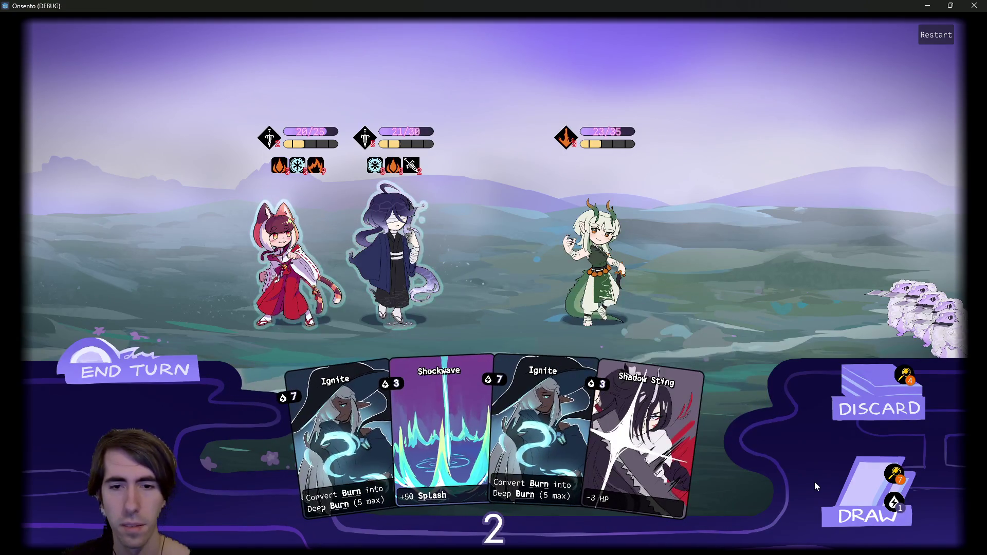
{"action": "left_click", "coordinate": [828, 487]}
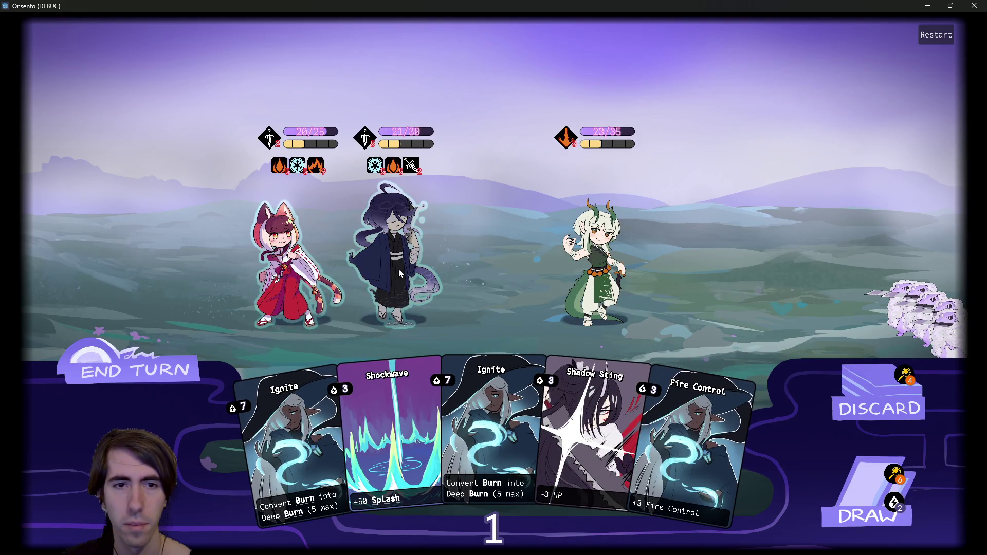
Select the fox girl, attempt the rejected Fire Control, and end the turn despite the warning.
{"action": "left_click", "coordinate": [335, 255]}
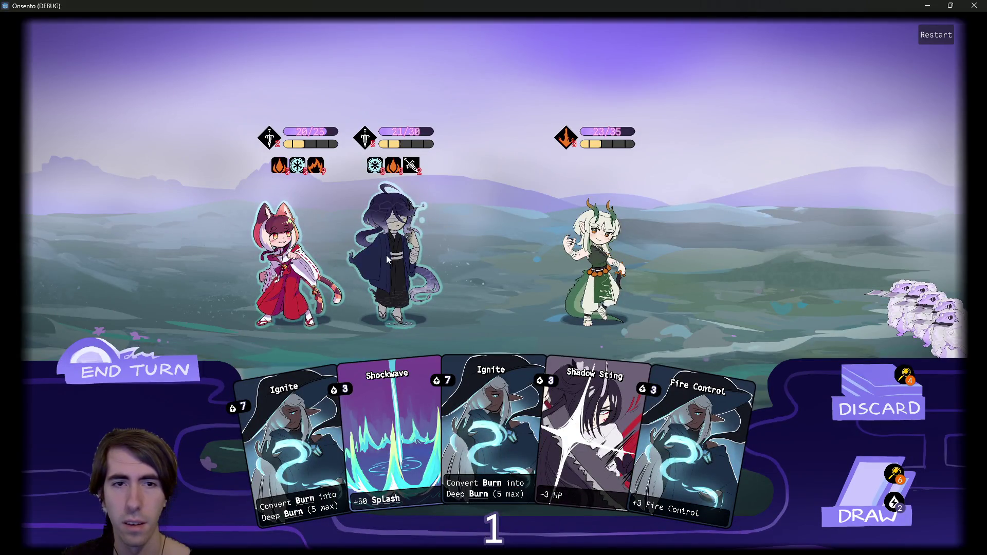
{"action": "left_click", "coordinate": [309, 254]}
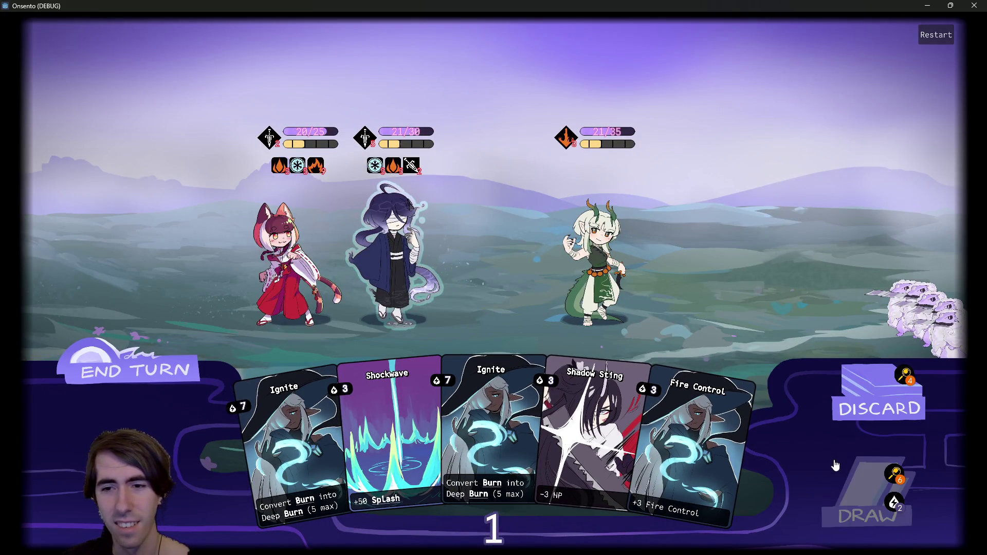
{"action": "left_click_drag", "start_coordinate": [694, 447], "coordinate": [390, 248]}
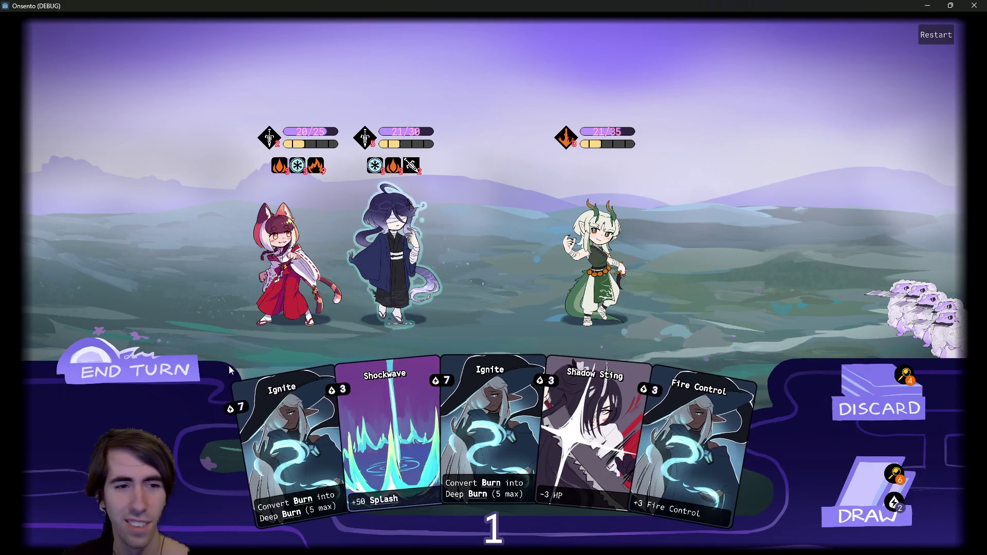
{"action": "left_click", "coordinate": [164, 372]}
{"action": "left_click", "coordinate": [165, 372]}
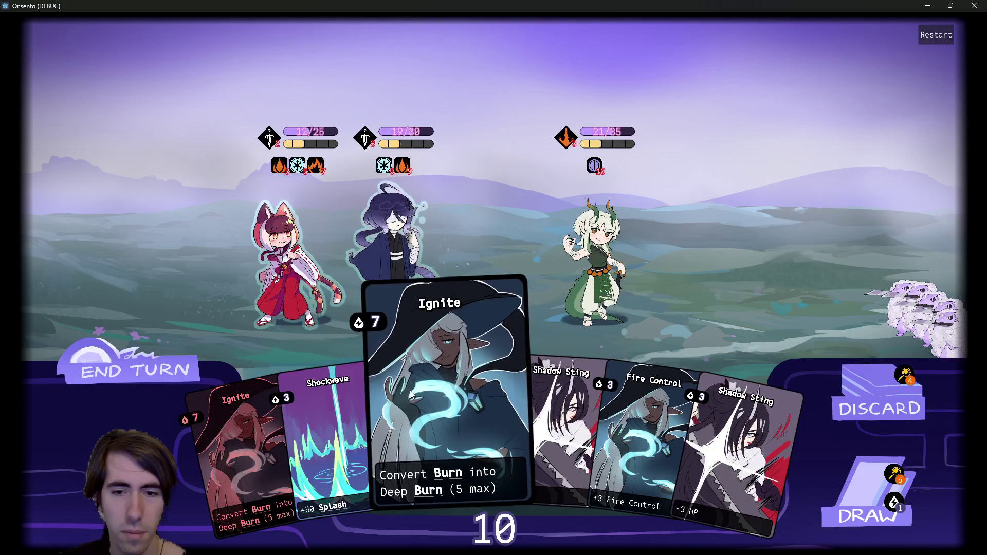
Play Fire Control on the blue-haired ally, cast Ignite on the enemy, and end the turn.
{"action": "left_click_drag", "start_coordinate": [622, 405], "coordinate": [395, 260]}
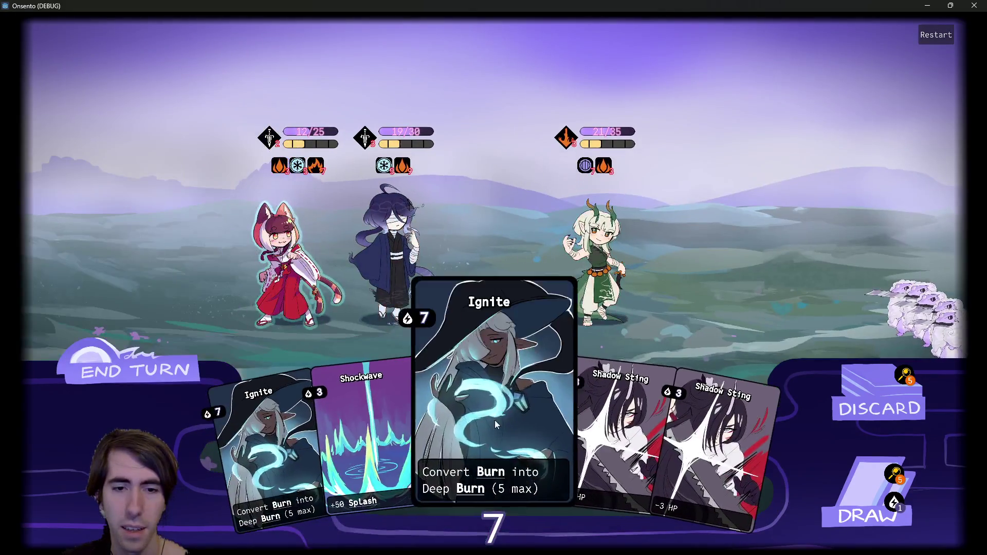
{"action": "left_click_drag", "start_coordinate": [494, 421], "coordinate": [592, 257]}
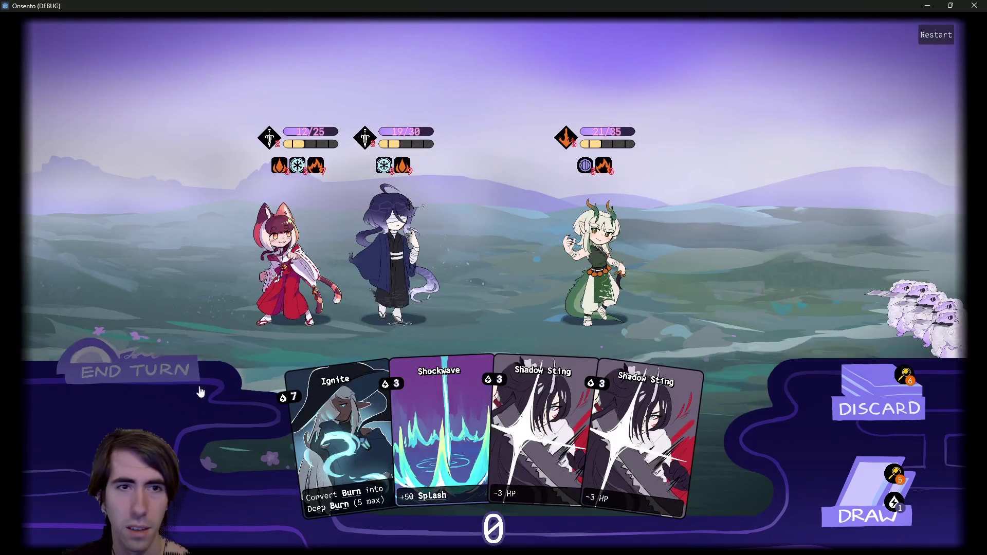
{"action": "left_click", "coordinate": [159, 382]}
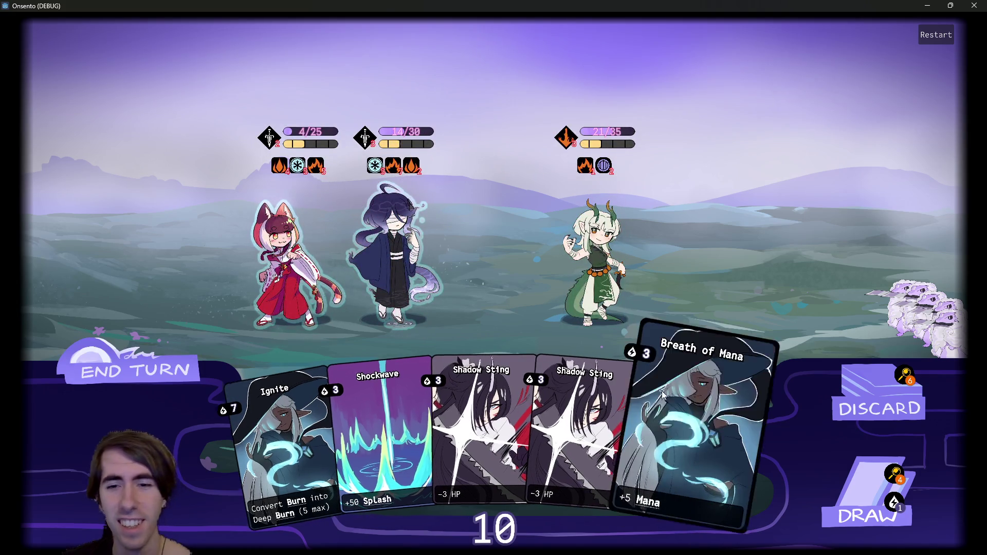
Hit the enemy with two Shadow Stings, draw, play Guard Up, and end the turn anyway.
{"action": "left_click_drag", "start_coordinate": [575, 376], "coordinate": [592, 272]}
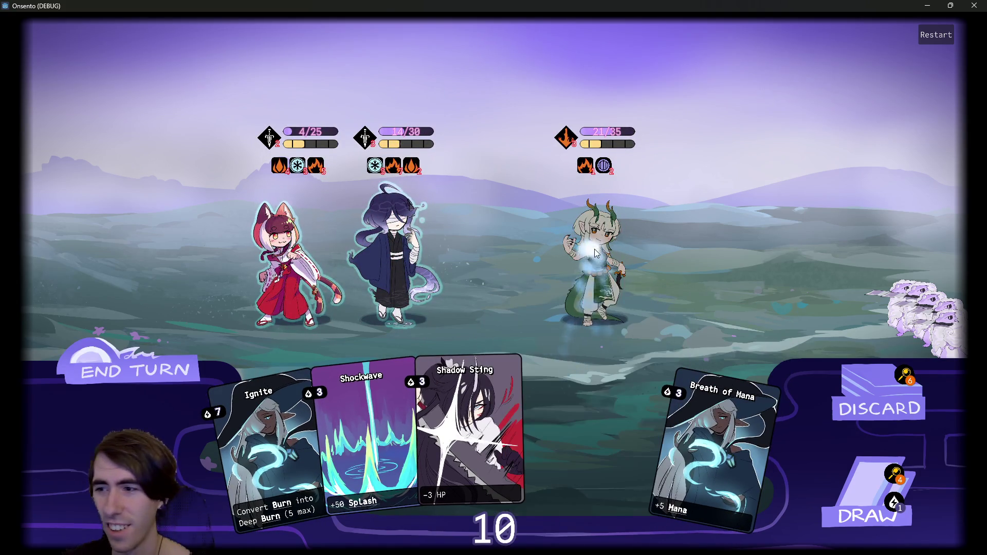
{"action": "left_click_drag", "start_coordinate": [530, 421], "coordinate": [593, 272]}
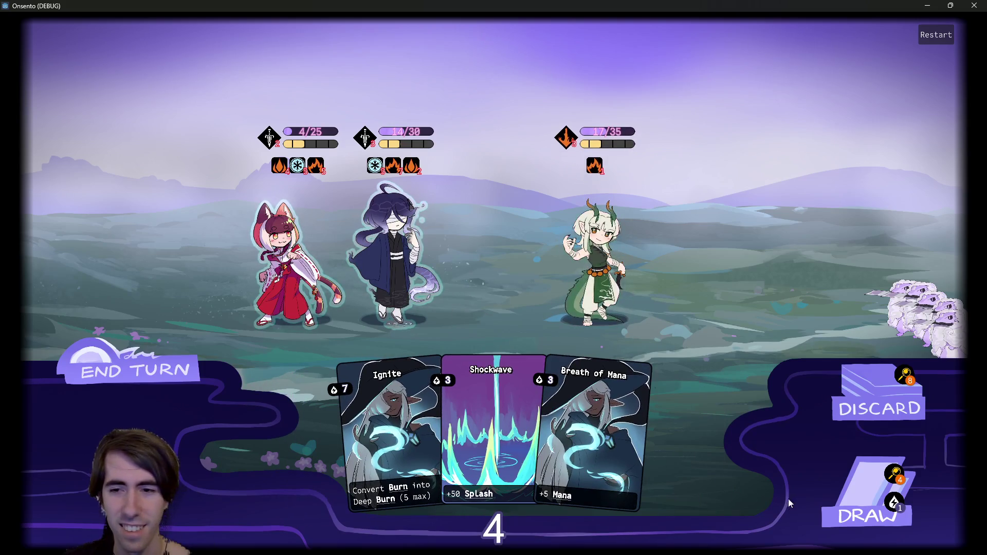
{"action": "left_click", "coordinate": [825, 495]}
{"action": "mouse_move", "coordinate": [663, 401]}
{"action": "left_mouse_down"}
{"action": "mouse_move", "coordinate": [482, 283]}
{"action": "mouse_move", "coordinate": [385, 250]}
{"action": "left_mouse_up"}
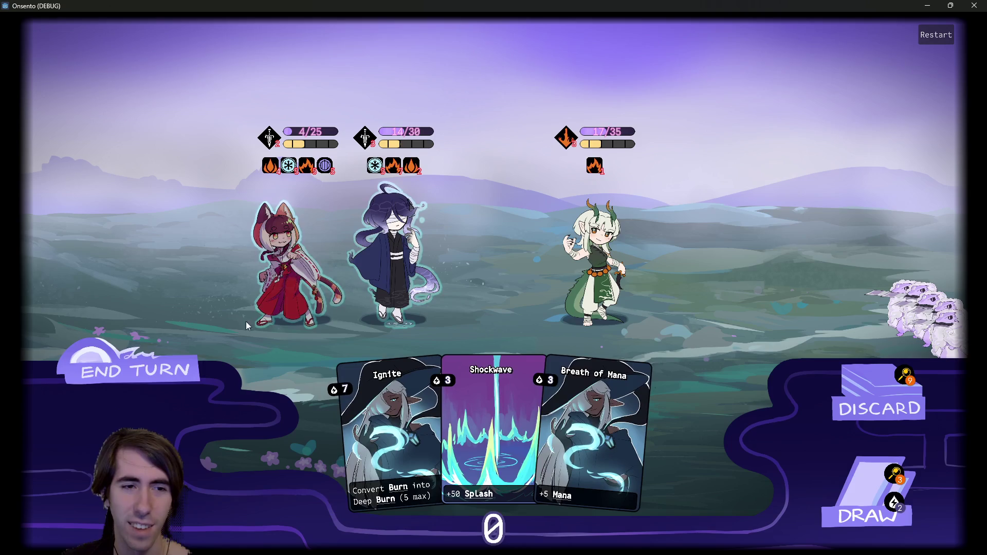
{"action": "left_click", "coordinate": [172, 375]}
{"action": "left_click", "coordinate": [172, 376]}
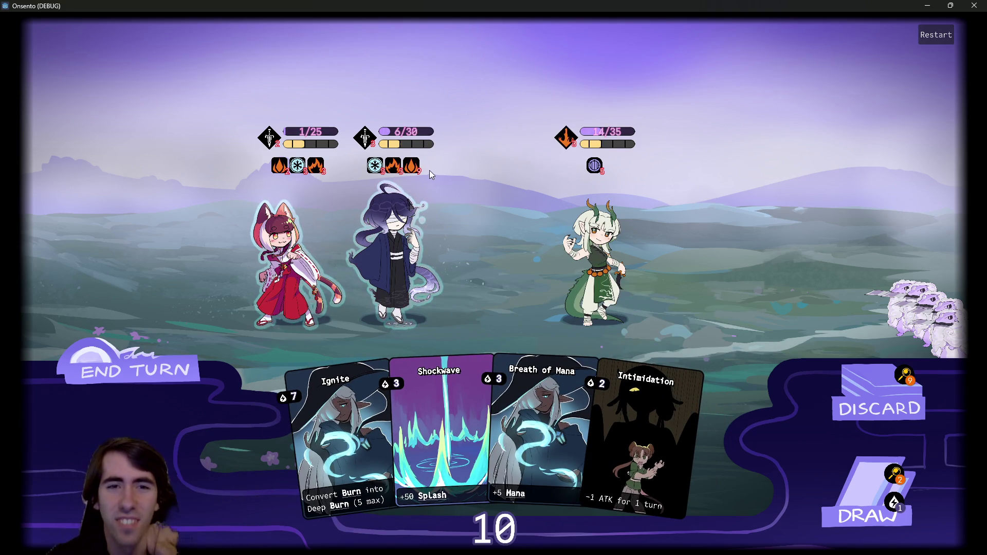
{"action": "mouse_move", "coordinate": [419, 173]}
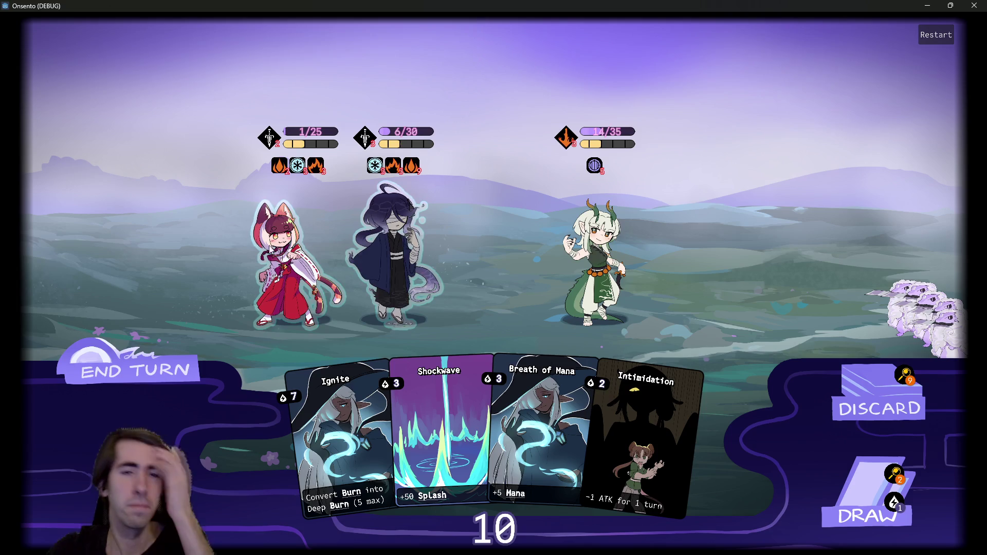
{"action": "mouse_move", "coordinate": [361, 138]}
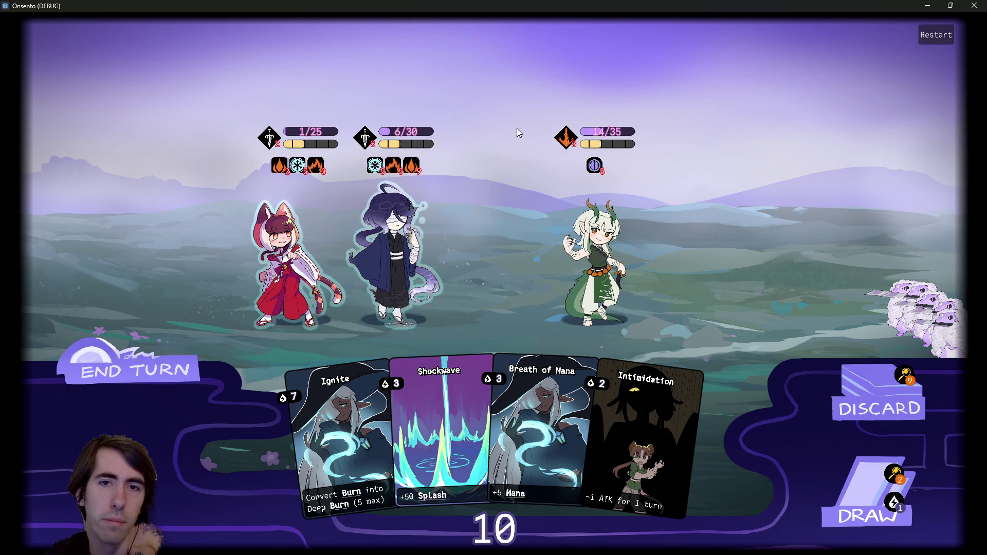
Draw two more cards and force the turn to end, triggering the freed-instance error.
{"action": "mouse_move", "coordinate": [561, 135]}
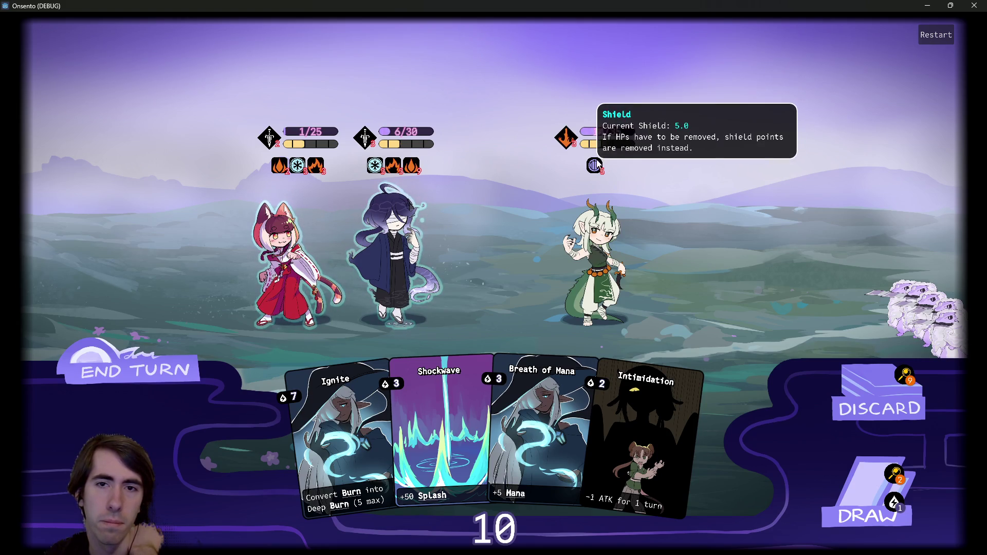
{"action": "mouse_move", "coordinate": [595, 165]}
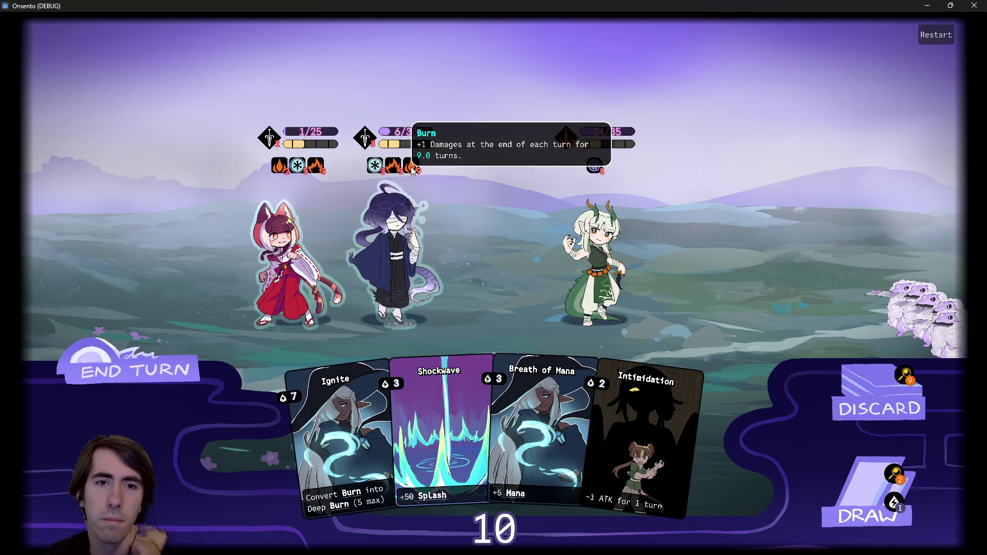
{"action": "mouse_move", "coordinate": [376, 165]}
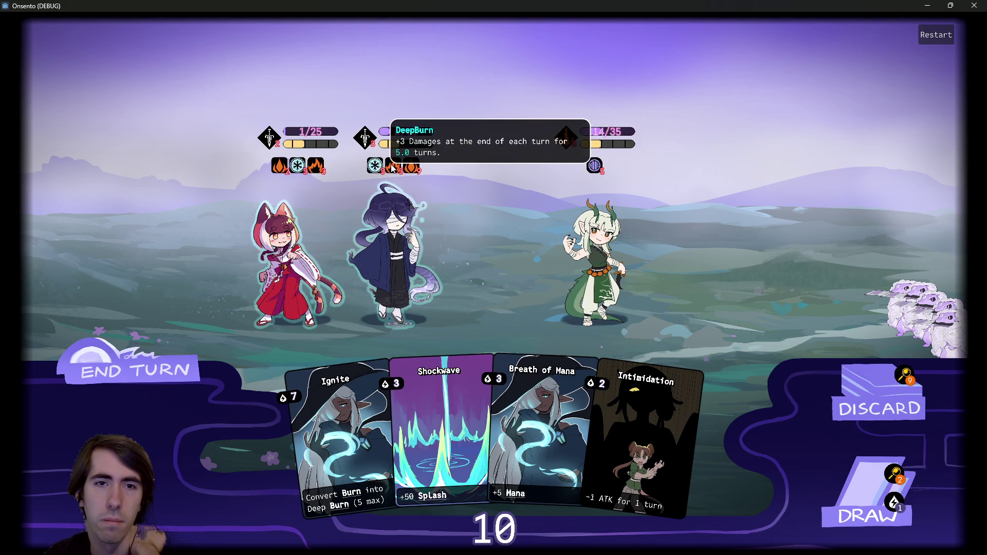
{"action": "mouse_move", "coordinate": [307, 166]}
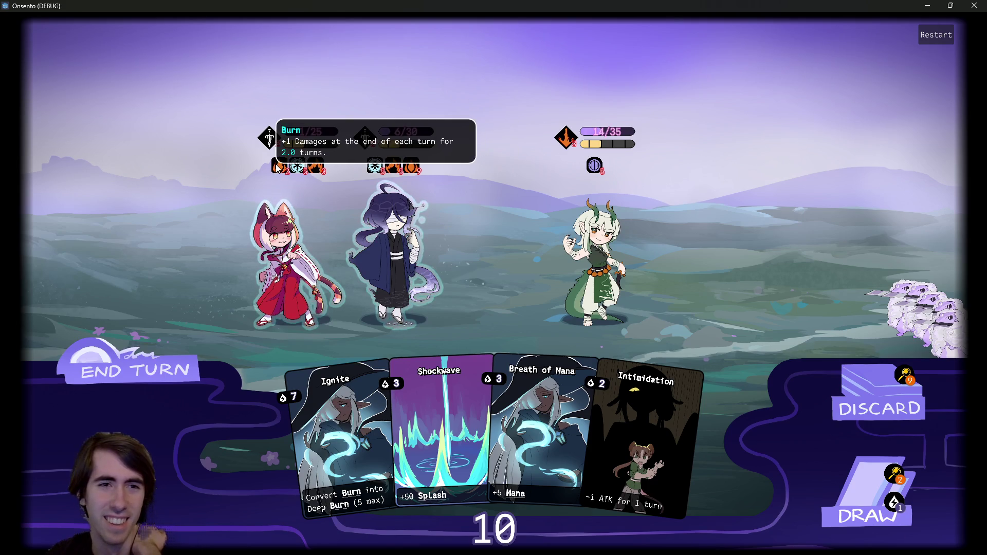
{"action": "mouse_move", "coordinate": [274, 170]}
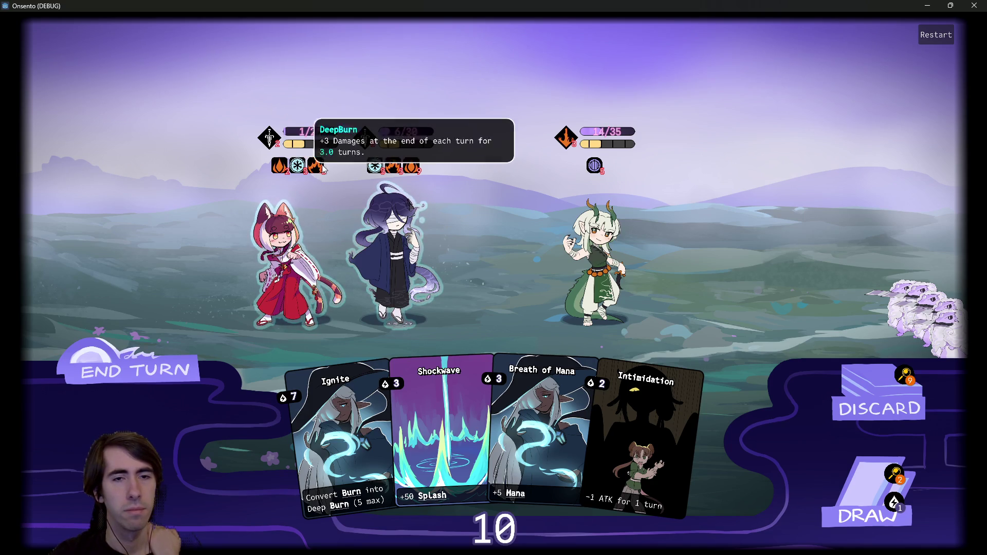
{"action": "mouse_move", "coordinate": [547, 316]}
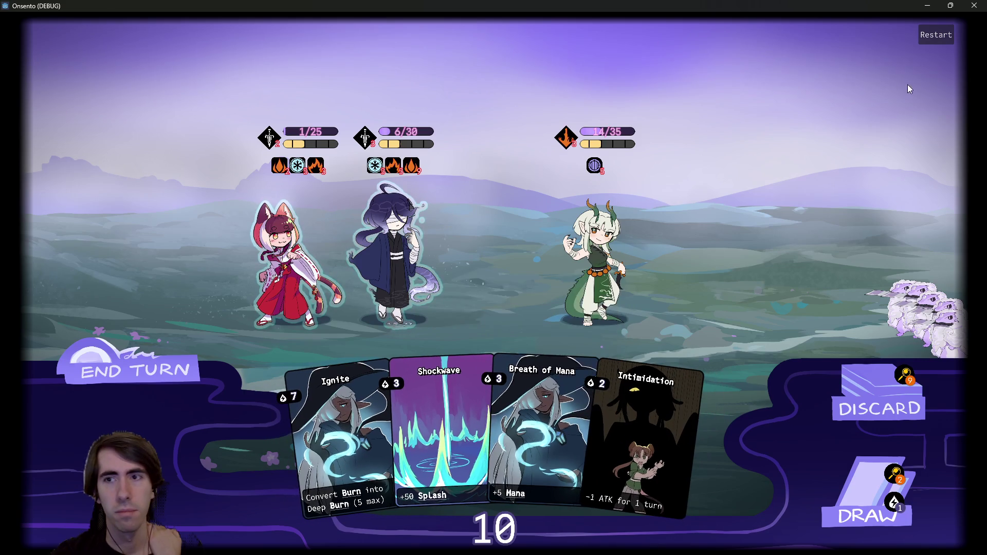
{"action": "left_click", "coordinate": [869, 494]}
{"action": "left_click", "coordinate": [869, 494]}
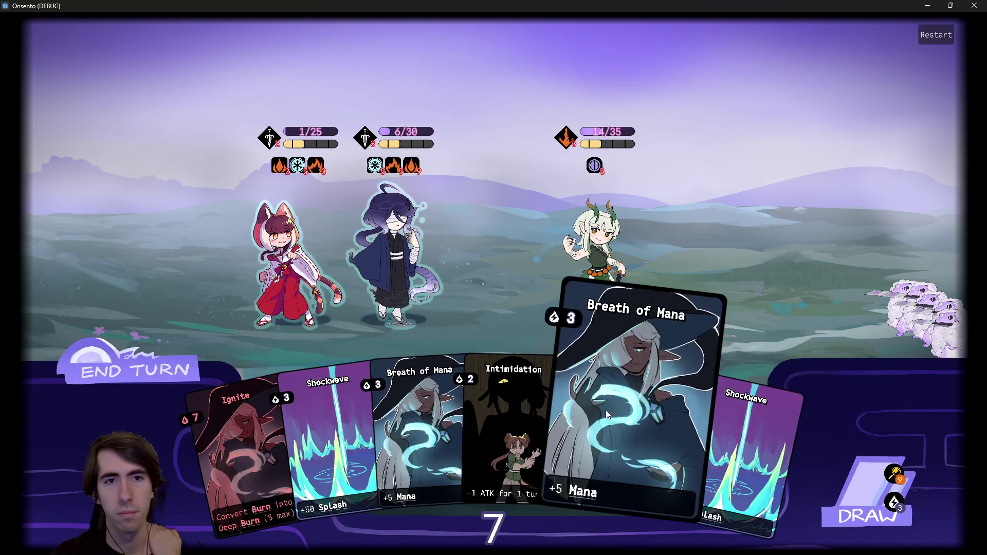
{"action": "left_click", "coordinate": [69, 367]}
{"action": "left_click", "coordinate": [68, 368]}
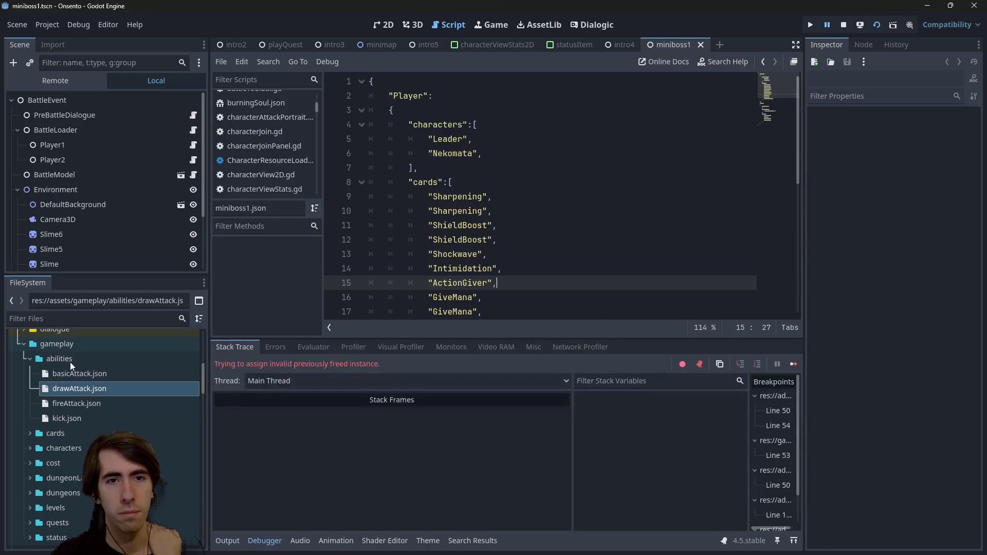
Place the caret on blinkOnAttack.gd line 114, widen the code area both sides, then switch to PowerShell.
{"action": "left_click", "coordinate": [439, 300]}
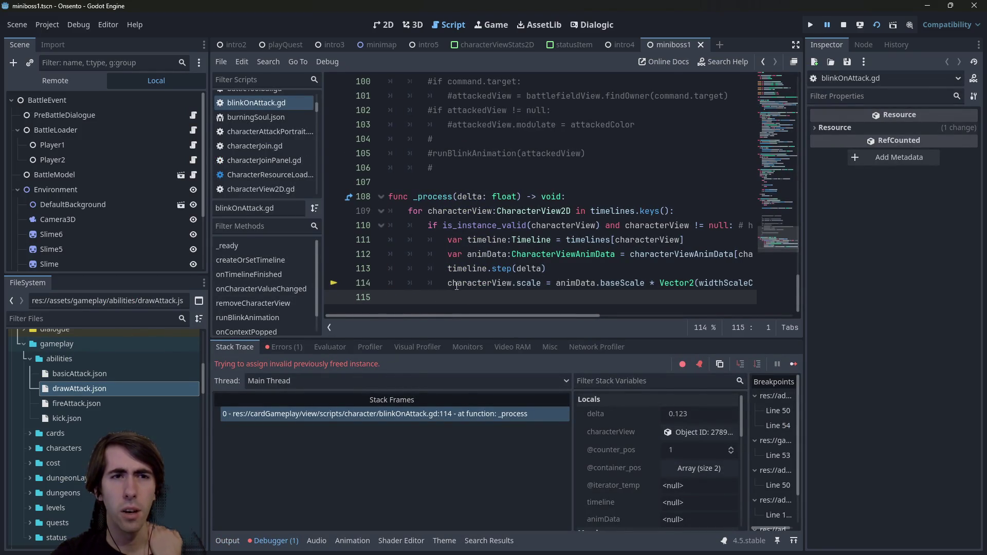
{"action": "left_click", "coordinate": [457, 284]}
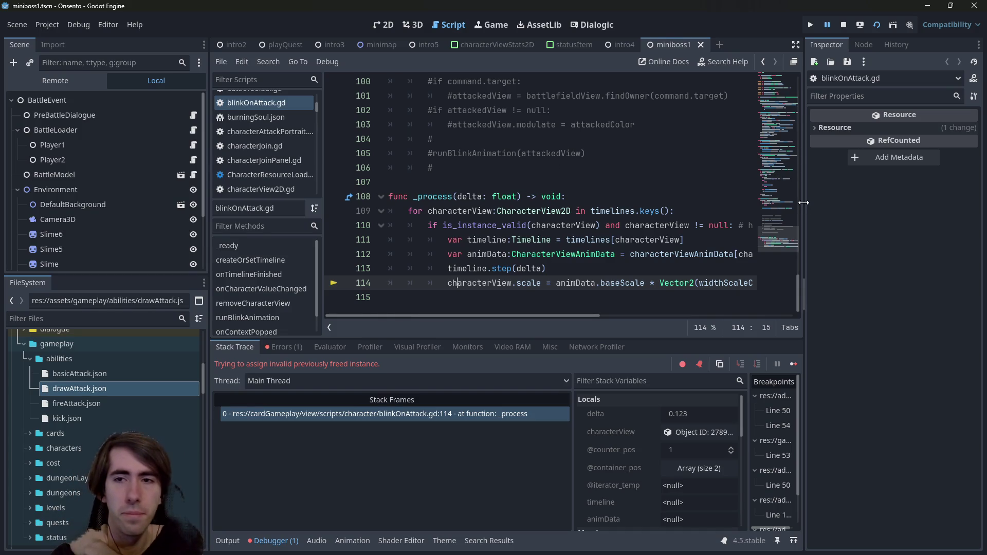
{"action": "left_click_drag", "start_coordinate": [803, 202], "coordinate": [871, 202]}
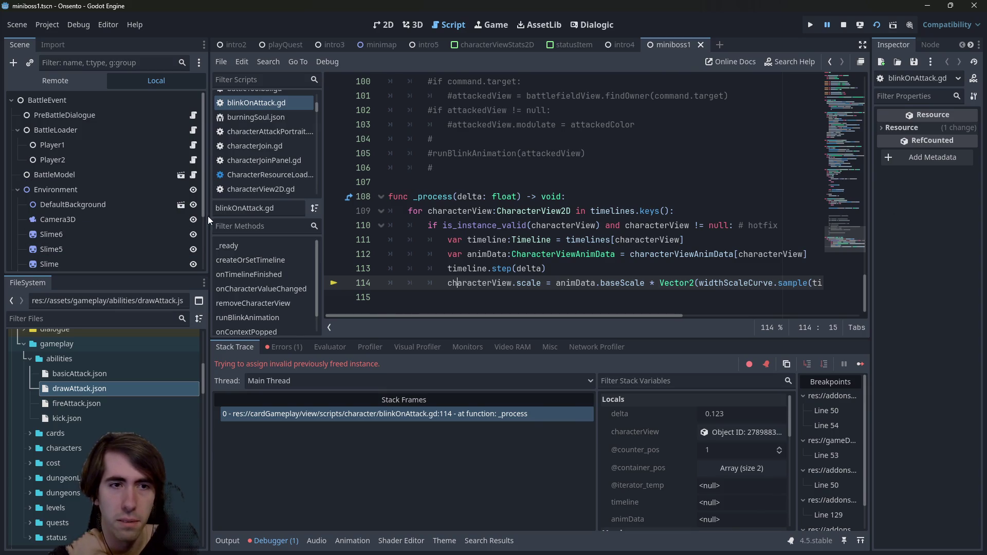
{"action": "left_click_drag", "start_coordinate": [209, 216], "coordinate": [126, 216]}
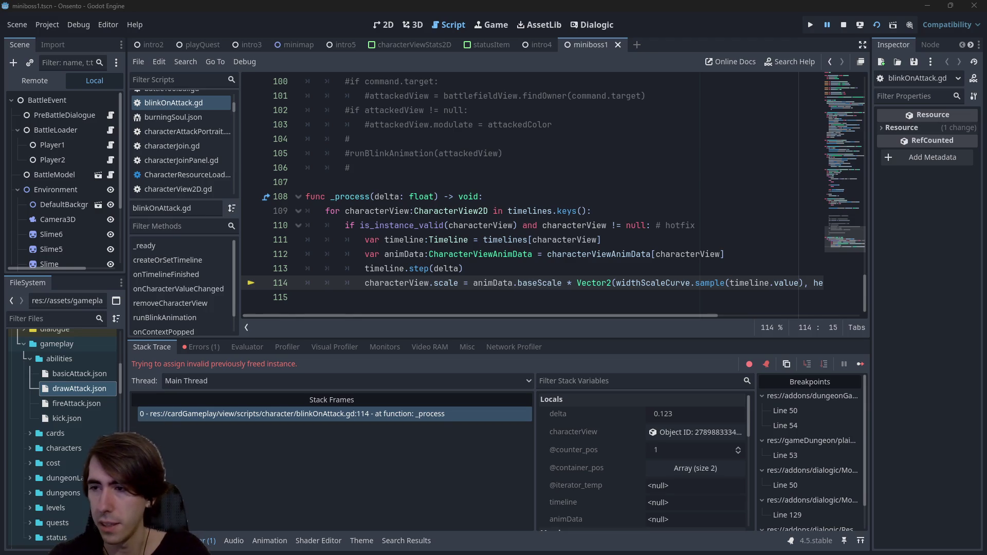
{"action": "key", "text": "alt+Tab"}
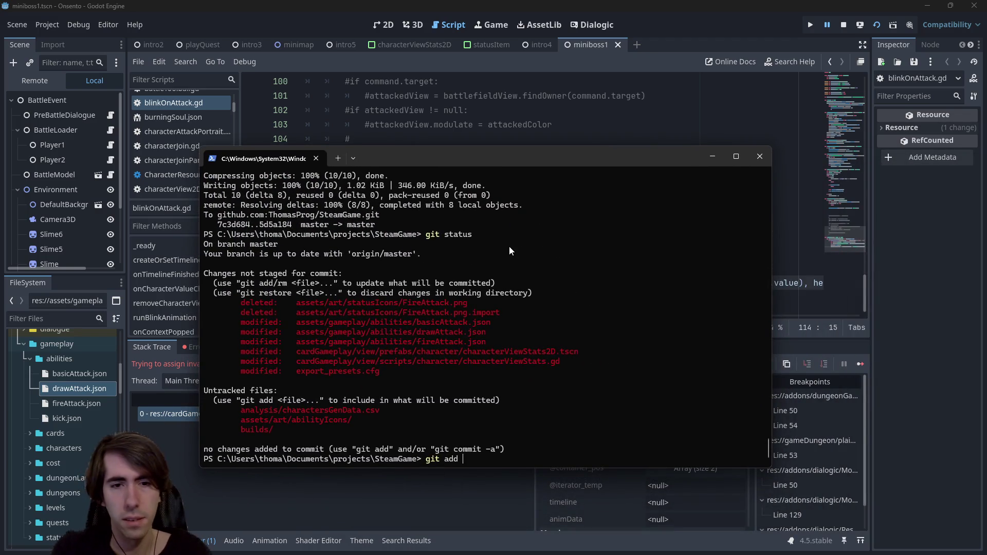
Add the statusIcons, abilities and character prefab folder paths to the git add command.
{"action": "mouse_move", "coordinate": [291, 303]}
{"action": "left_mouse_down"}
{"action": "mouse_move", "coordinate": [427, 304]}
{"action": "mouse_move", "coordinate": [400, 311]}
{"action": "mouse_move", "coordinate": [442, 295]}
{"action": "mouse_move", "coordinate": [400, 300]}
{"action": "left_mouse_up"}
{"action": "right_click", "coordinate": [401, 303]}
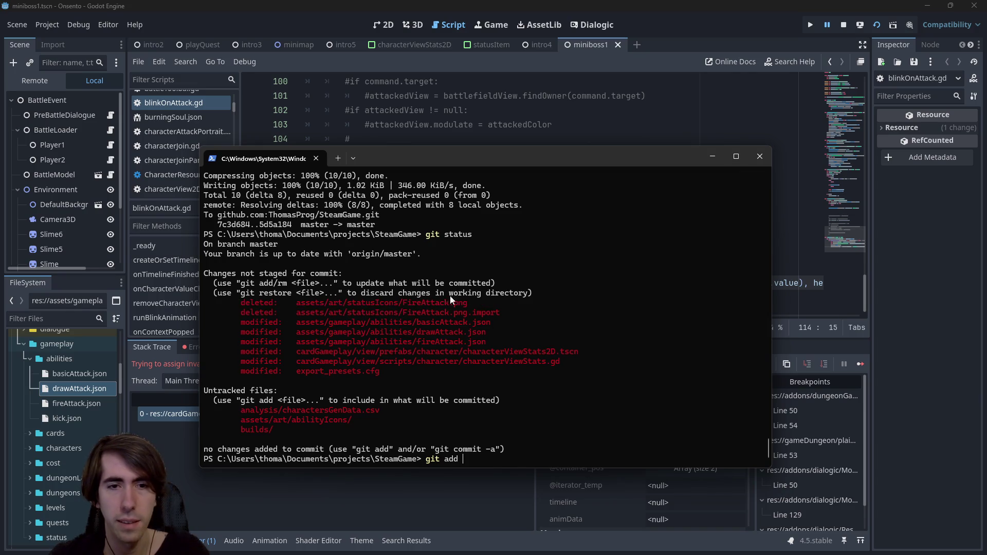
{"action": "right_click", "coordinate": [449, 295]}
{"action": "mouse_move", "coordinate": [293, 323]}
{"action": "left_mouse_down"}
{"action": "mouse_move", "coordinate": [262, 333]}
{"action": "mouse_move", "coordinate": [418, 324]}
{"action": "left_mouse_up"}
{"action": "right_click", "coordinate": [418, 324]}
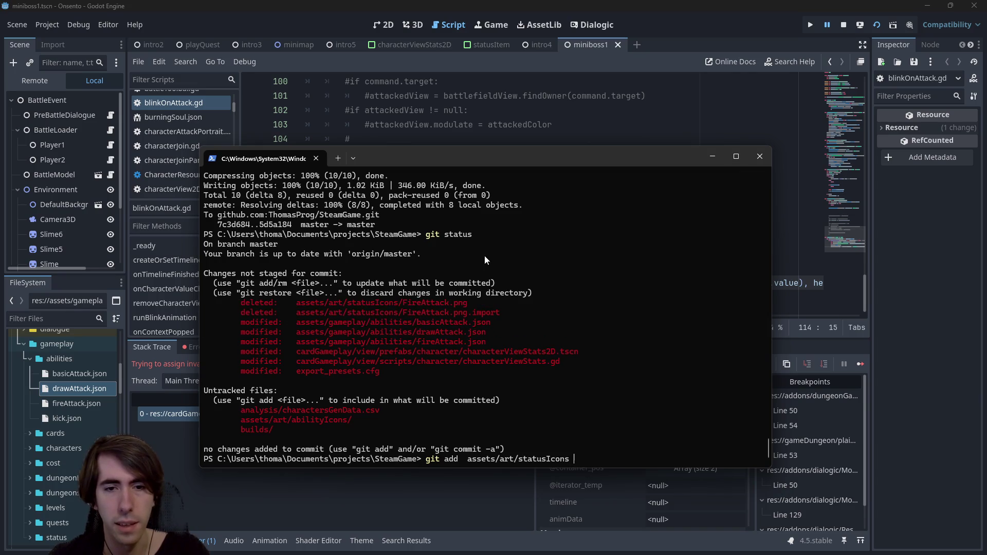
{"action": "right_click", "coordinate": [485, 255]}
{"action": "left_click_drag", "start_coordinate": [305, 351], "coordinate": [460, 354]}
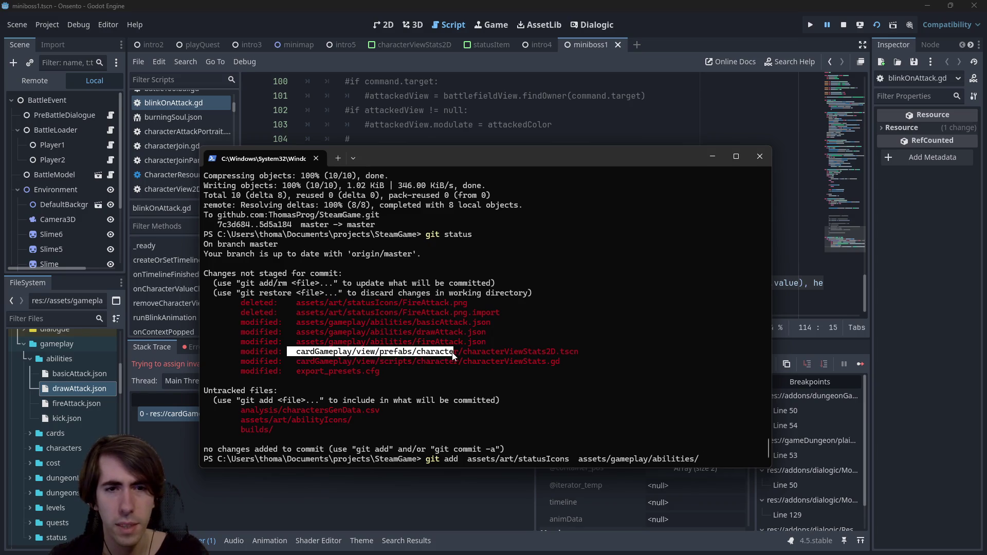
{"action": "right_click", "coordinate": [460, 354]}
{"action": "right_click", "coordinate": [534, 294]}
Review git status and stage the characterViewStats.gd script.
{"action": "type", "text": "git c"}
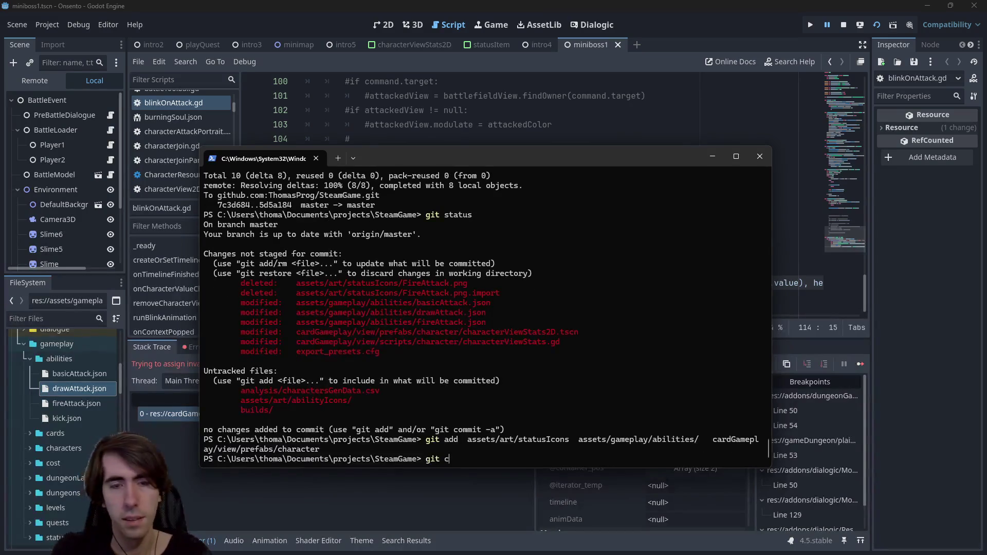
{"action": "type", "text": "status"}
{"action": "key", "text": "Return"}
{"action": "type", "text": "git commi"}
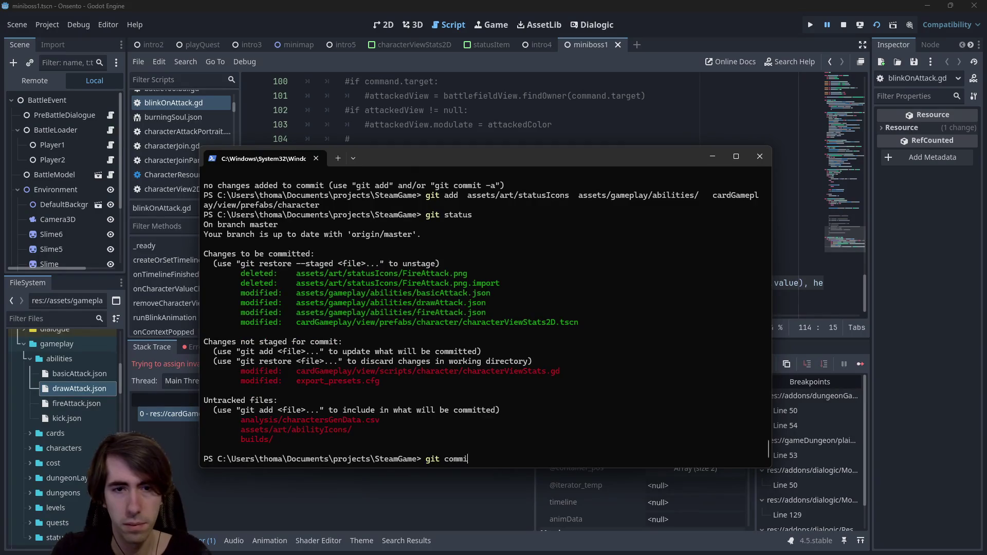
{"action": "key", "text": "BackSpace"}
{"action": "key", "text": "BackSpace"}
{"action": "key", "text": "BackSpace"}
{"action": "key", "text": "BackSpace"}
{"action": "key", "text": "BackSpace"}
{"action": "type", "text": "add"}
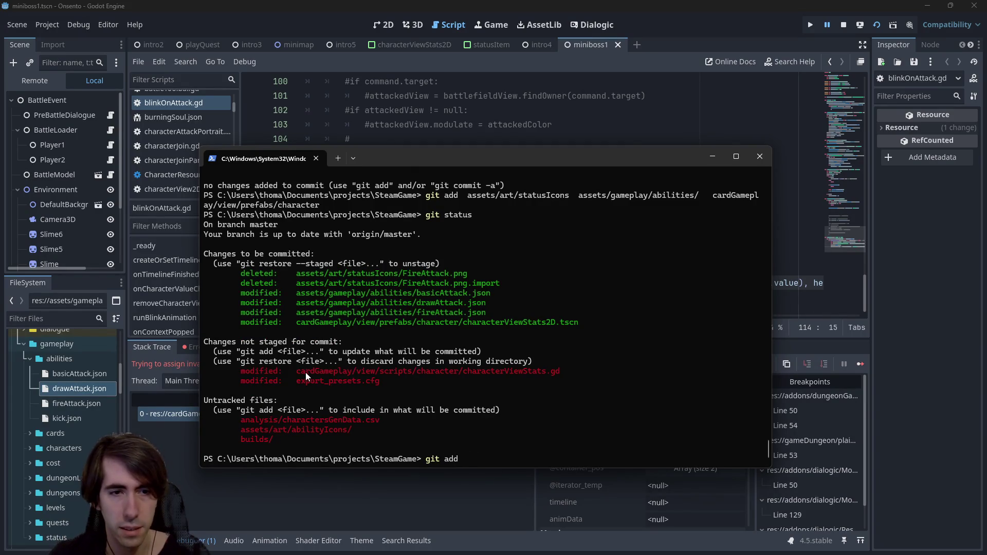
{"action": "left_click_drag", "start_coordinate": [297, 371], "coordinate": [562, 371]}
{"action": "right_click", "coordinate": [562, 371]}
{"action": "right_click", "coordinate": [579, 351]}
{"action": "key", "text": "Return"}
Stage the new untracked abilityIcons folder with git add.
{"action": "type", "text": "git add"}
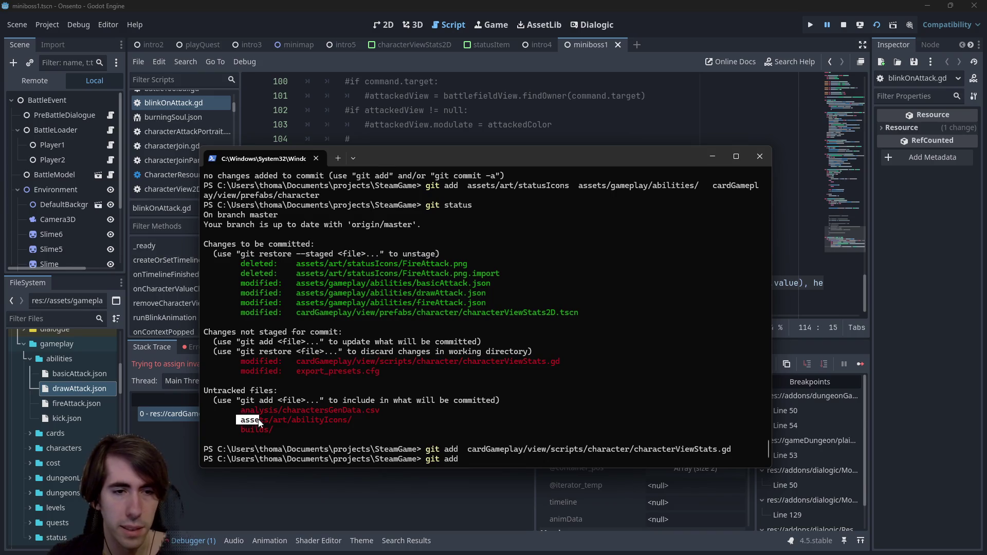
{"action": "left_click_drag", "start_coordinate": [259, 422], "coordinate": [353, 420]}
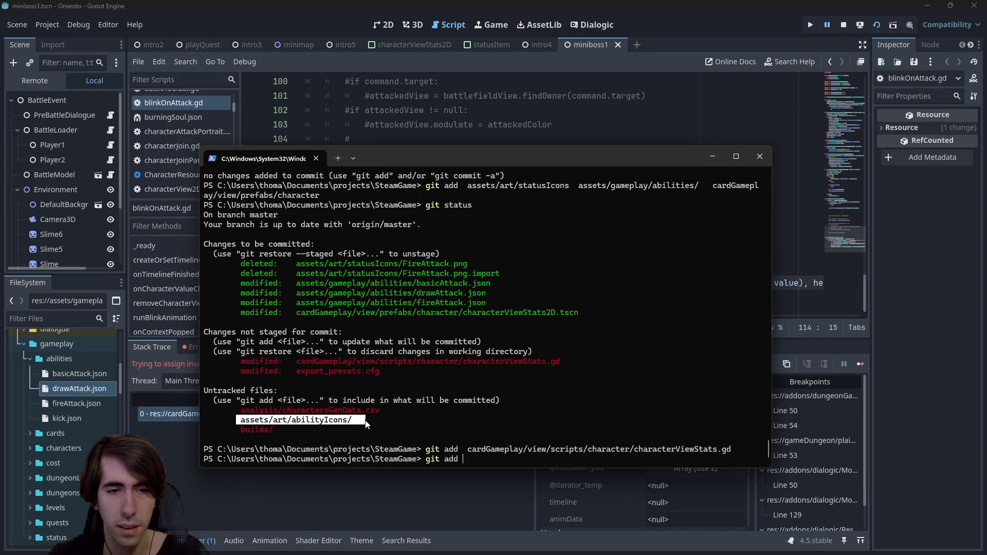
{"action": "right_click", "coordinate": [354, 421]}
{"action": "right_click", "coordinate": [353, 420]}
{"action": "key", "text": "Return"}
Commit as "[hotfix] Ability icons improved" and push to the remote.
{"action": "type", "text": "git commit -m"}
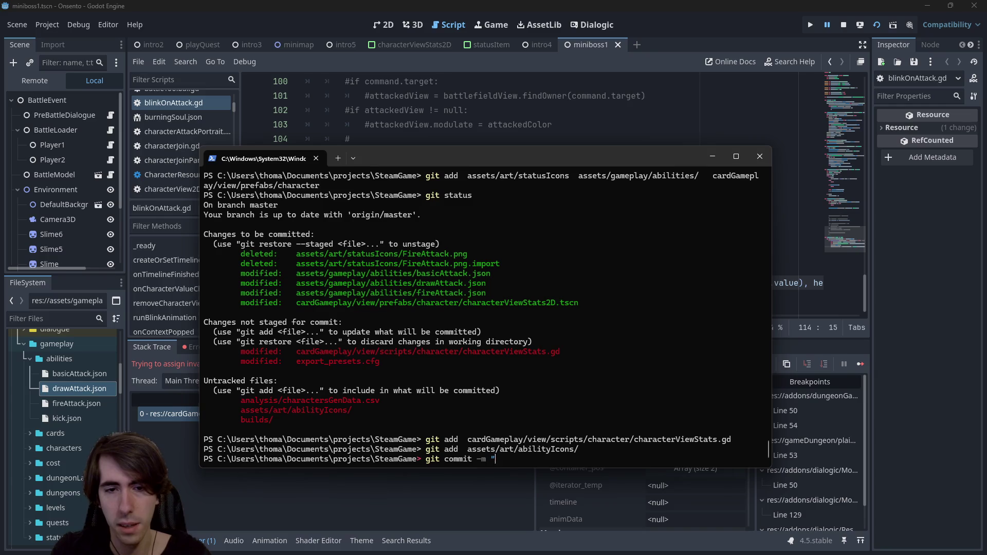
{"action": "type", "text": "hotfix]"}
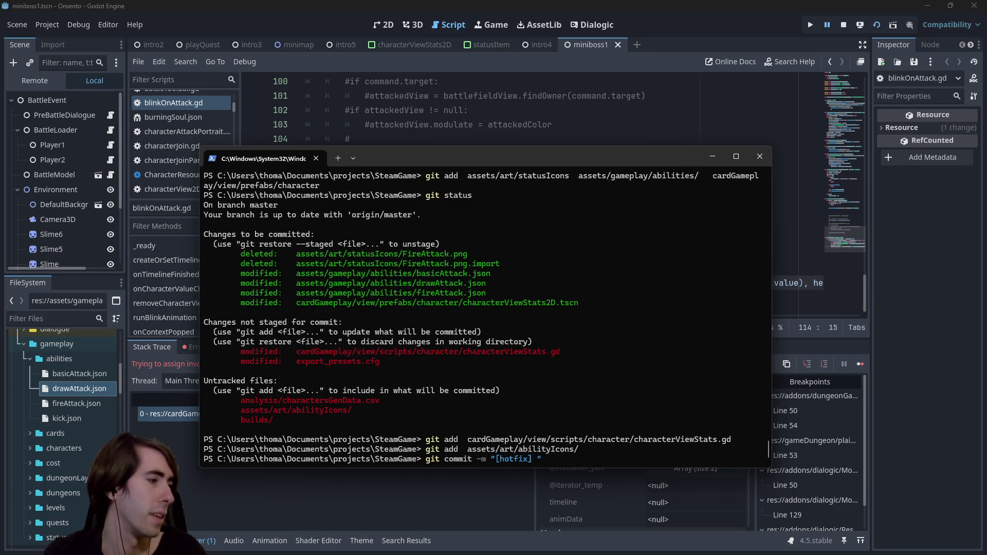
{"action": "type", "text": " Status "}
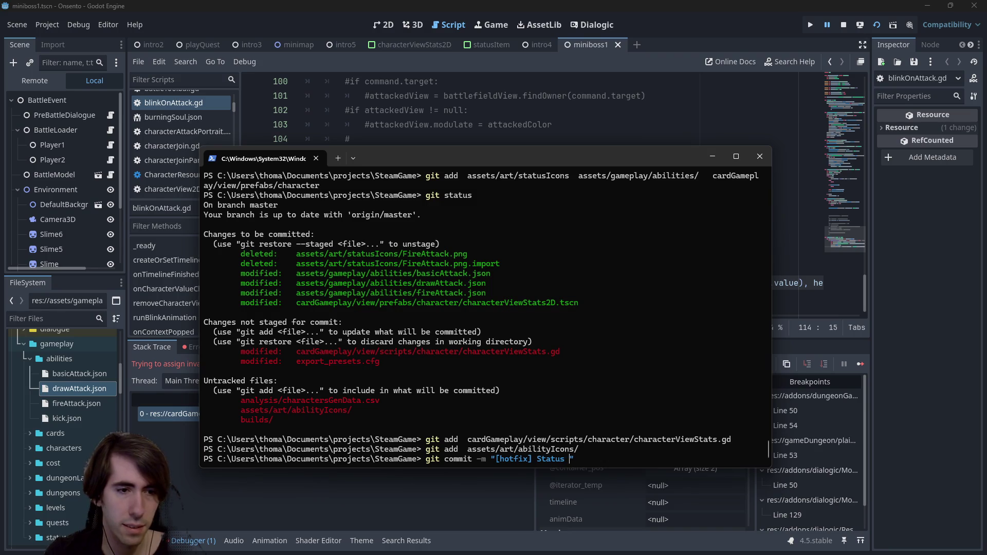
{"action": "type", "text": "lity icon"}
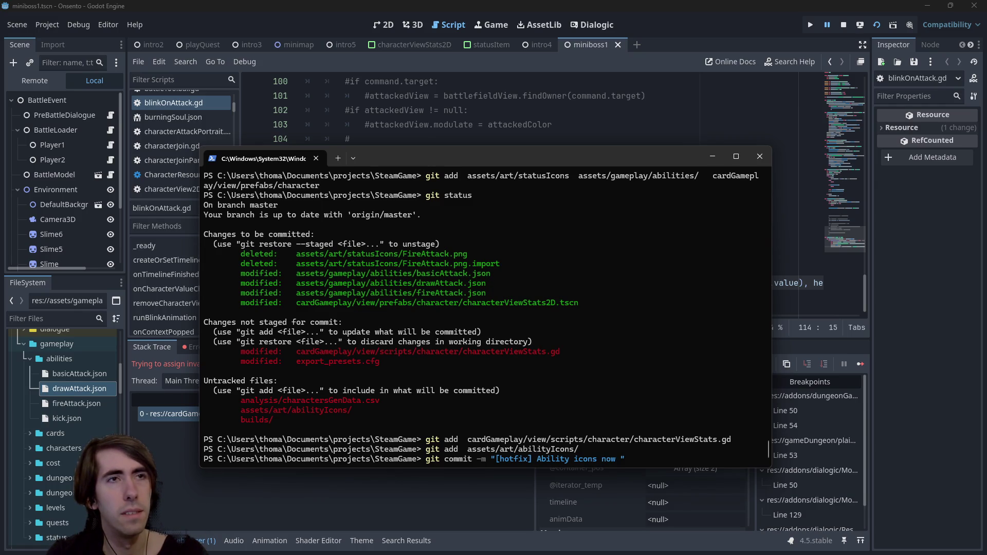
{"action": "type", "text": "improved"}
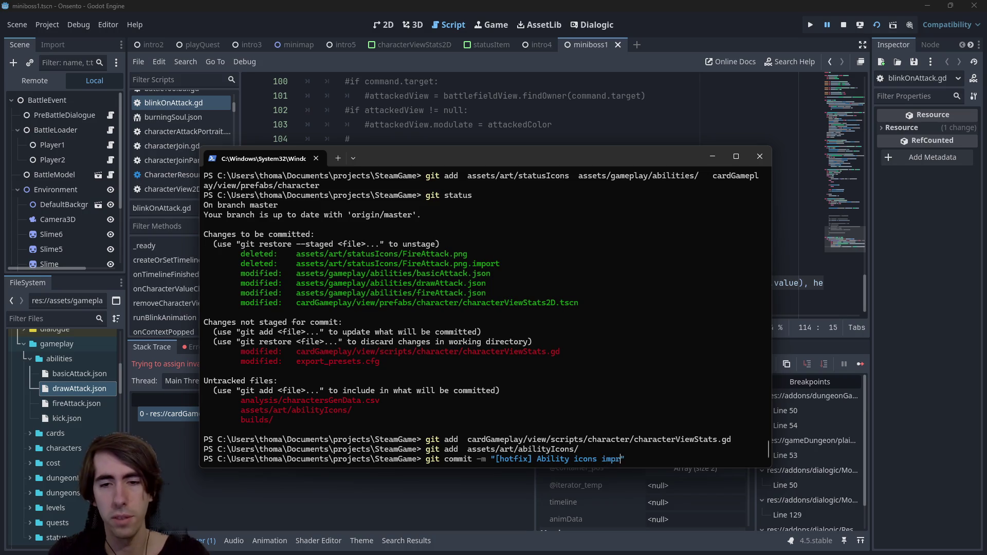
{"action": "key", "text": "Return"}
{"action": "type", "text": "git push"}
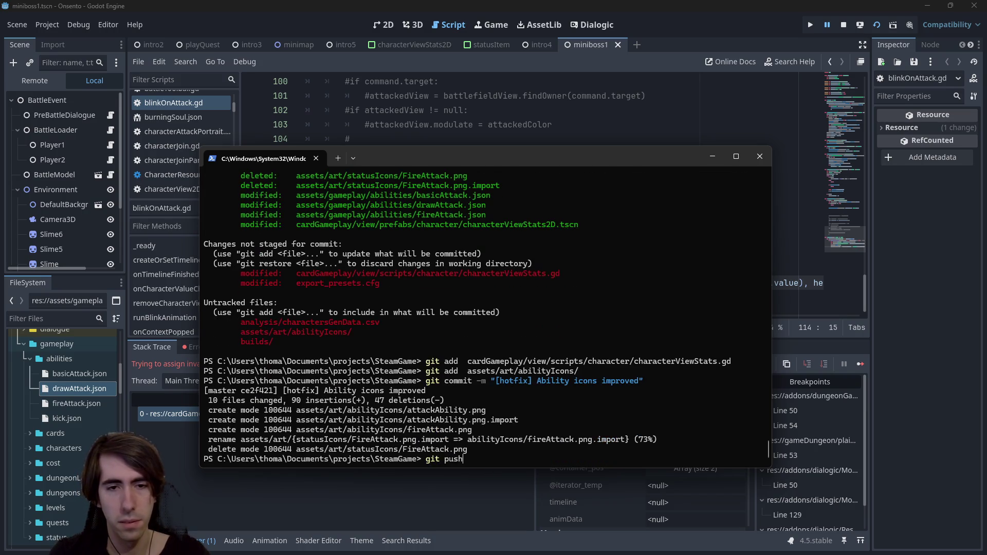
{"action": "key", "text": "Return"}
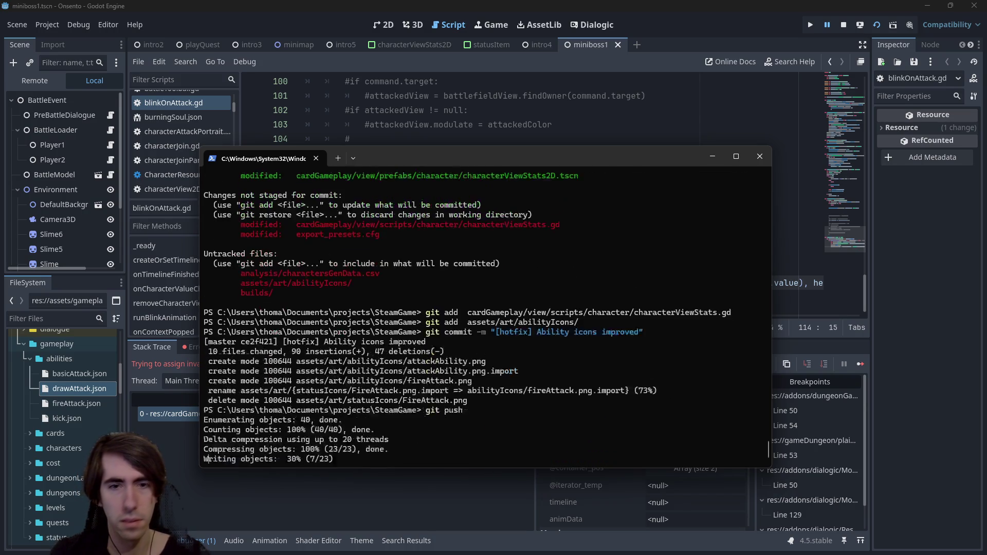
{"action": "left_click", "coordinate": [522, 5]}
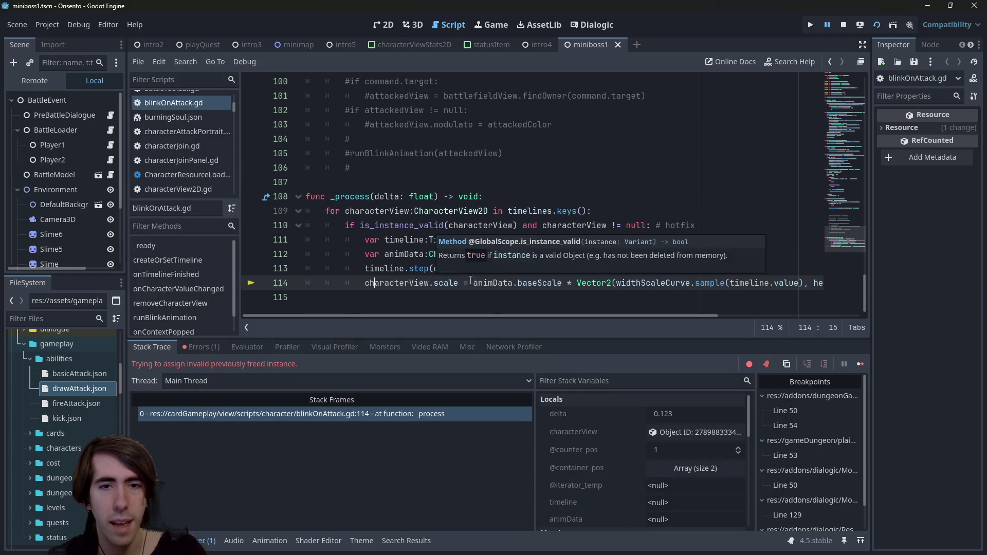
Inspect how animData and characterView are used on lines 112–114 of blinkOnAttack.gd.
{"action": "left_click", "coordinate": [624, 297]}
{"action": "mouse_move", "coordinate": [625, 315]}
{"action": "left_mouse_down"}
{"action": "mouse_move", "coordinate": [679, 325]}
{"action": "mouse_move", "coordinate": [497, 339]}
{"action": "left_mouse_up"}
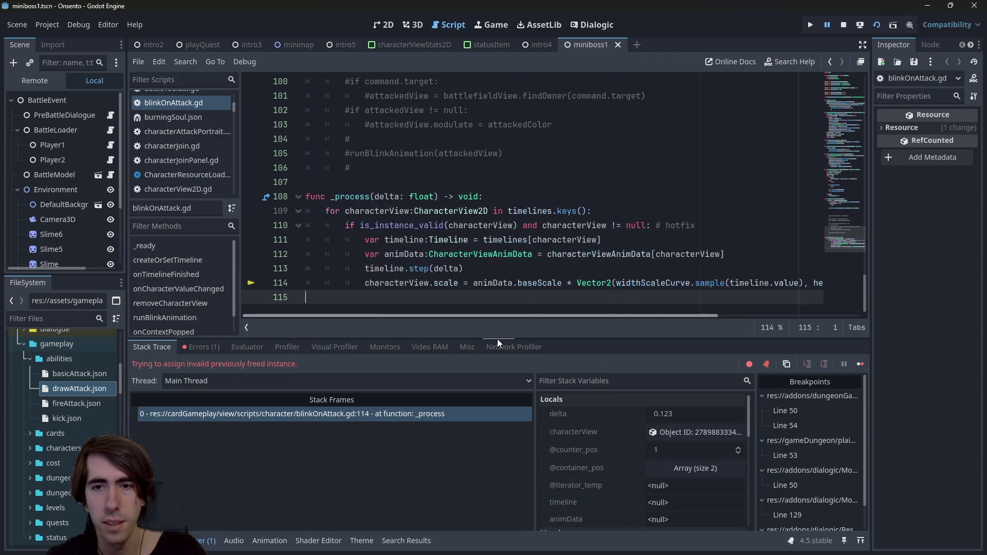
{"action": "mouse_move", "coordinate": [401, 288]}
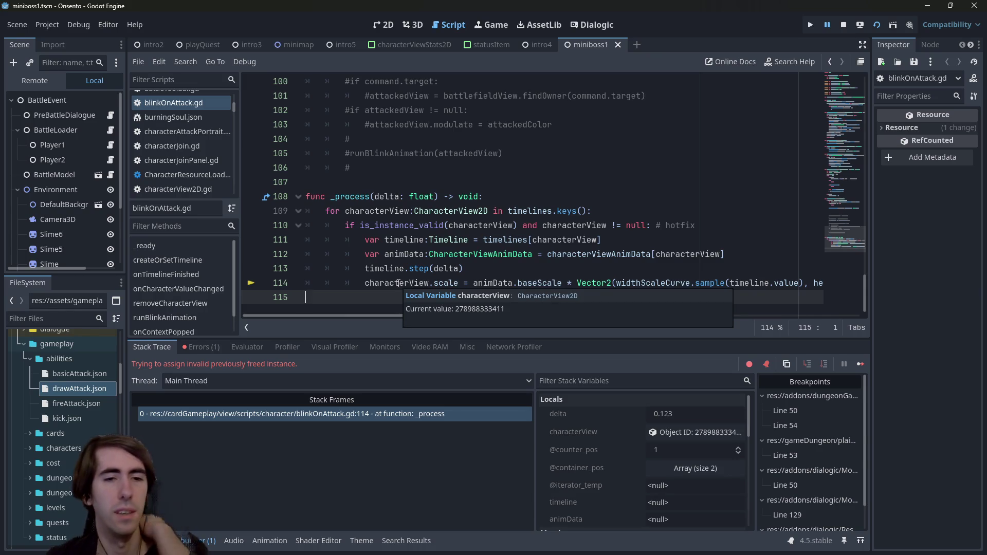
{"action": "double_click", "coordinate": [503, 284]}
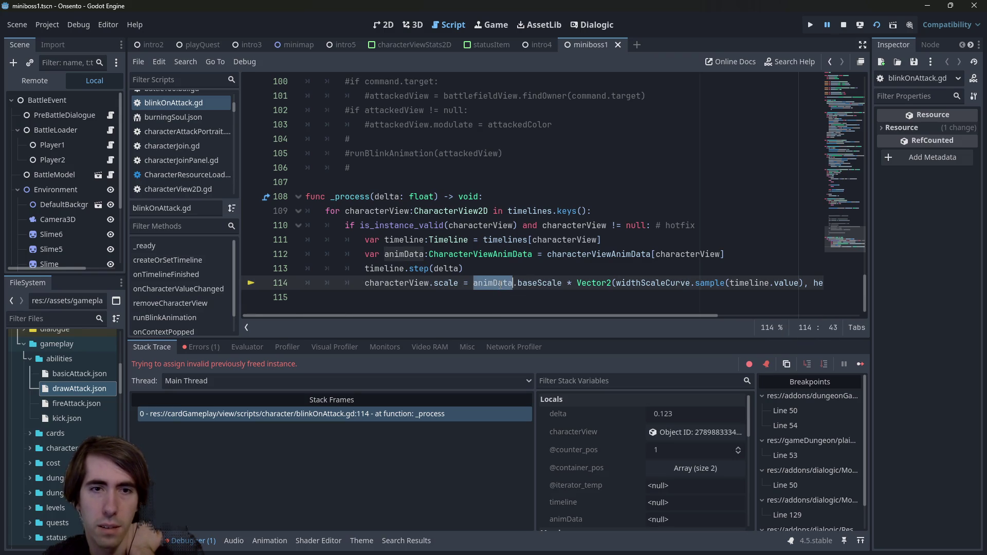
{"action": "mouse_move", "coordinate": [416, 227]}
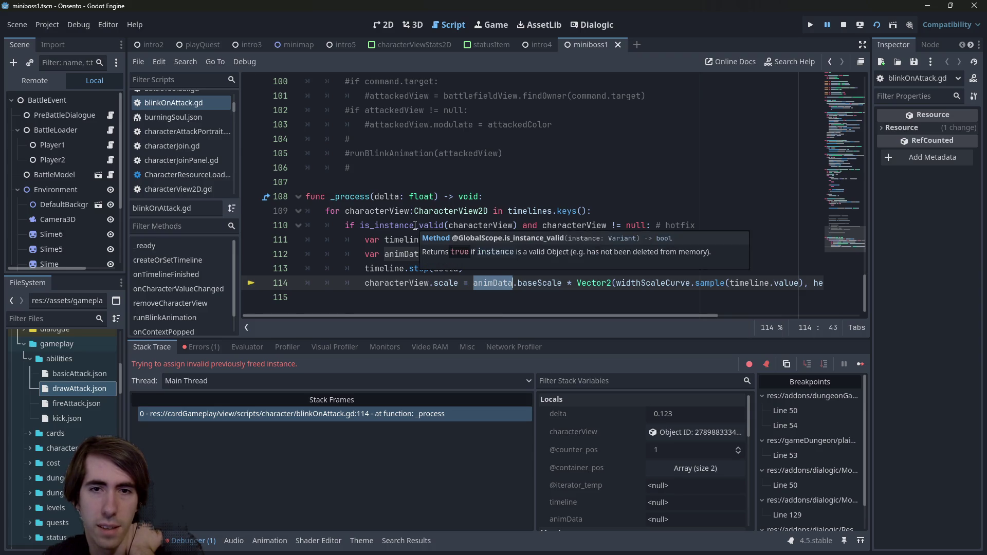
{"action": "left_click", "coordinate": [664, 225]}
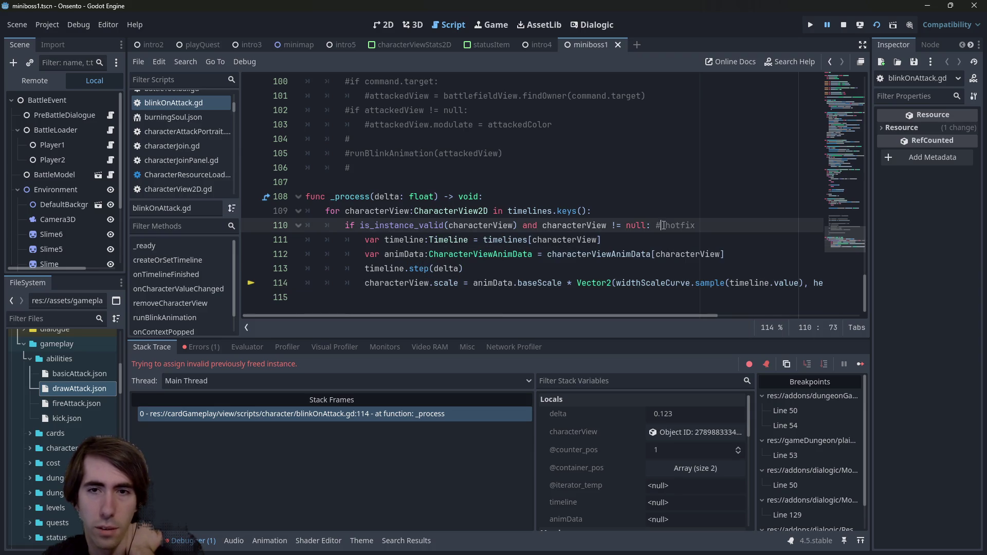
{"action": "double_click", "coordinate": [671, 257]}
{"action": "left_click", "coordinate": [577, 283]}
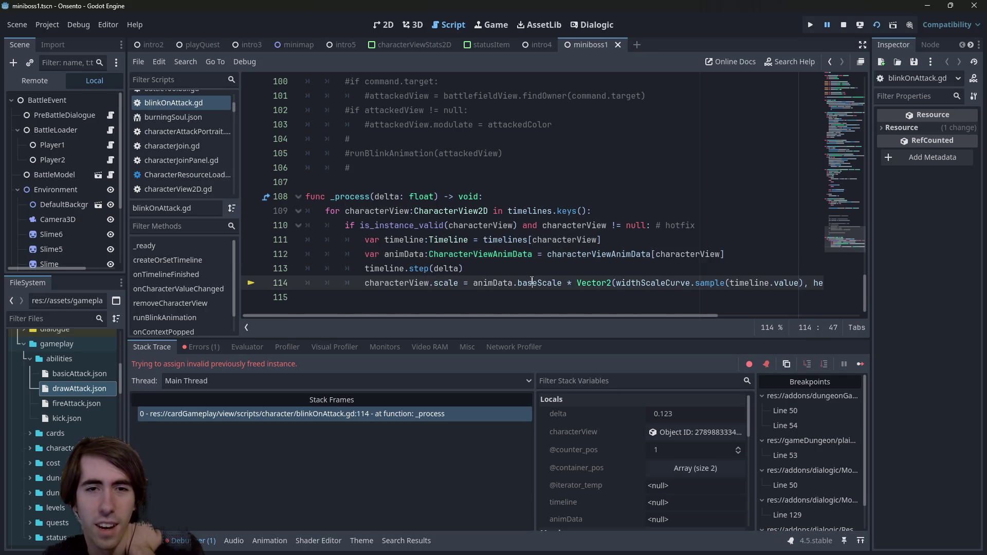
{"action": "scroll", "coordinate": [581, 282], "scroll_direction": "up", "scroll_amount": 6}
{"action": "scroll", "coordinate": [584, 281], "scroll_direction": "down", "scroll_amount": 6}
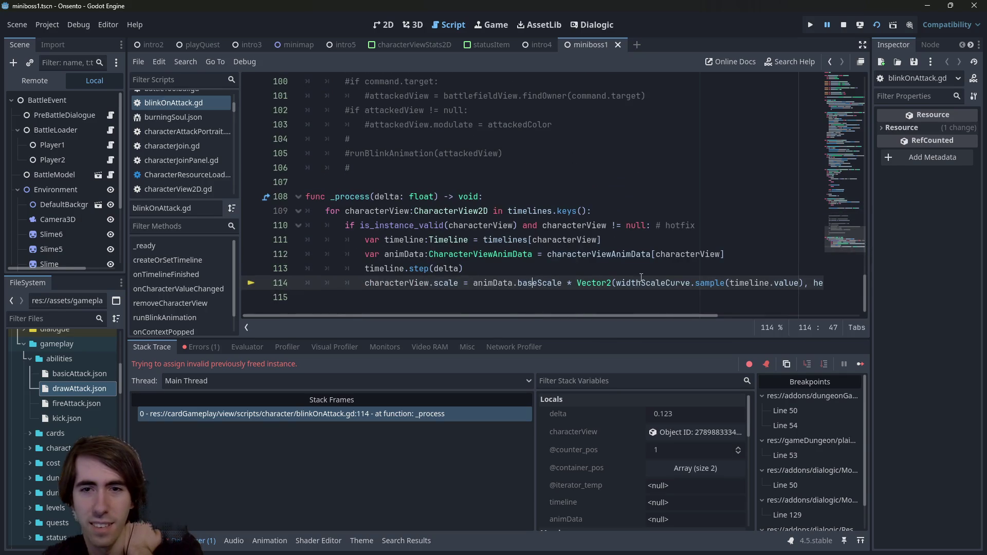
{"action": "double_click", "coordinate": [490, 283]}
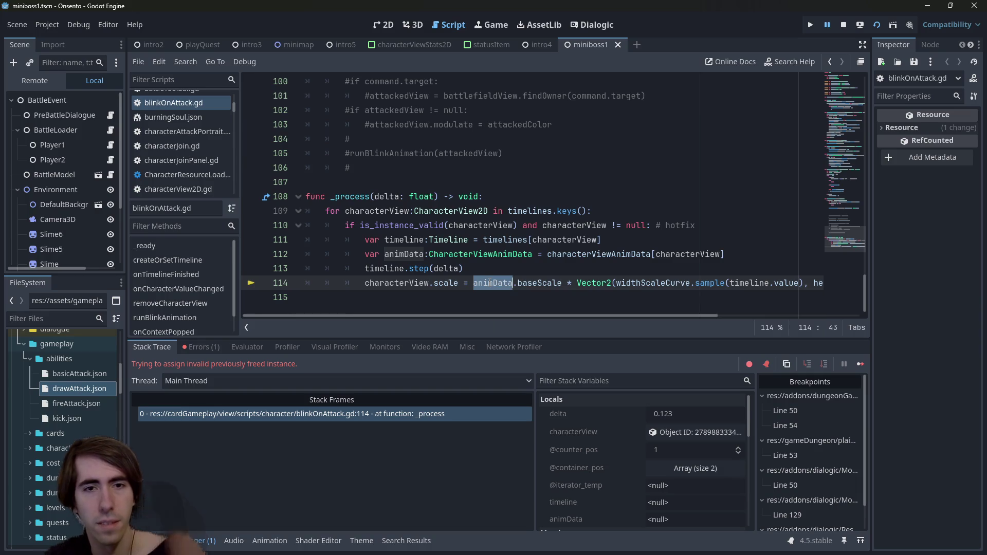
Add 'if animData != null:' after line 112, indent the next two lines beneath it, and save.
{"action": "left_click", "coordinate": [755, 257]}
{"action": "key", "text": "Return"}
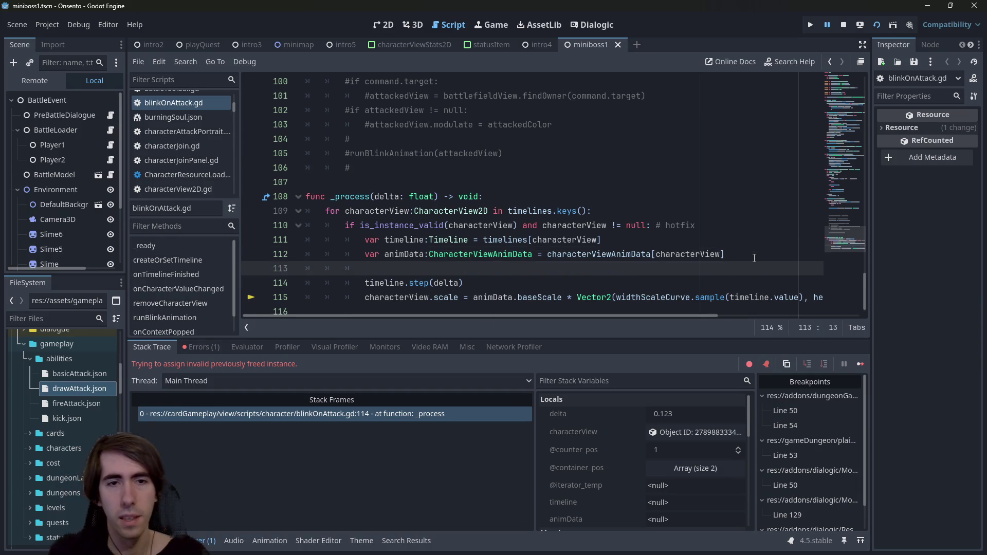
{"action": "type", "text": "ifanimData != null:"}
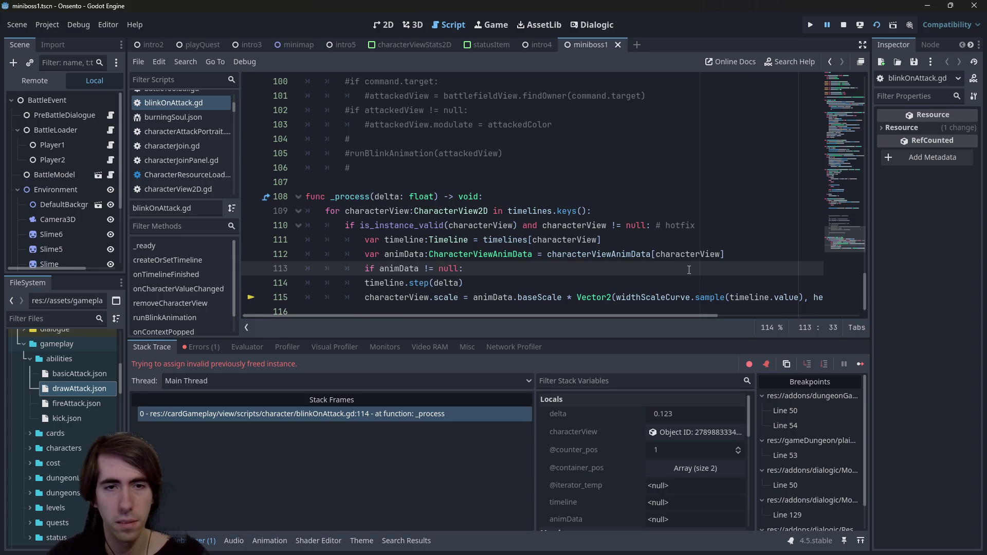
{"action": "scroll", "coordinate": [690, 270], "scroll_direction": "down", "scroll_amount": 1}
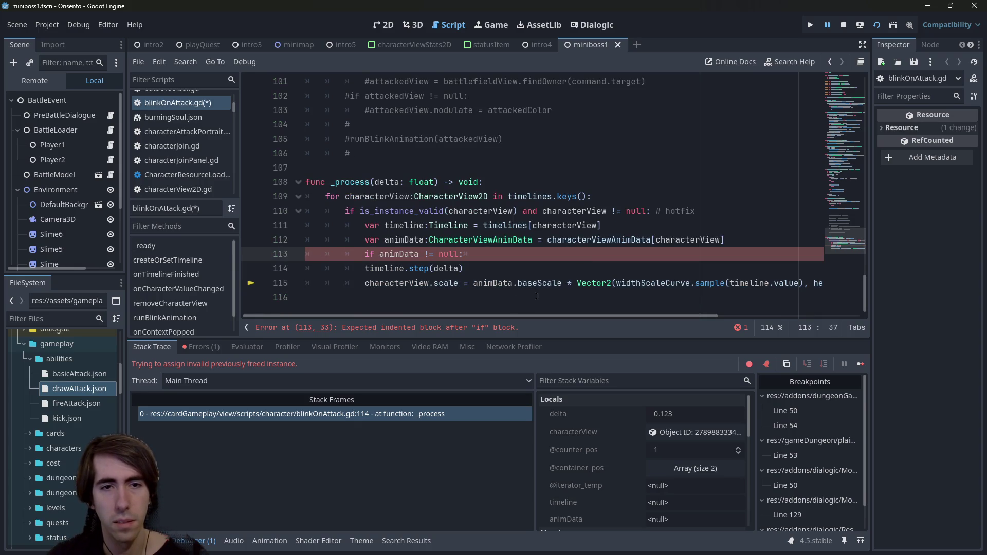
{"action": "left_click_drag", "start_coordinate": [521, 303], "coordinate": [303, 268]}
{"action": "key", "text": "Tab"}
{"action": "left_click", "coordinate": [568, 240]}
{"action": "key", "text": "ctrl+s"}
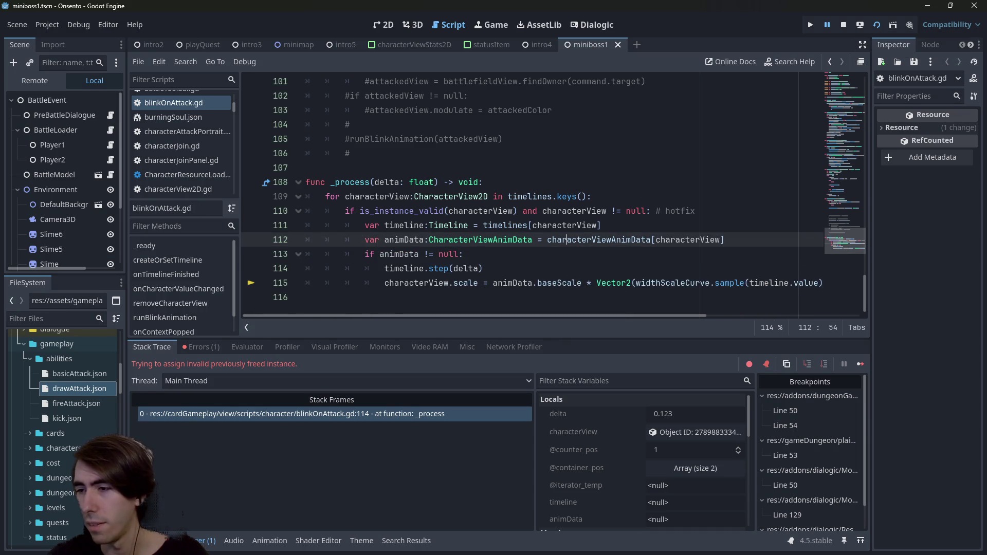
{"action": "key", "text": "alt+Tab"}
Check git status and stage only the modified blinkOnAttack.gd.
{"action": "type", "text": "git status"}
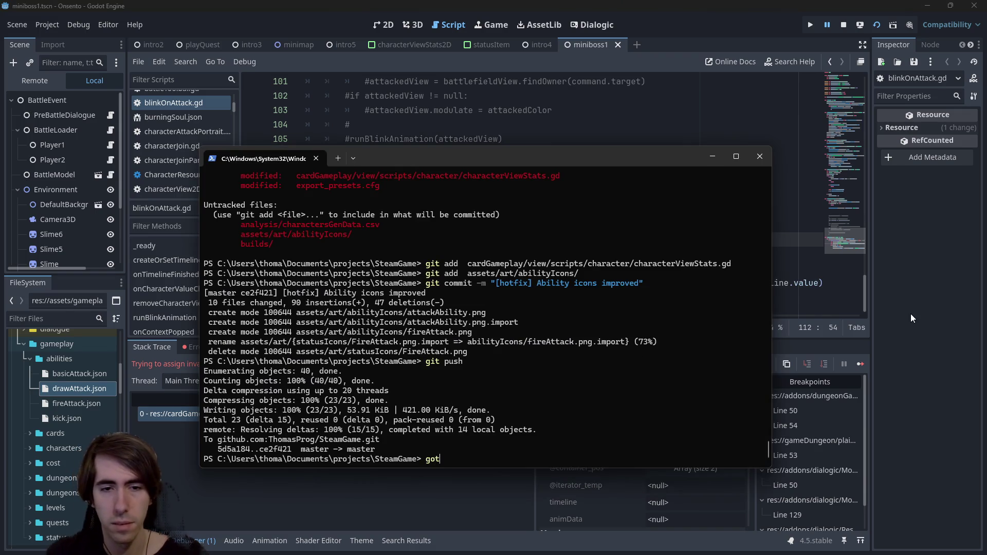
{"action": "key", "text": "Return"}
{"action": "type", "text": "git add"}
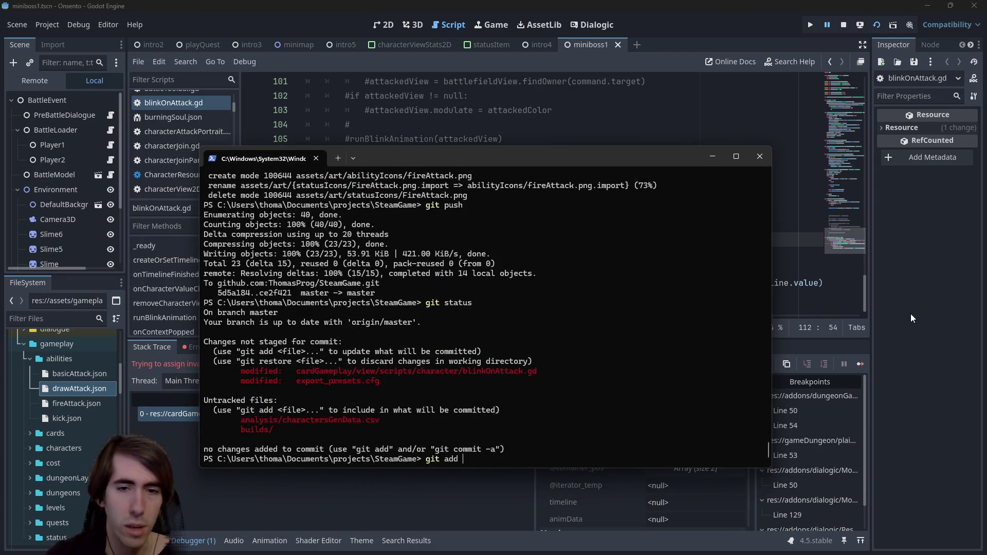
{"action": "left_click_drag", "start_coordinate": [295, 375], "coordinate": [537, 372]}
{"action": "right_click", "coordinate": [537, 373]}
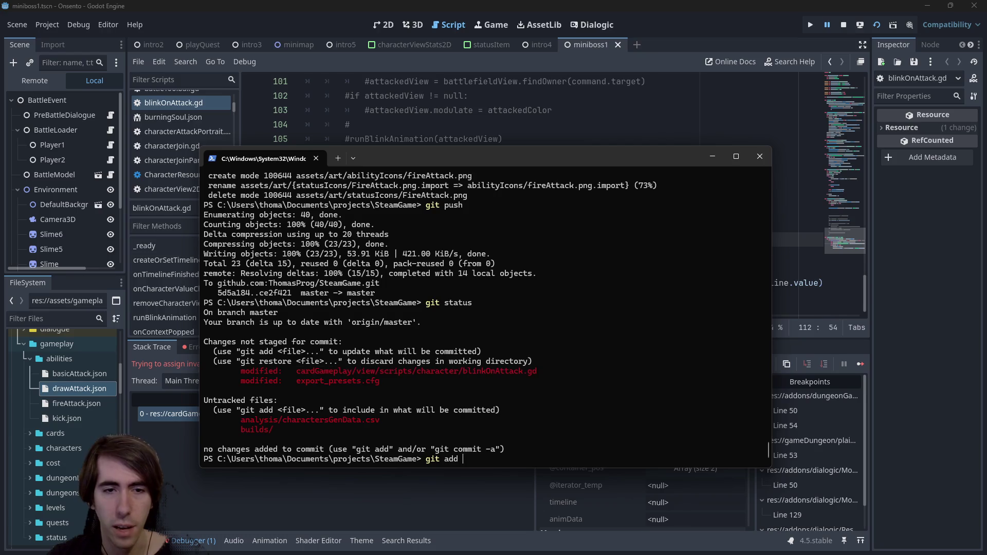
{"action": "right_click", "coordinate": [538, 372]}
{"action": "key", "text": "Return"}
Commit as "[hotfix] crash when dying because of burn fixed" and push to master.
{"action": "type", "text": "git co"}
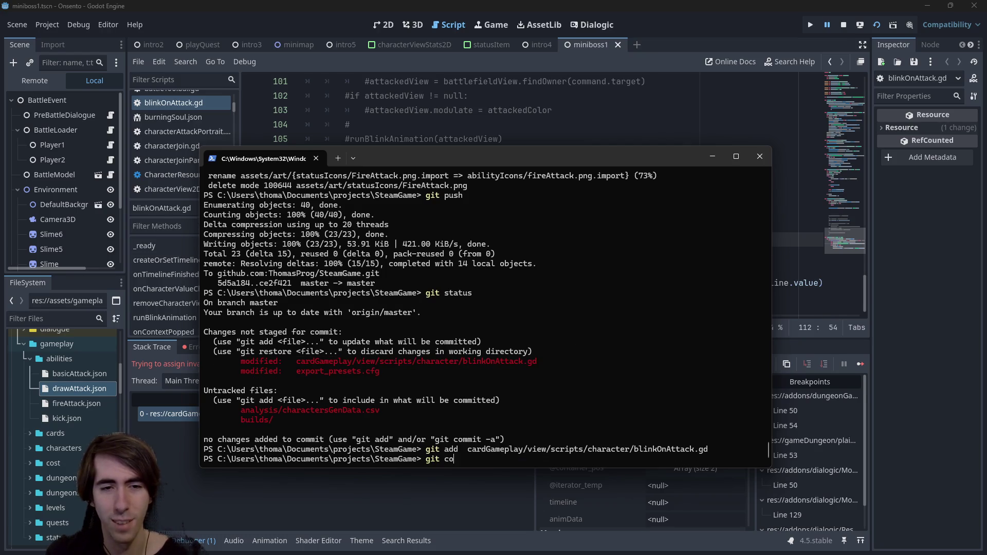
{"action": "type", "text": "\""}
{"action": "key", "text": "Left"}
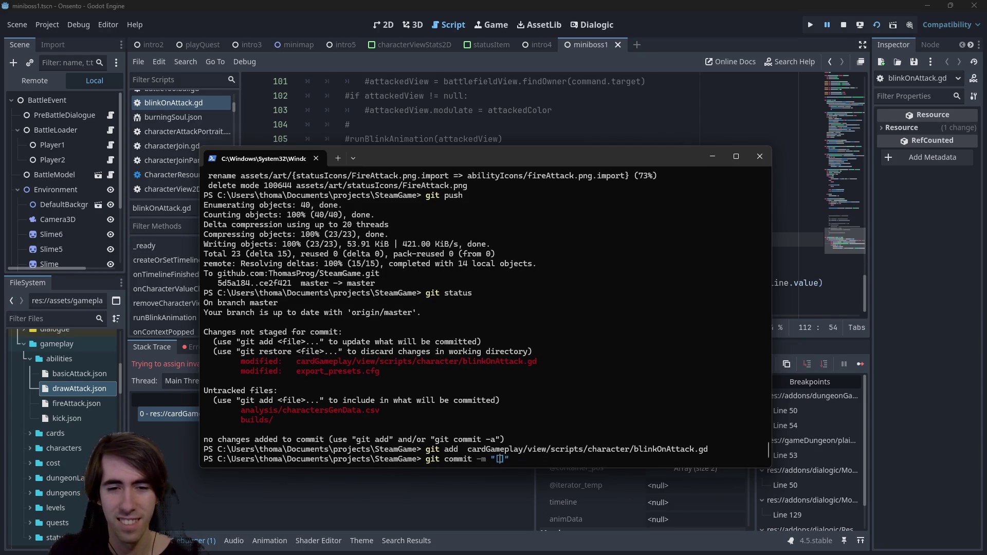
{"action": "type", "text": "hotfix] c"}
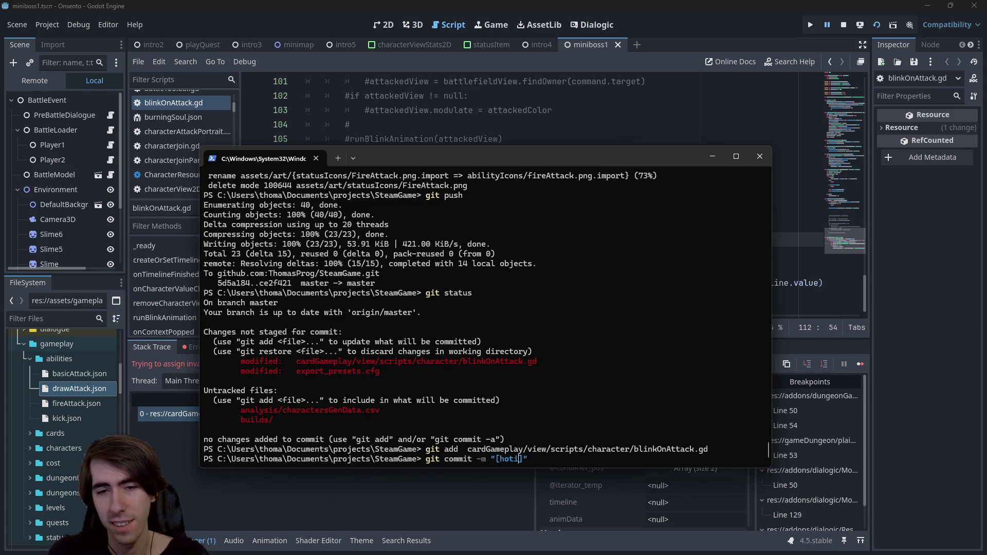
{"action": "type", "text": "rash w"}
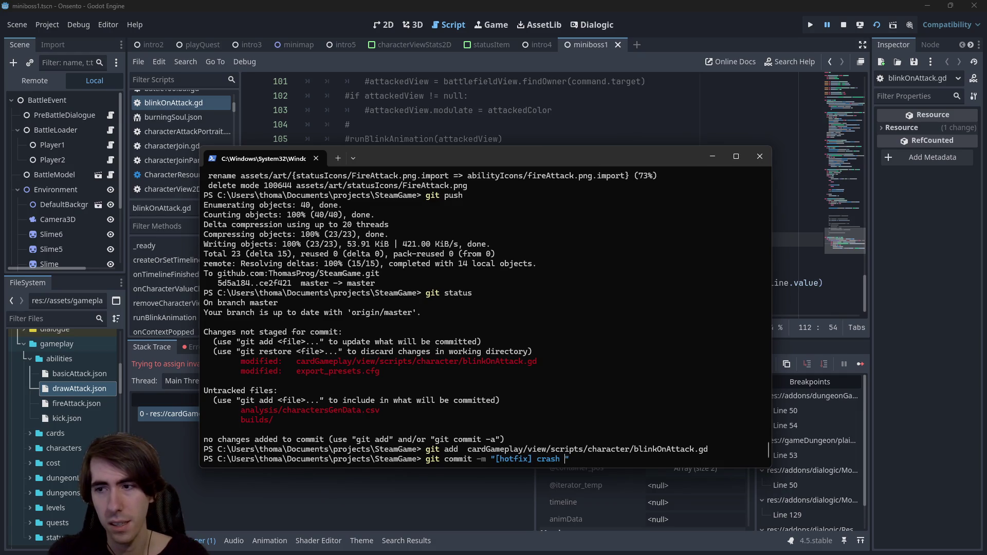
{"action": "type", "text": "hen d"}
{"action": "type", "text": "ying because of bu"}
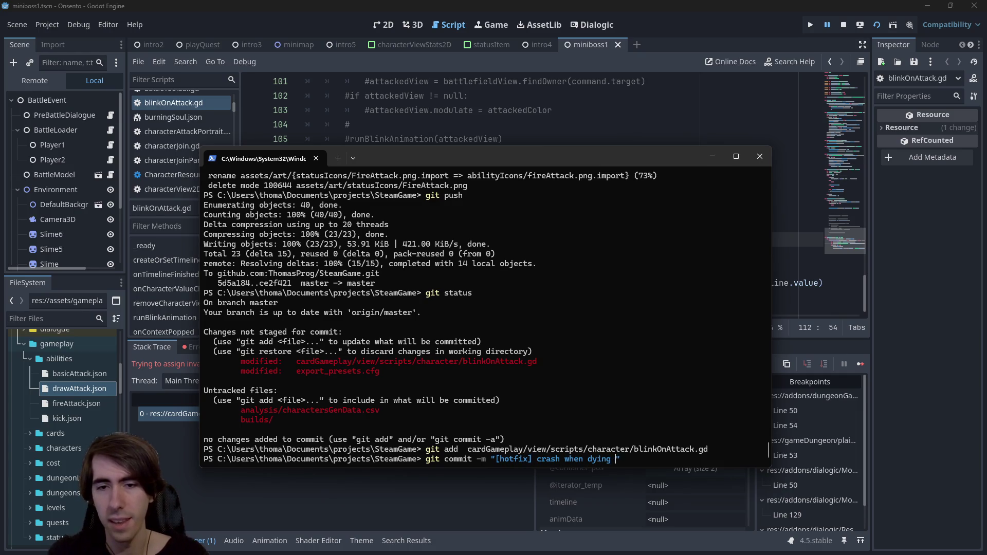
{"action": "type", "text": "rn fixed"}
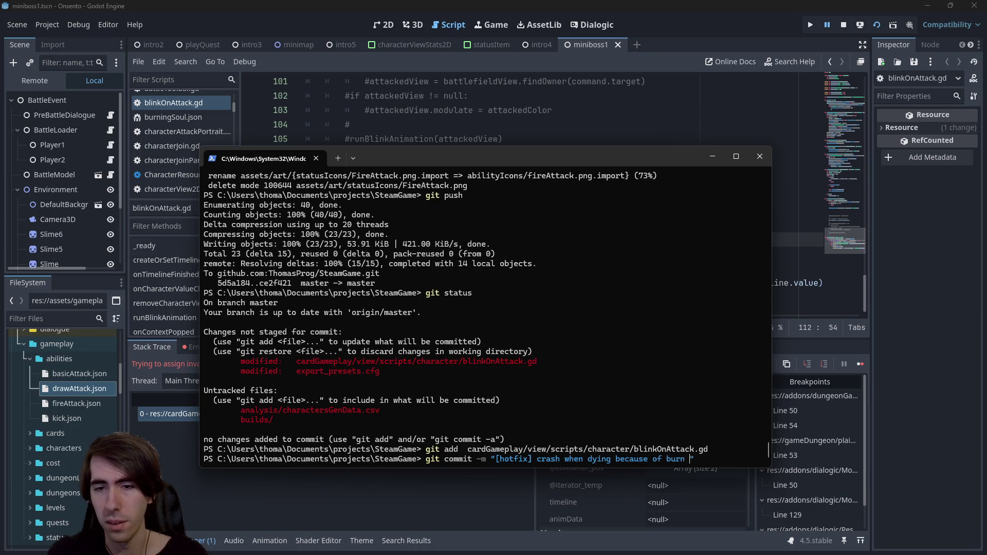
{"action": "key", "text": "Return"}
{"action": "type", "text": "git push"}
{"action": "key", "text": "Return"}
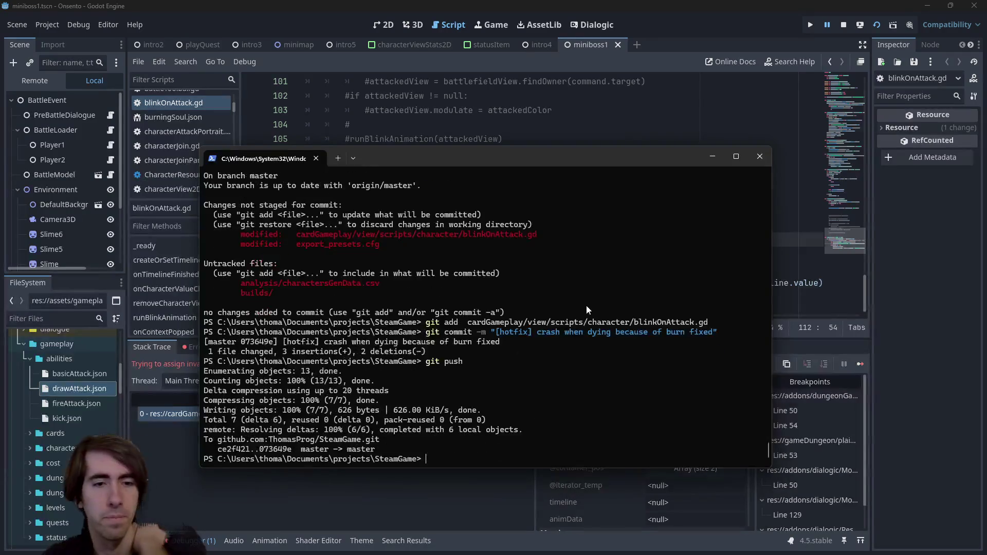
{"action": "key", "text": "alt+Tab"}
{"action": "left_click", "coordinate": [208, 347]}
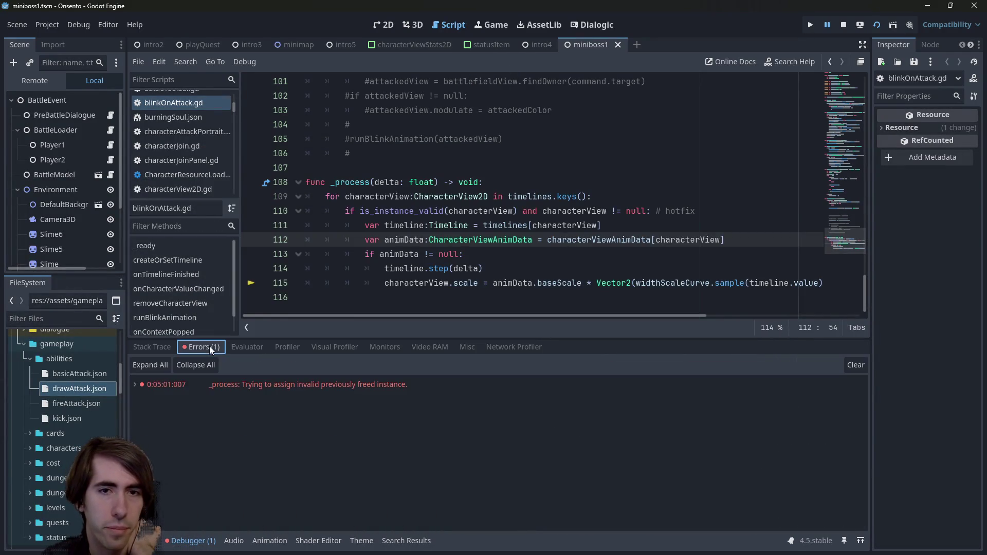
View the debugger stack trace and continue the game until it halts at loadScene.gd line 12.
{"action": "key", "text": "Down"}
{"action": "key", "text": "Down"}
{"action": "key", "text": "Down"}
{"action": "key", "text": "Down"}
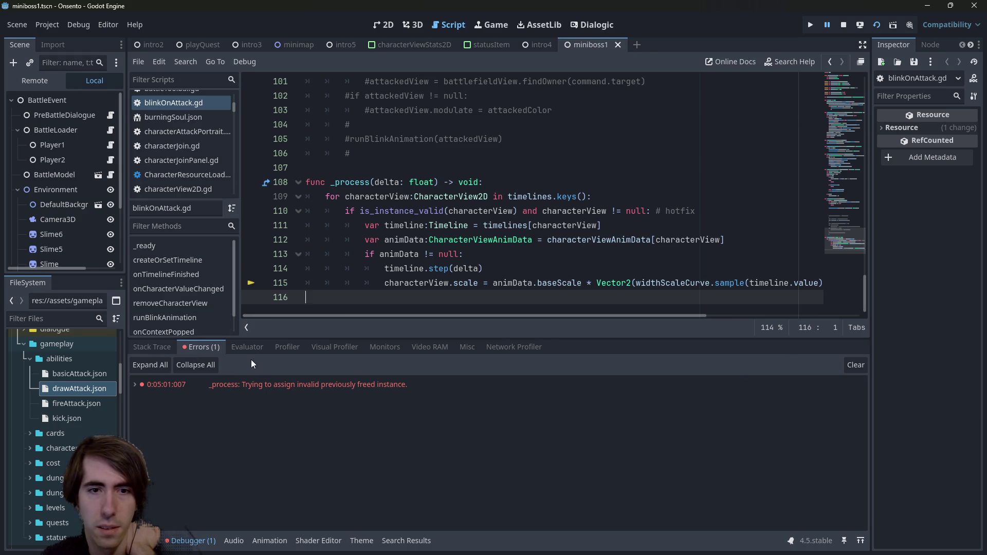
{"action": "left_click", "coordinate": [153, 346]}
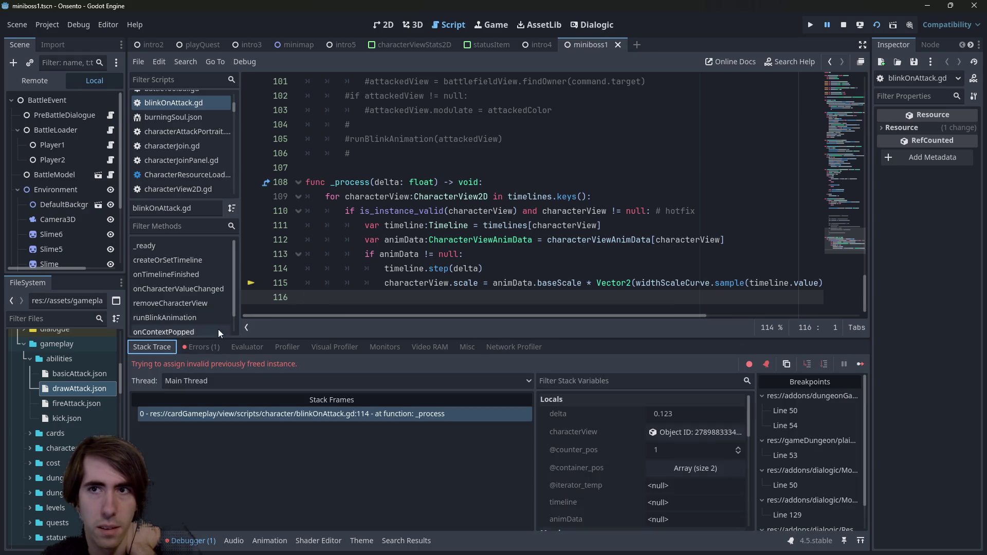
{"action": "left_click", "coordinate": [859, 364]}
{"action": "left_click", "coordinate": [859, 364]}
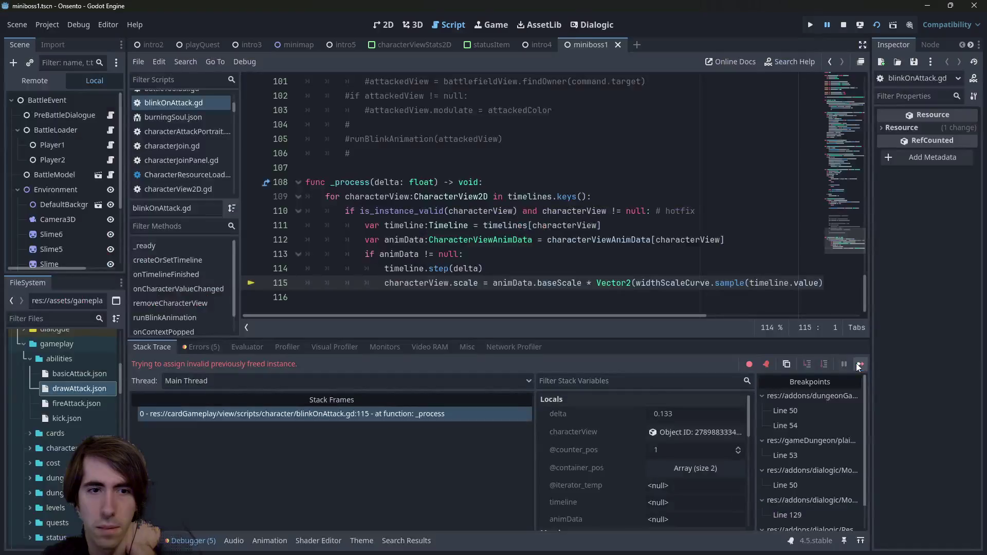
{"action": "left_click", "coordinate": [858, 364]}
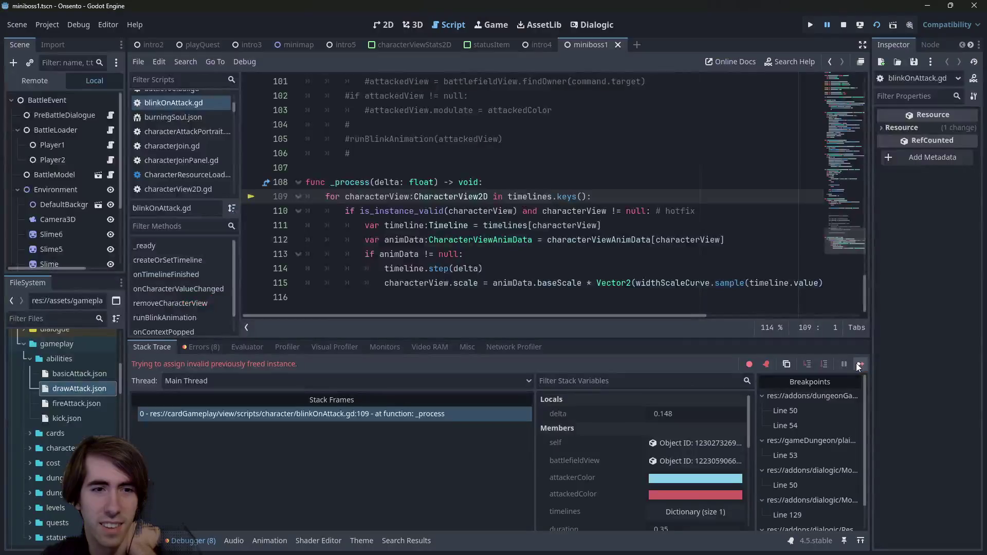
{"action": "mouse_move", "coordinate": [525, 195]}
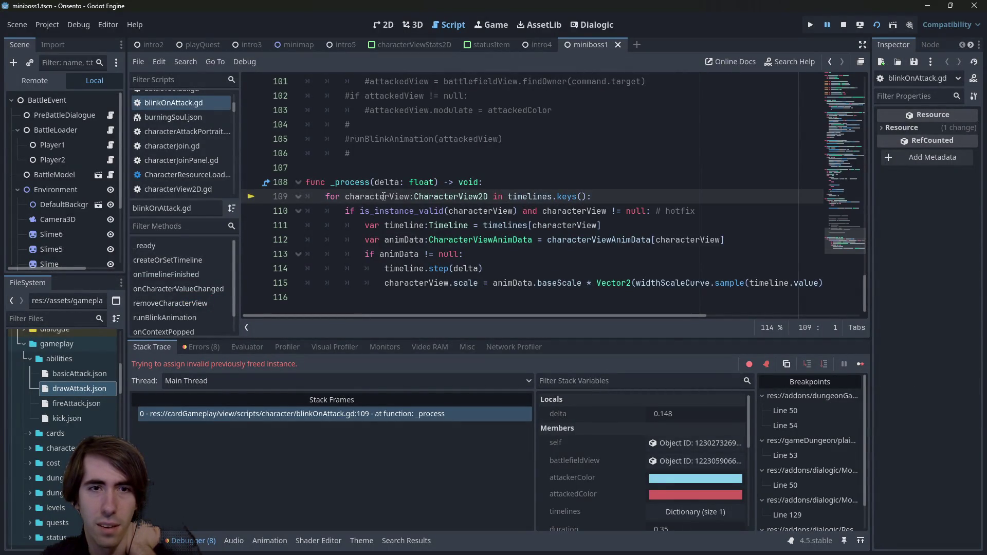
{"action": "left_click", "coordinate": [861, 364]}
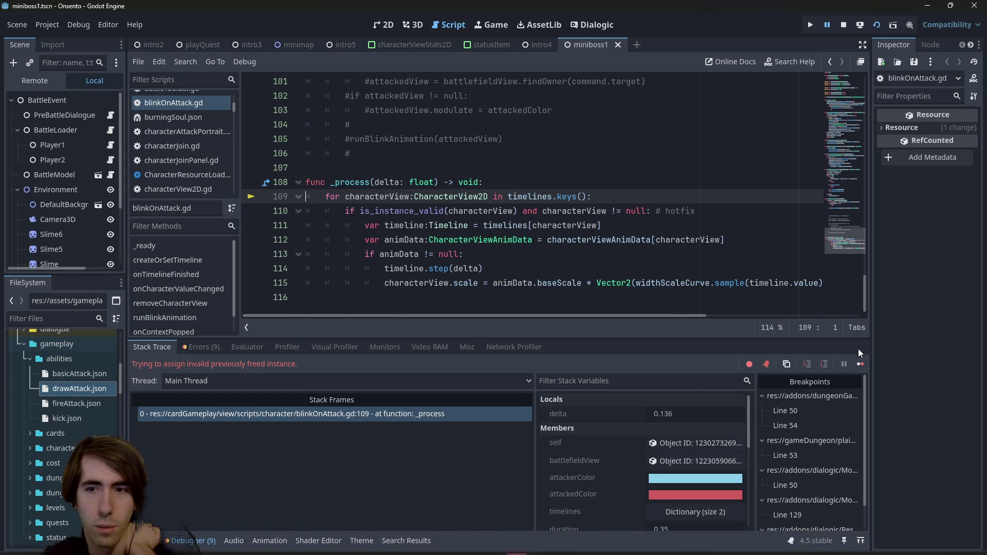
{"action": "left_click", "coordinate": [854, 366]}
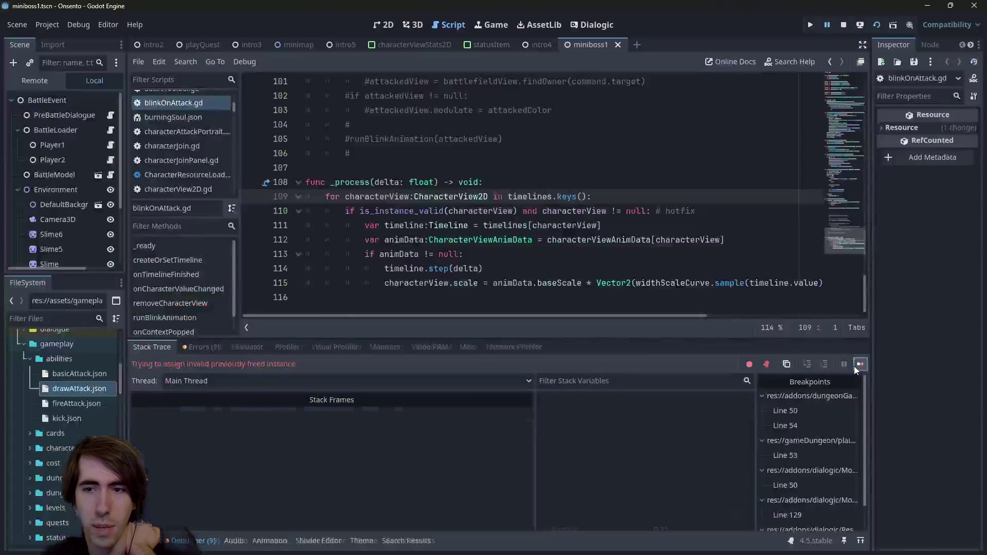
{"action": "left_click", "coordinate": [854, 366]}
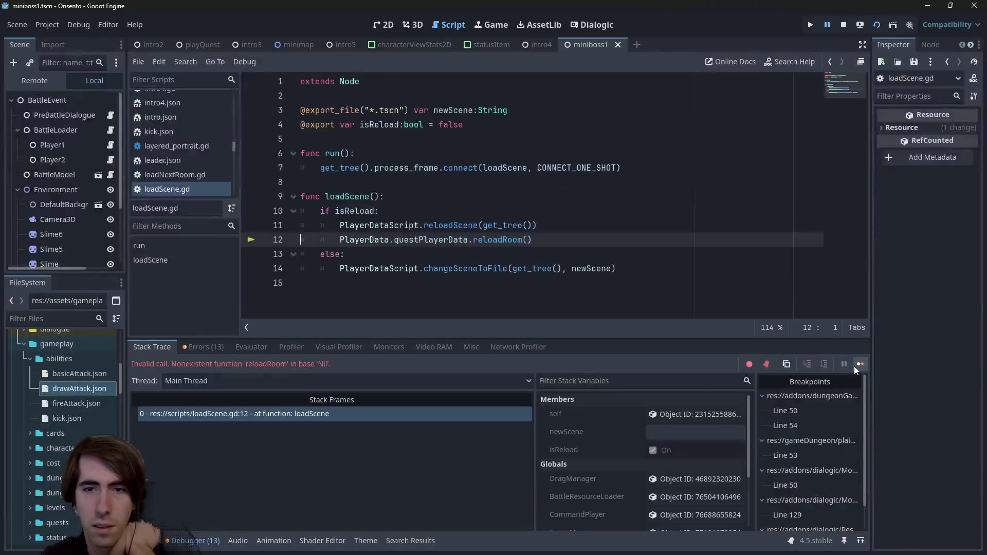
Delete the questPlayerData.reloadRoom() line from loadScene.gd, save, and open reloadScene's definition.
{"action": "double_click", "coordinate": [430, 240]}
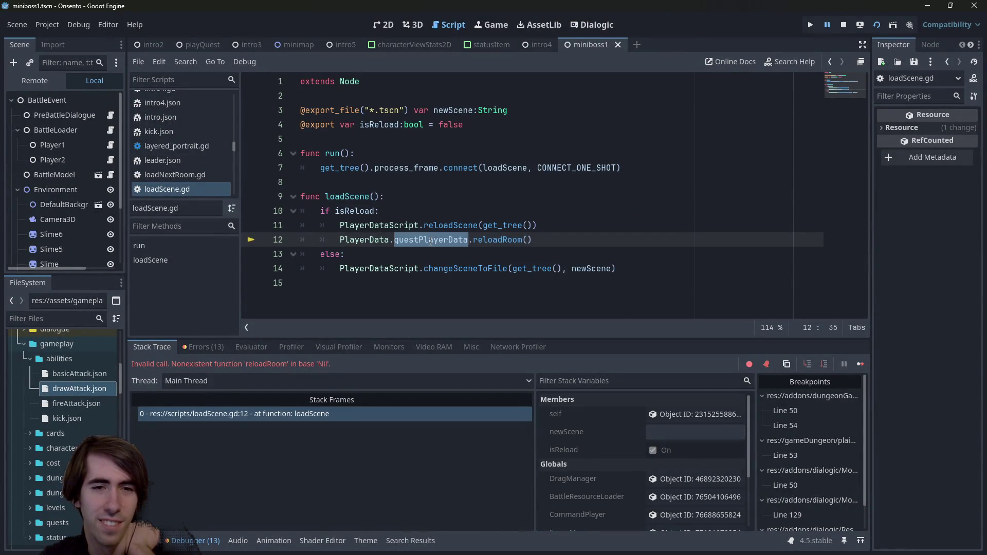
{"action": "mouse_move", "coordinate": [534, 240]}
{"action": "left_mouse_down"}
{"action": "mouse_move", "coordinate": [308, 226]}
{"action": "mouse_move", "coordinate": [300, 240]}
{"action": "left_mouse_up"}
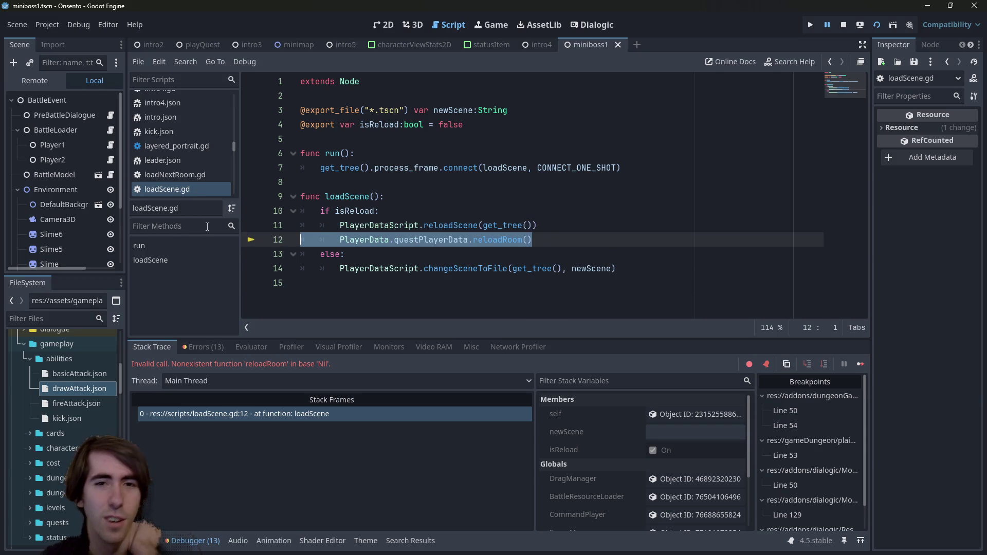
{"action": "key", "text": "BackSpace"}
{"action": "key", "text": "BackSpace"}
{"action": "key", "text": "ctrl+s"}
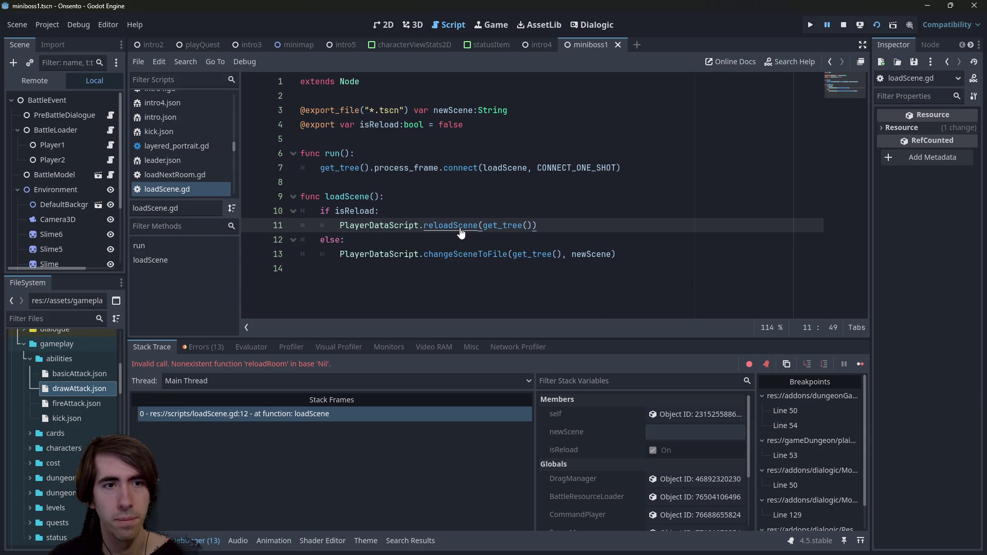
{"action": "left_click", "coordinate": [461, 233], "text": "ctrl"}
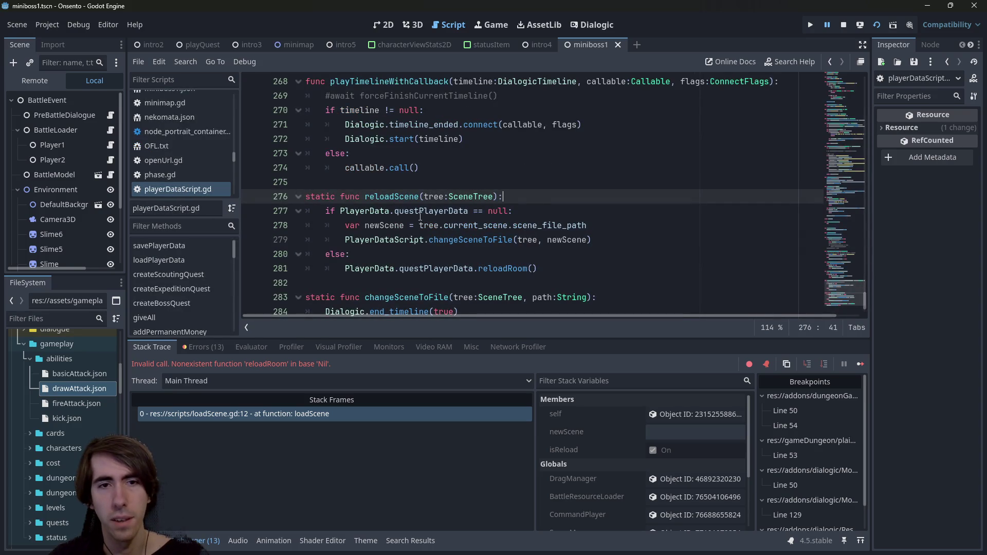
{"action": "left_click", "coordinate": [416, 211]}
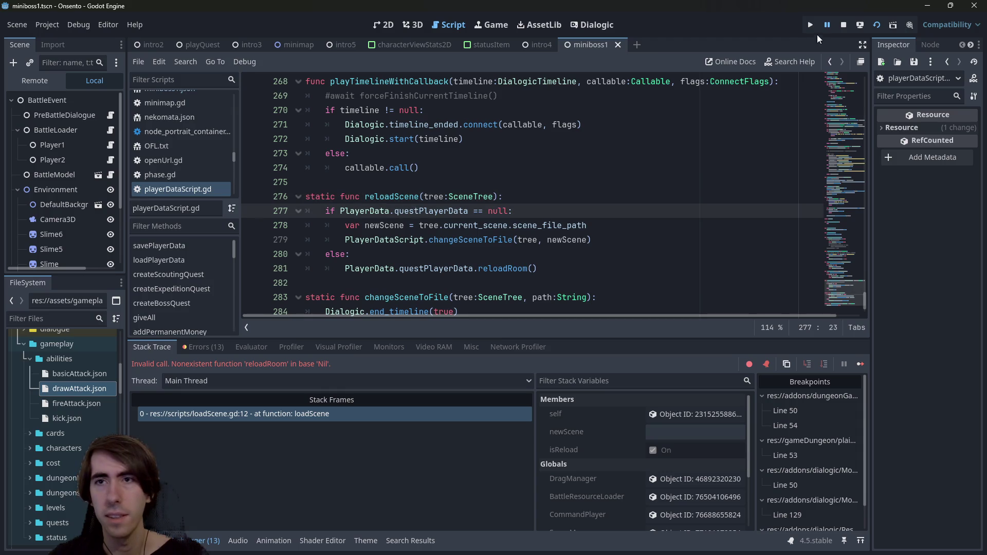
Reload the played scene and end a turn in the miniboss battle.
{"action": "left_click", "coordinate": [877, 25]}
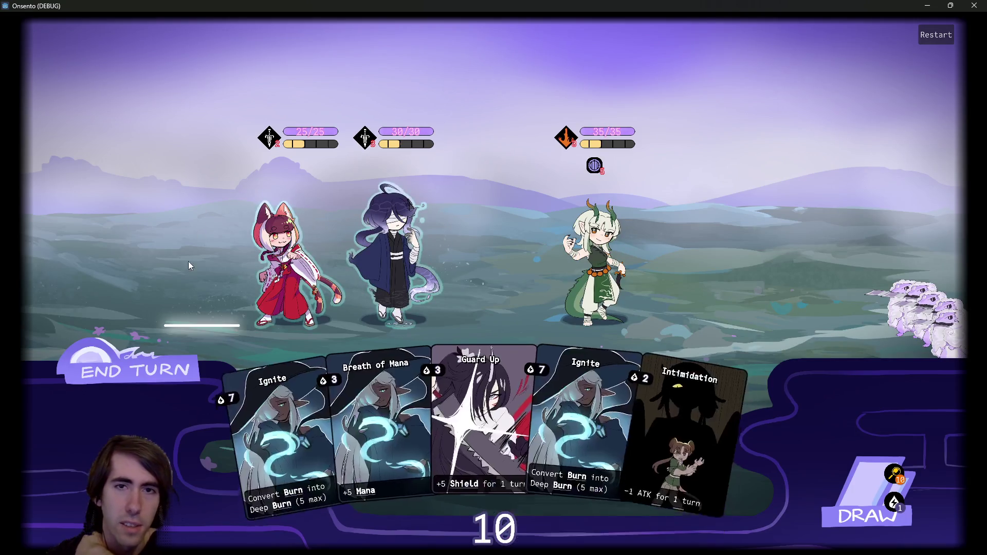
{"action": "left_click", "coordinate": [172, 343]}
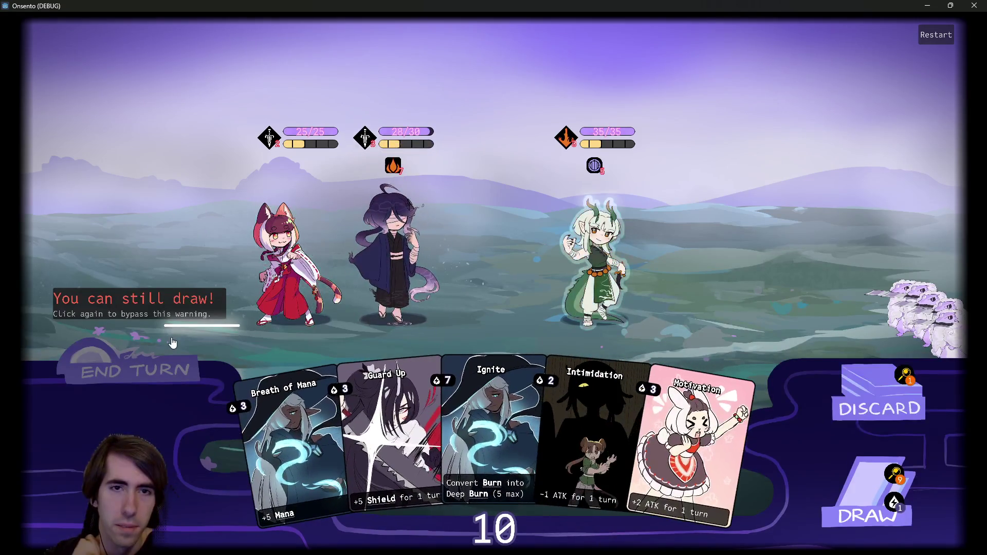
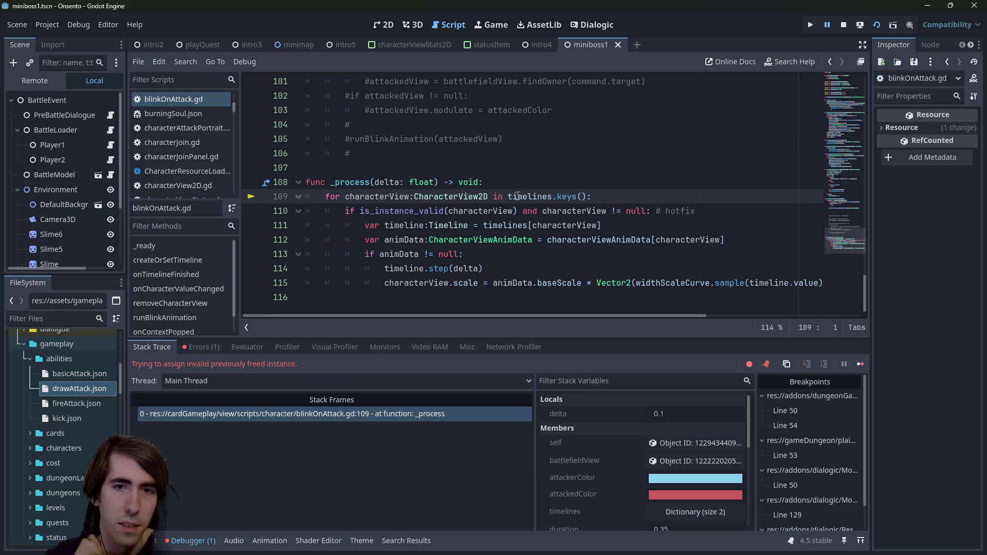
Inspect the timelines variable on line 109 at the paused execution line.
{"action": "mouse_move", "coordinate": [518, 196]}
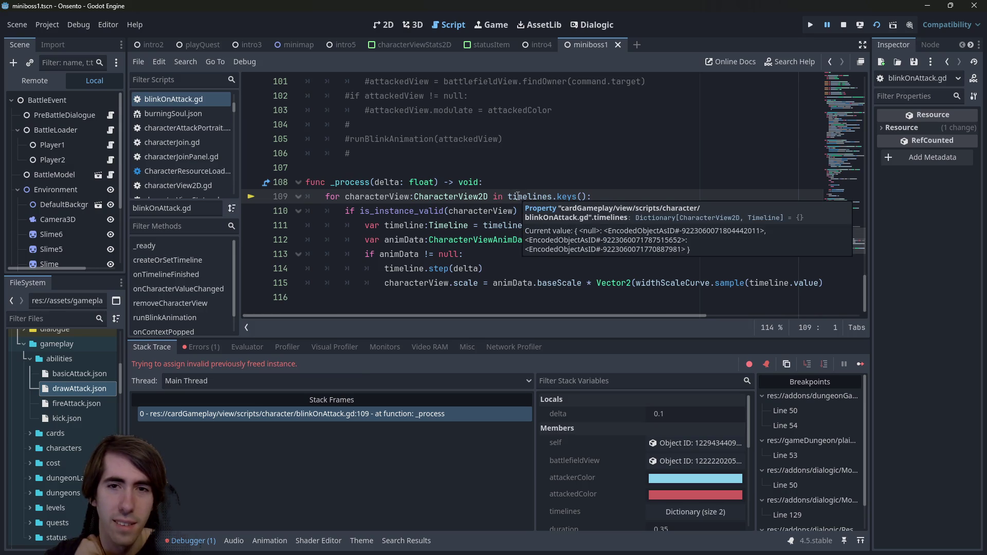
{"action": "double_click", "coordinate": [518, 196]}
{"action": "left_click", "coordinate": [542, 189]}
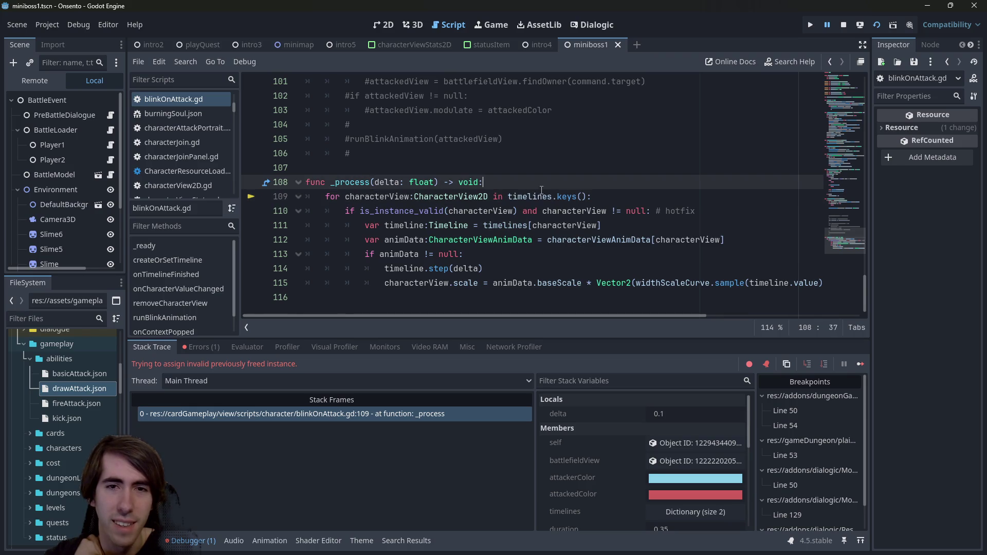
{"action": "mouse_move", "coordinate": [537, 199]}
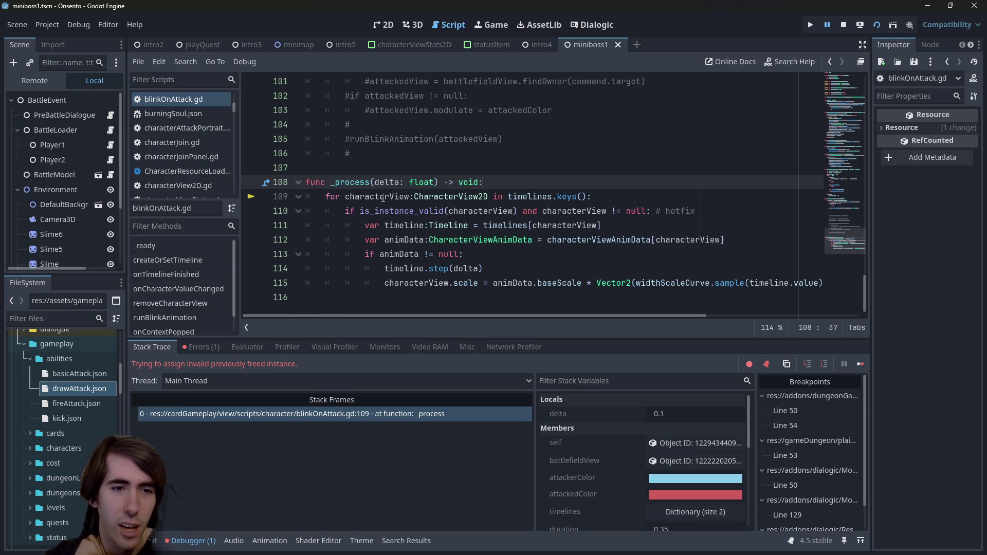
{"action": "left_click", "coordinate": [283, 415]}
{"action": "mouse_move", "coordinate": [531, 198]}
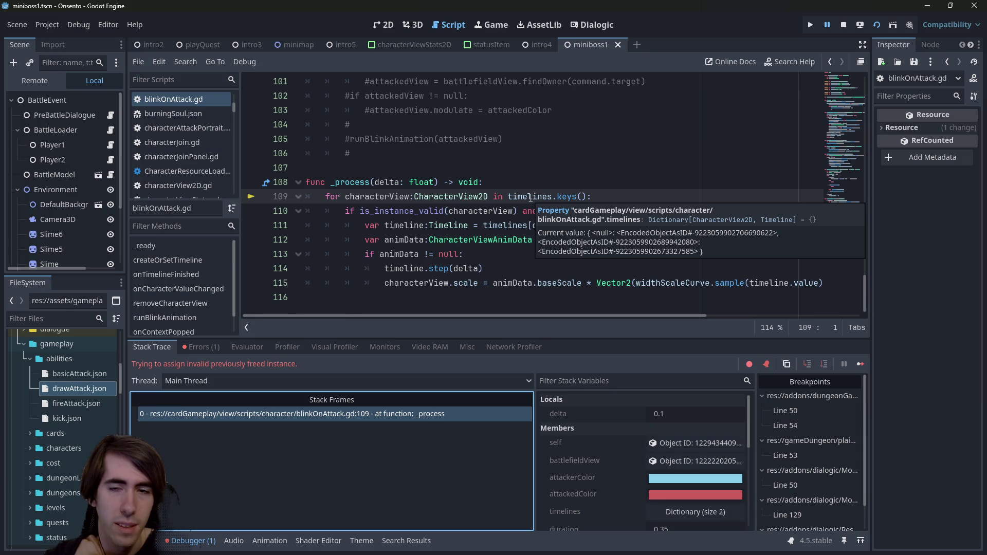
{"action": "double_click", "coordinate": [530, 197]}
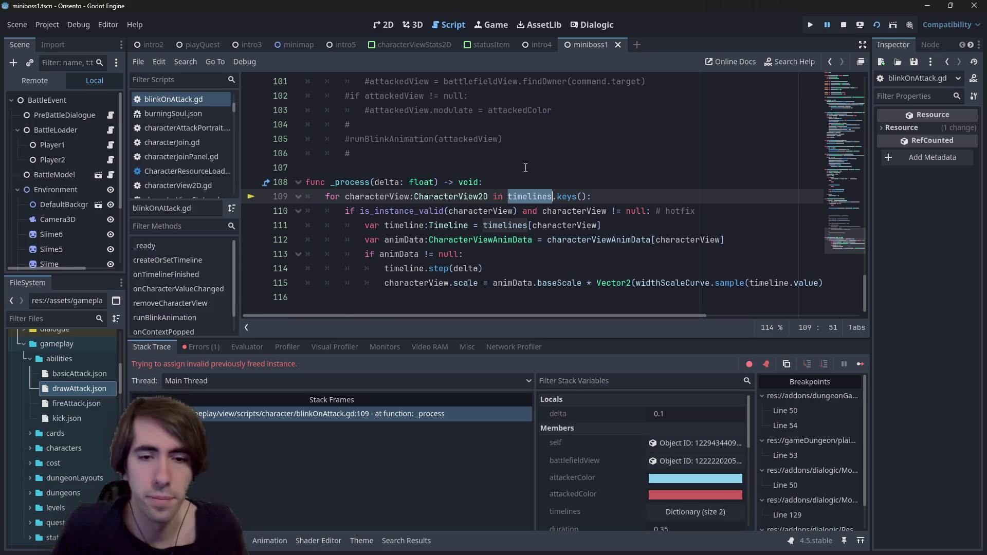
Scroll through the script to find the removeCharacterView function on line 54.
{"action": "scroll", "coordinate": [528, 168], "scroll_direction": "up", "scroll_amount": 7}
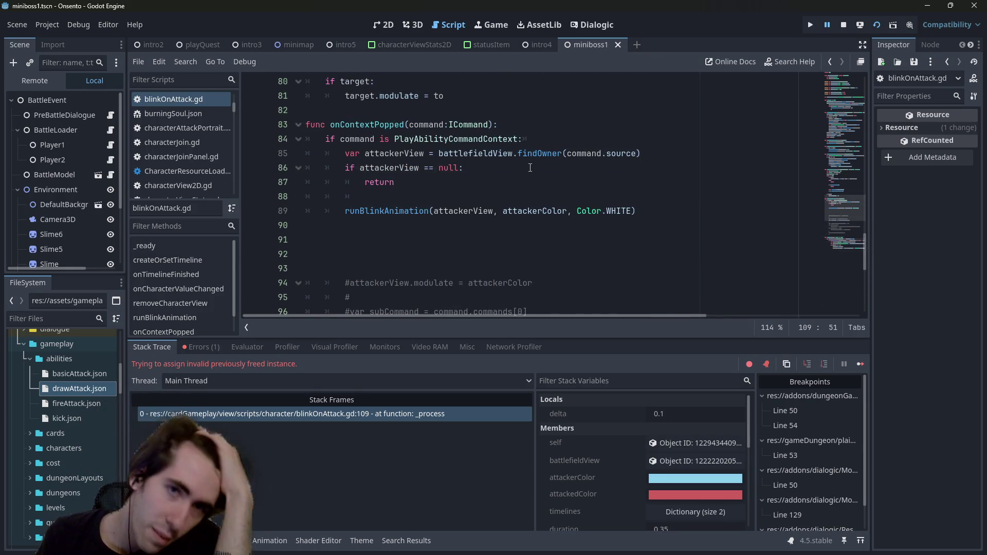
{"action": "scroll", "coordinate": [530, 168], "scroll_direction": "up", "scroll_amount": 5}
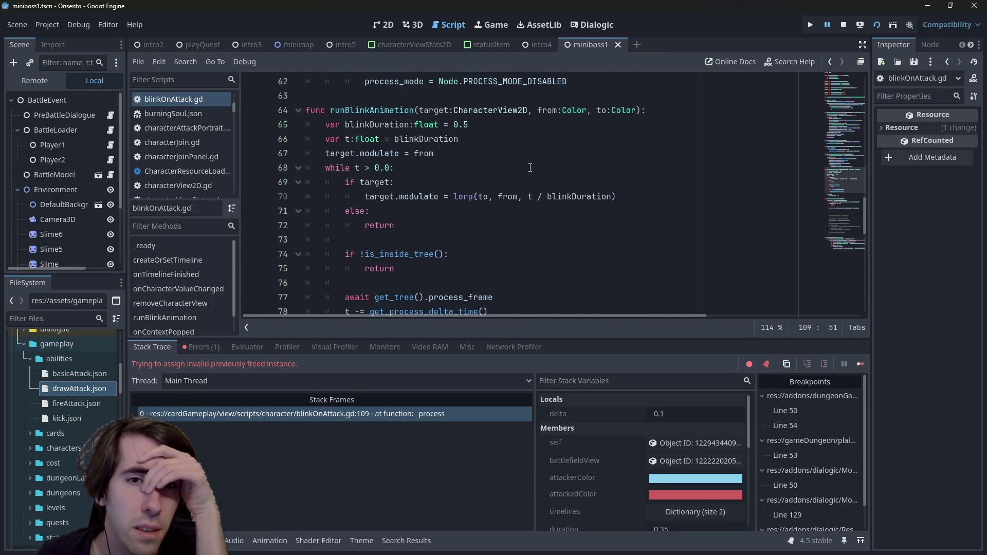
{"action": "scroll", "coordinate": [530, 175], "scroll_direction": "down", "scroll_amount": 12}
{"action": "mouse_move", "coordinate": [530, 197]}
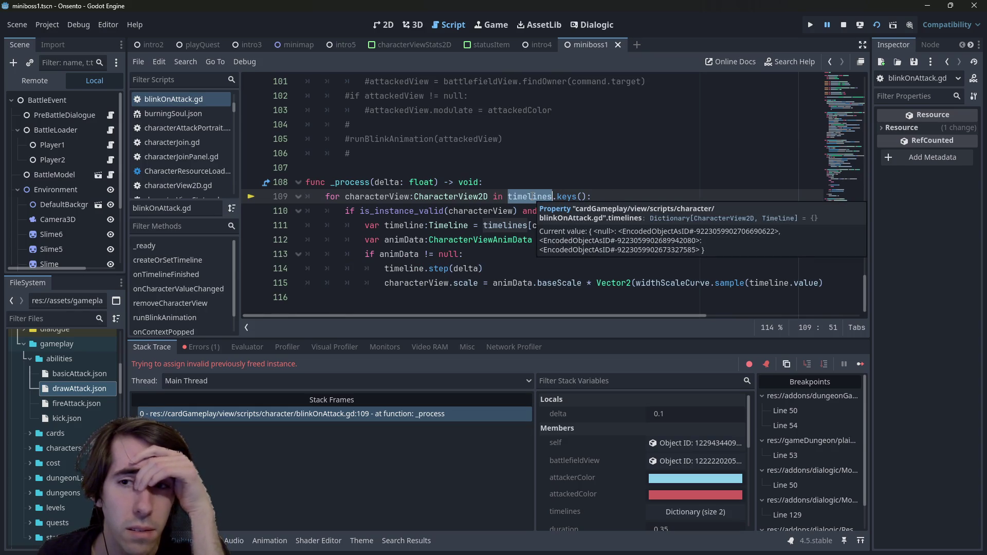
{"action": "scroll", "coordinate": [531, 197], "scroll_direction": "up", "scroll_amount": 11}
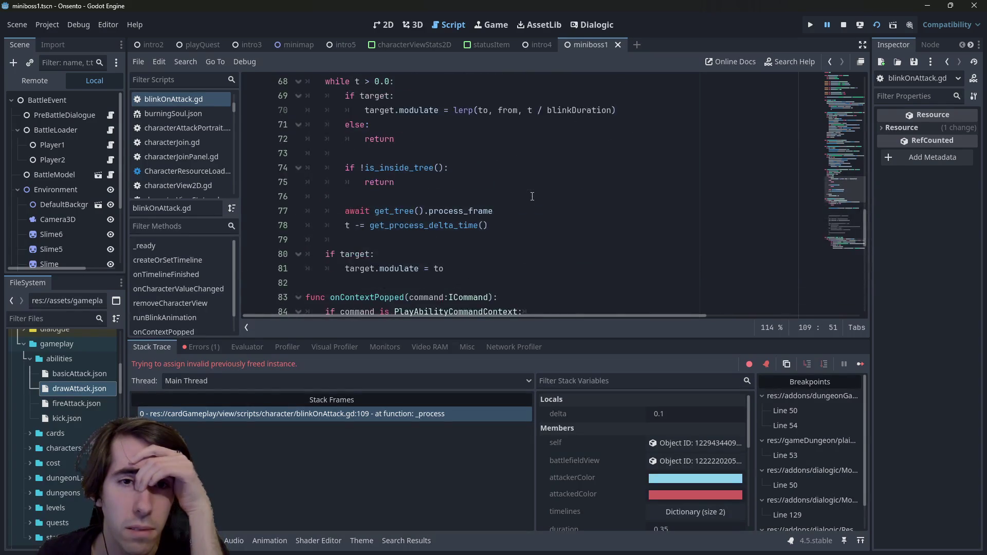
{"action": "scroll", "coordinate": [532, 197], "scroll_direction": "up", "scroll_amount": 3}
{"action": "scroll", "coordinate": [532, 196], "scroll_direction": "down", "scroll_amount": 6}
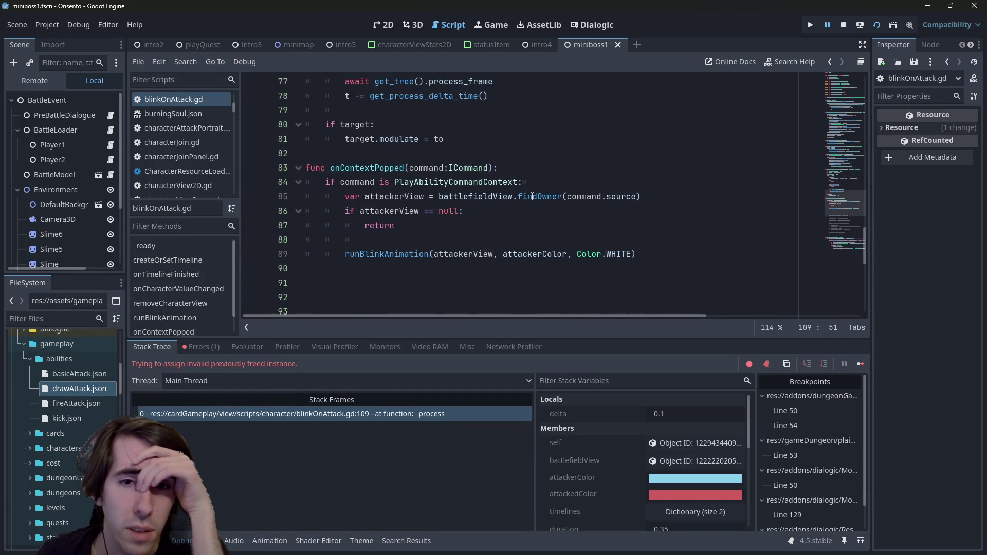
{"action": "scroll", "coordinate": [532, 196], "scroll_direction": "down", "scroll_amount": 1}
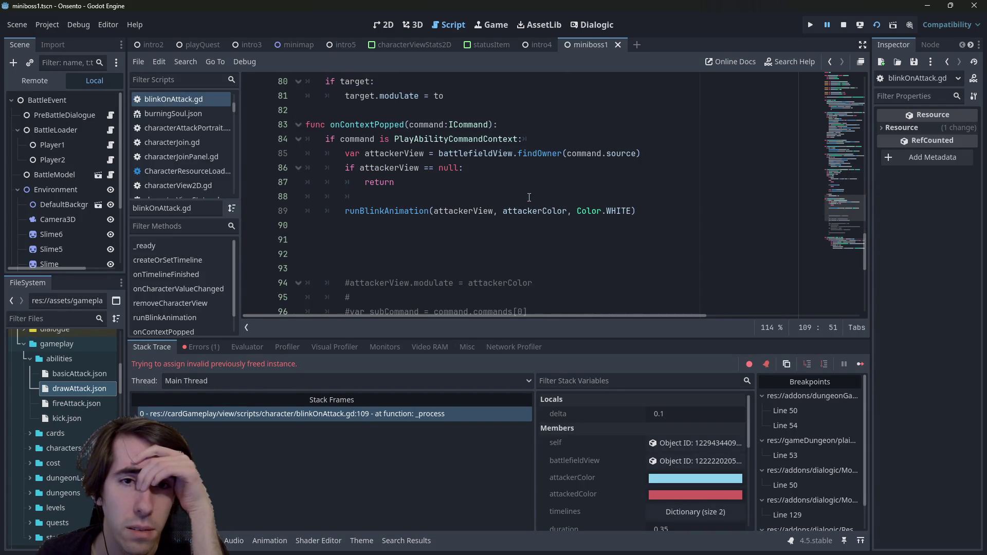
{"action": "scroll", "coordinate": [529, 197], "scroll_direction": "down", "scroll_amount": 4}
{"action": "scroll", "coordinate": [528, 197], "scroll_direction": "up", "scroll_amount": 4}
{"action": "scroll", "coordinate": [528, 198], "scroll_direction": "down", "scroll_amount": 5}
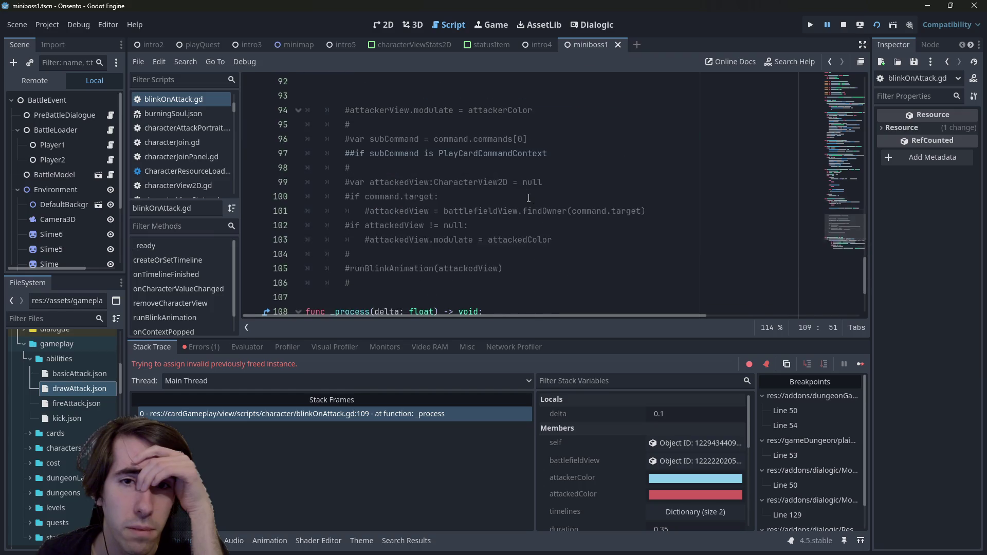
{"action": "scroll", "coordinate": [529, 198], "scroll_direction": "up", "scroll_amount": 12}
{"action": "scroll", "coordinate": [528, 198], "scroll_direction": "down", "scroll_amount": 1}
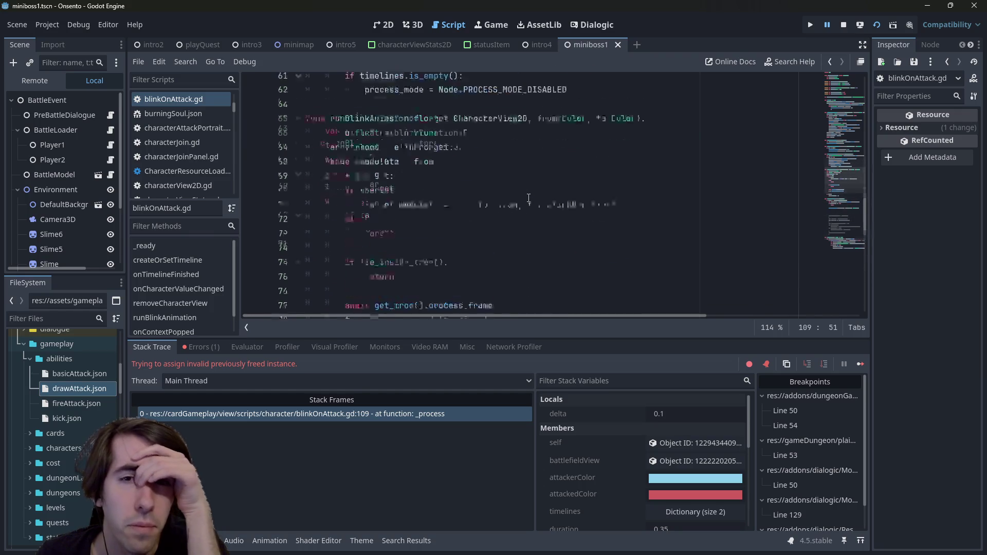
{"action": "scroll", "coordinate": [528, 197], "scroll_direction": "up", "scroll_amount": 4}
{"action": "scroll", "coordinate": [528, 198], "scroll_direction": "up", "scroll_amount": 3}
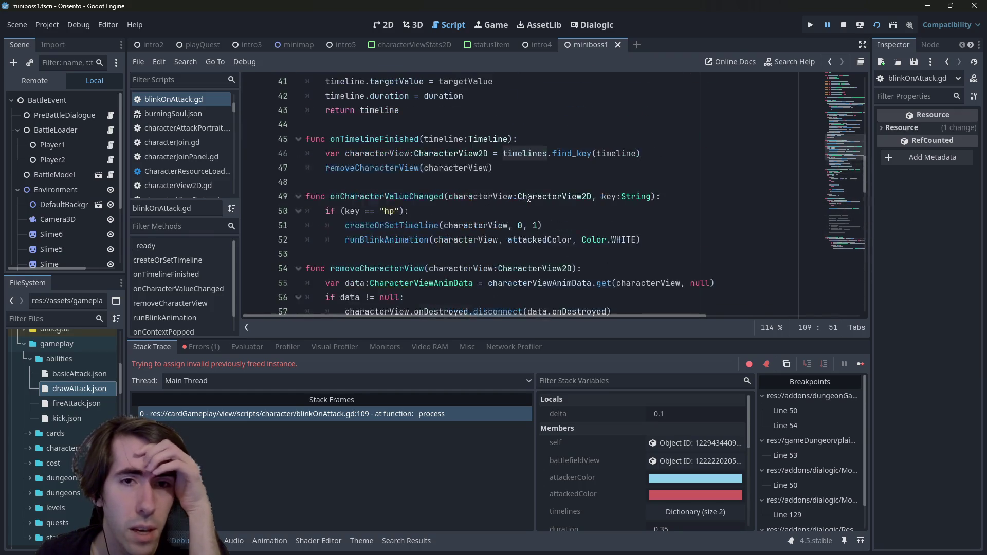
{"action": "double_click", "coordinate": [372, 268]}
Check characterViewAnimData on line 112 against the stack trace, then return to line 109.
{"action": "scroll", "coordinate": [371, 265], "scroll_direction": "up", "scroll_amount": 1}
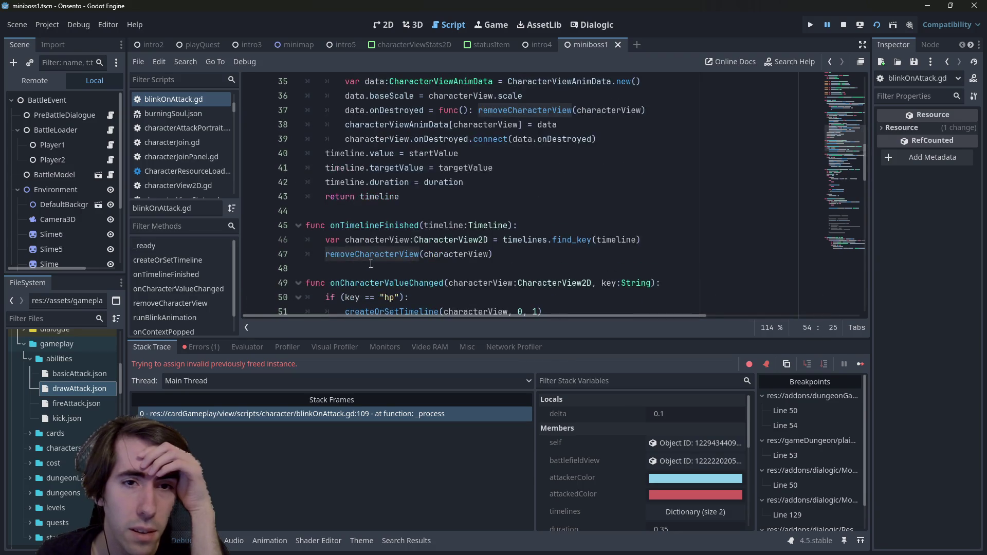
{"action": "scroll", "coordinate": [377, 248], "scroll_direction": "up", "scroll_amount": 1}
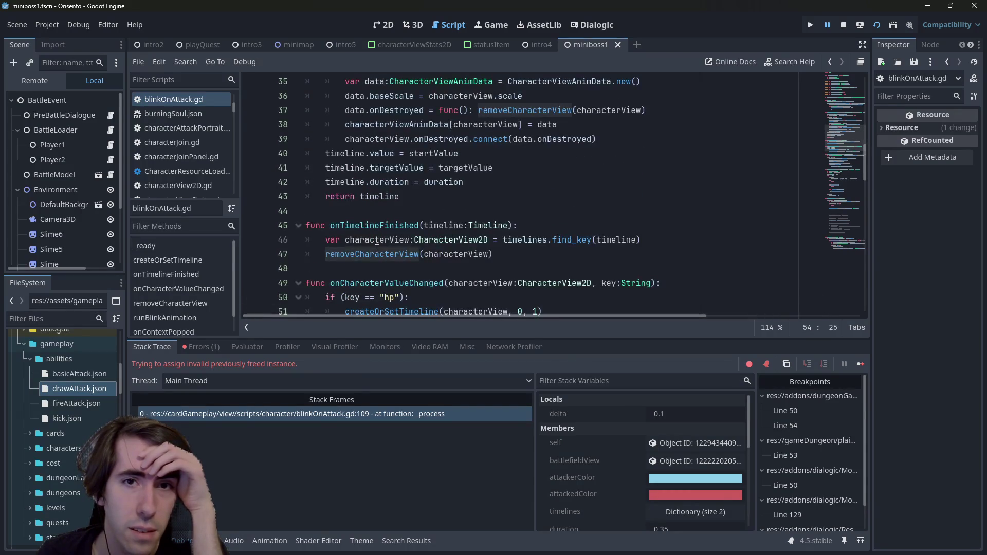
{"action": "scroll", "coordinate": [377, 248], "scroll_direction": "down", "scroll_amount": 3}
{"action": "scroll", "coordinate": [376, 248], "scroll_direction": "down", "scroll_amount": 15}
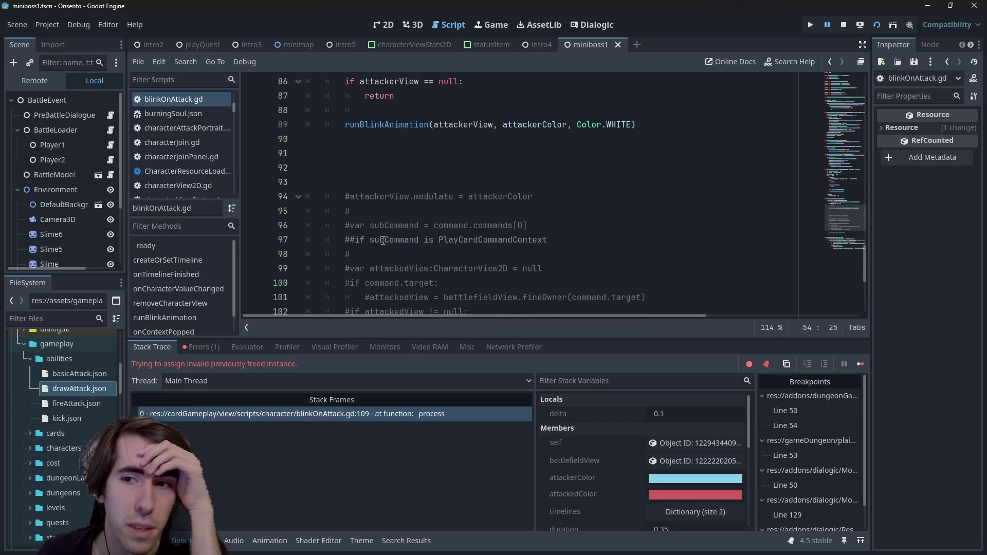
{"action": "scroll", "coordinate": [383, 241], "scroll_direction": "down", "scroll_amount": 3}
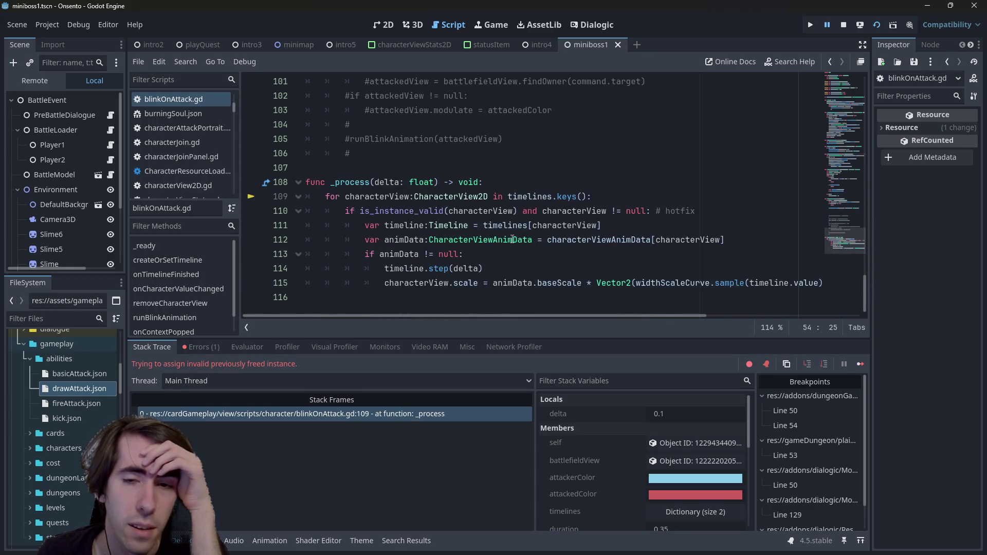
{"action": "double_click", "coordinate": [599, 240]}
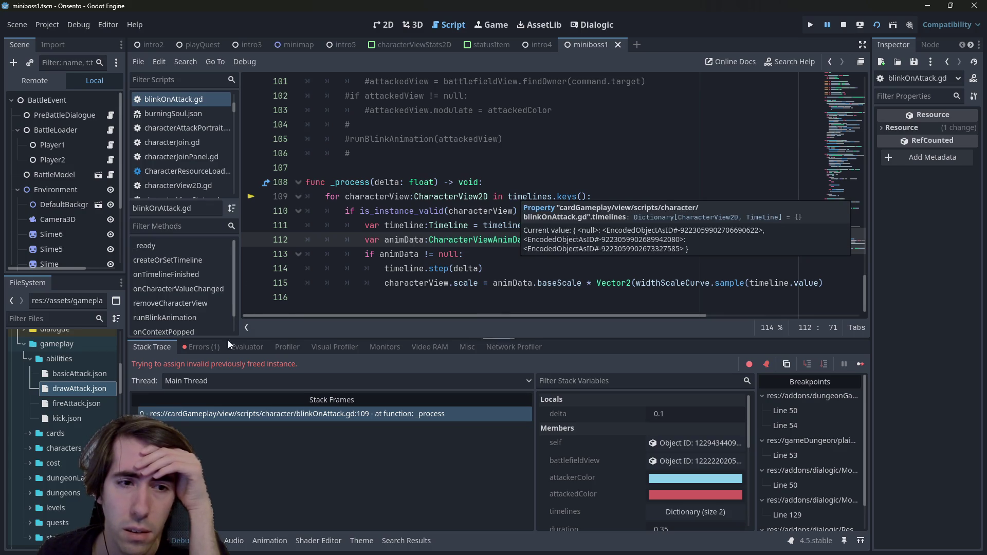
{"action": "left_click", "coordinate": [167, 345]}
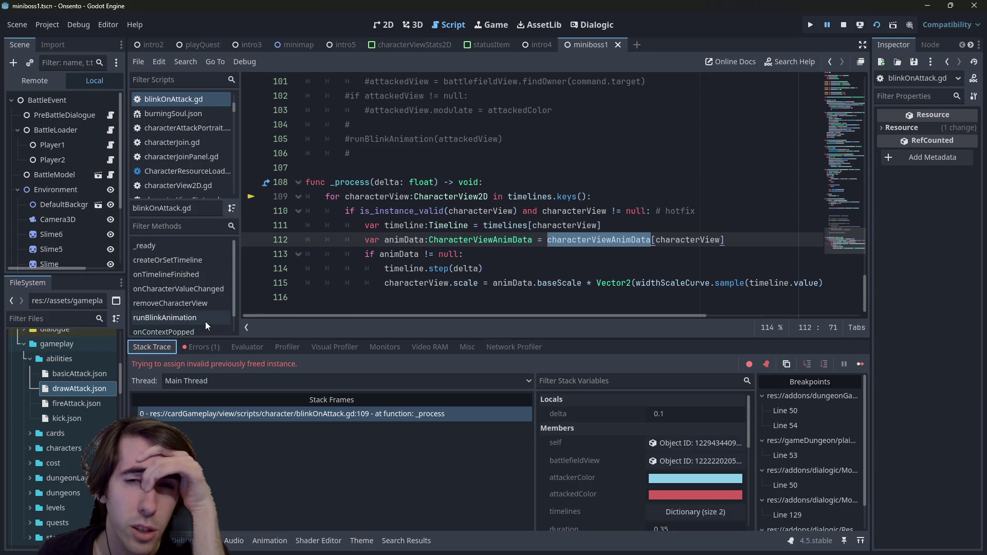
{"action": "mouse_move", "coordinate": [422, 183]}
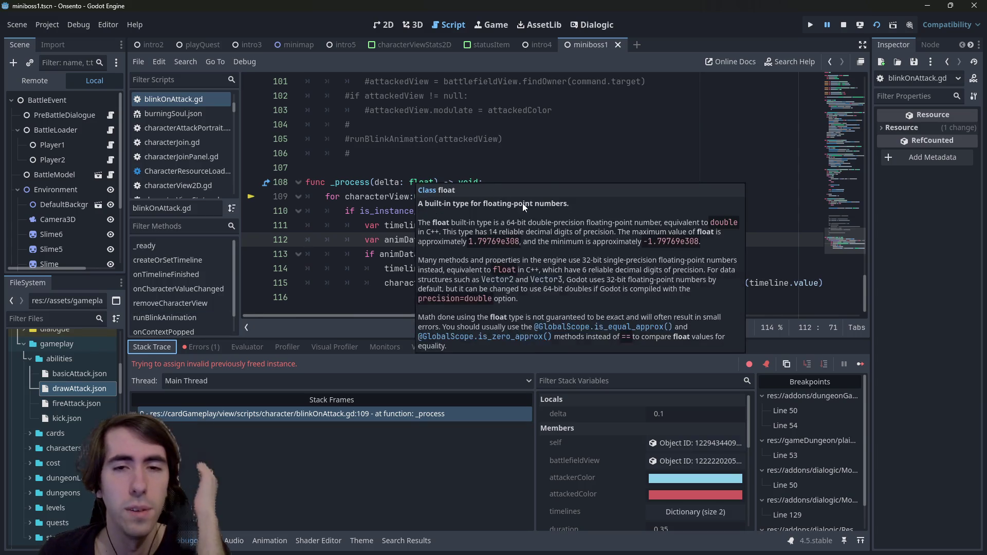
{"action": "left_click", "coordinate": [523, 202]}
Review removeCharacterView and its call on line 37 in createOrSetTimeline.
{"action": "scroll", "coordinate": [529, 199], "scroll_direction": "up", "scroll_amount": 9}
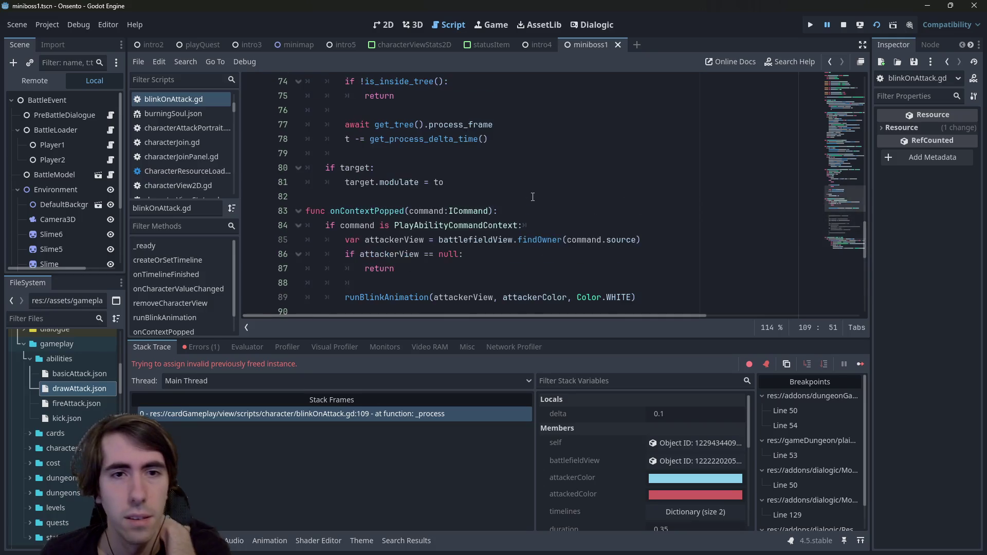
{"action": "scroll", "coordinate": [533, 197], "scroll_direction": "up", "scroll_amount": 8}
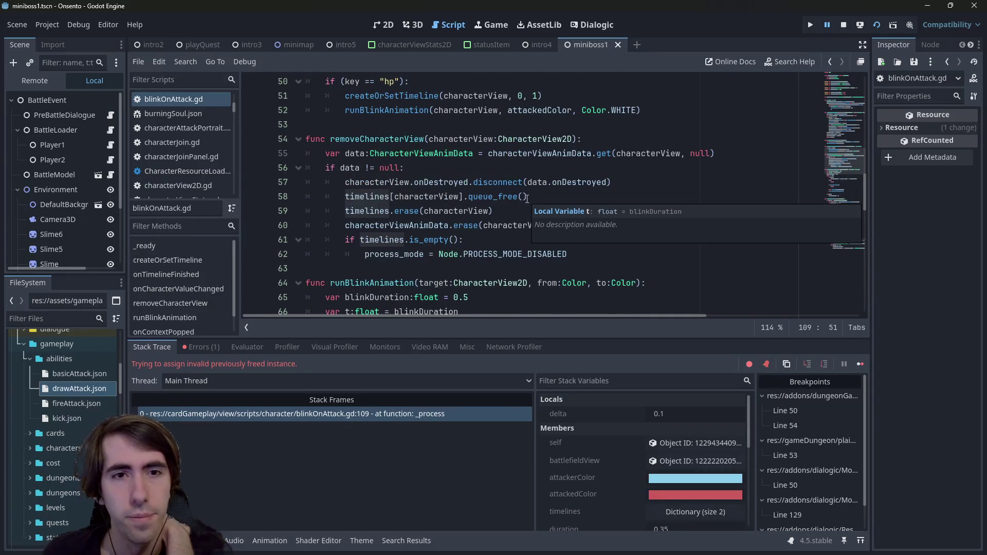
{"action": "scroll", "coordinate": [526, 199], "scroll_direction": "up", "scroll_amount": 2}
{"action": "scroll", "coordinate": [376, 235], "scroll_direction": "down", "scroll_amount": 1}
{"action": "double_click", "coordinate": [417, 181]}
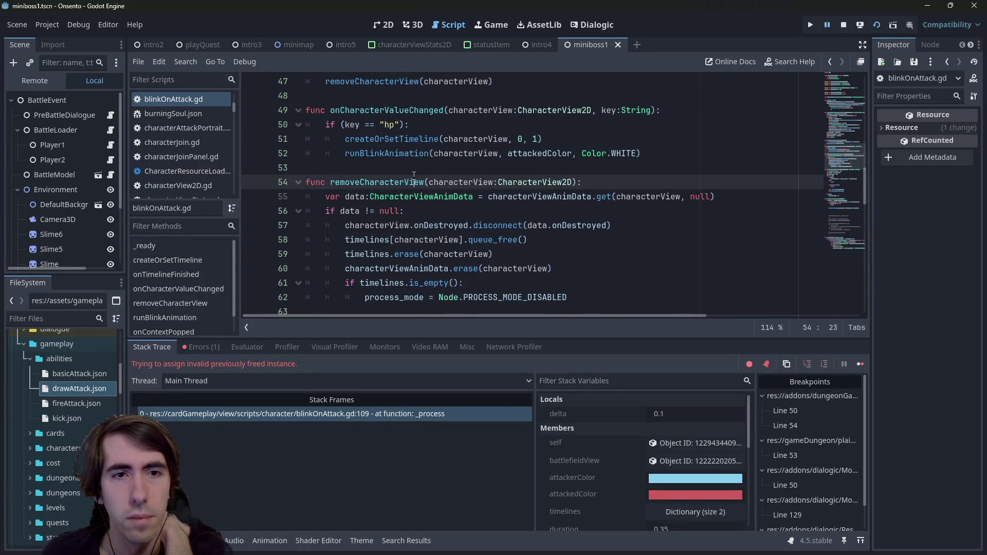
{"action": "scroll", "coordinate": [417, 183], "scroll_direction": "up", "scroll_amount": 2}
{"action": "scroll", "coordinate": [417, 184], "scroll_direction": "up", "scroll_amount": 3}
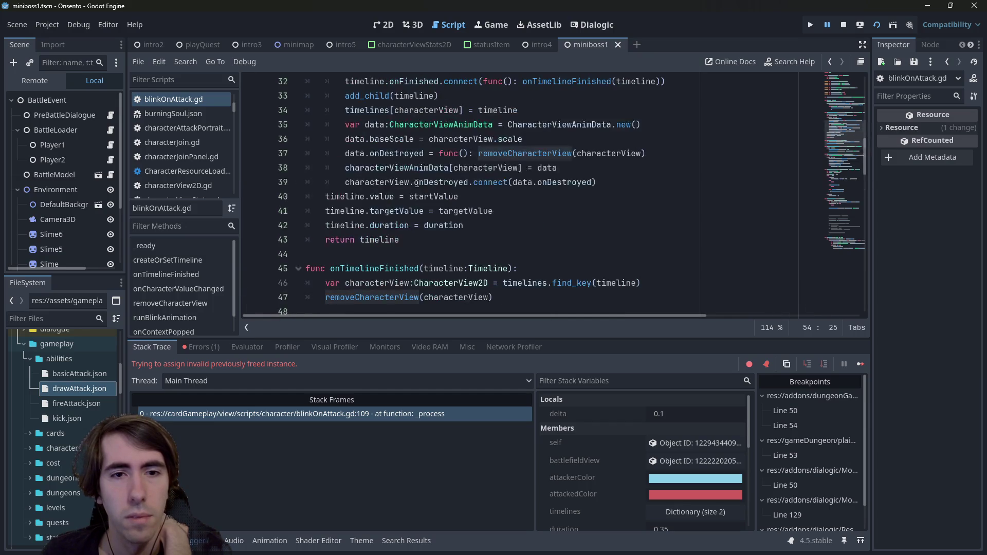
{"action": "scroll", "coordinate": [417, 183], "scroll_direction": "up", "scroll_amount": 1}
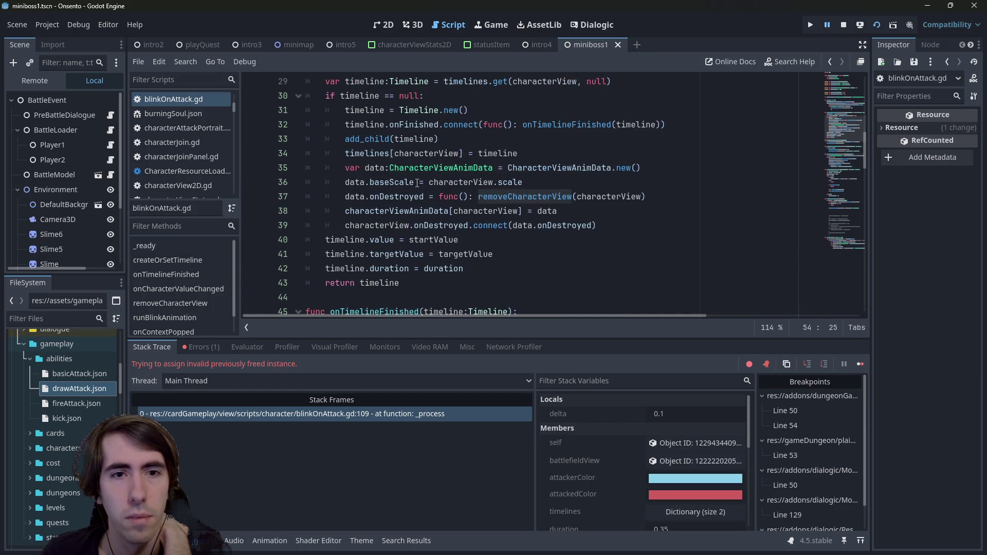
{"action": "left_click", "coordinate": [390, 196]}
Examine the signal connections on lines 21-24 and insert an indented blank line 26.
{"action": "scroll", "coordinate": [376, 196], "scroll_direction": "up", "scroll_amount": 4}
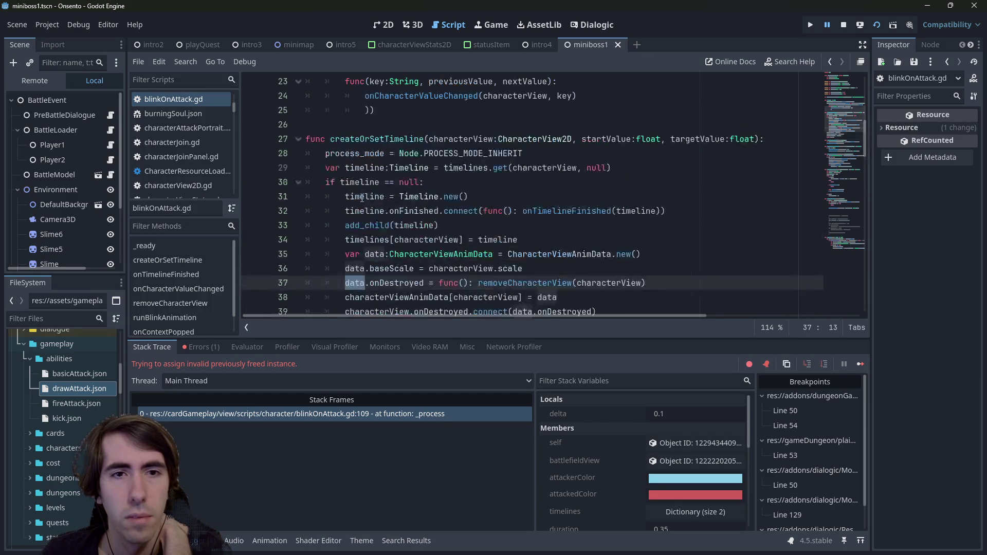
{"action": "scroll", "coordinate": [363, 198], "scroll_direction": "up", "scroll_amount": 2}
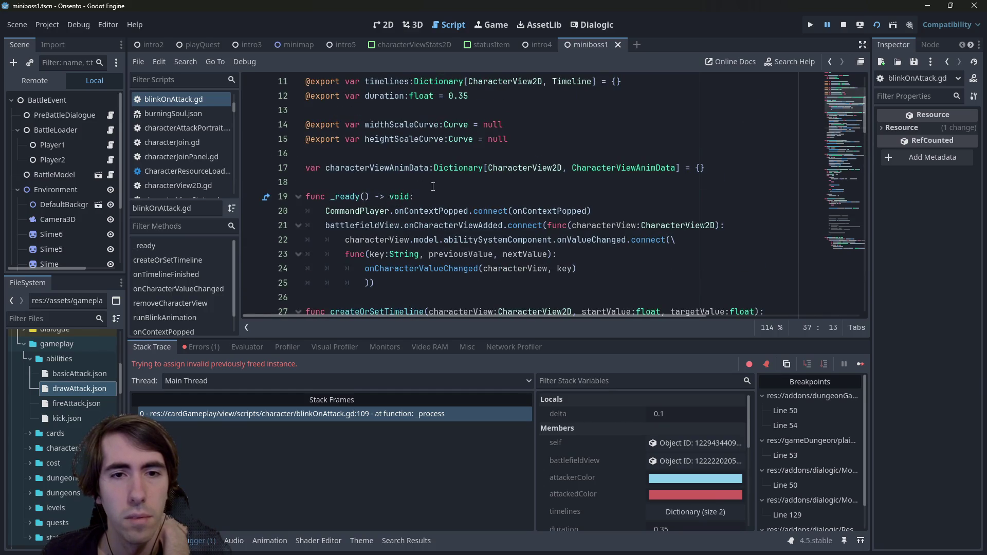
{"action": "double_click", "coordinate": [447, 269]}
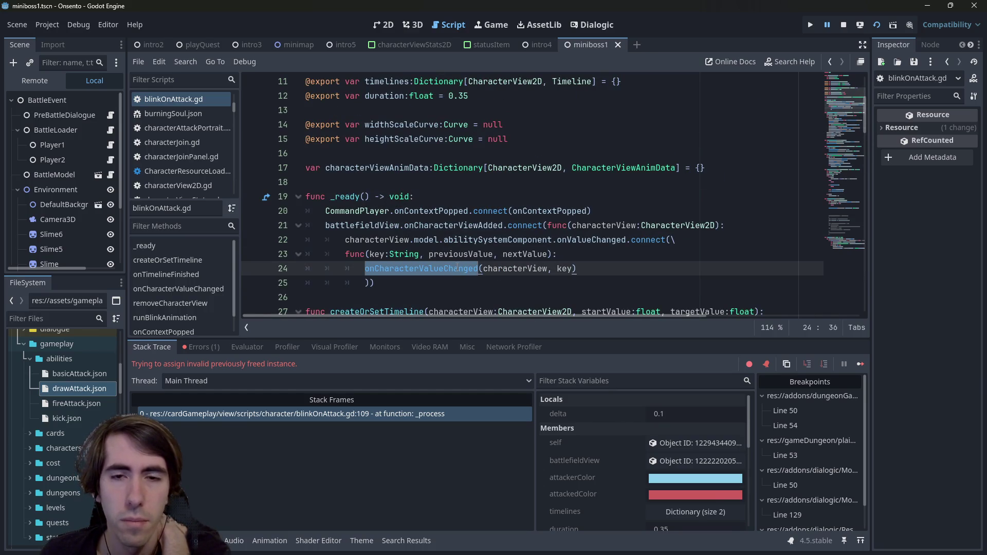
{"action": "left_click", "coordinate": [469, 241]}
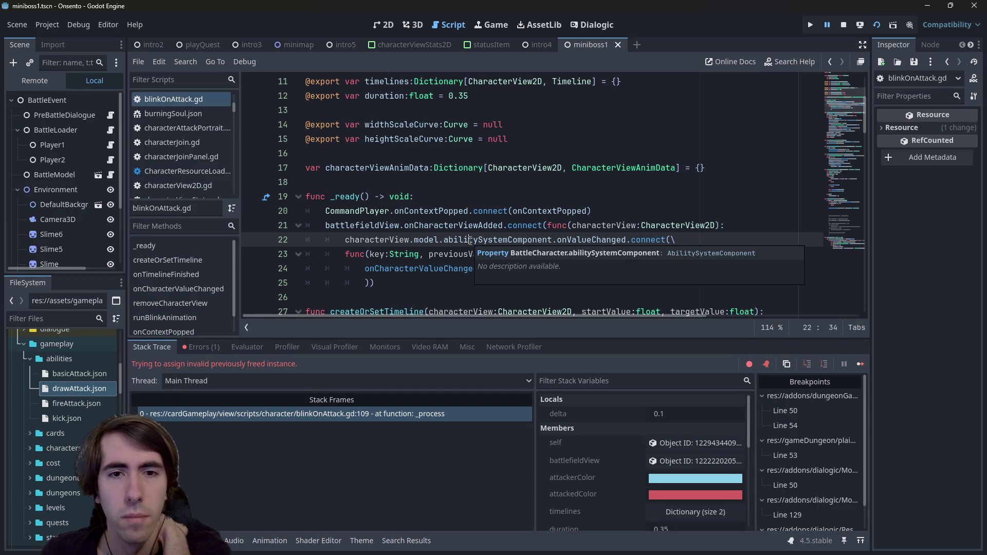
{"action": "double_click", "coordinate": [476, 226]}
{"action": "left_click", "coordinate": [425, 297]}
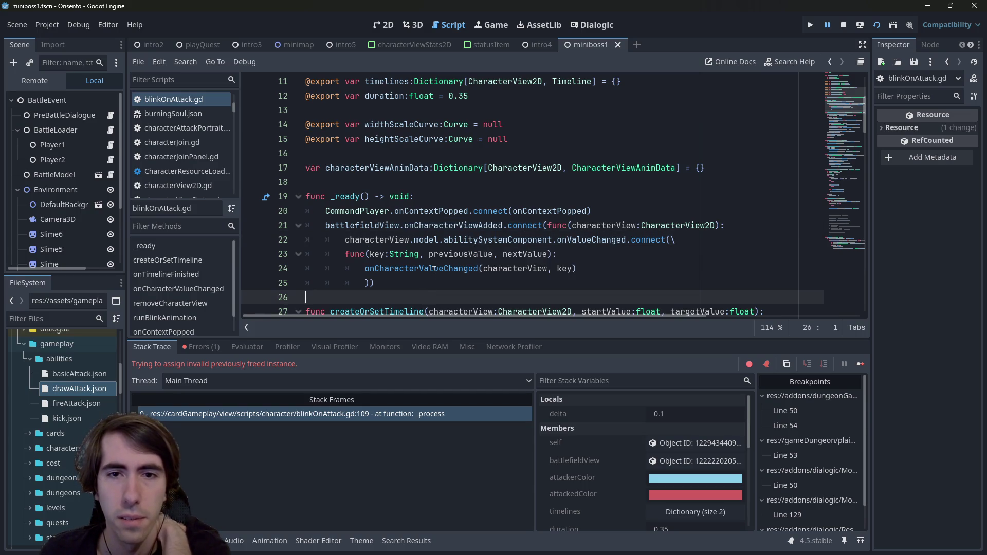
{"action": "scroll", "coordinate": [434, 271], "scroll_direction": "down", "scroll_amount": 1}
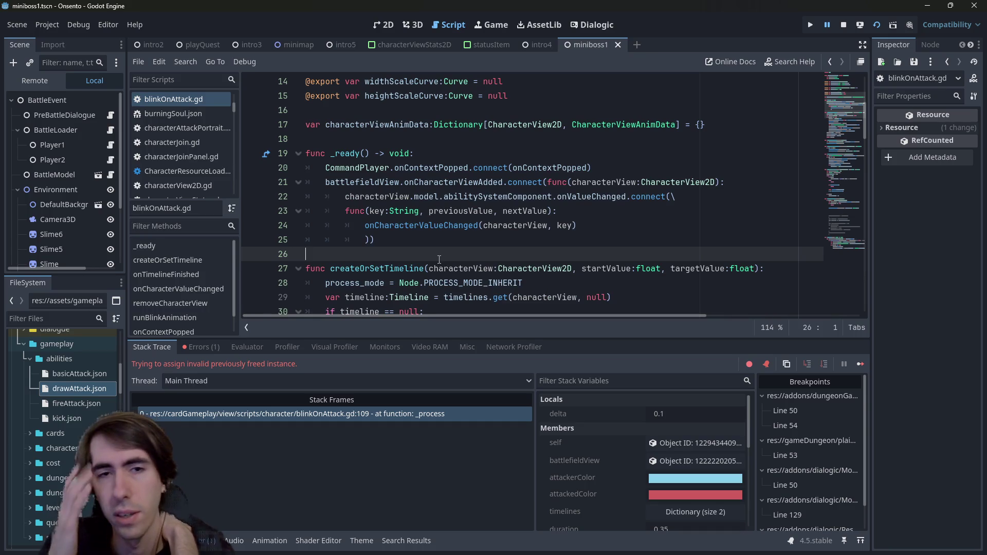
{"action": "key", "text": "ctrl+shift+Return"}
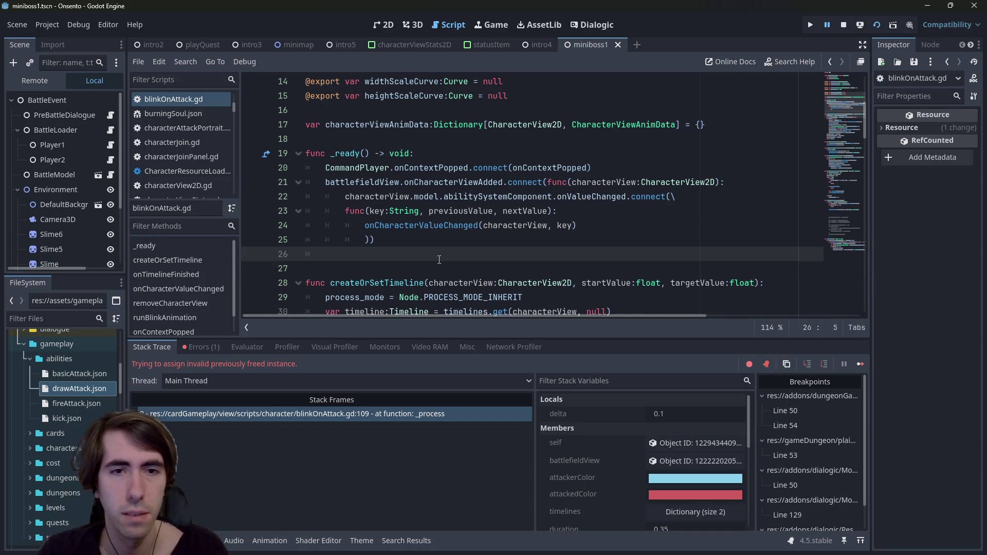
Write battlefieldView.onCharacterViewAdded on line 26 using autocomplete.
{"action": "left_click_drag", "start_coordinate": [329, 182], "coordinate": [507, 182]}
{"action": "key", "text": "ctrl+c"}
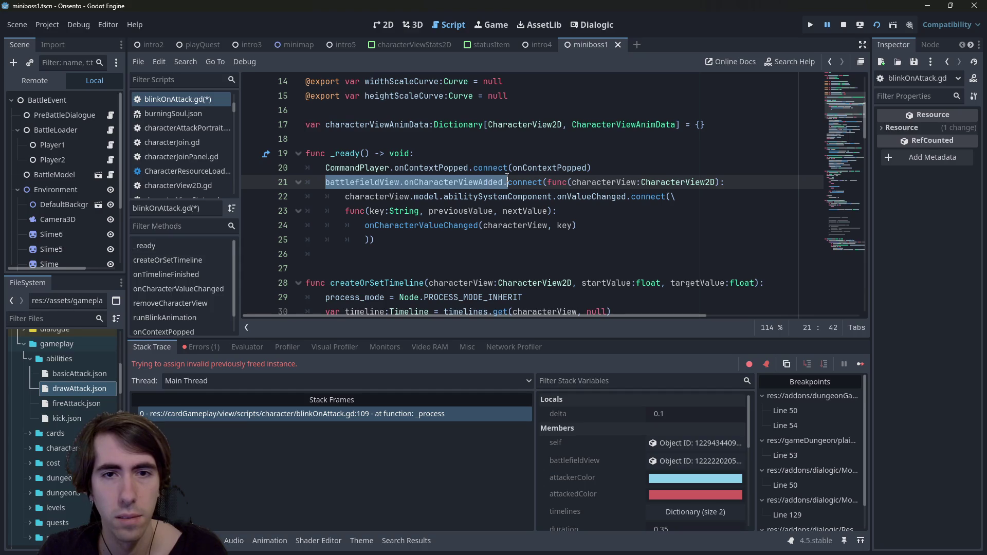
{"action": "left_click", "coordinate": [425, 267]}
{"action": "left_click", "coordinate": [429, 253]}
{"action": "key", "text": "ctrl+v"}
{"action": "key", "text": "ctrl+BackSpace"}
{"action": "key", "text": "ctrl+BackSpace"}
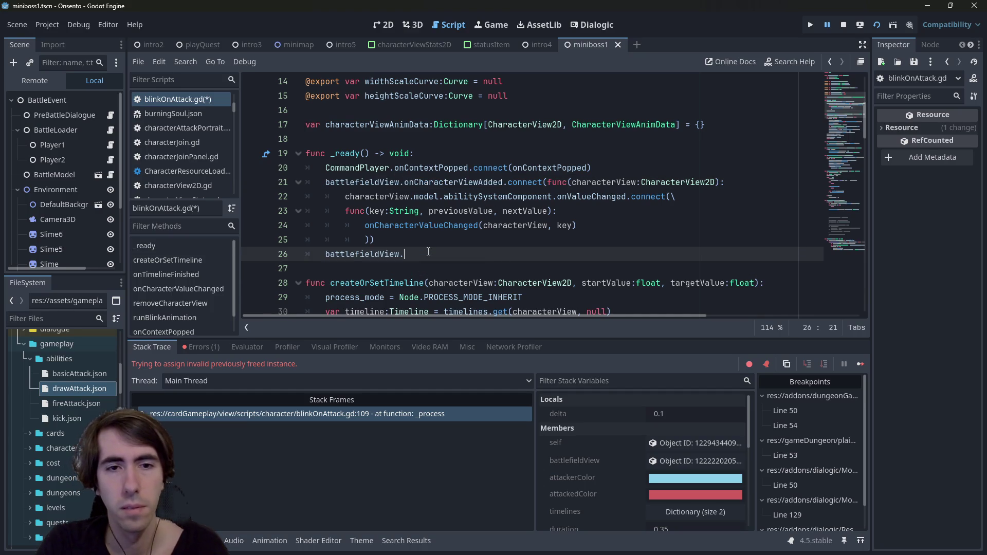
{"action": "type", "text": "onChara"}
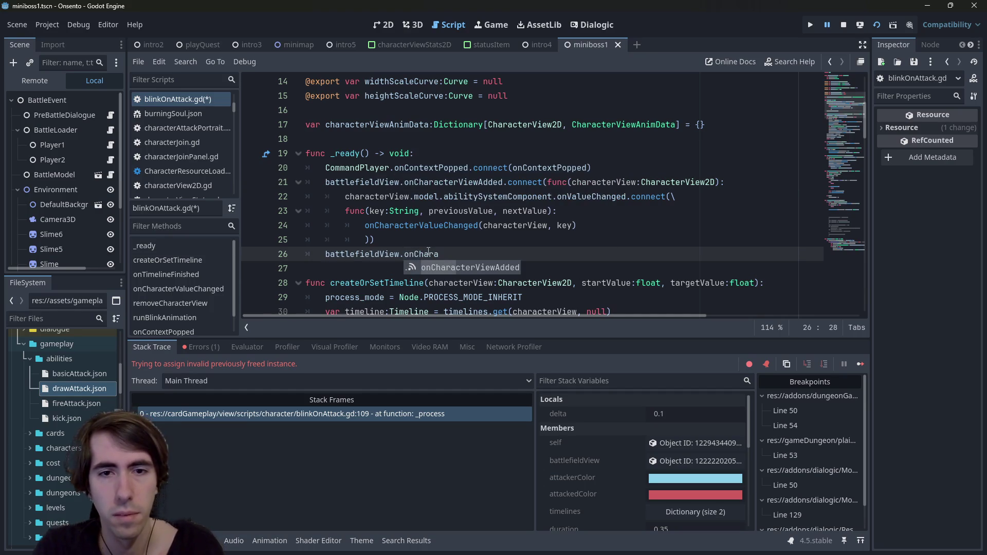
{"action": "key", "text": "Return"}
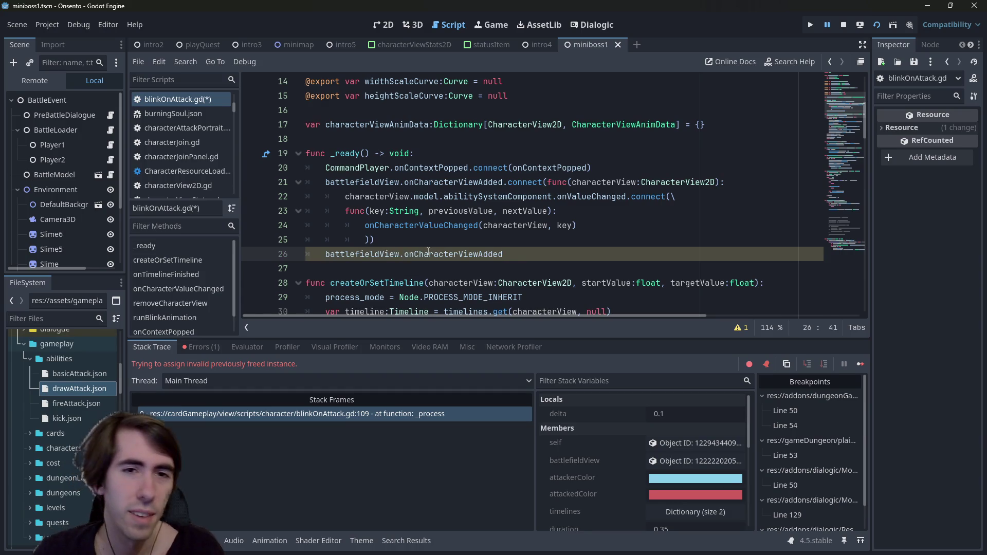
Inspect the onCharacterViewAdded signal definition, then delete the trial line 26 and save.
{"action": "left_click", "coordinate": [439, 189], "text": "ctrl"}
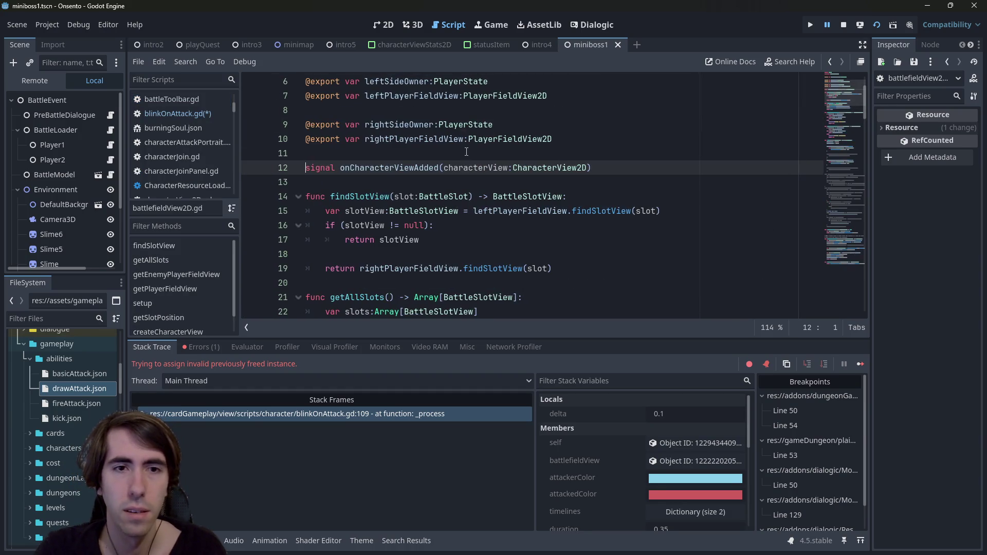
{"action": "scroll", "coordinate": [467, 151], "scroll_direction": "up", "scroll_amount": 2}
{"action": "key", "text": "alt+Left"}
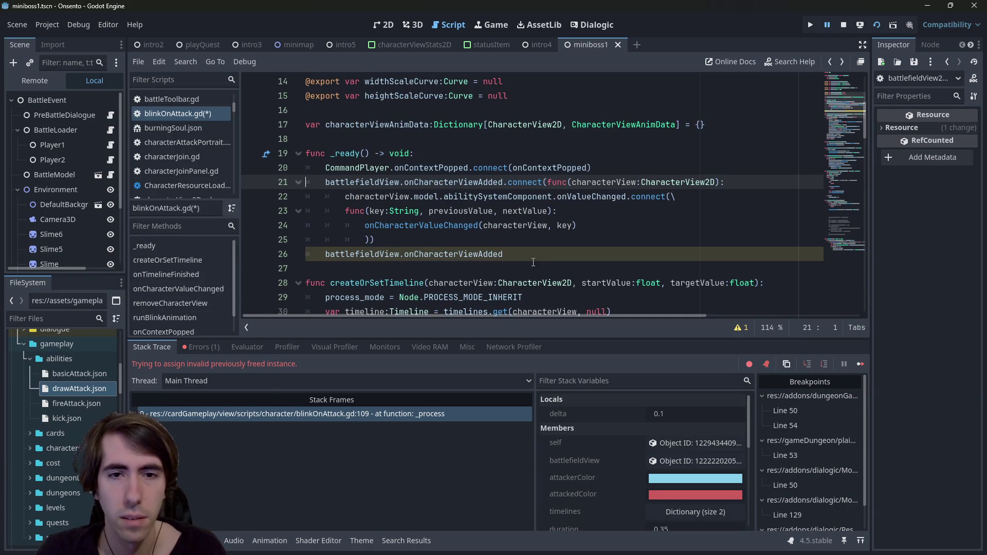
{"action": "left_click", "coordinate": [534, 262]}
{"action": "key", "text": "ctrl+BackSpace"}
{"action": "key", "text": "ctrl+BackSpace"}
{"action": "key", "text": "ctrl+BackSpace"}
{"action": "key", "text": "Delete"}
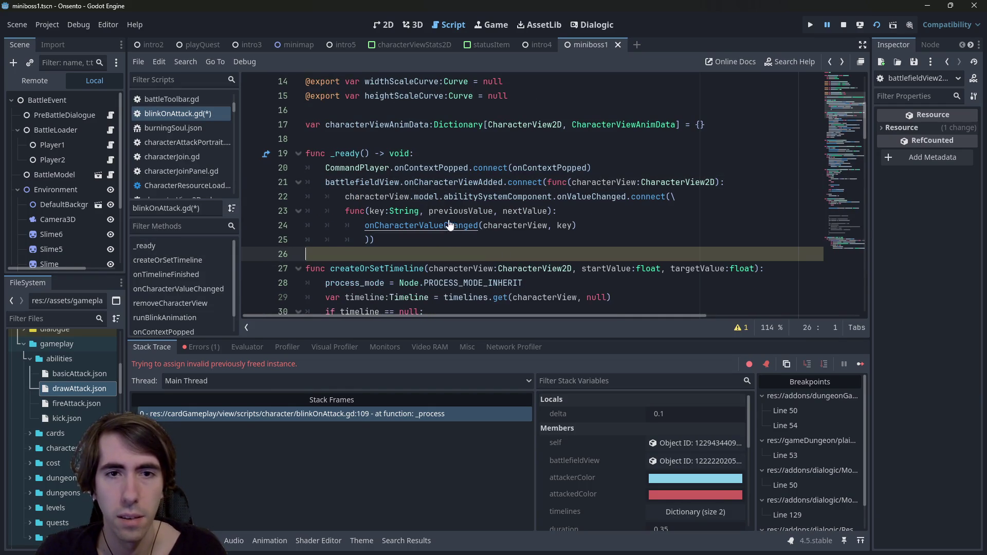
{"action": "key", "text": "ctrl+s"}
Try a characterView. line after line 25 in the callback, then undo it.
{"action": "double_click", "coordinate": [600, 182]}
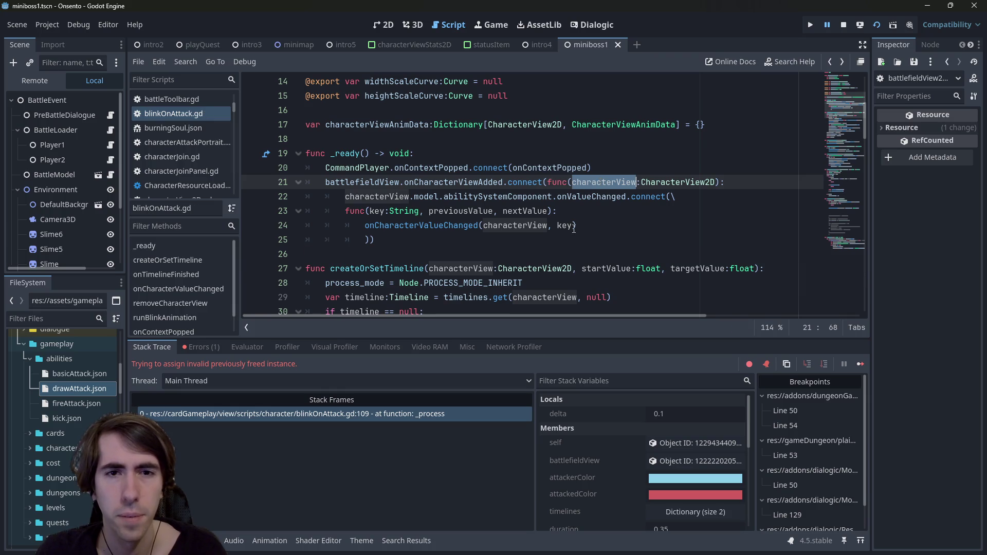
{"action": "double_click", "coordinate": [604, 197]}
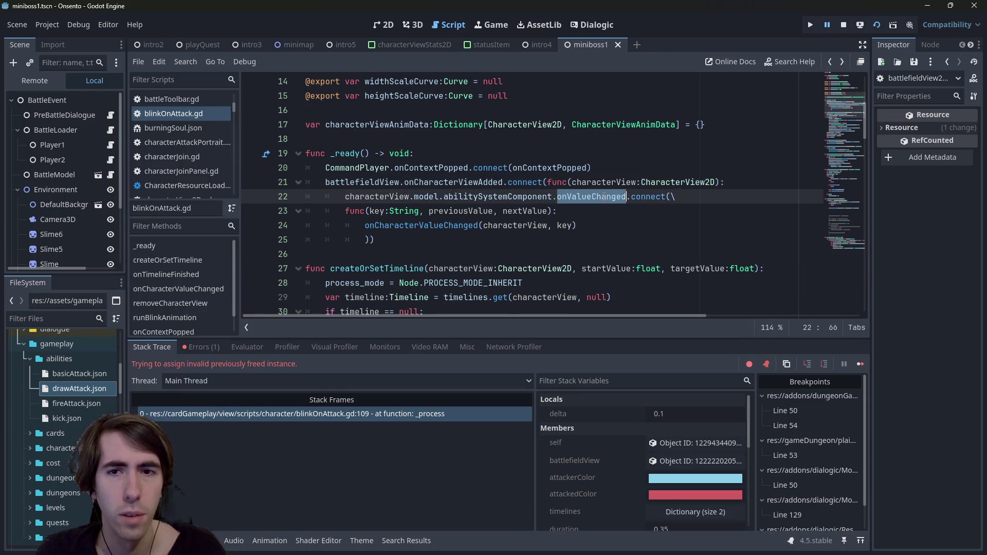
{"action": "double_click", "coordinate": [549, 197]}
{"action": "left_click", "coordinate": [622, 228]}
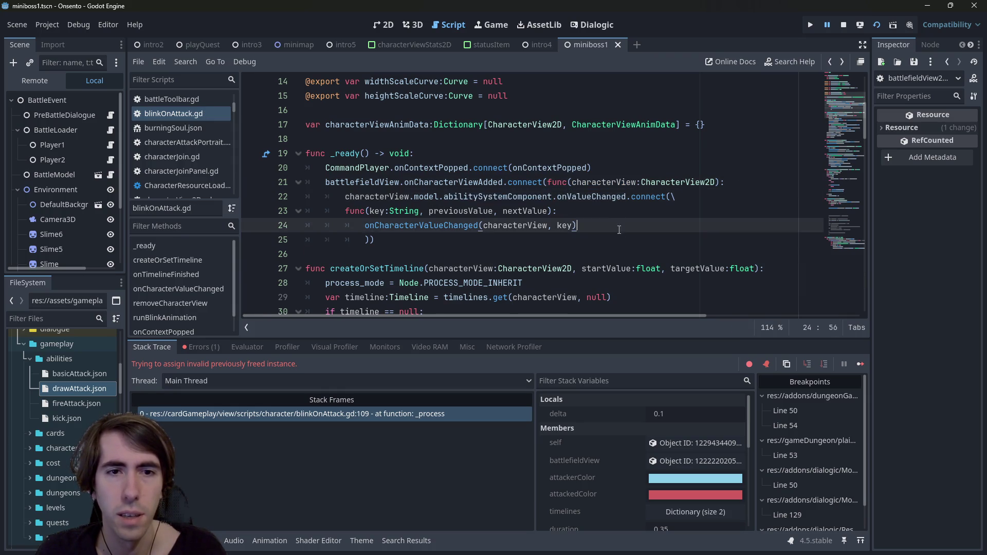
{"action": "left_click", "coordinate": [622, 233]}
{"action": "key", "text": "Return"}
{"action": "type", "text": "characterView."}
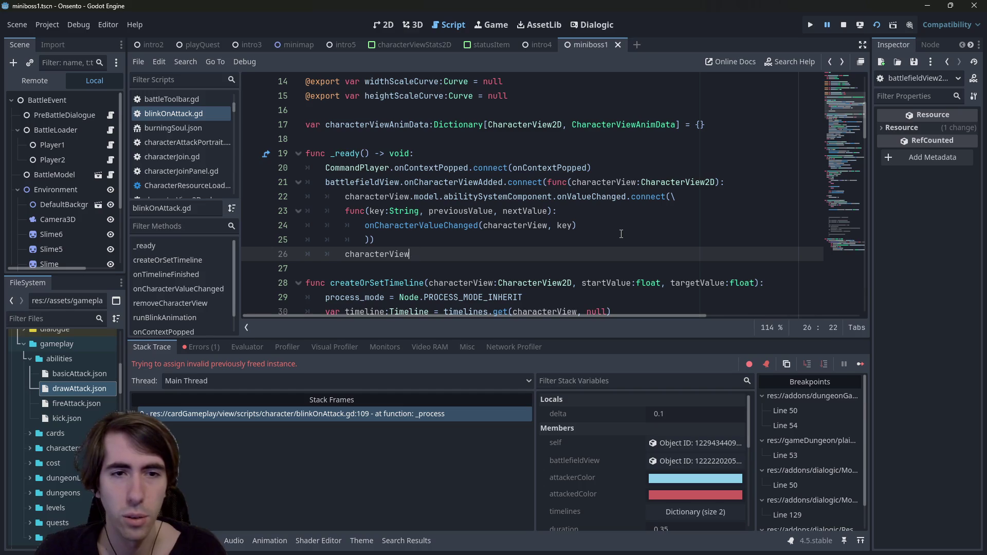
{"action": "key", "text": "ctrl+z"}
{"action": "scroll", "coordinate": [678, 189], "scroll_direction": "down", "scroll_amount": 15}
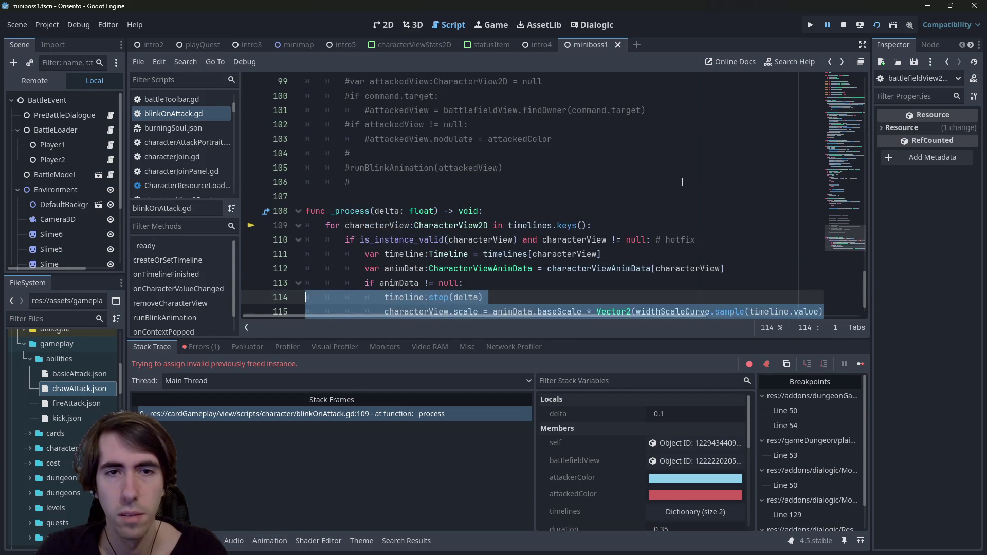
{"action": "scroll", "coordinate": [683, 182], "scroll_direction": "up", "scroll_amount": 12}
{"action": "scroll", "coordinate": [682, 182], "scroll_direction": "up", "scroll_amount": 3}
Add characterView.onDestroyed.connect() as line 22 and search all scripts for characterView.onDestroyed.
{"action": "left_click", "coordinate": [748, 111]}
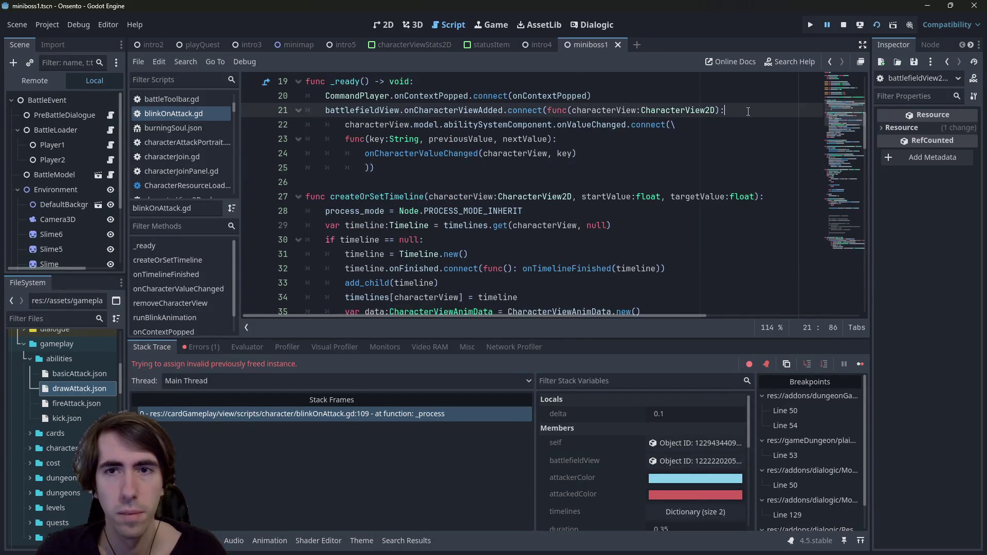
{"action": "key", "text": "Return"}
{"action": "type", "text": "characterView.on"}
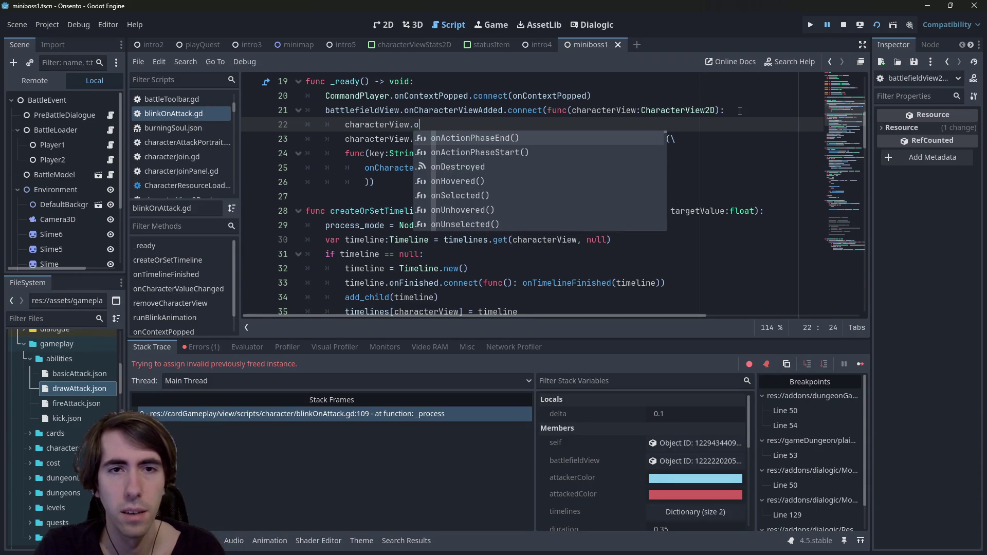
{"action": "key", "text": "Left"}
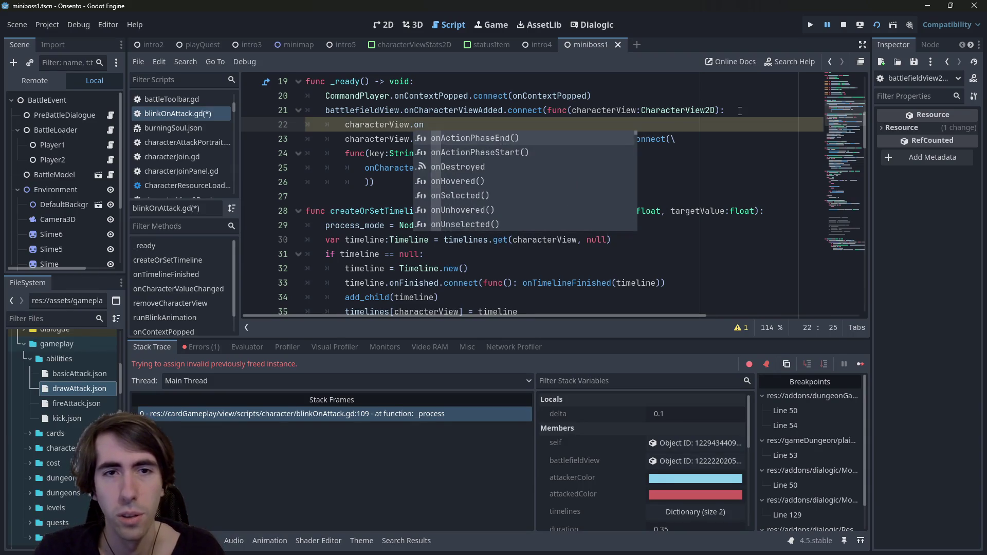
{"action": "key", "text": "Down"}
{"action": "key", "text": "Down"}
{"action": "key", "text": "Return"}
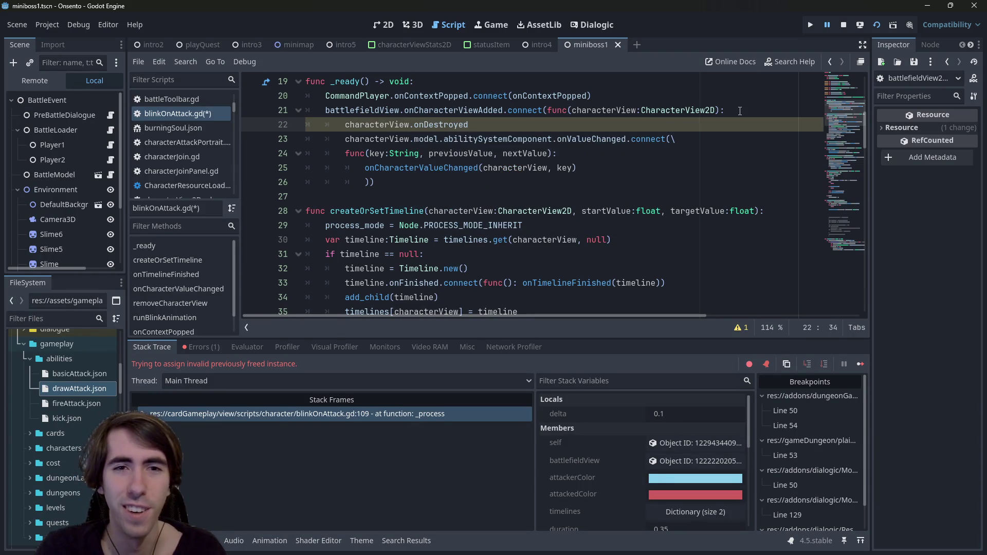
{"action": "type", "text": "."}
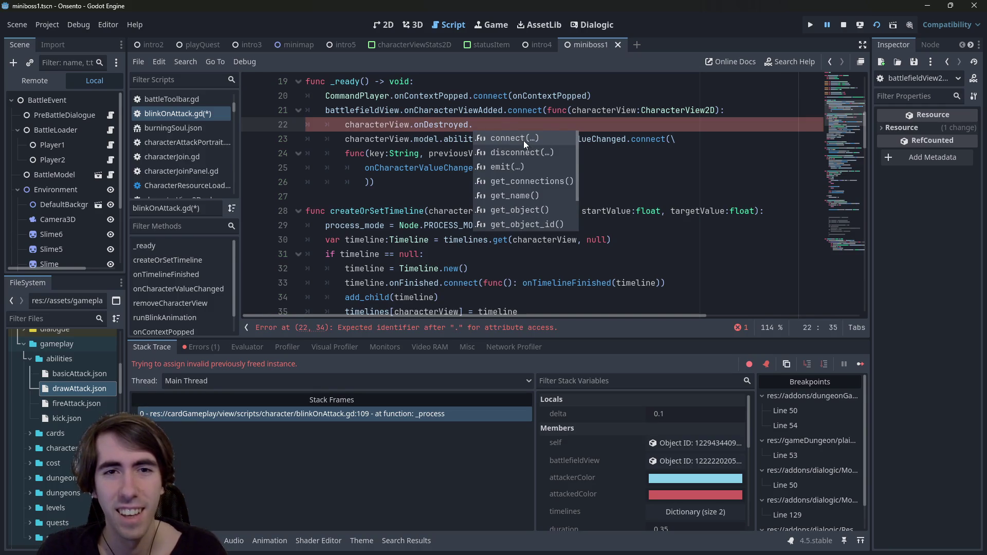
{"action": "left_click", "coordinate": [523, 139]}
{"action": "left_click_drag", "start_coordinate": [469, 124], "coordinate": [346, 127]}
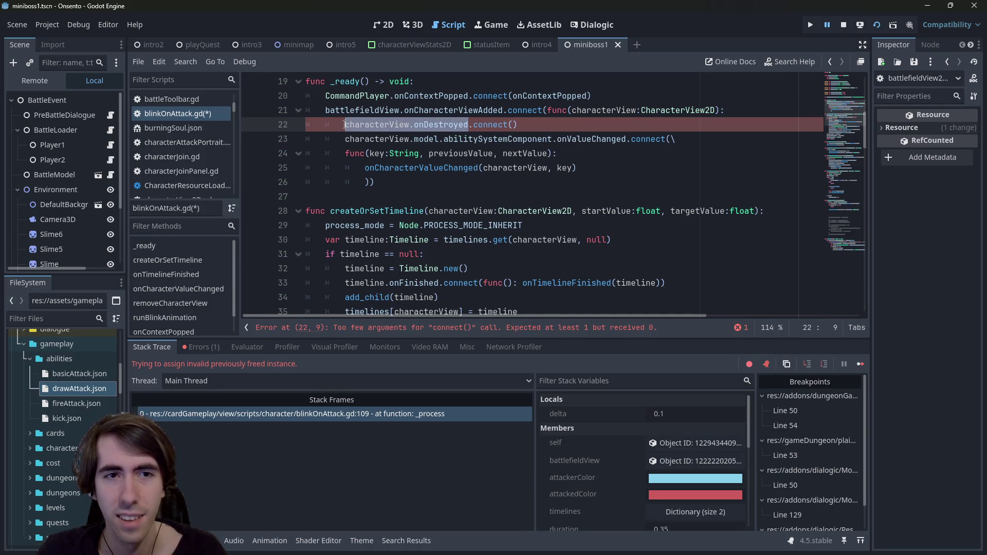
{"action": "key", "text": "ctrl+shift+f"}
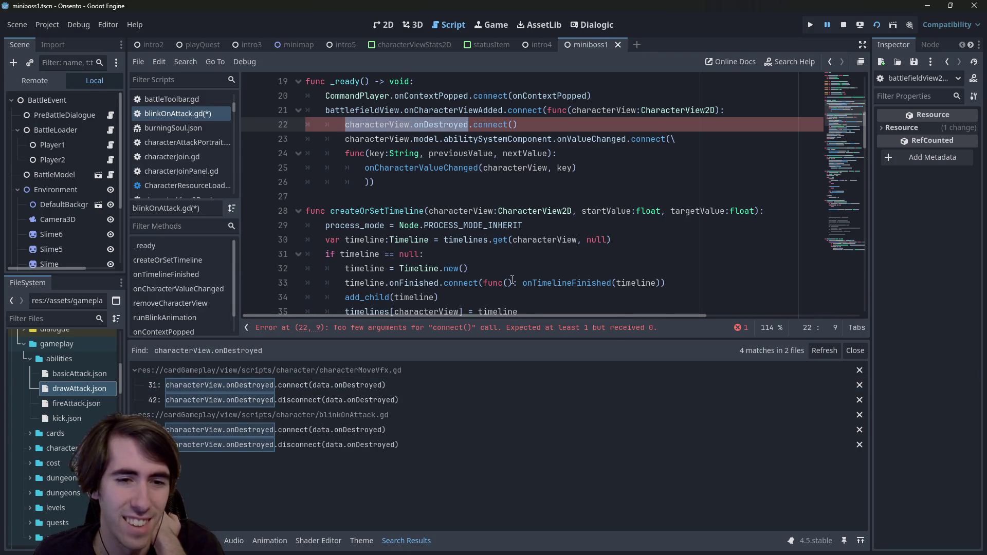
Open the characterMoveVfx.gd line 31 match, view onDestroyed's declaration, then return to blinkOnAttack.gd line 22.
{"action": "left_click", "coordinate": [387, 386]}
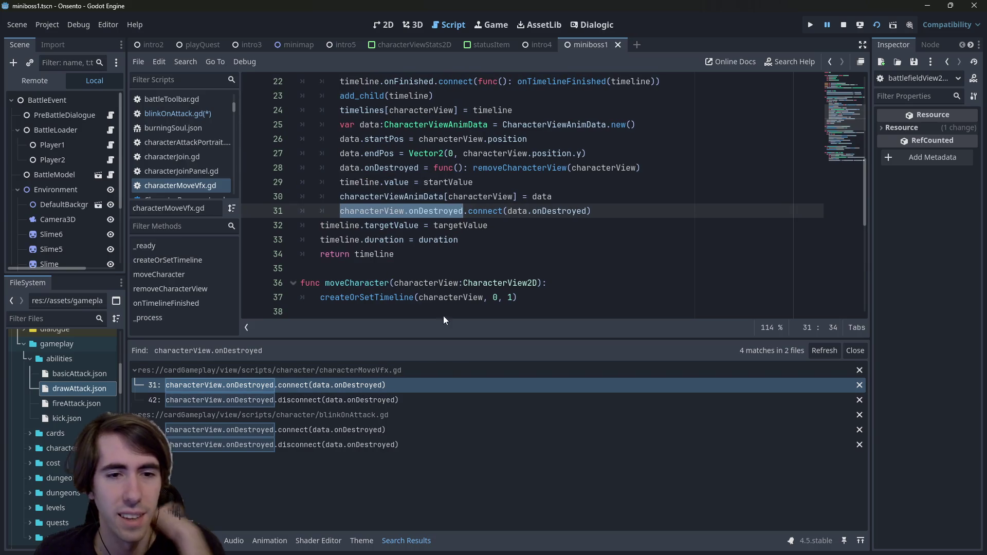
{"action": "left_click", "coordinate": [463, 283]}
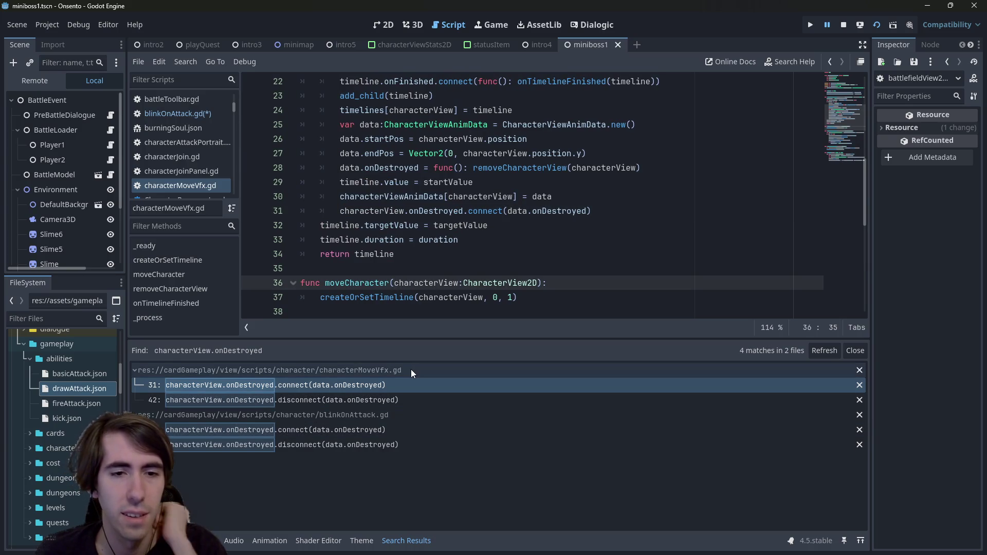
{"action": "left_click", "coordinate": [564, 212], "text": "ctrl"}
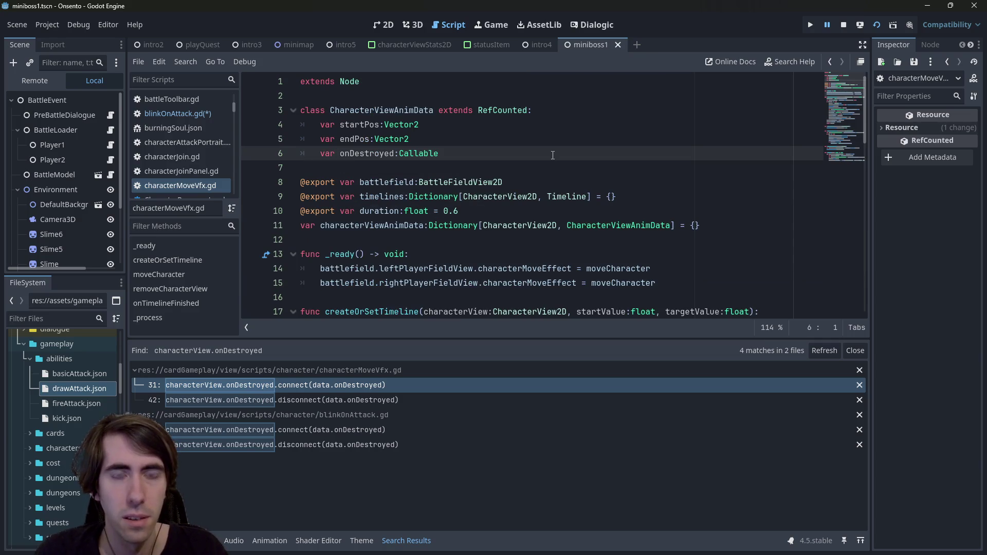
{"action": "key", "text": "alt+Left"}
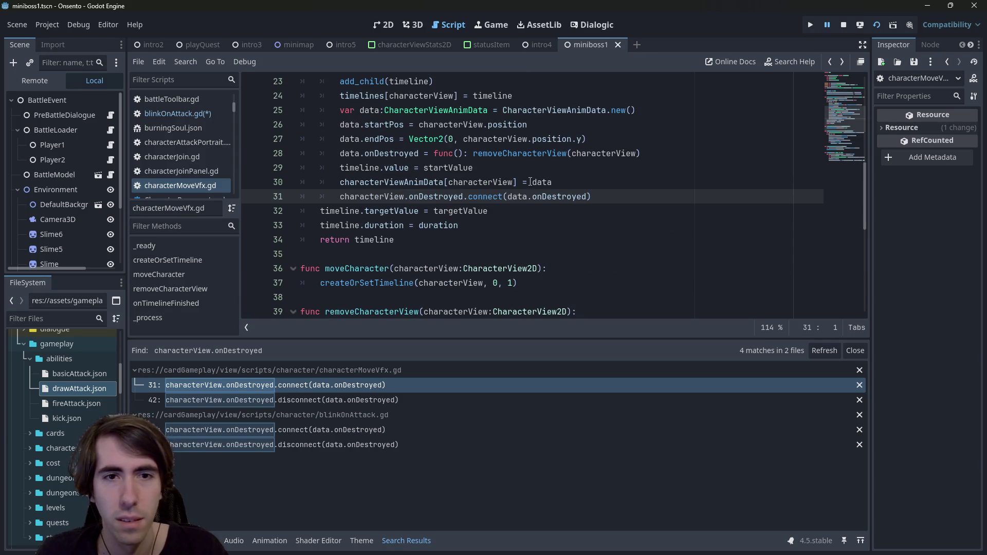
{"action": "key", "text": "alt+Left"}
{"action": "key", "text": "alt+Left"}
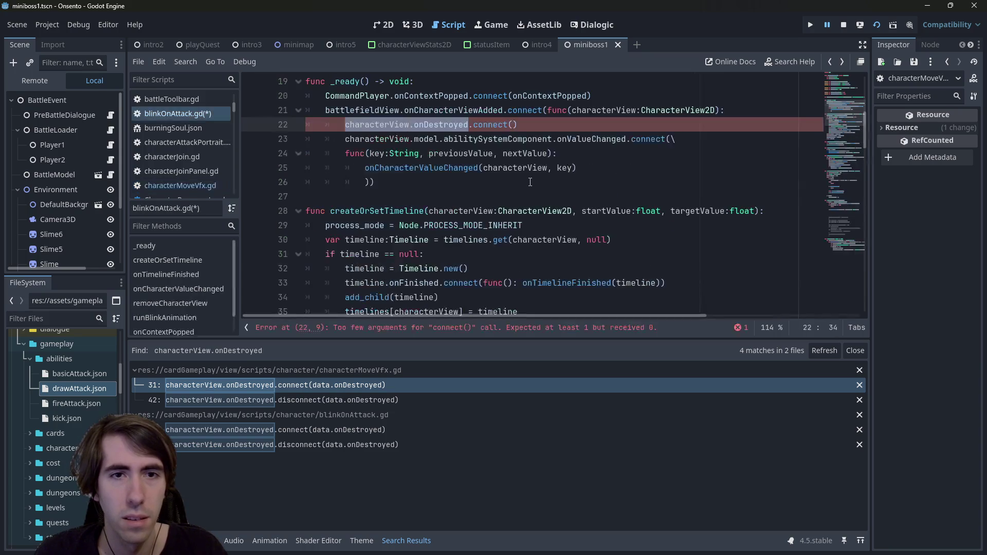
{"action": "scroll", "coordinate": [486, 171], "scroll_direction": "down", "scroll_amount": 1}
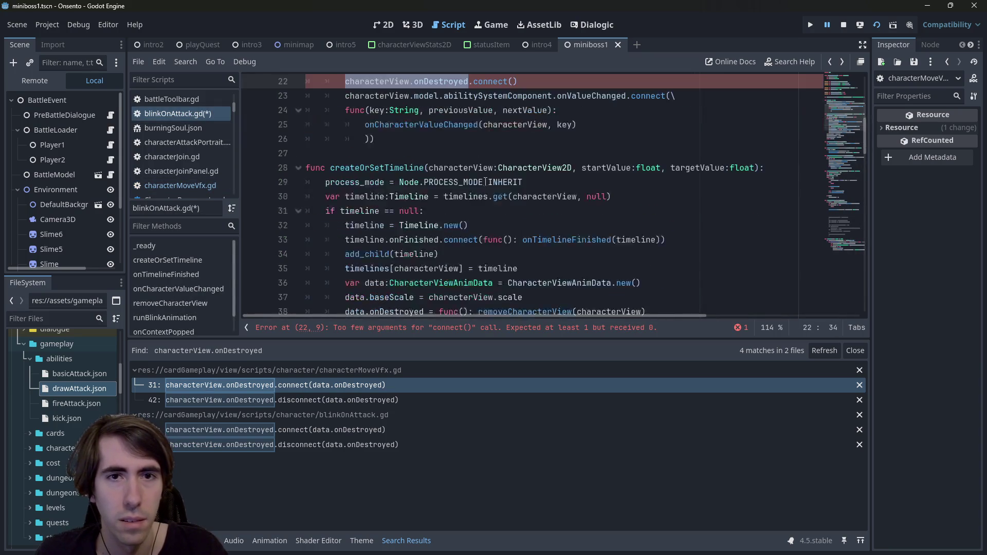
{"action": "scroll", "coordinate": [470, 127], "scroll_direction": "up", "scroll_amount": 1}
{"action": "left_click", "coordinate": [514, 124]}
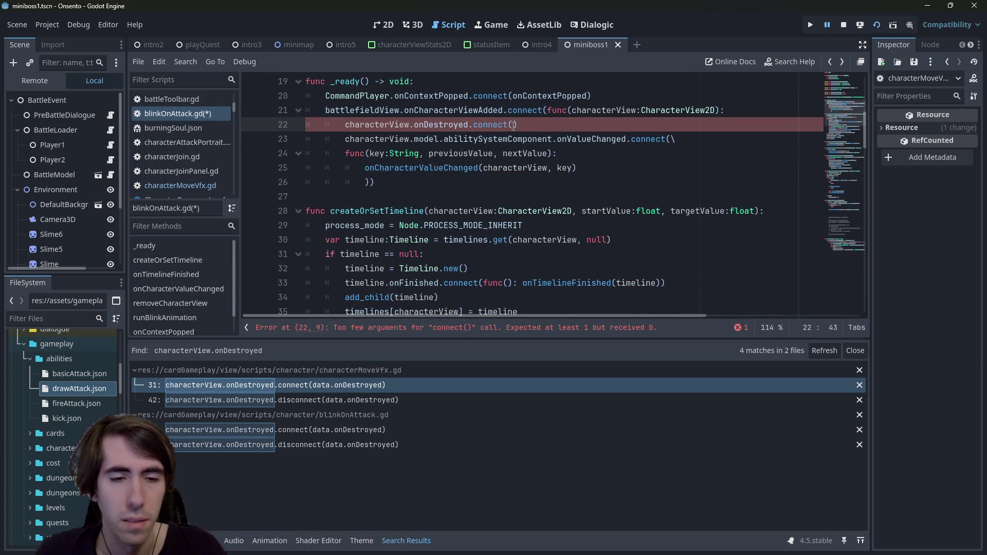
{"action": "scroll", "coordinate": [521, 211], "scroll_direction": "up", "scroll_amount": 2}
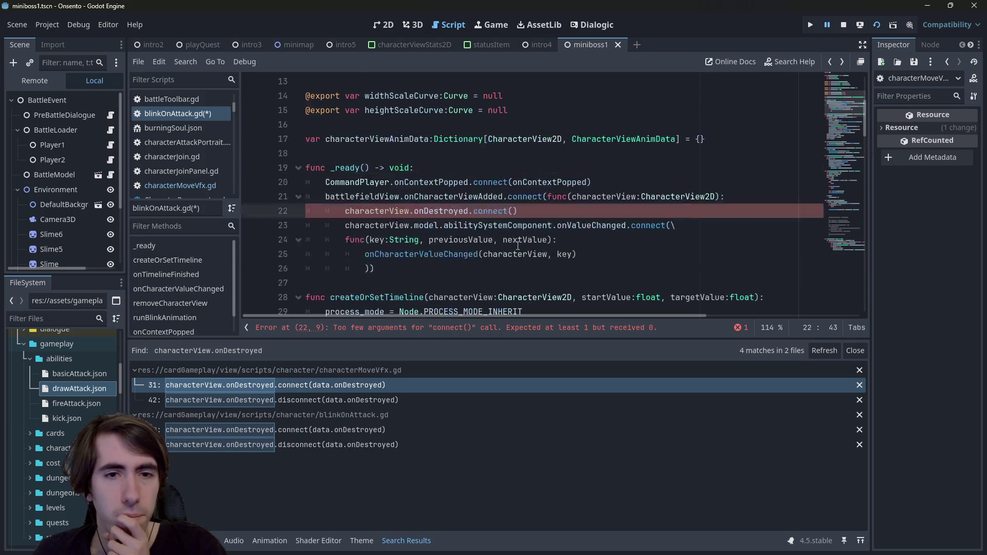
{"action": "scroll", "coordinate": [514, 250], "scroll_direction": "down", "scroll_amount": 5}
{"action": "scroll", "coordinate": [515, 251], "scroll_direction": "up", "scroll_amount": 2}
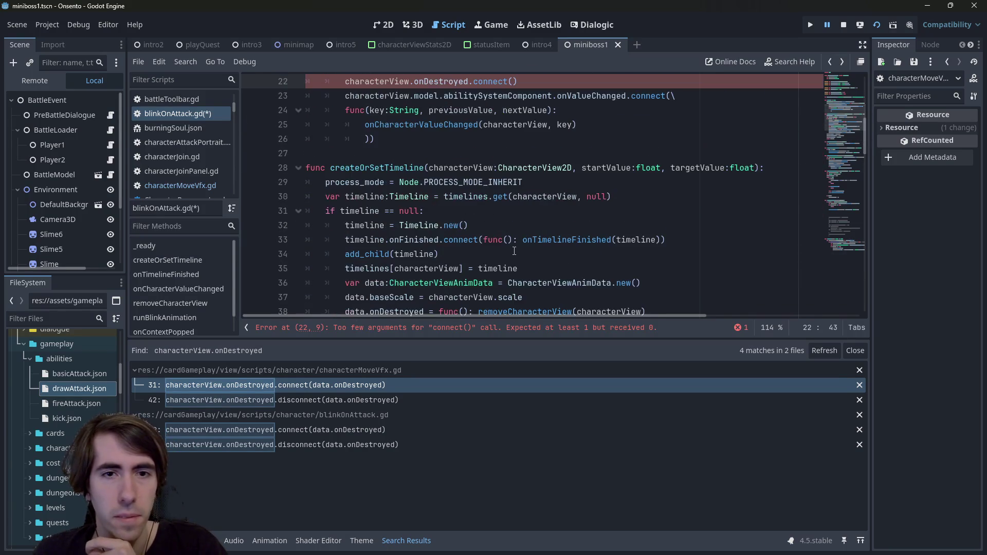
{"action": "scroll", "coordinate": [514, 251], "scroll_direction": "down", "scroll_amount": 4}
{"action": "scroll", "coordinate": [514, 251], "scroll_direction": "down", "scroll_amount": 10}
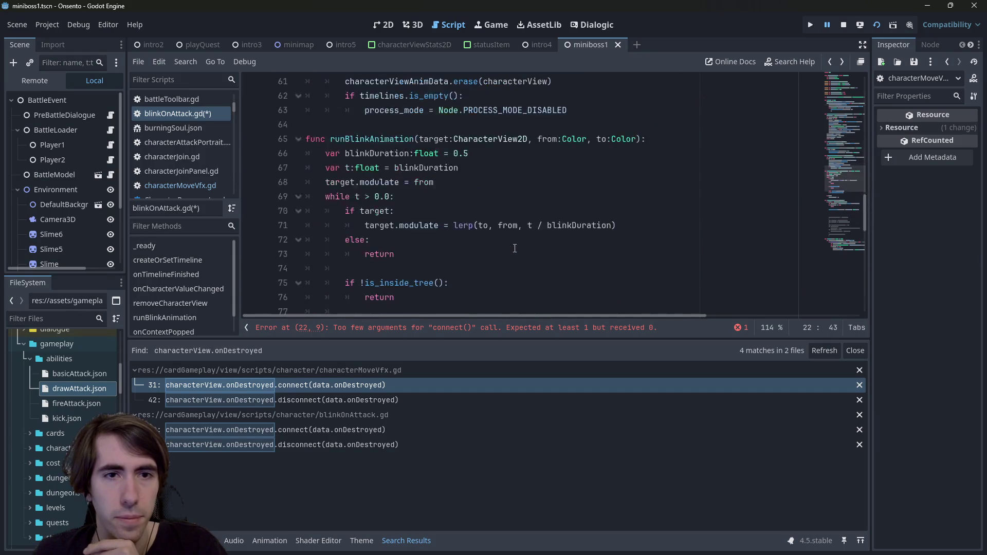
{"action": "scroll", "coordinate": [514, 248], "scroll_direction": "up", "scroll_amount": 3}
{"action": "scroll", "coordinate": [514, 249], "scroll_direction": "up", "scroll_amount": 15}
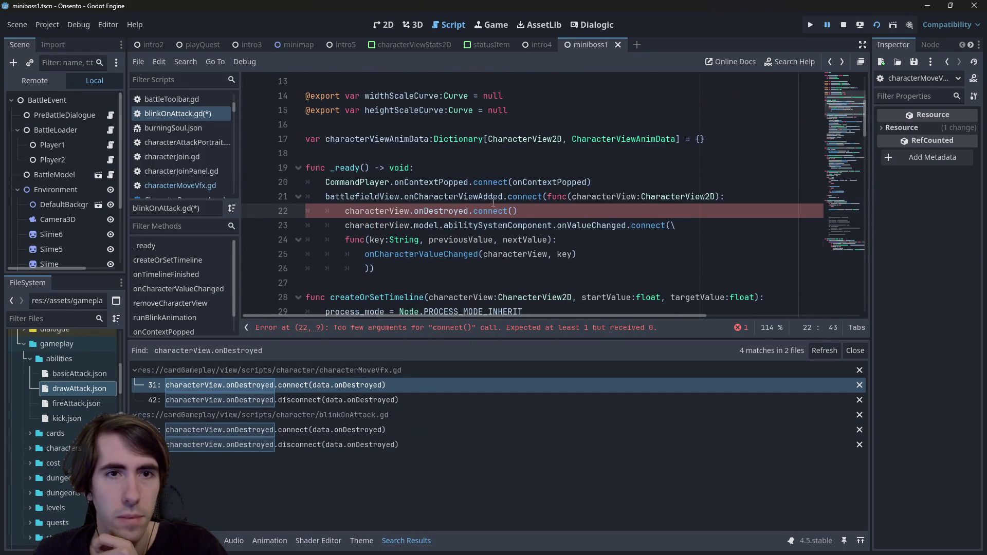
{"action": "scroll", "coordinate": [497, 189], "scroll_direction": "up", "scroll_amount": 4}
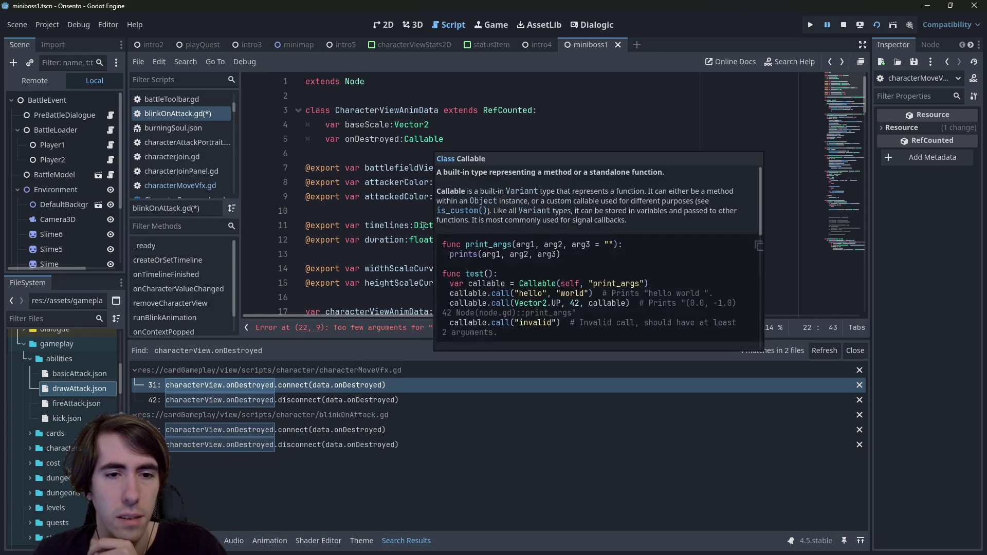
{"action": "left_click", "coordinate": [365, 431]}
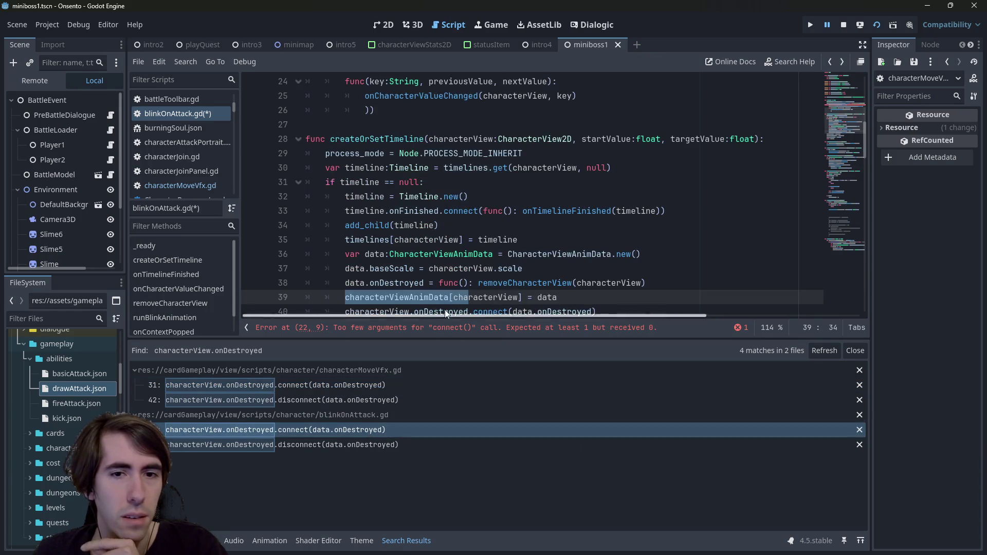
{"action": "scroll", "coordinate": [478, 267], "scroll_direction": "down", "scroll_amount": 1}
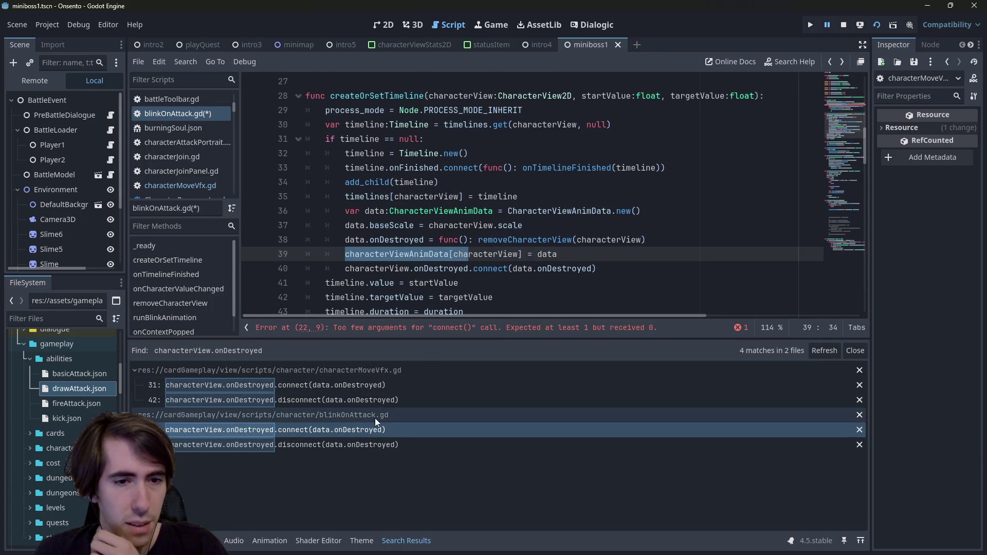
{"action": "left_click", "coordinate": [367, 430]}
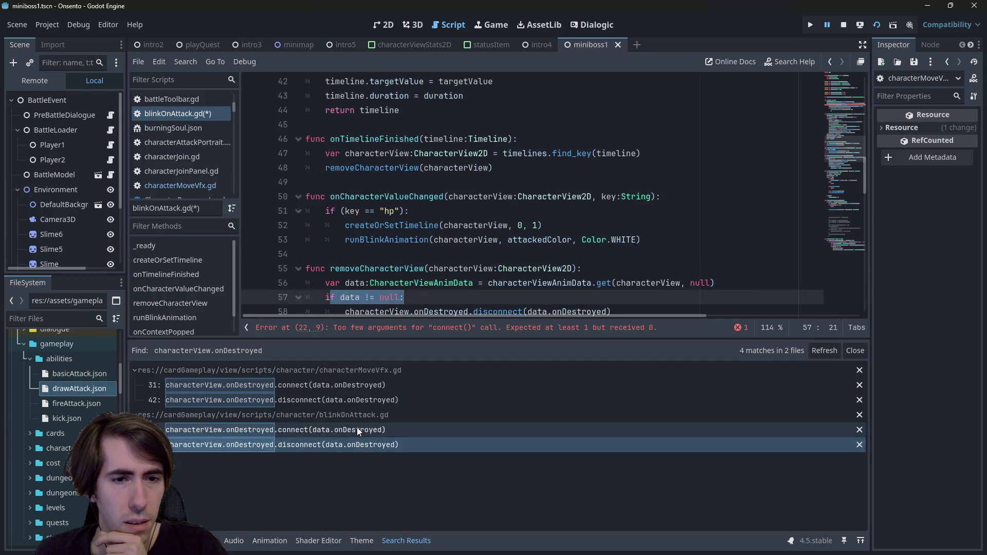
{"action": "left_click", "coordinate": [357, 429]}
{"action": "scroll", "coordinate": [473, 257], "scroll_direction": "up", "scroll_amount": 3}
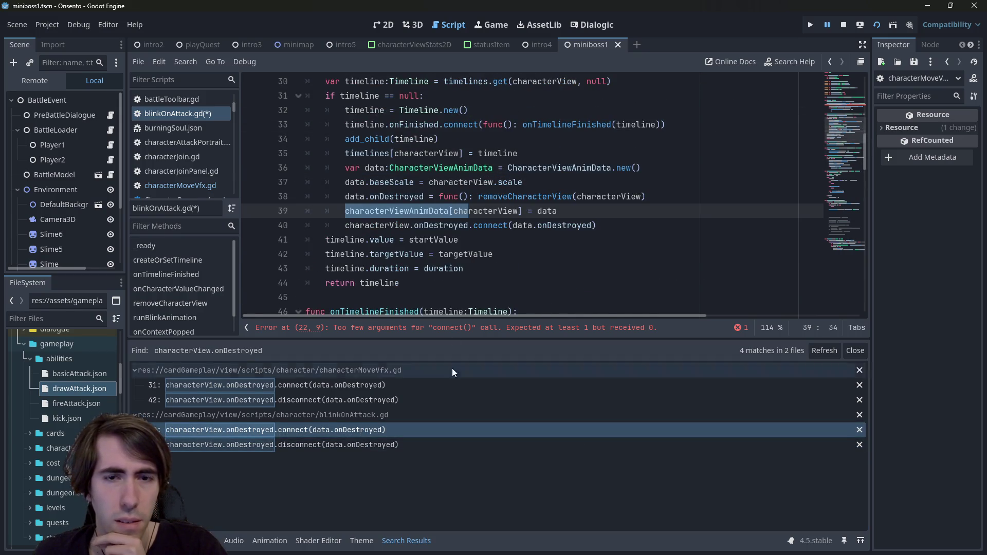
{"action": "left_click_drag", "start_coordinate": [366, 225], "coordinate": [533, 225]}
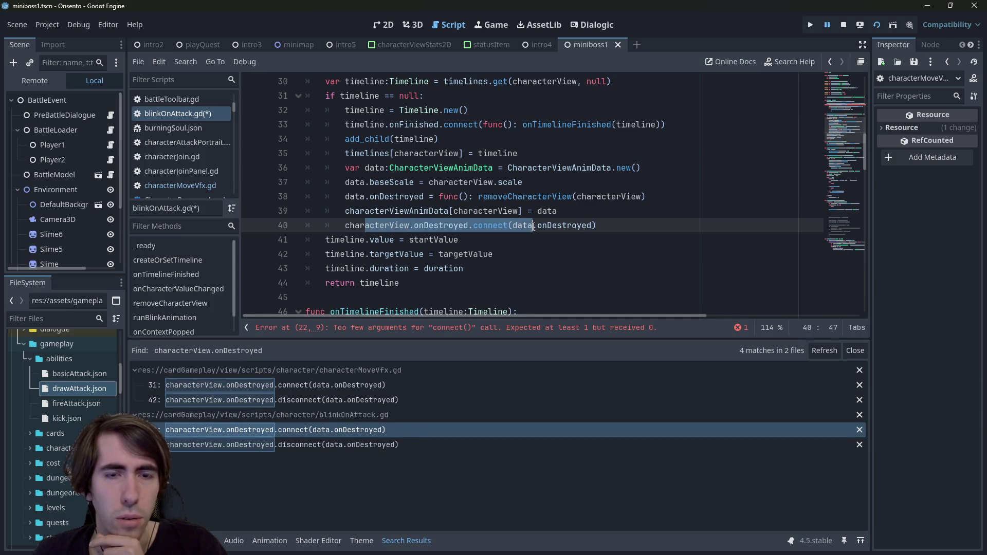
{"action": "scroll", "coordinate": [490, 259], "scroll_direction": "up", "scroll_amount": 2}
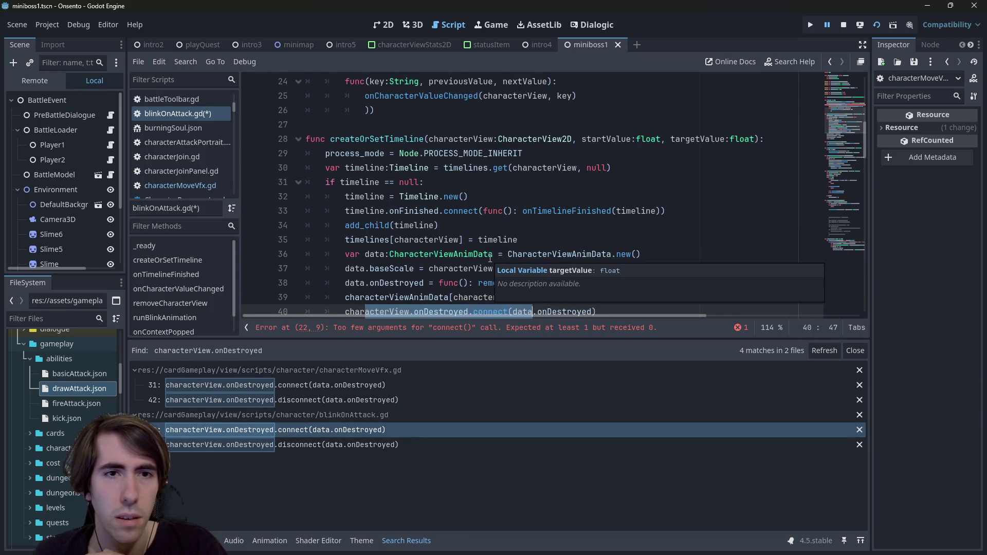
{"action": "scroll", "coordinate": [490, 255], "scroll_direction": "up", "scroll_amount": 5}
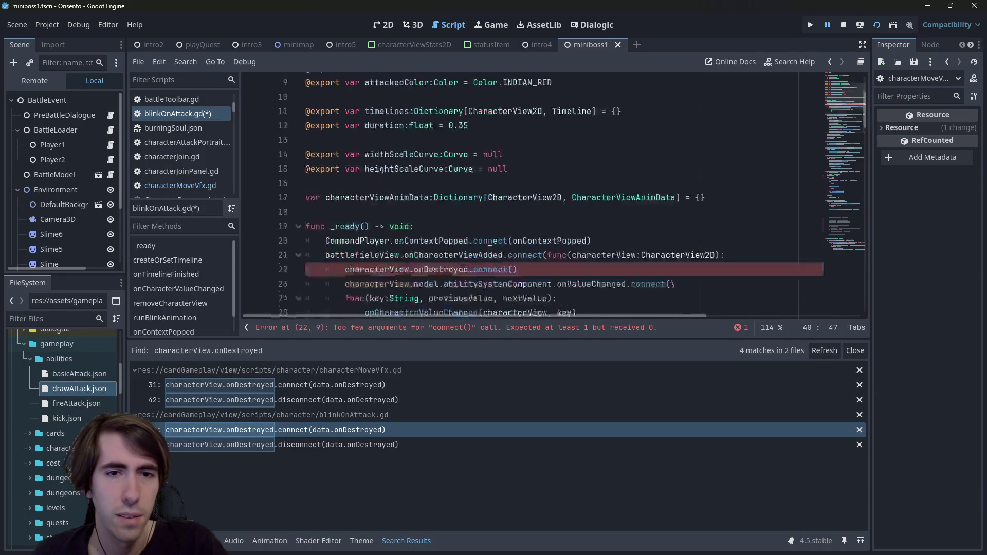
{"action": "scroll", "coordinate": [490, 250], "scroll_direction": "down", "scroll_amount": 4}
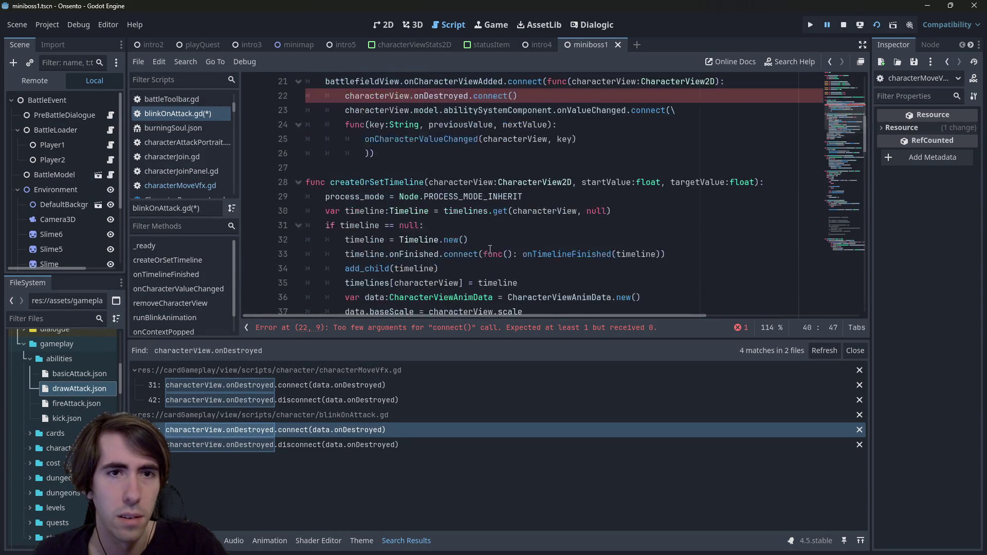
{"action": "scroll", "coordinate": [490, 248], "scroll_direction": "up", "scroll_amount": 1}
{"action": "left_click", "coordinate": [490, 226]}
Undo the connect() call, delete the onDestroyed line 22, and save the script.
{"action": "key", "text": "ctrl+z"}
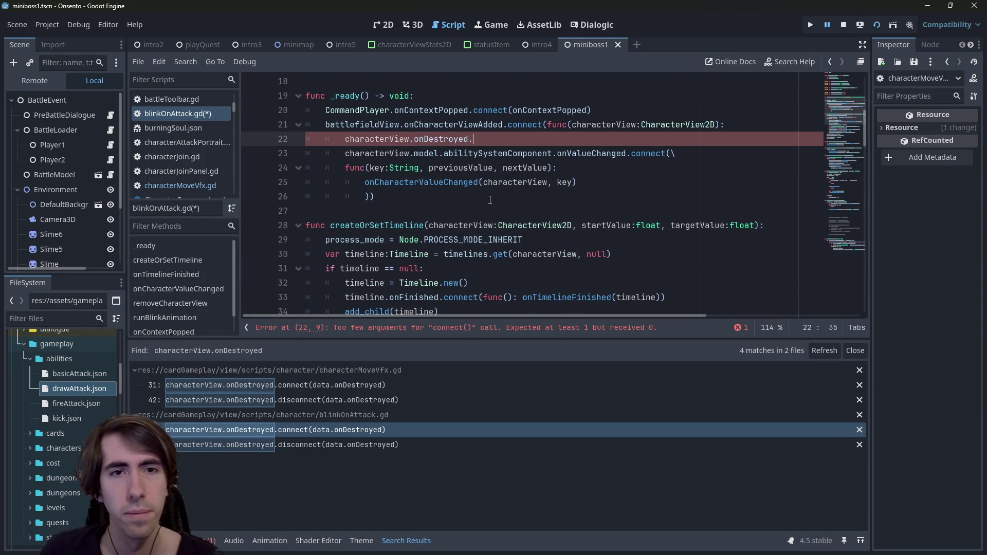
{"action": "key", "text": "BackSpace"}
{"action": "key", "text": "BackSpace"}
{"action": "key", "text": "BackSpace"}
{"action": "key", "text": "ctrl+s"}
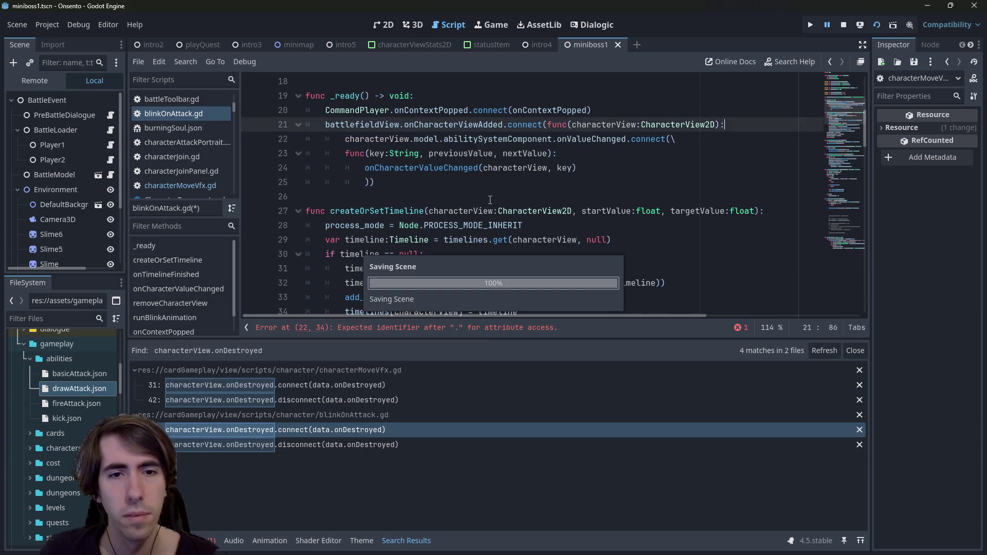
{"action": "scroll", "coordinate": [491, 199], "scroll_direction": "down", "scroll_amount": 3}
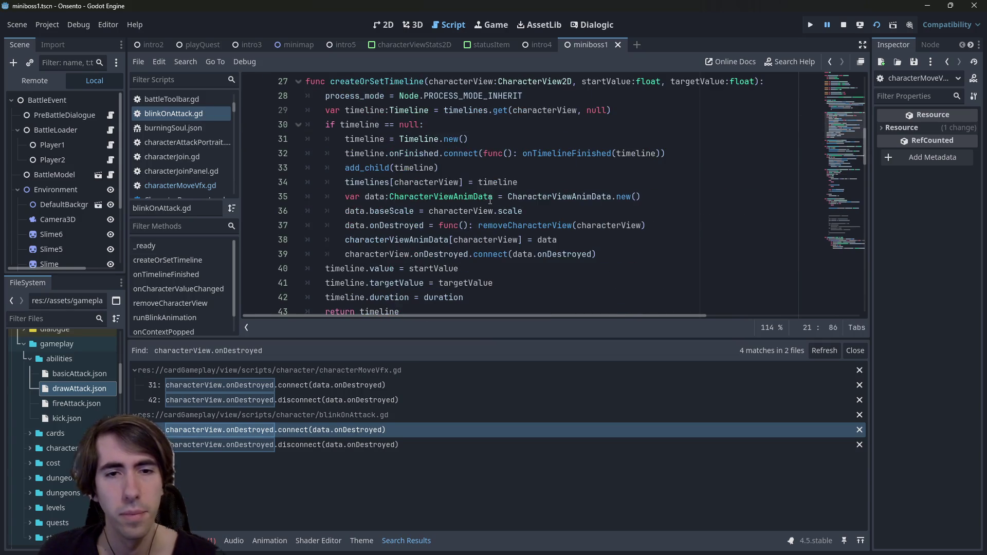
Go to the removeCharacterView definition from its call on line 37.
{"action": "left_click", "coordinate": [509, 227]}
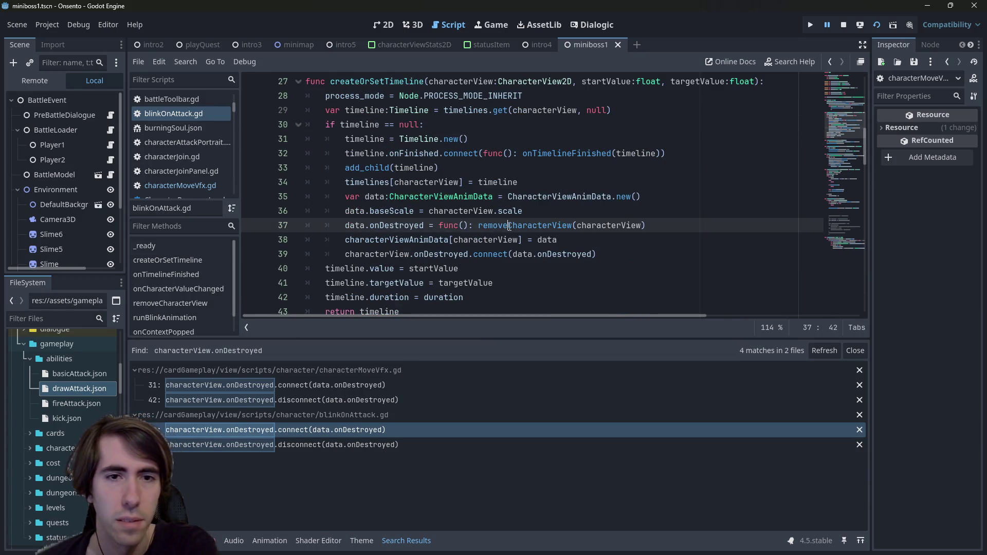
{"action": "left_click", "coordinate": [549, 226], "text": "ctrl"}
{"action": "scroll", "coordinate": [551, 222], "scroll_direction": "down", "scroll_amount": 2}
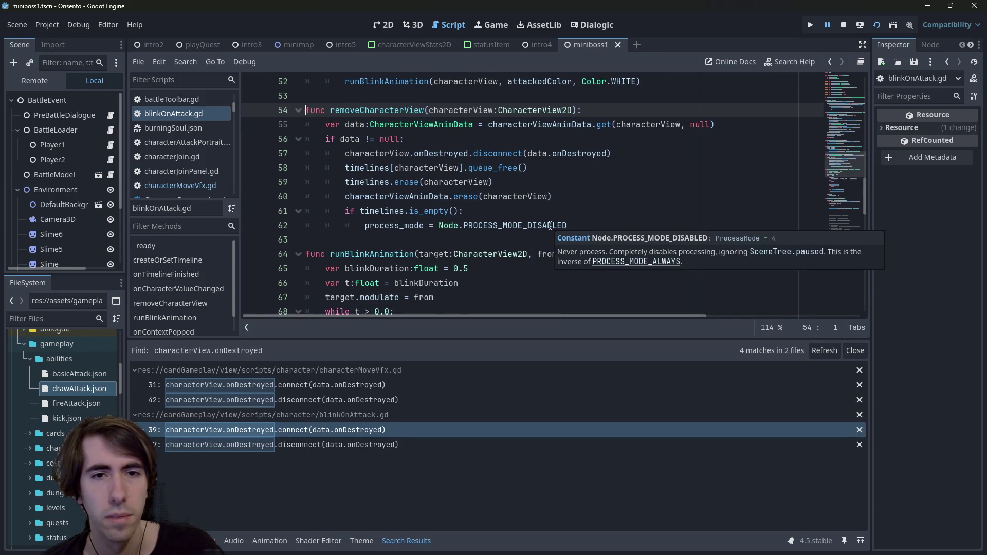
{"action": "scroll", "coordinate": [550, 226], "scroll_direction": "down", "scroll_amount": 2}
{"action": "scroll", "coordinate": [550, 226], "scroll_direction": "up", "scroll_amount": 2}
{"action": "scroll", "coordinate": [549, 226], "scroll_direction": "down", "scroll_amount": 5}
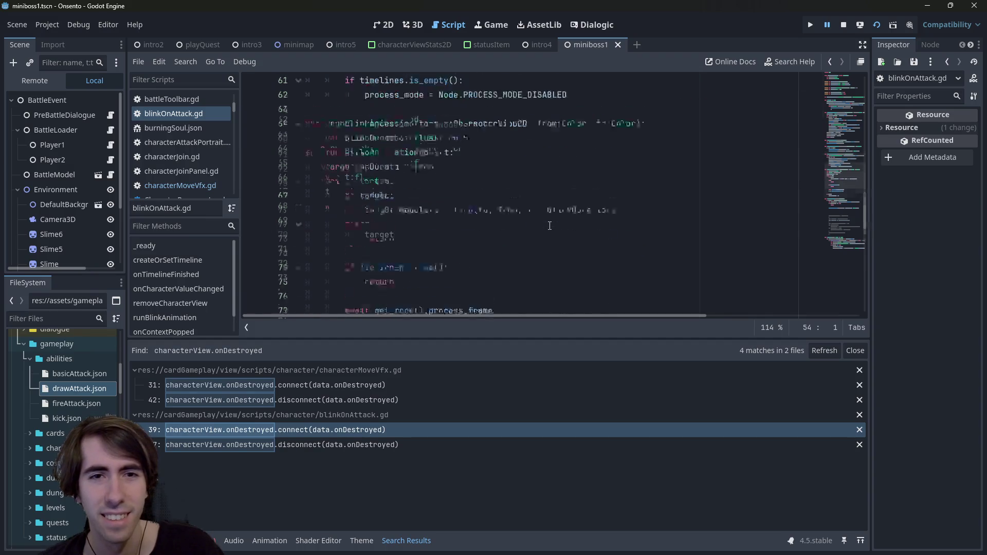
{"action": "scroll", "coordinate": [550, 226], "scroll_direction": "up", "scroll_amount": 4}
Trace the uses and declaration of the timelines dictionary, then return to _process.
{"action": "double_click", "coordinate": [376, 124]}
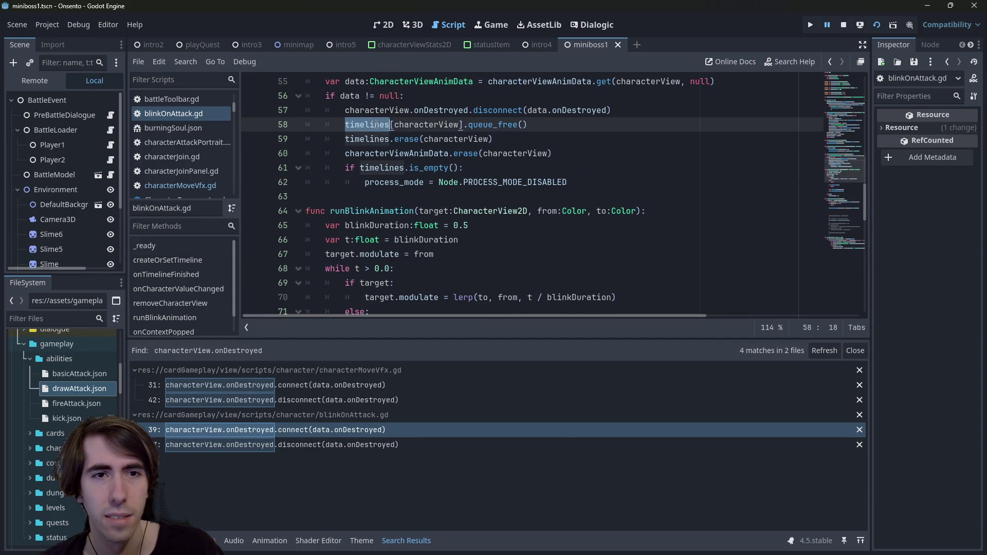
{"action": "scroll", "coordinate": [462, 144], "scroll_direction": "up", "scroll_amount": 1}
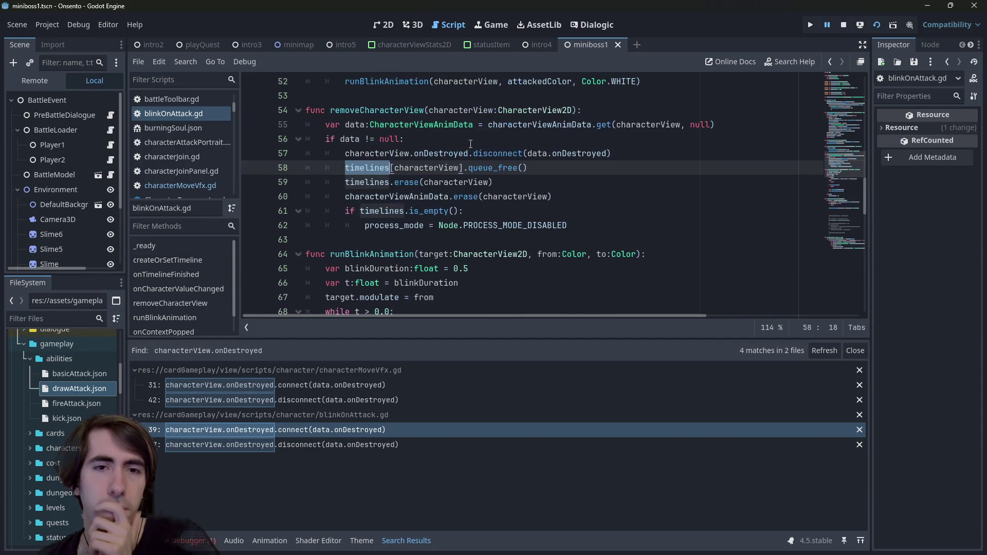
{"action": "key", "text": "F3"}
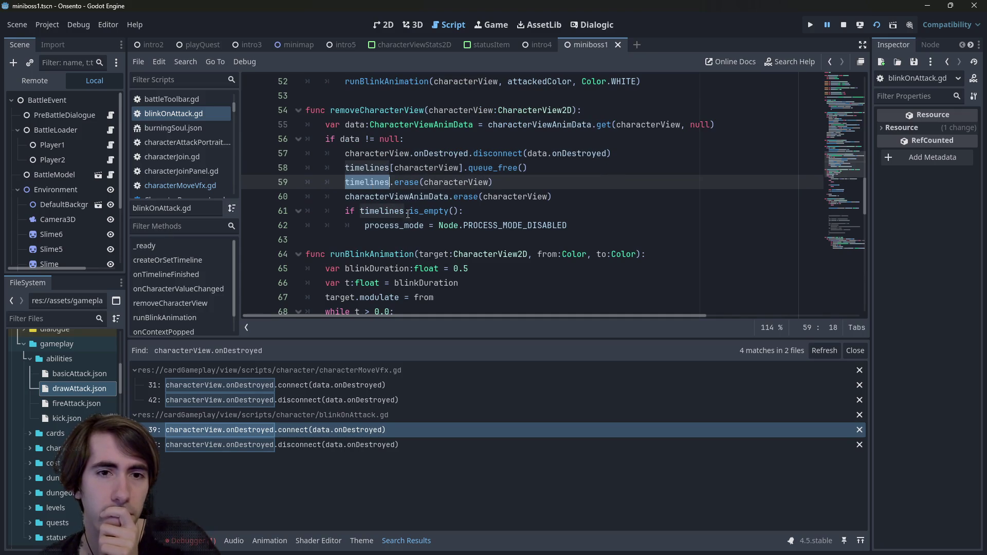
{"action": "scroll", "coordinate": [464, 254], "scroll_direction": "down", "scroll_amount": 5}
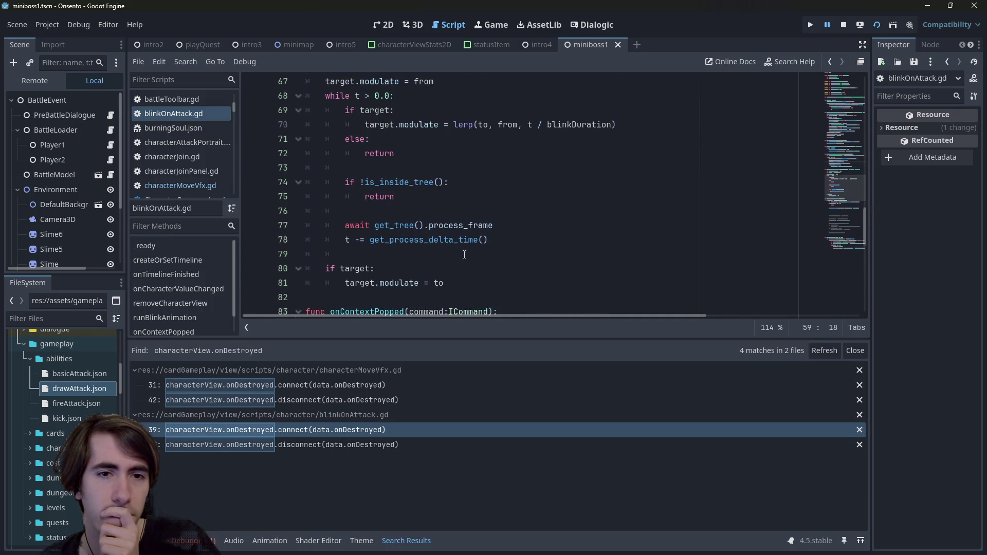
{"action": "scroll", "coordinate": [464, 254], "scroll_direction": "down", "scroll_amount": 5}
{"action": "scroll", "coordinate": [464, 254], "scroll_direction": "up", "scroll_amount": 2}
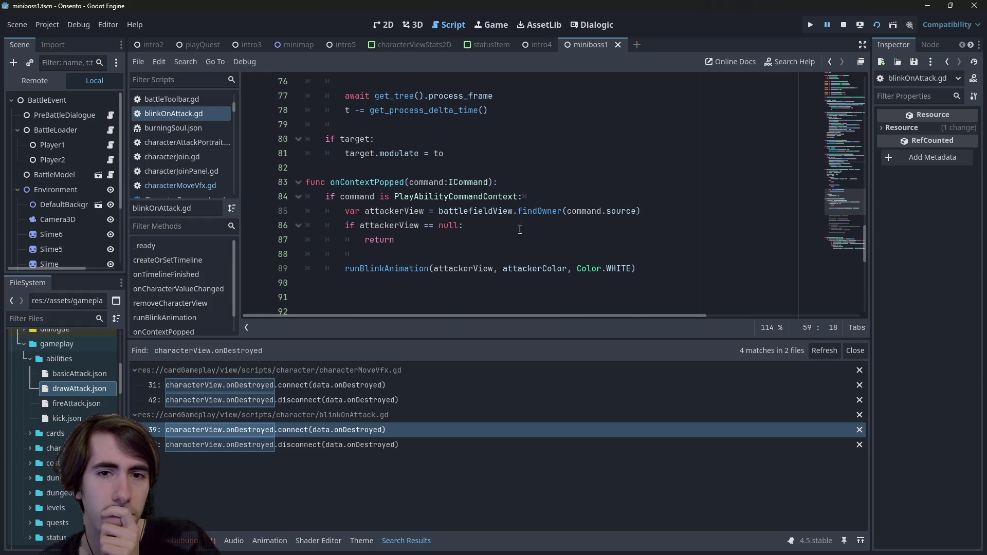
{"action": "double_click", "coordinate": [483, 211]}
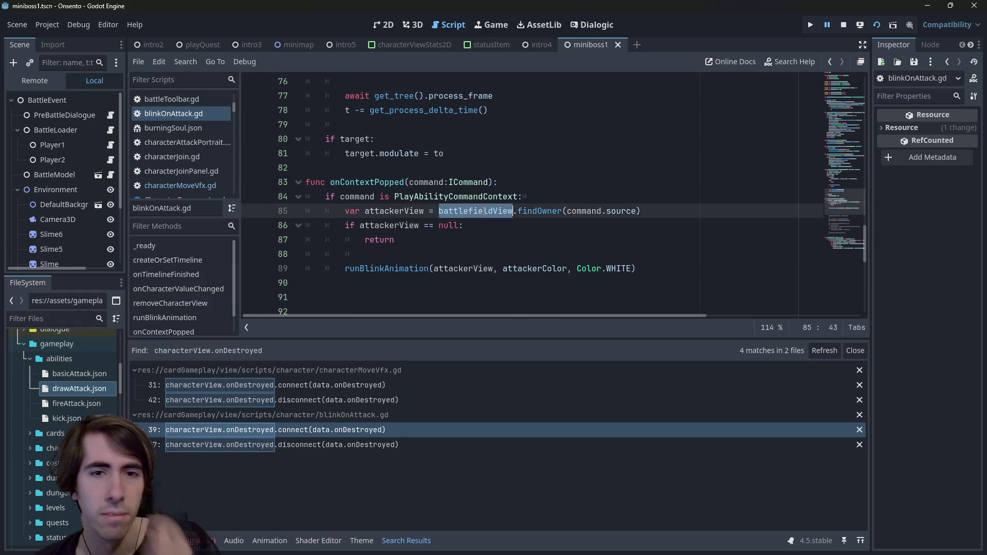
{"action": "scroll", "coordinate": [482, 230], "scroll_direction": "down", "scroll_amount": 8}
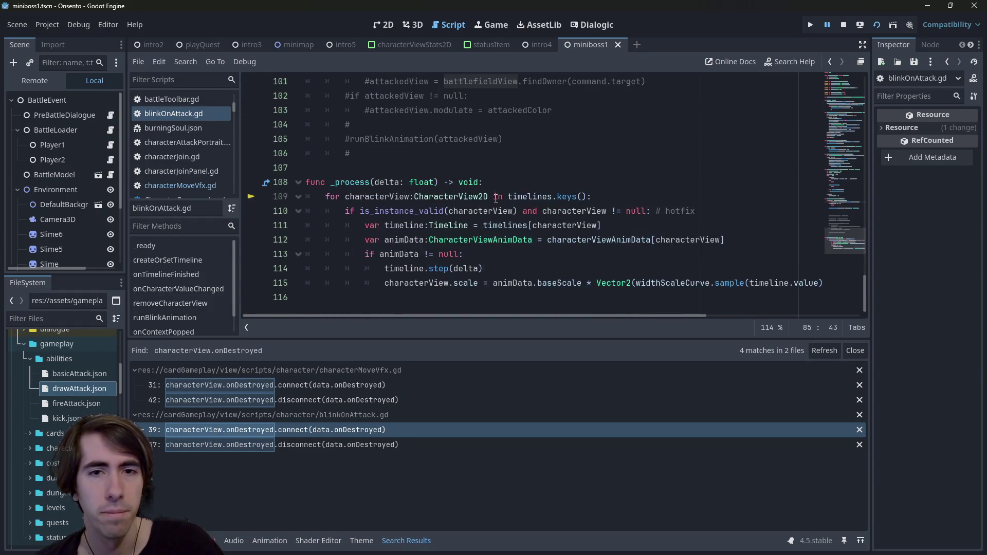
{"action": "left_click", "coordinate": [525, 198], "text": "ctrl"}
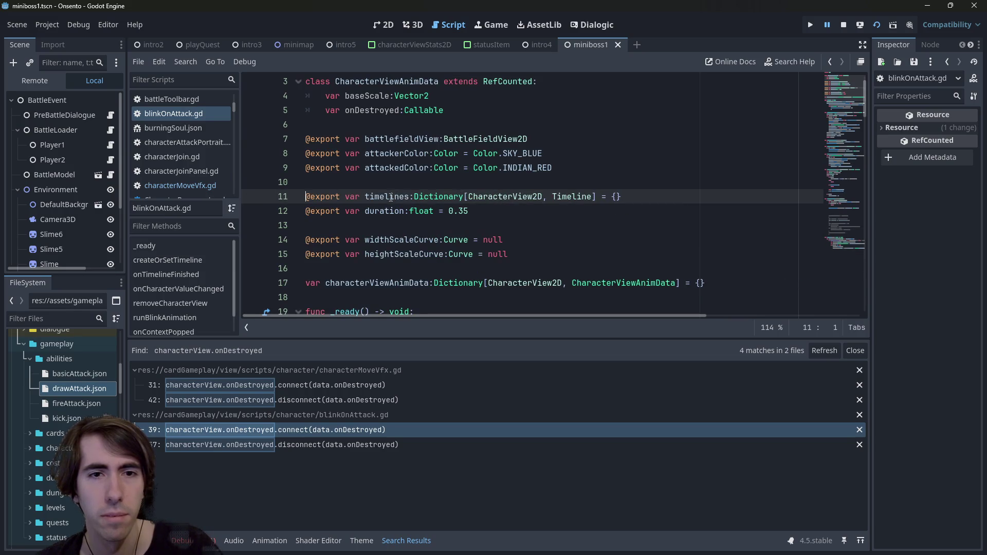
{"action": "key", "text": "alt+Left"}
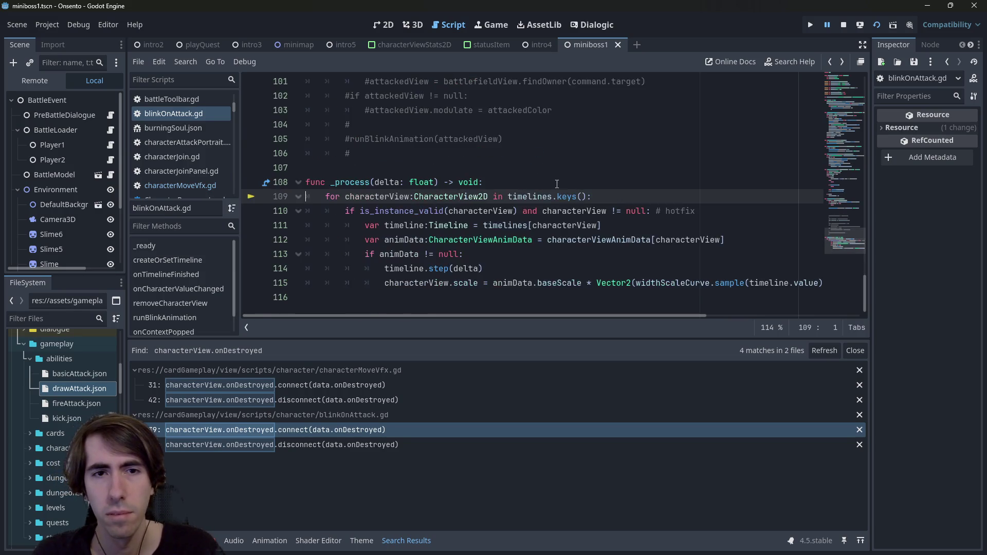
Add timelines.erase(null) above the for-loop in _process and save blinkOnAttack.gd.
{"action": "key", "text": "Return"}
{"action": "key", "text": "Up"}
{"action": "key", "text": "Tab"}
{"action": "type", "text": "timelines."}
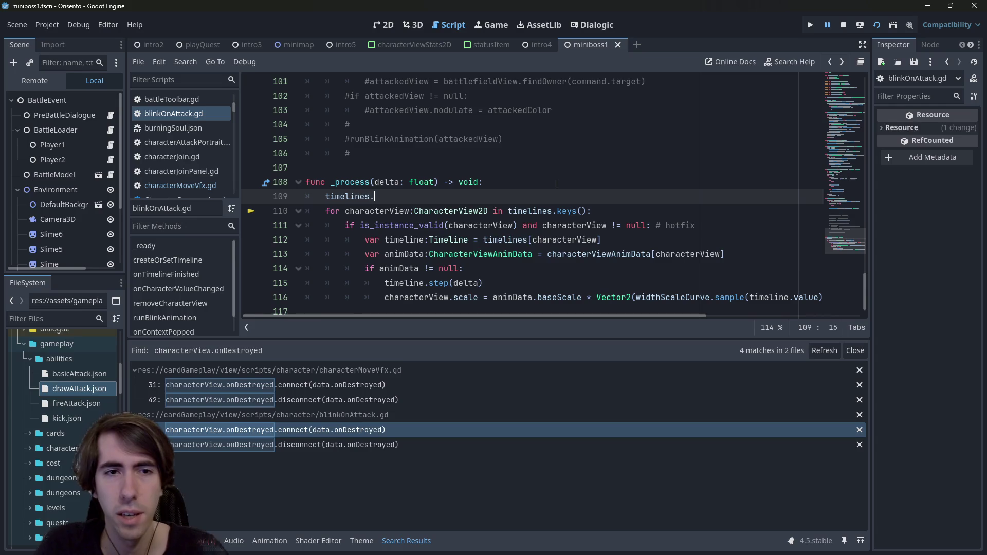
{"action": "type", "text": "era"}
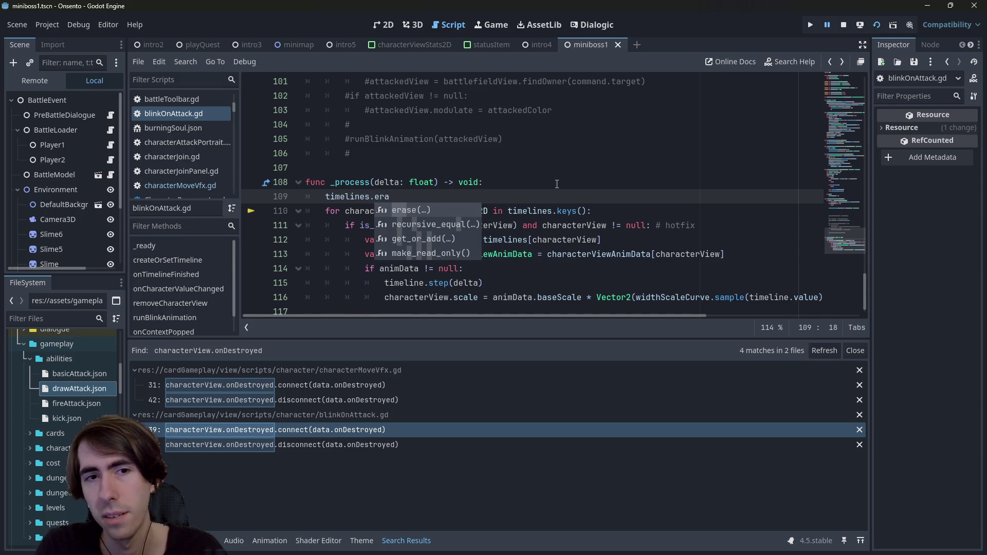
{"action": "key", "text": "Return"}
{"action": "type", "text": "null"}
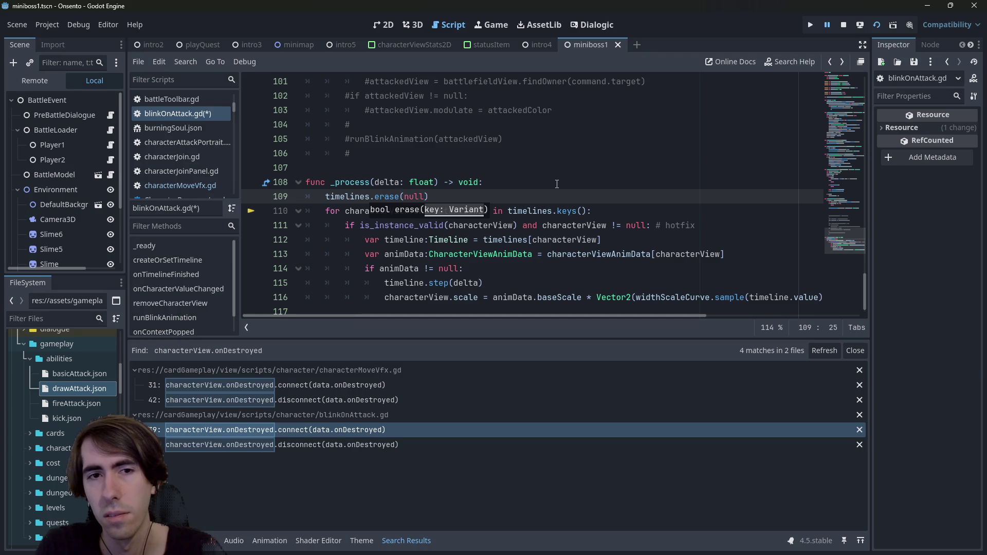
{"action": "key", "text": "ctrl+s"}
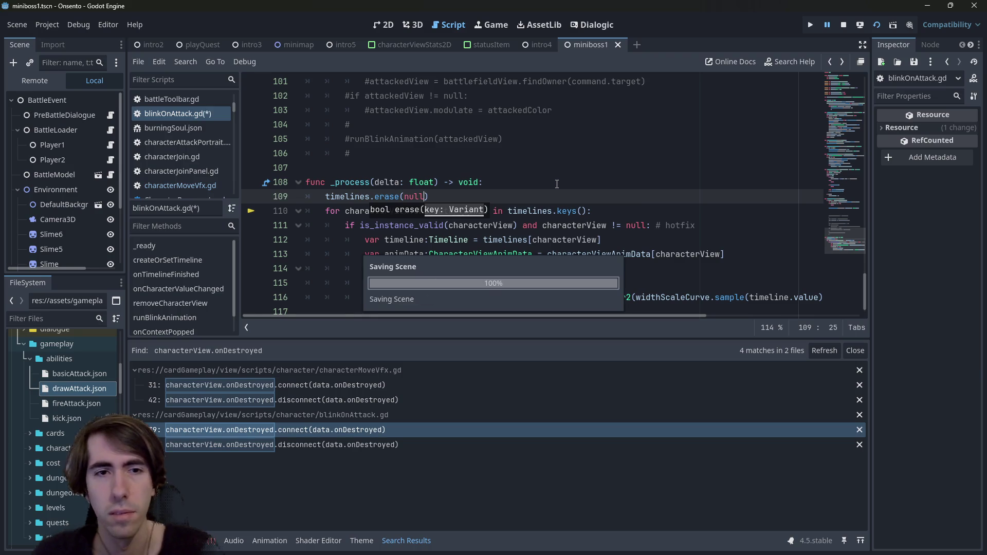
{"action": "left_click", "coordinate": [556, 184]}
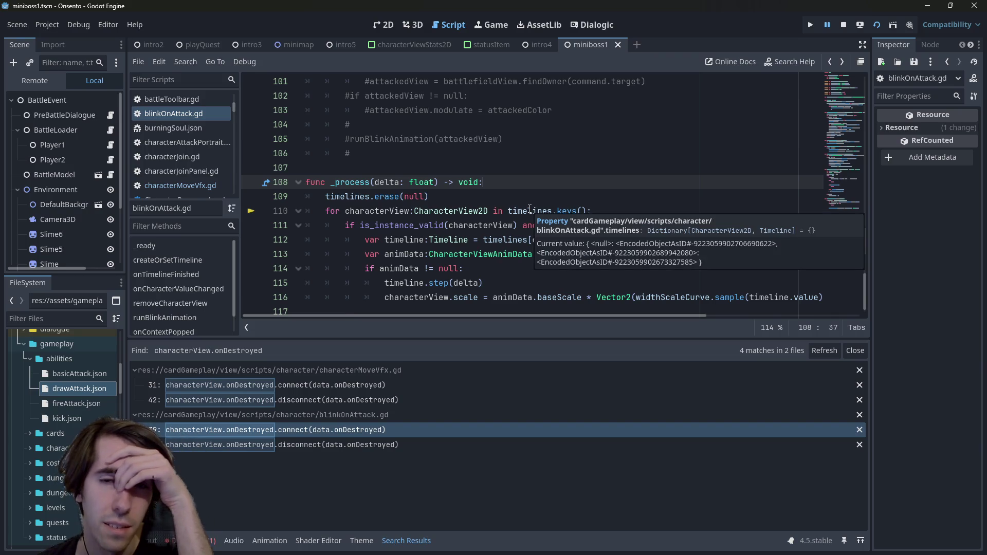
{"action": "double_click", "coordinate": [530, 211]}
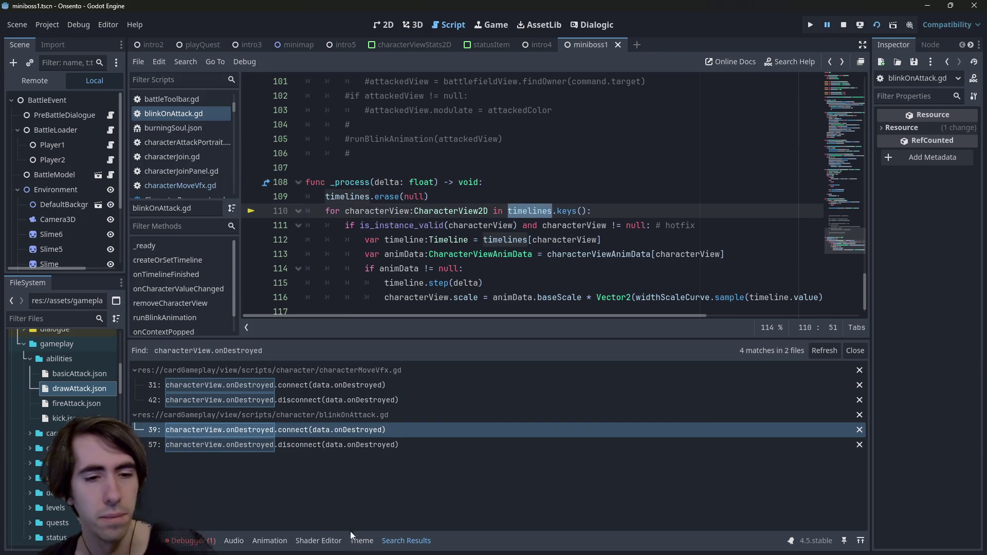
Evaluate timelines in the debugger's Evaluator and expand its key/value pairs.
{"action": "left_click", "coordinate": [175, 542]}
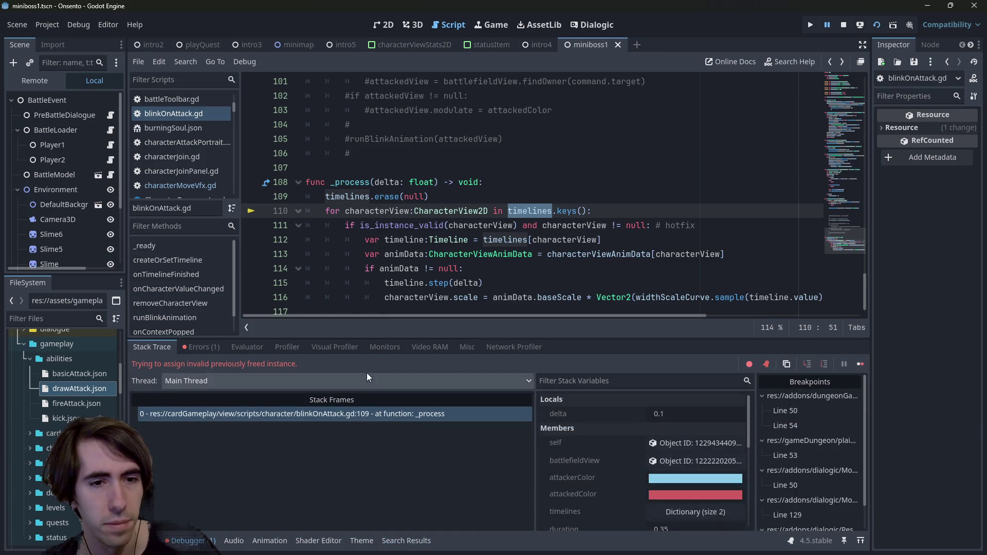
{"action": "left_click", "coordinate": [247, 348]}
{"action": "left_click", "coordinate": [489, 362]}
{"action": "key", "text": "ctrl+v"}
{"action": "key", "text": "Return"}
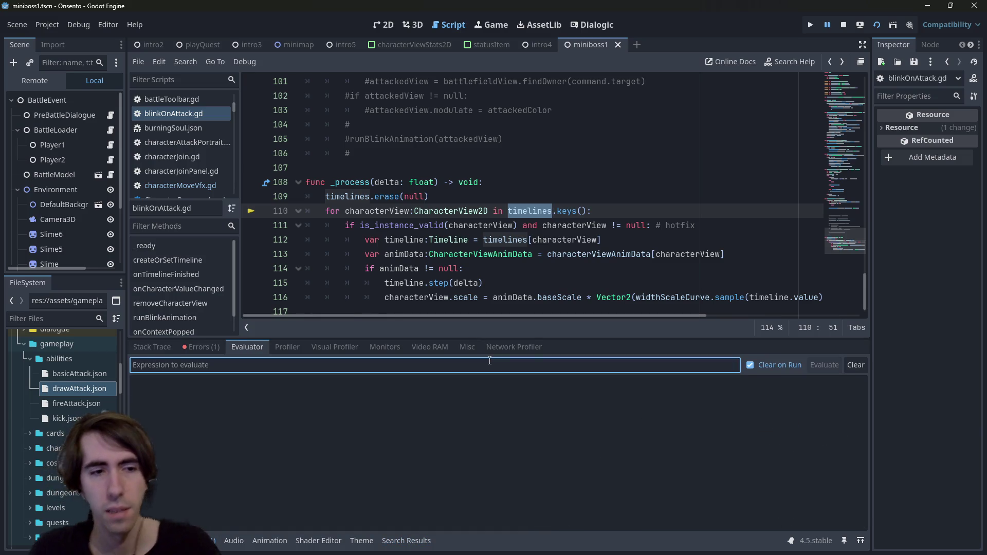
{"action": "left_click", "coordinate": [526, 396]}
{"action": "left_click", "coordinate": [526, 400]}
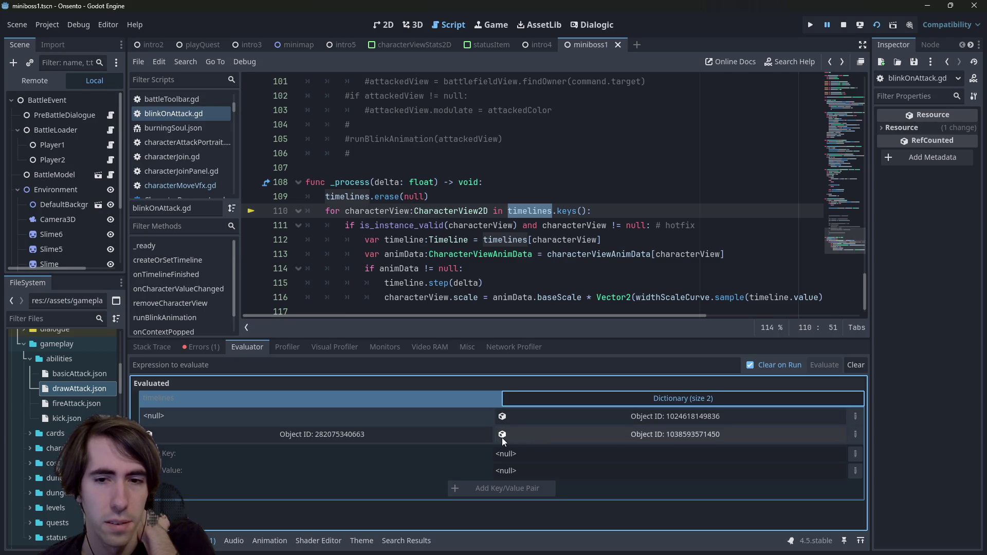
{"action": "double_click", "coordinate": [402, 211]}
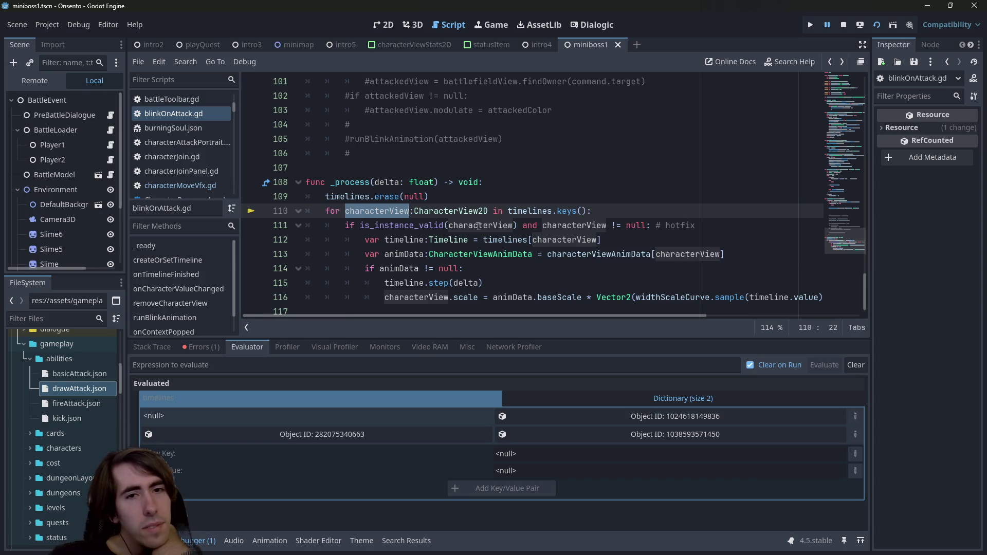
{"action": "double_click", "coordinate": [458, 227]}
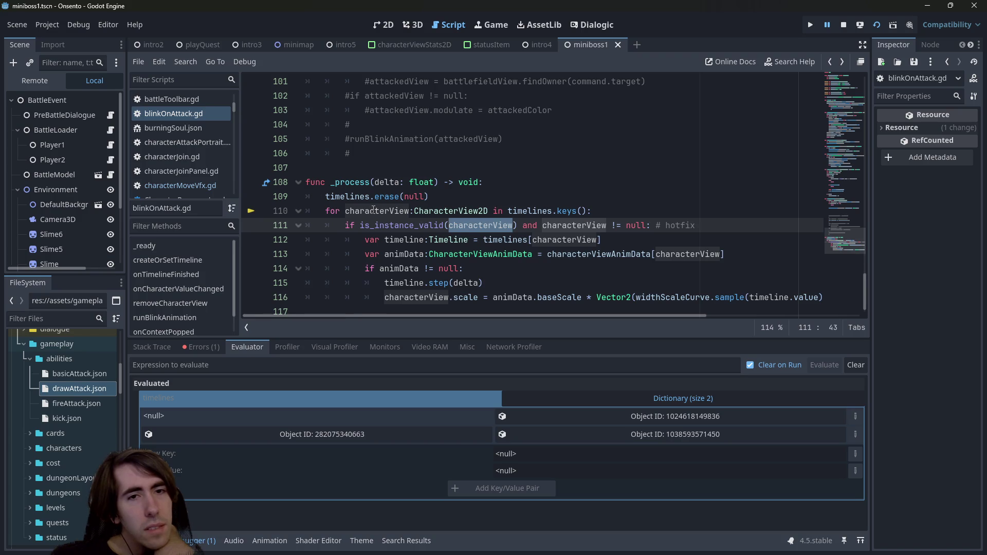
Review the freed-instance error in the Errors tab, jump to its line, and stop the game.
{"action": "left_click", "coordinate": [187, 349]}
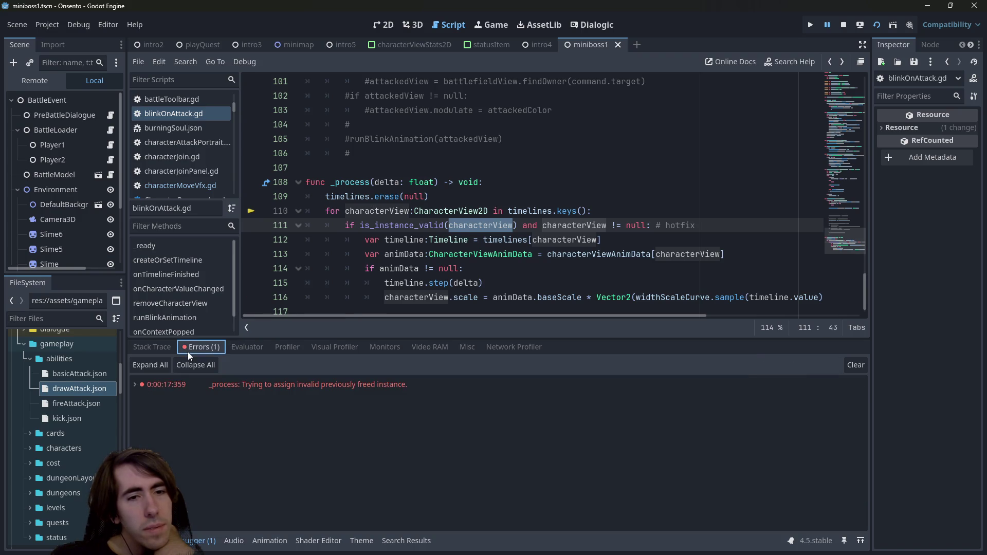
{"action": "mouse_move", "coordinate": [326, 390]}
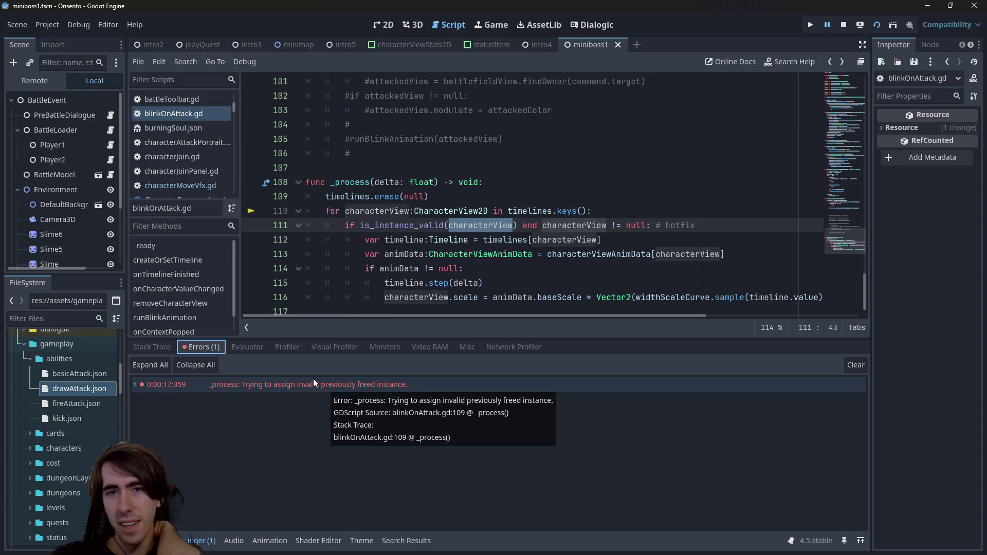
{"action": "double_click", "coordinate": [314, 378]}
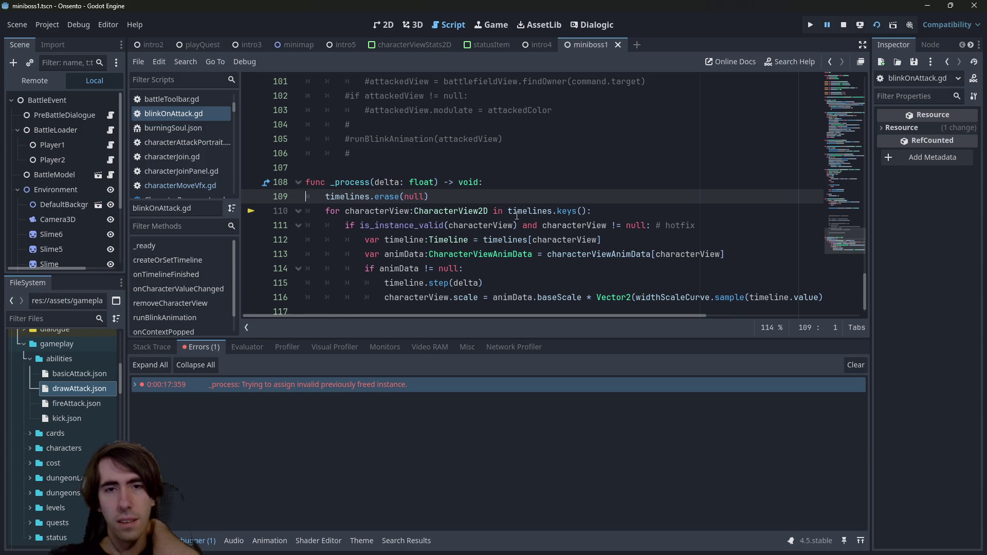
{"action": "mouse_move", "coordinate": [524, 211]}
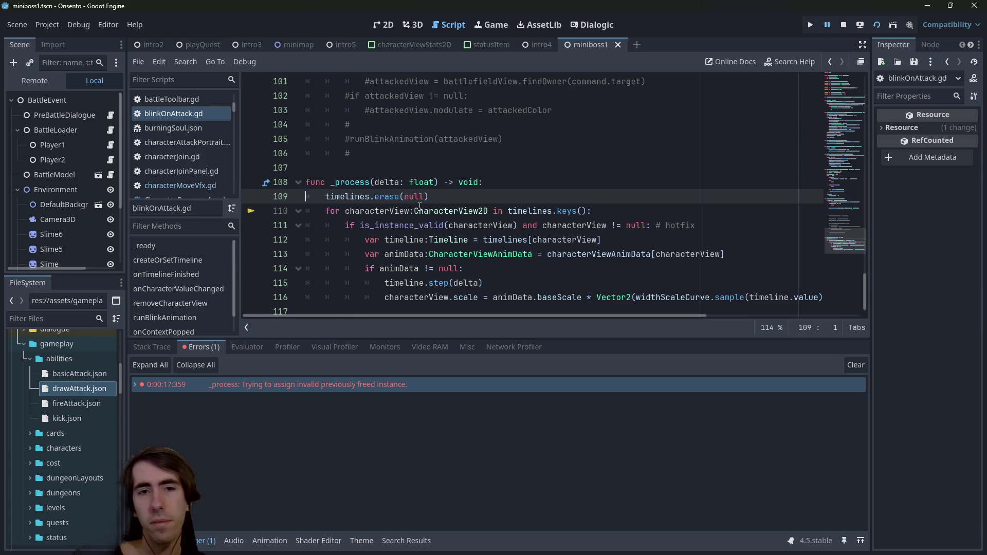
{"action": "left_click", "coordinate": [844, 23]}
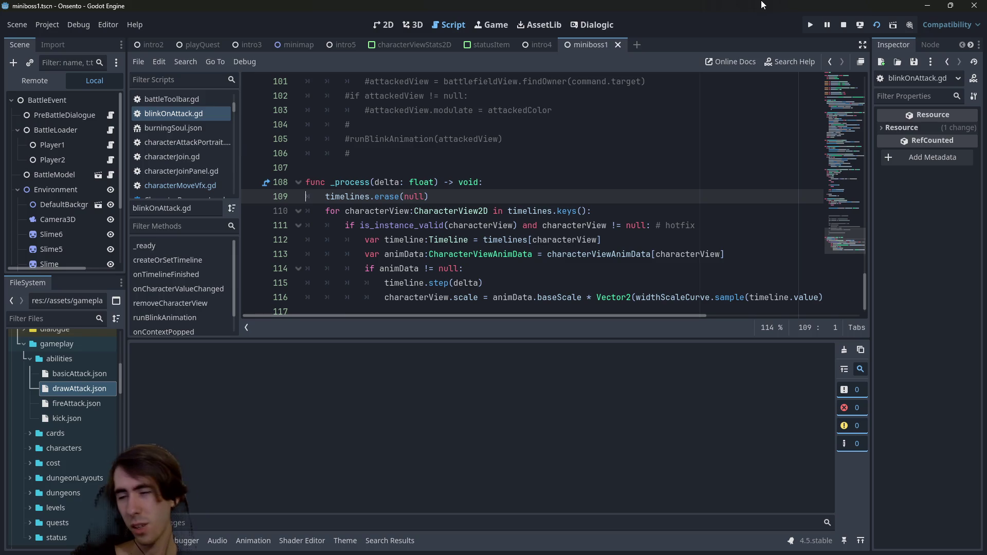
Run the game with F5, end turns past the warnings until the play-a-character prompt, then close it.
{"action": "key", "text": "F5"}
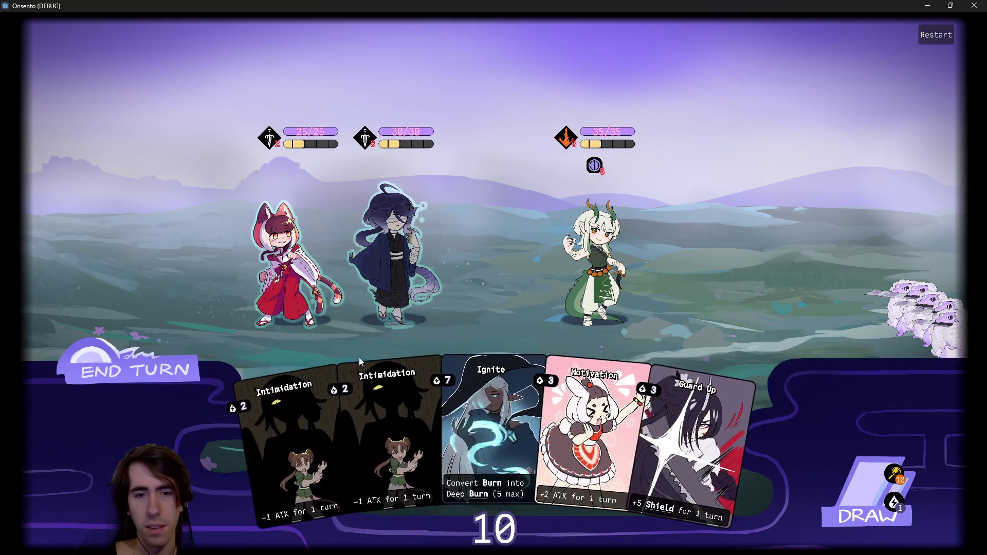
{"action": "left_click", "coordinate": [149, 382]}
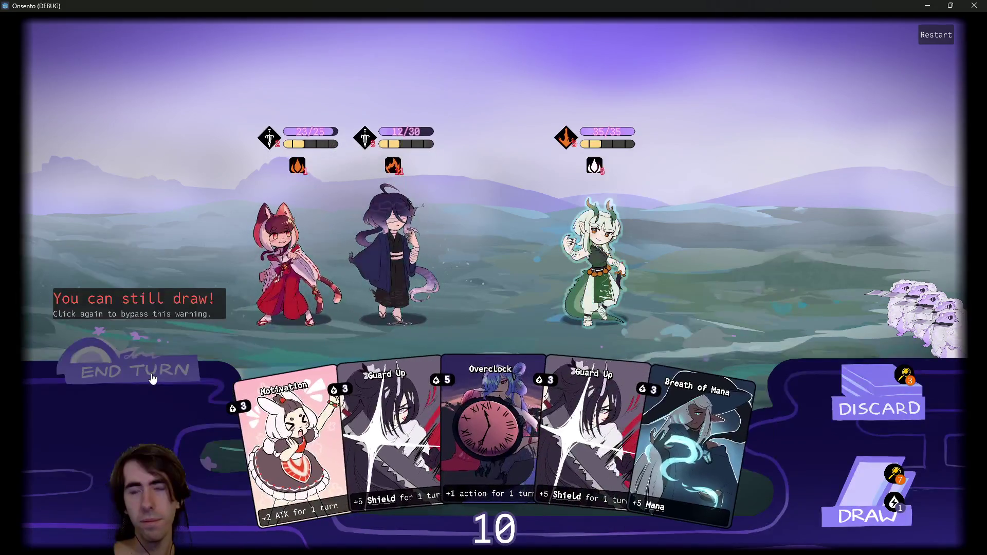
{"action": "left_click", "coordinate": [152, 378]}
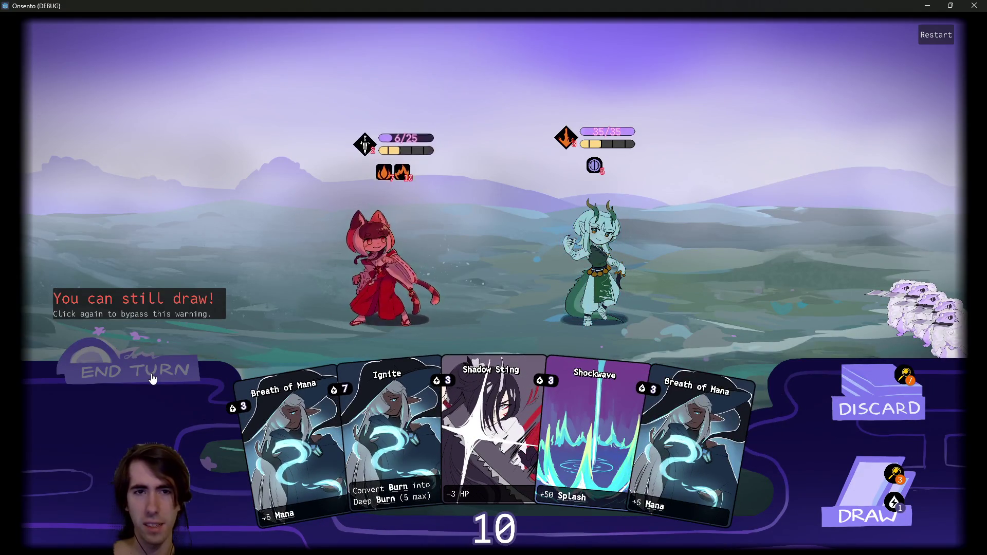
{"action": "left_click", "coordinate": [153, 378]}
{"action": "left_click", "coordinate": [152, 378]}
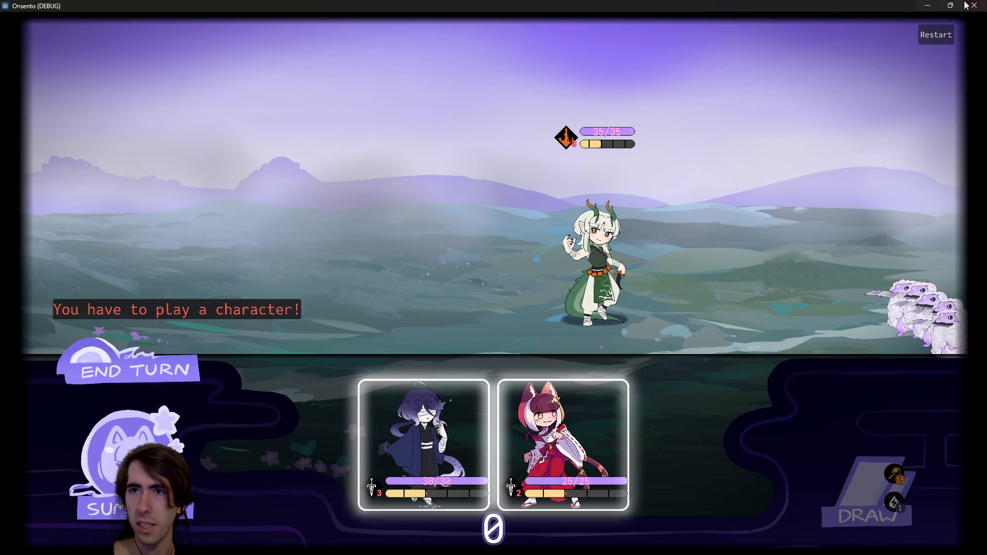
{"action": "left_click", "coordinate": [974, 5]}
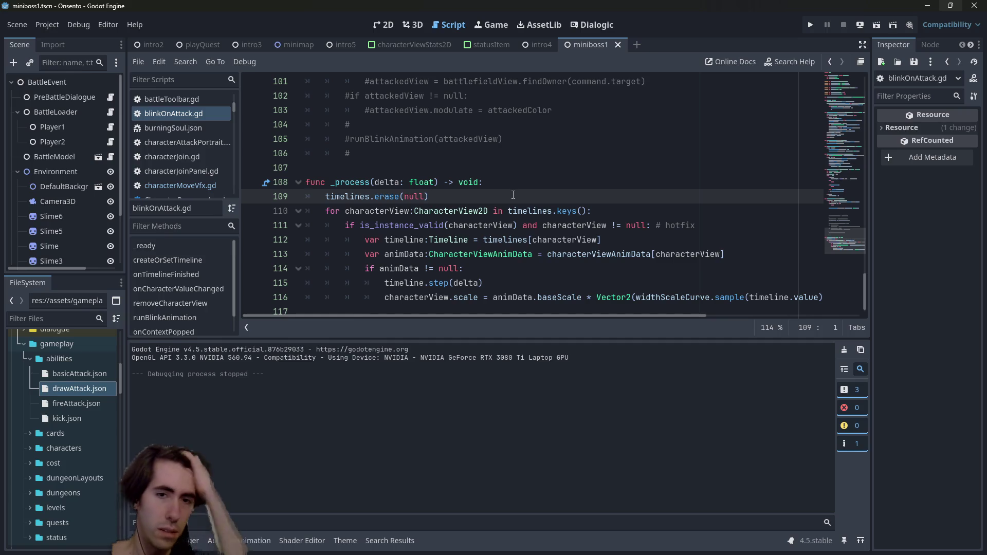
Try changing erase to get on line 109, undo it, and return to the line start.
{"action": "double_click", "coordinate": [387, 197]}
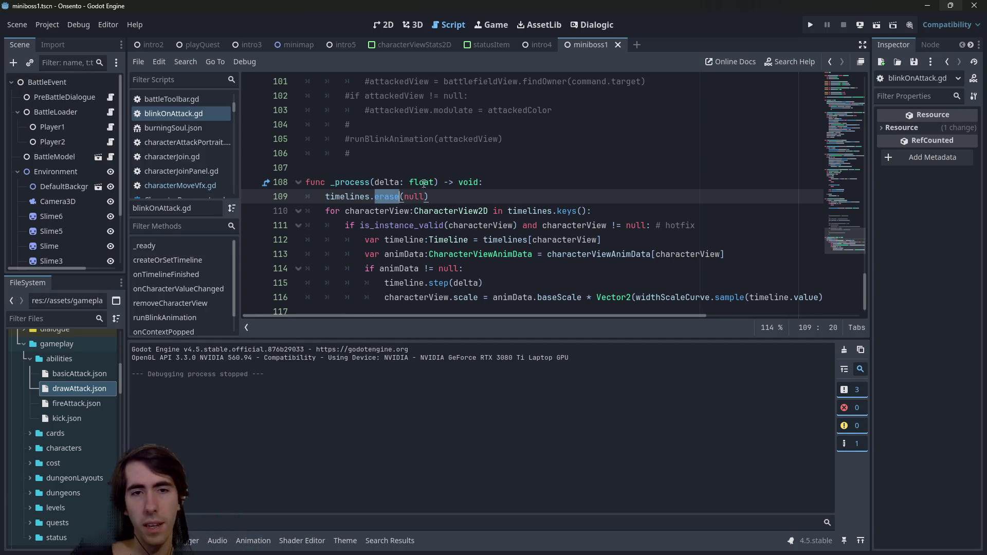
{"action": "type", "text": "get"}
{"action": "mouse_move", "coordinate": [428, 181]}
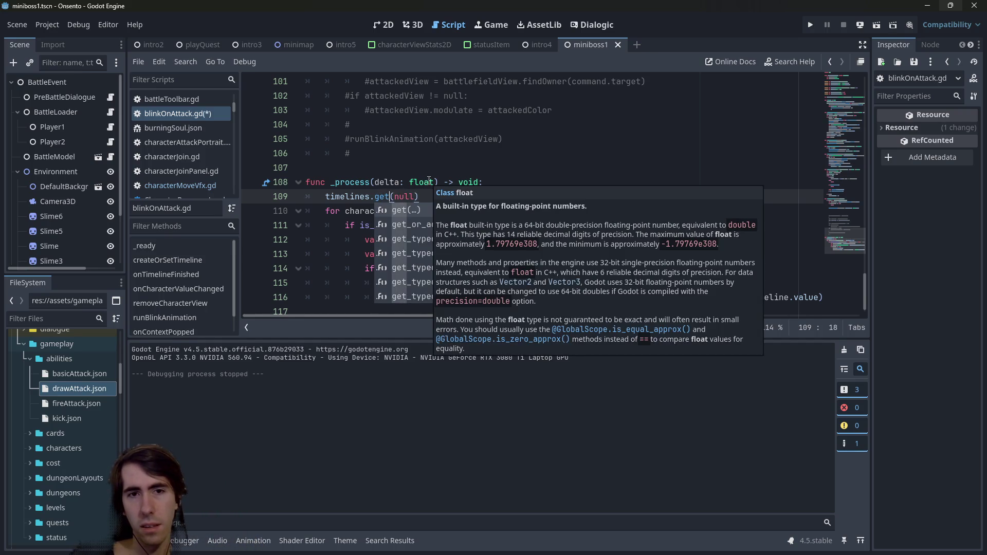
{"action": "key", "text": "ctrl+z"}
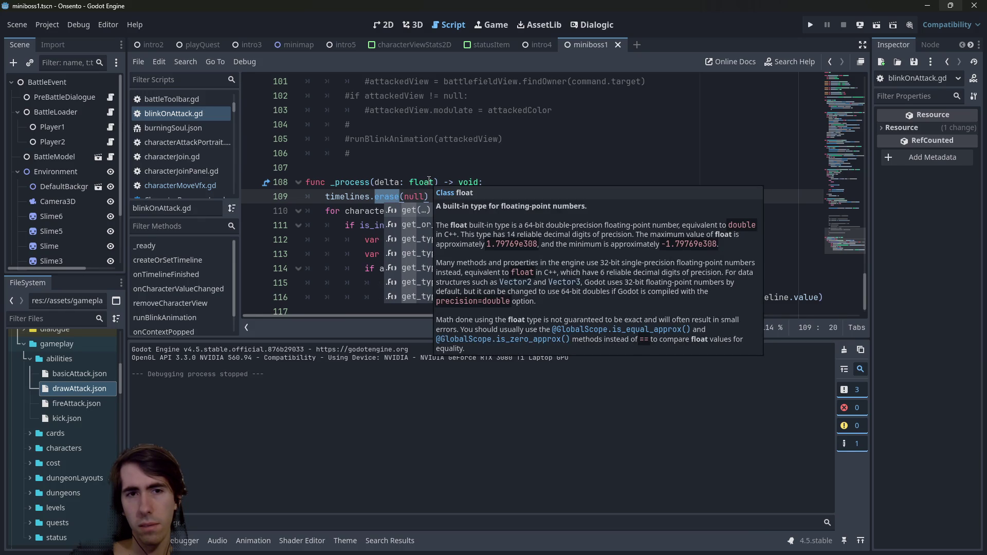
{"action": "key", "text": "Left"}
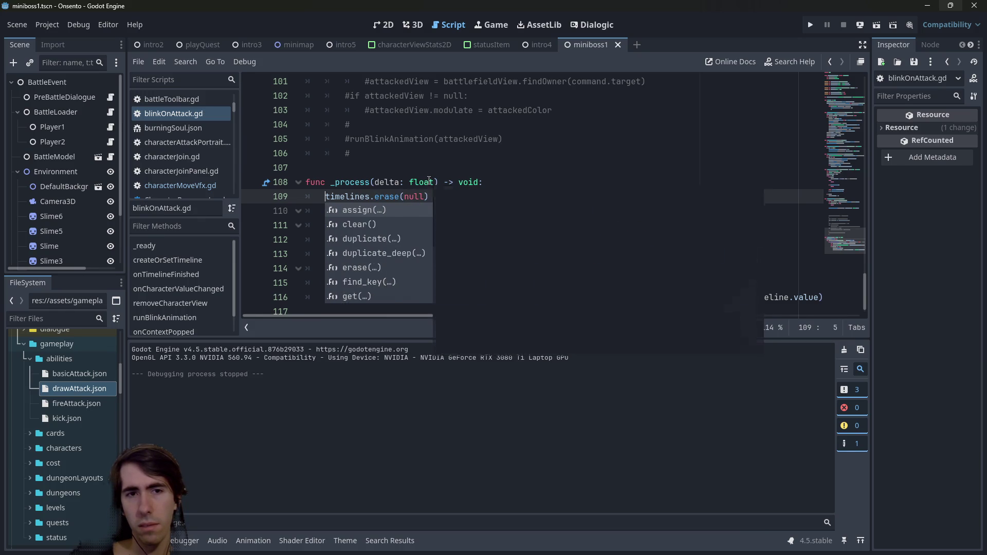
{"action": "key", "text": "Home"}
Insert 'var o = timelines.get(null)' above timelines.erase(null) and open a new line below it.
{"action": "key", "text": "Return"}
{"action": "type", "text": "timelines."}
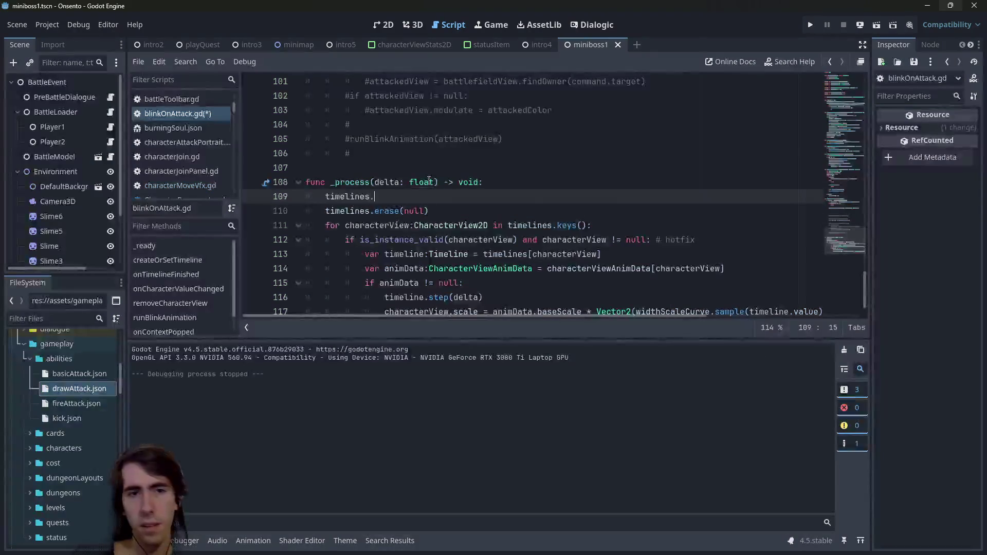
{"action": "key", "text": "BackSpace"}
{"action": "type", "text": "[nul"}
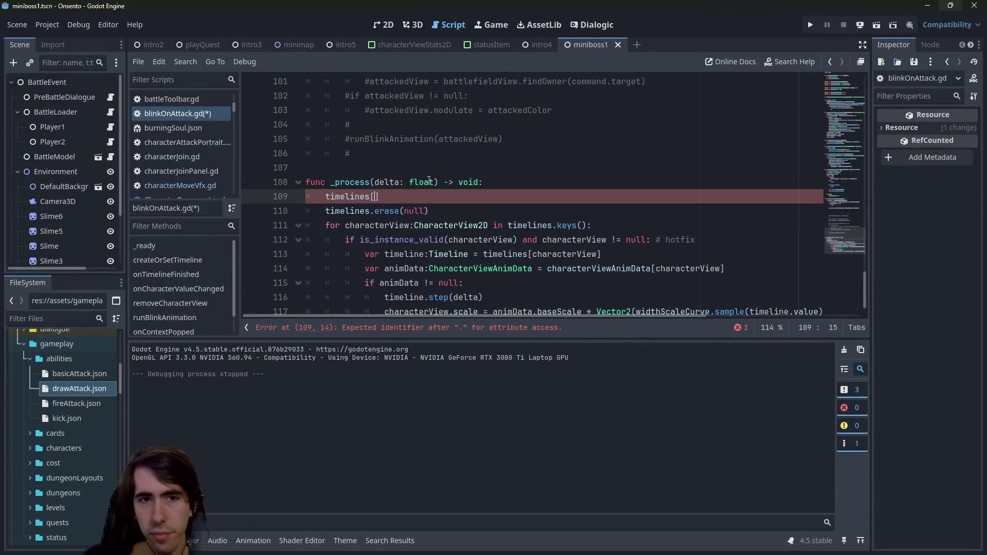
{"action": "key", "text": "BackSpace"}
{"action": "key", "text": "BackSpace"}
{"action": "key", "text": "BackSpace"}
{"action": "type", "text": ".getn"}
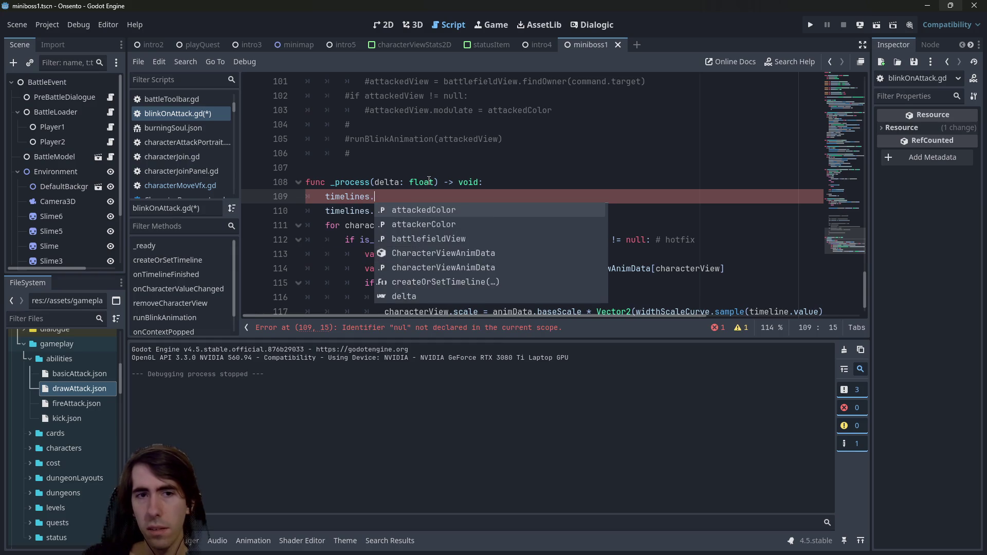
{"action": "key", "text": "BackSpace"}
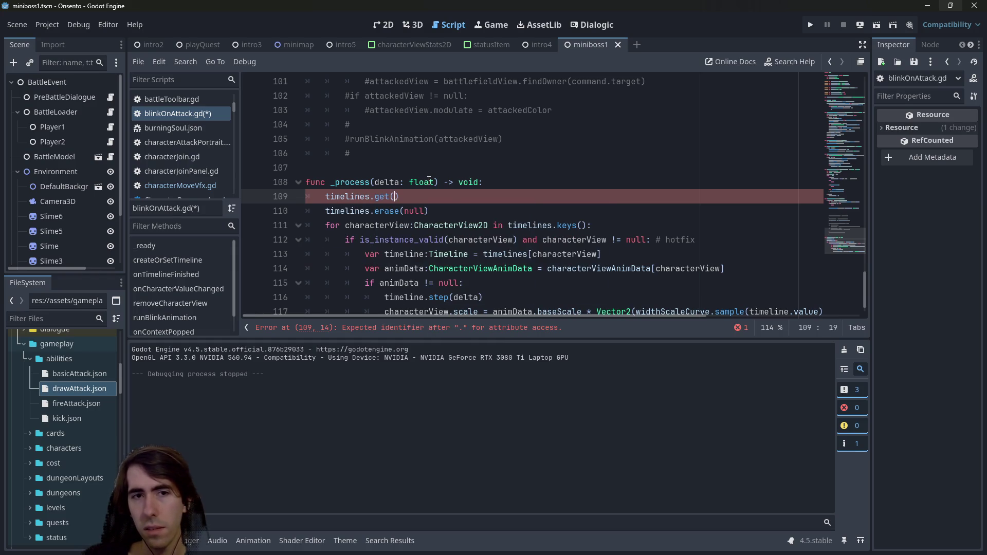
{"action": "type", "text": "(null"}
{"action": "key", "text": "Home"}
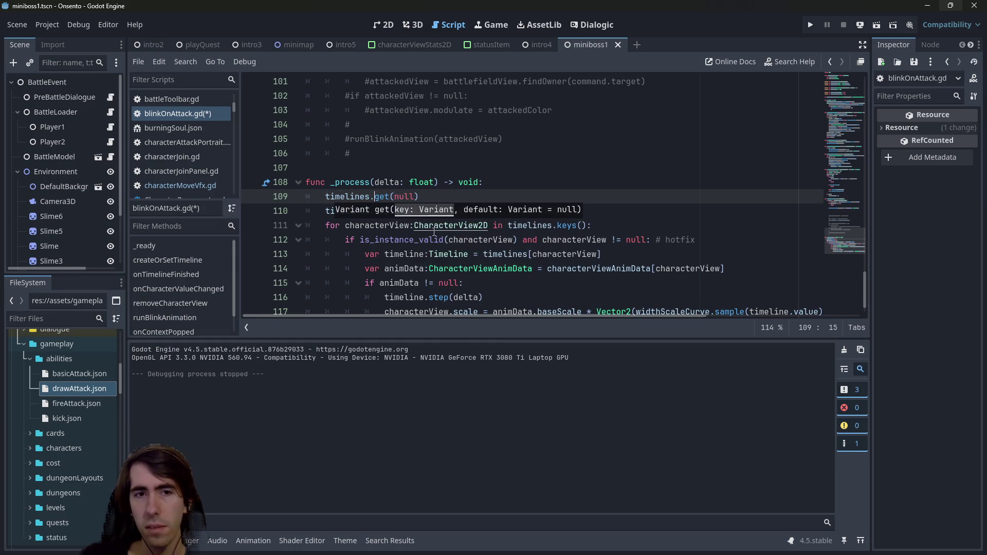
{"action": "type", "text": "var o ="}
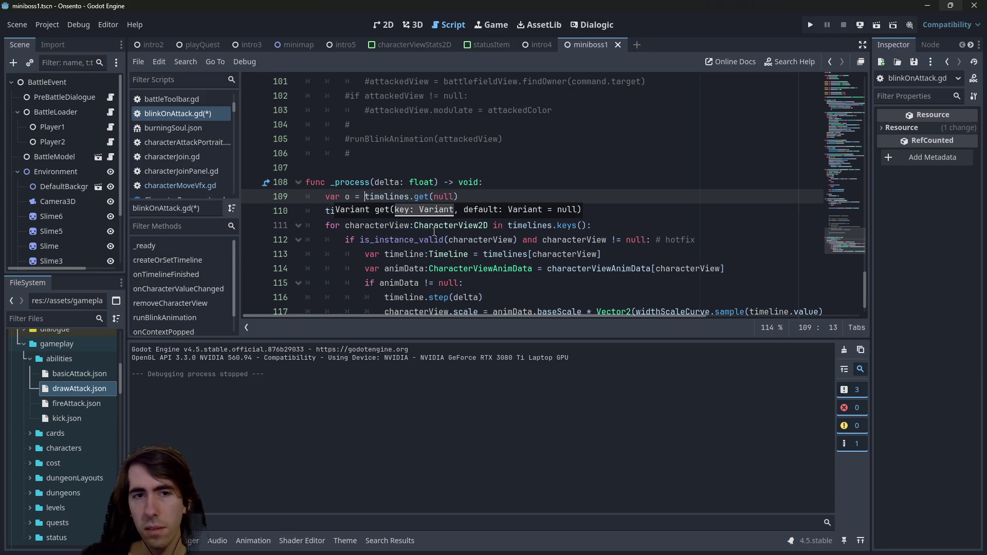
{"action": "key", "text": "End"}
{"action": "key", "text": "Escape"}
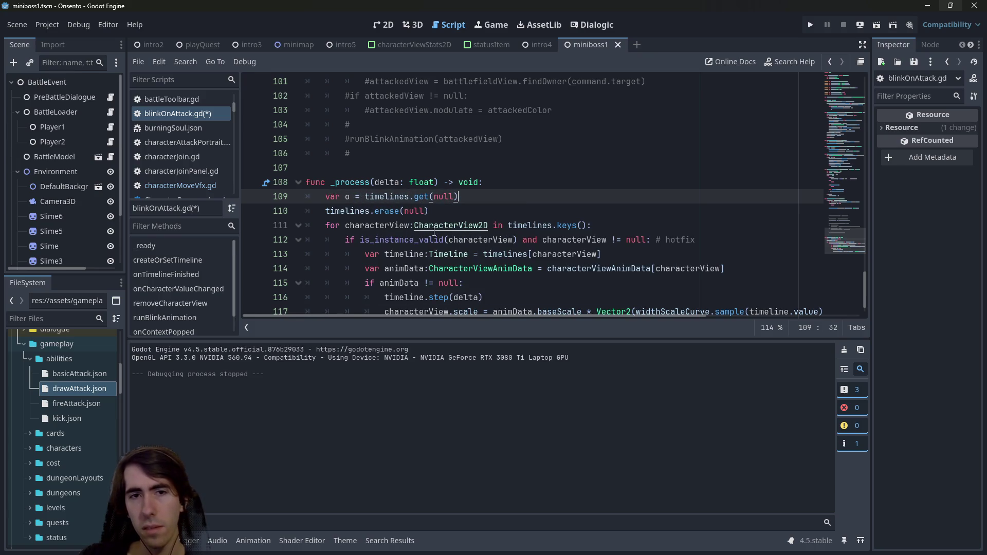
{"action": "key", "text": "Return"}
{"action": "type", "text": "if o !"}
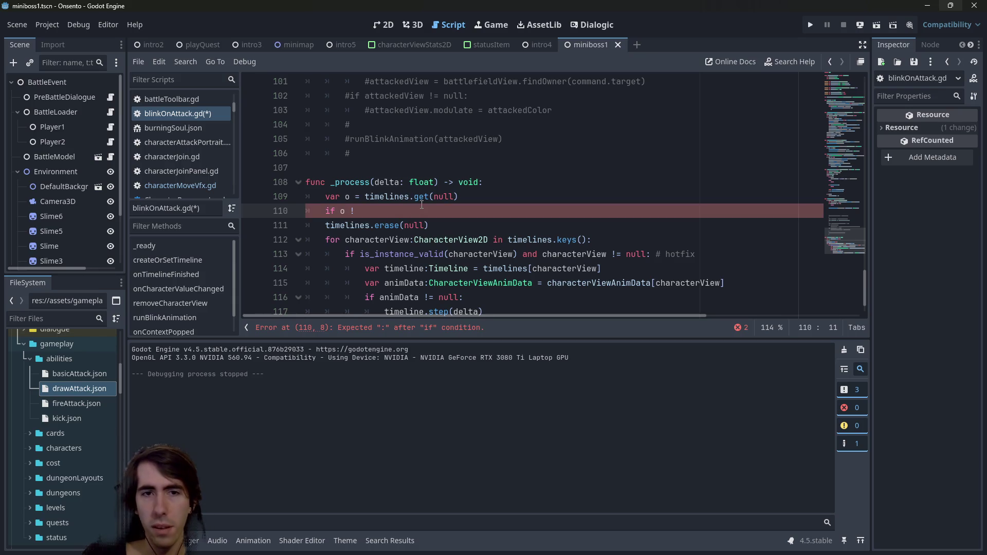
{"action": "double_click", "coordinate": [421, 197]}
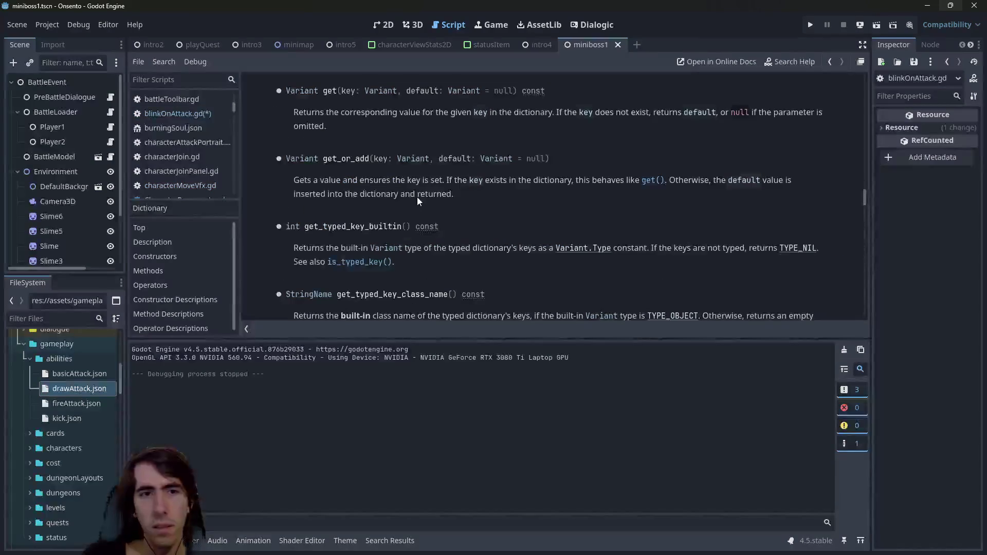
{"action": "scroll", "coordinate": [417, 201], "scroll_direction": "up", "scroll_amount": 3}
{"action": "scroll", "coordinate": [417, 200], "scroll_direction": "up", "scroll_amount": 6}
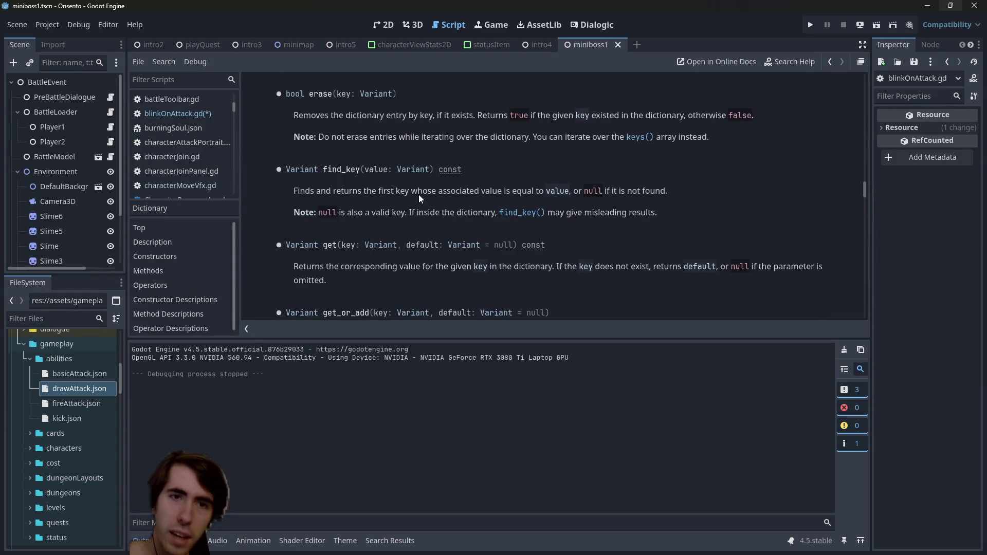
{"action": "scroll", "coordinate": [416, 194], "scroll_direction": "up", "scroll_amount": 5}
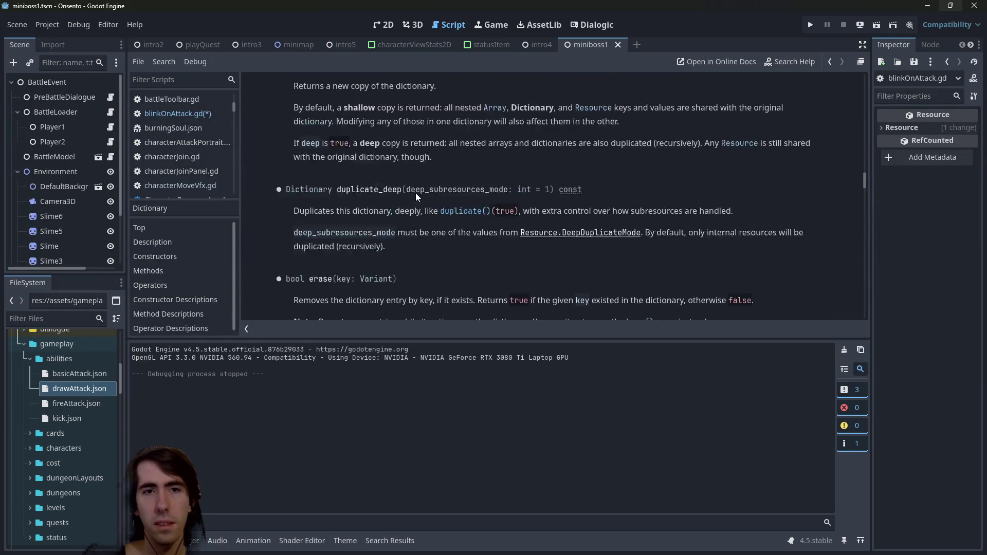
{"action": "key", "text": "alt+Left"}
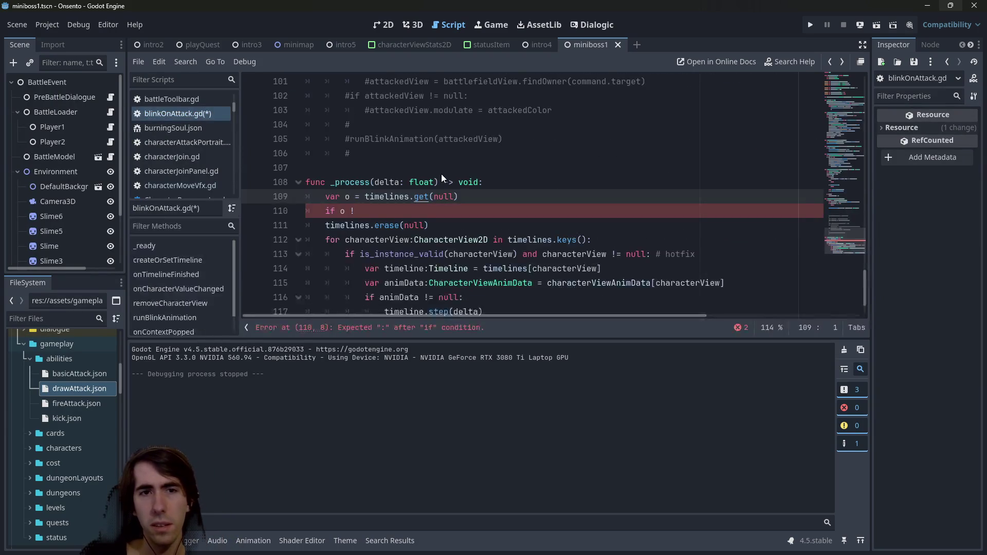
Finish the if condition on line 110 as a '= null:' check with an indented body line.
{"action": "key", "text": "Down"}
{"action": "key", "text": "End"}
{"action": "type", "text": "= nul"}
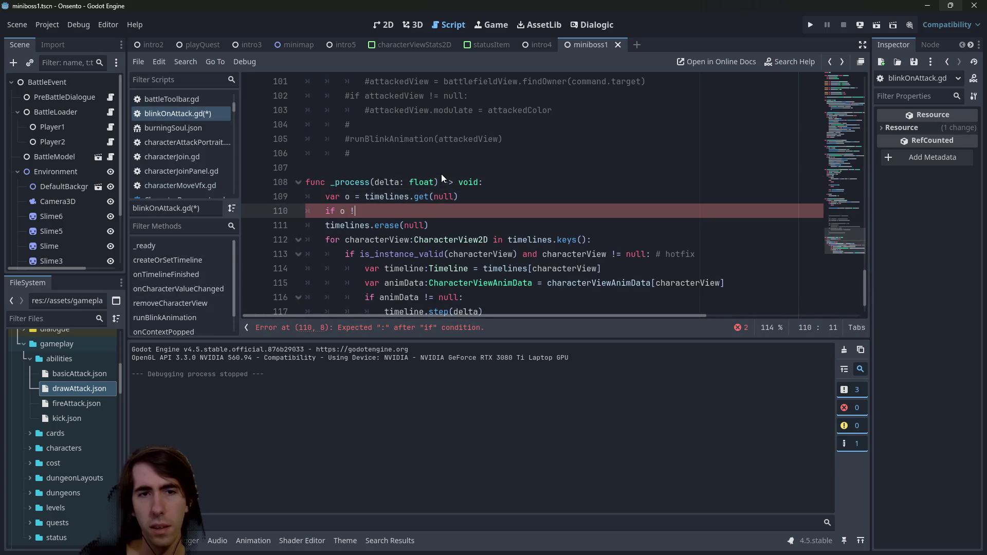
{"action": "type", "text": "l"}
{"action": "key", "text": "Return"}
{"action": "key", "text": "BackSpace"}
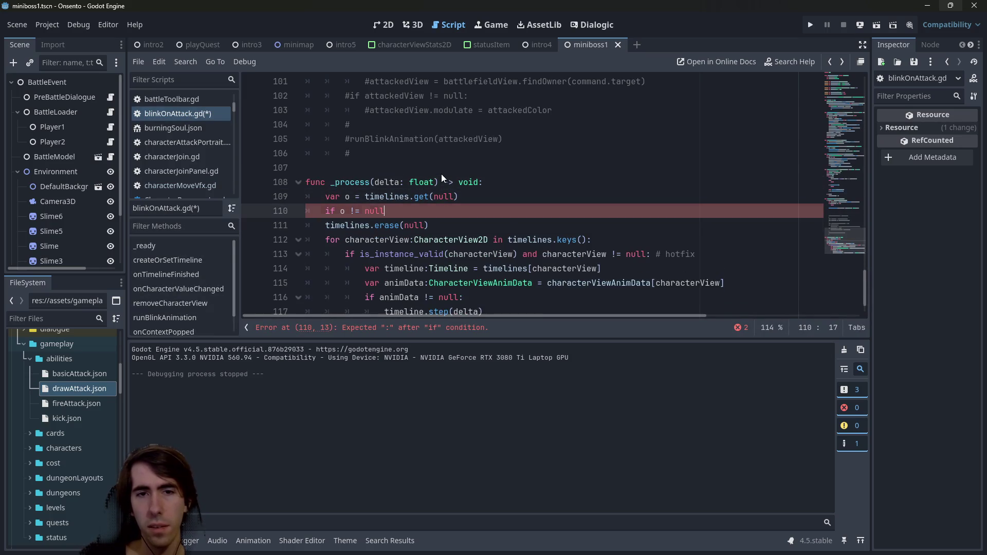
{"action": "type", "text": ":"}
{"action": "key", "text": "Return"}
Inspect the CharacterViewAnimData usage, then delete null-check lines 109–111 and save.
{"action": "scroll", "coordinate": [463, 231], "scroll_direction": "down", "scroll_amount": 1}
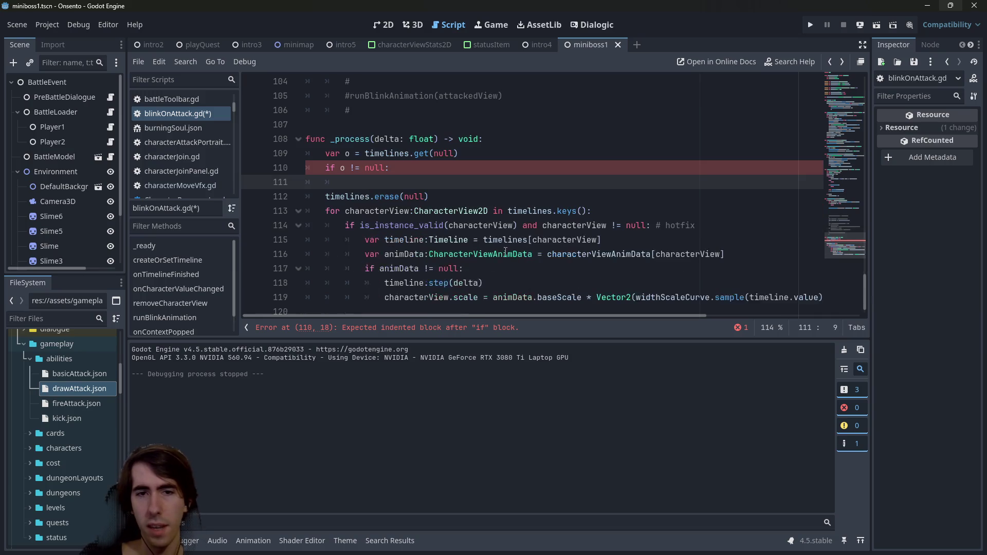
{"action": "double_click", "coordinate": [480, 254]}
{"action": "double_click", "coordinate": [594, 255]}
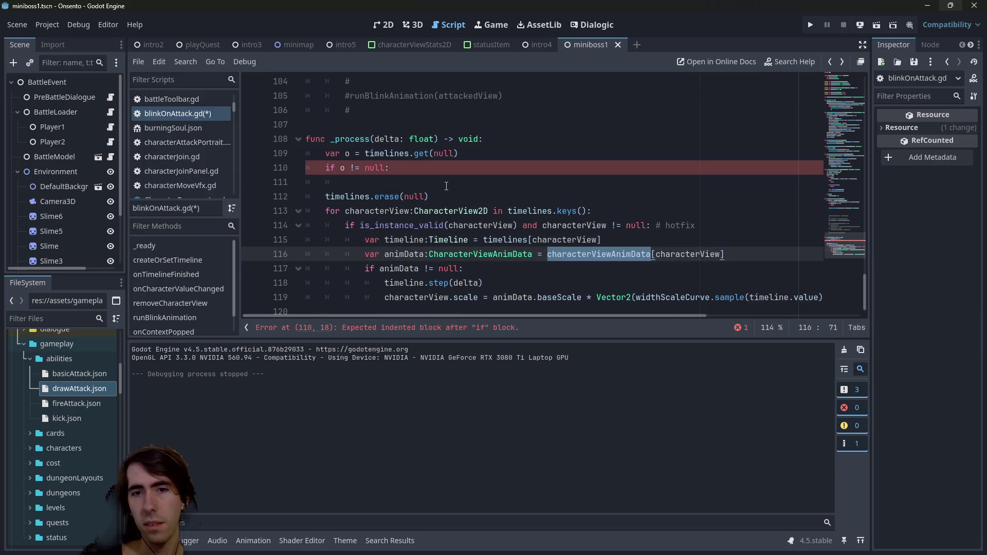
{"action": "left_click_drag", "start_coordinate": [447, 186], "coordinate": [273, 159]}
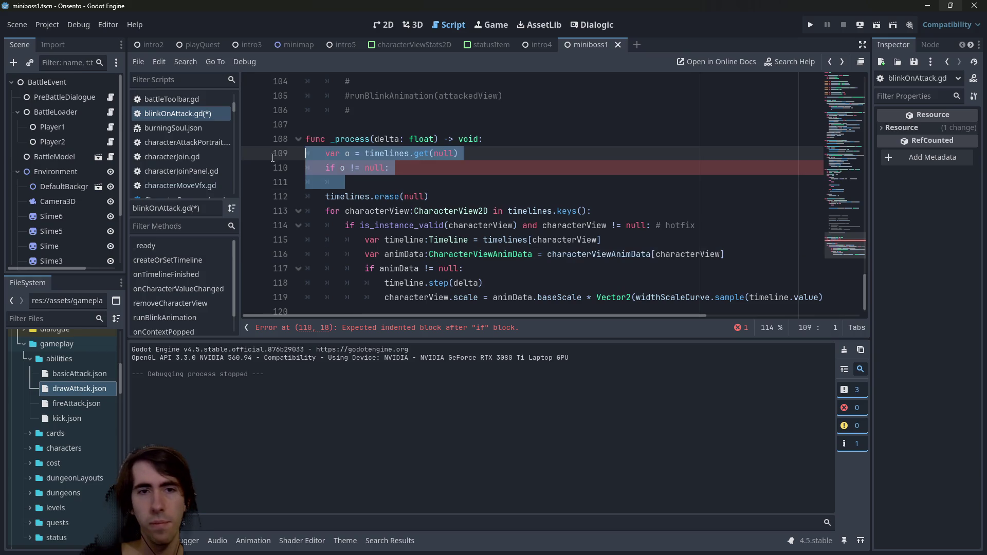
{"action": "key", "text": "BackSpace"}
{"action": "key", "text": "BackSpace"}
{"action": "key", "text": "ctrl+s"}
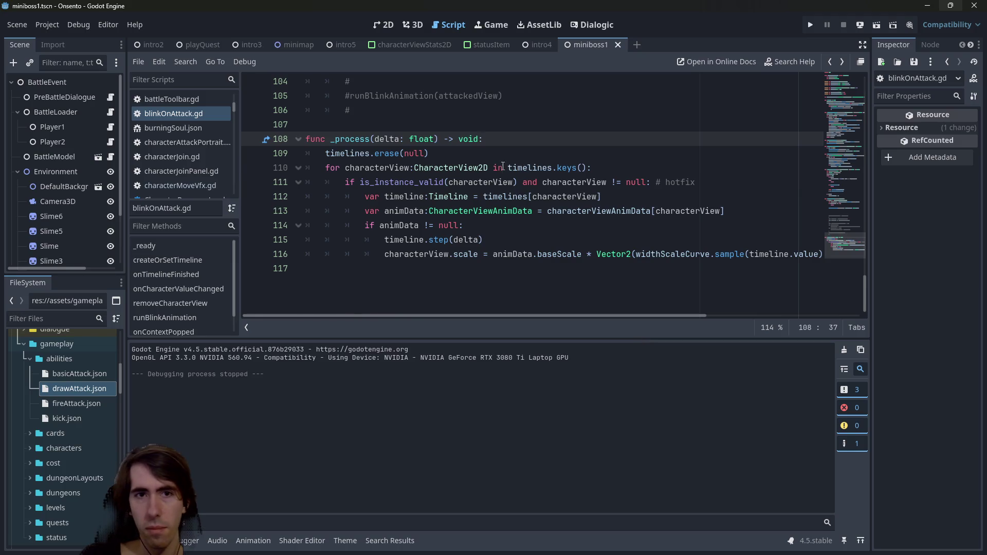
Append '# hotfix' after timelines.erase(null) and save the script.
{"action": "left_click", "coordinate": [506, 167]}
{"action": "left_click", "coordinate": [507, 160]}
{"action": "type", "text": "#"}
{"action": "key", "text": "BackSpace"}
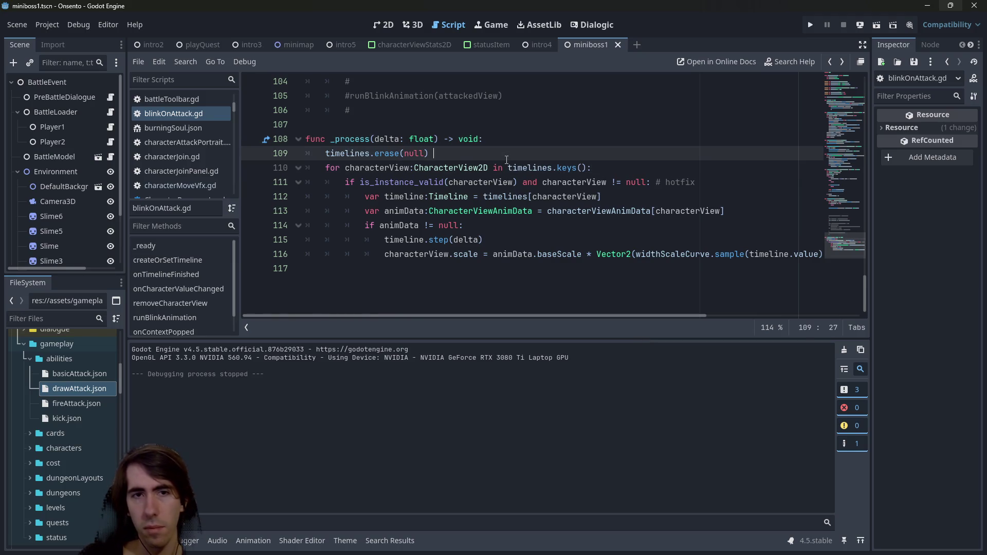
{"action": "type", "text": "# hotfix"}
{"action": "key", "text": "ctrl+s"}
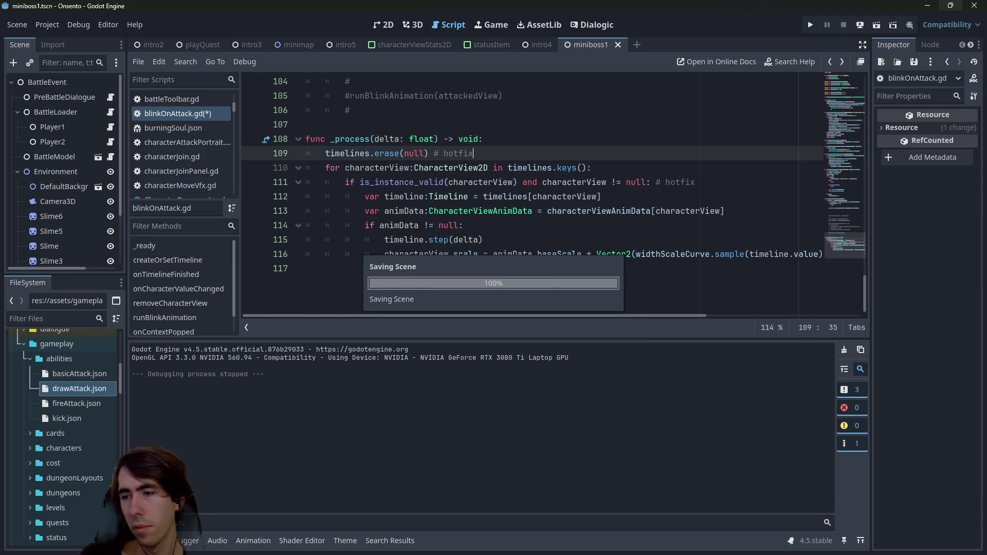
{"action": "key", "text": "alt+Tab"}
Run git status and start a git add with the copied blinkOnAttack.gd path.
{"action": "type", "text": "git status"}
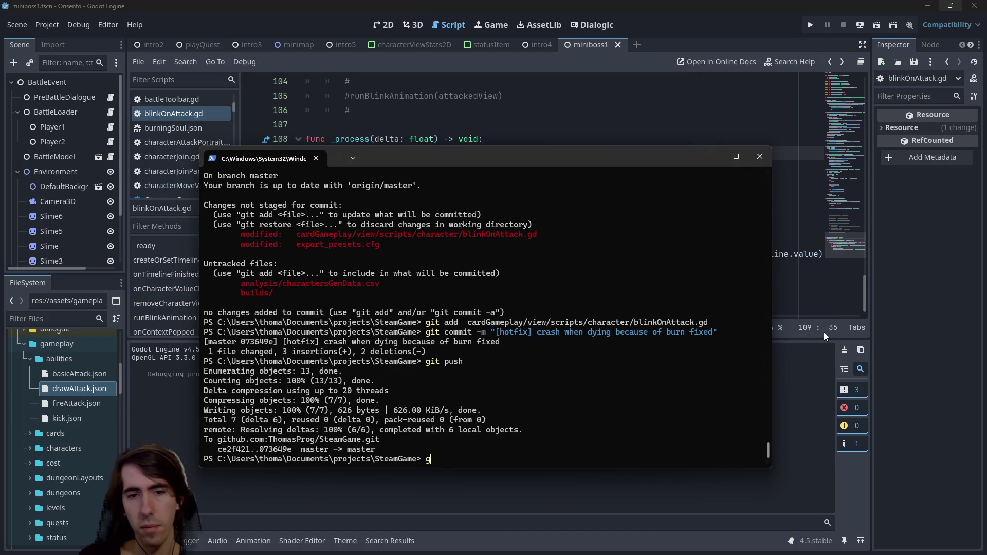
{"action": "key", "text": "Return"}
{"action": "type", "text": "git add"}
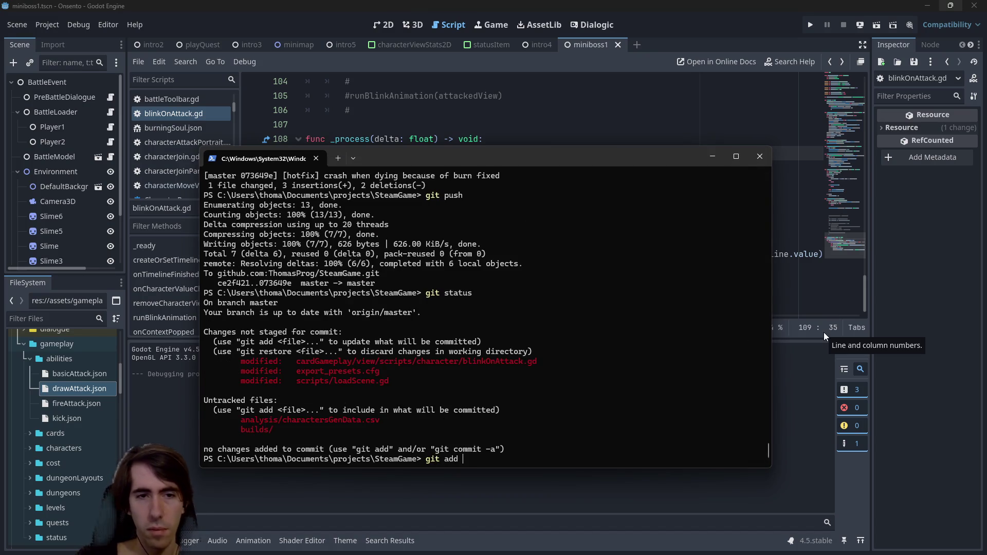
{"action": "left_click_drag", "start_coordinate": [204, 361], "coordinate": [496, 381]}
{"action": "left_click_drag", "start_coordinate": [287, 361], "coordinate": [542, 361]}
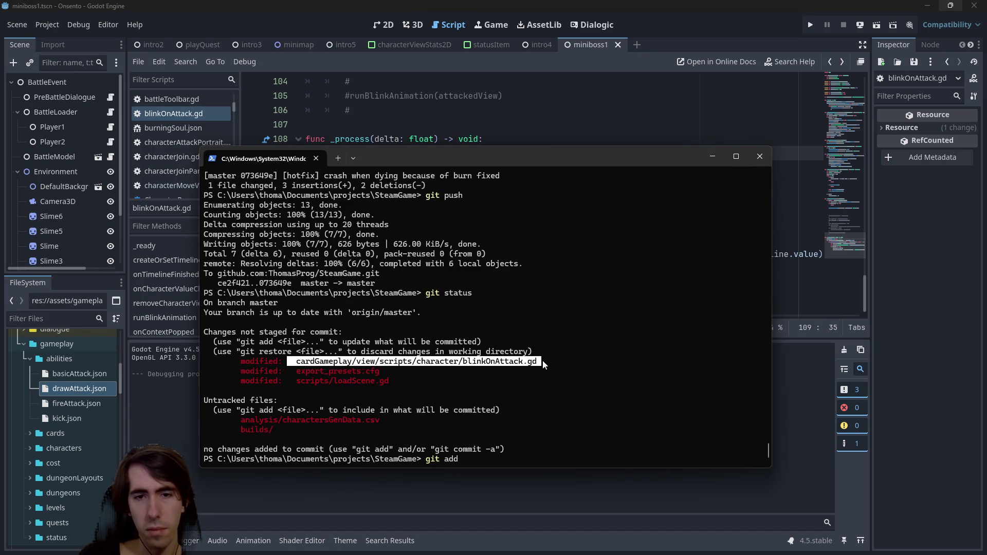
{"action": "key", "text": "ctrl+c"}
{"action": "key", "text": "ctrl+v"}
Add a '# TODO : solve leak' comment at the top of _process and save.
{"action": "left_click", "coordinate": [636, 4]}
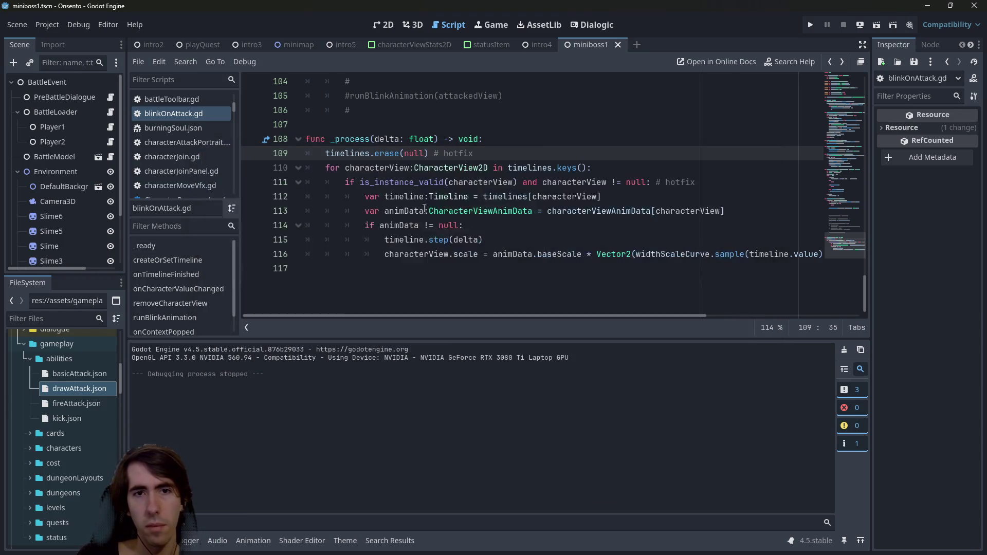
{"action": "left_click", "coordinate": [492, 145]}
{"action": "key", "text": "Return"}
{"action": "type", "text": "# TODO "}
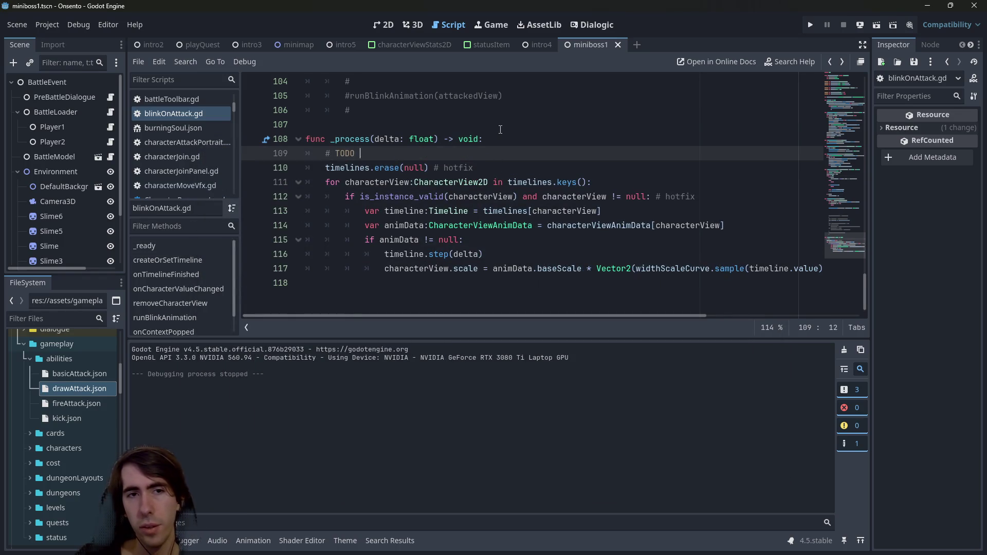
{"action": "type", "text": ": solve leak"}
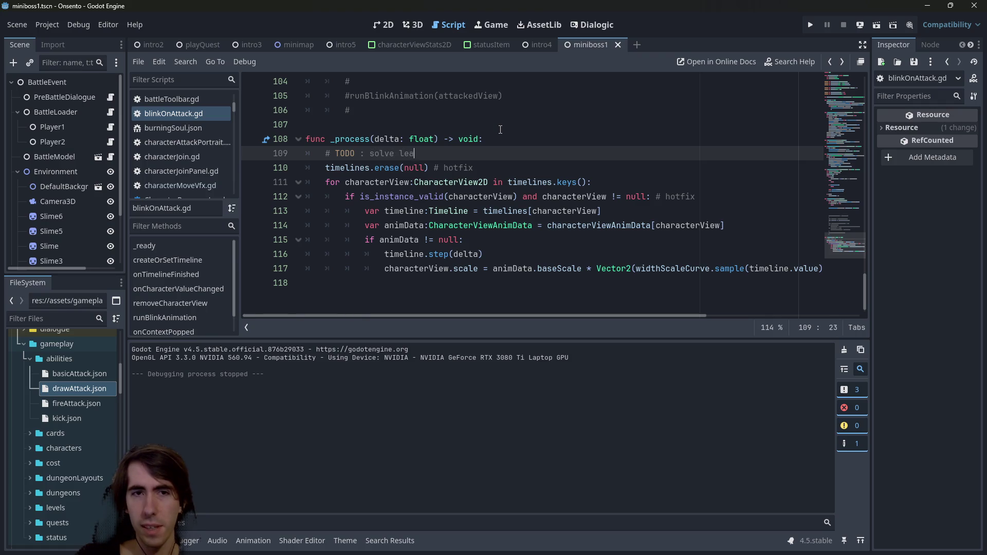
{"action": "key", "text": "ctrl+s"}
{"action": "key", "text": "alt+Tab"}
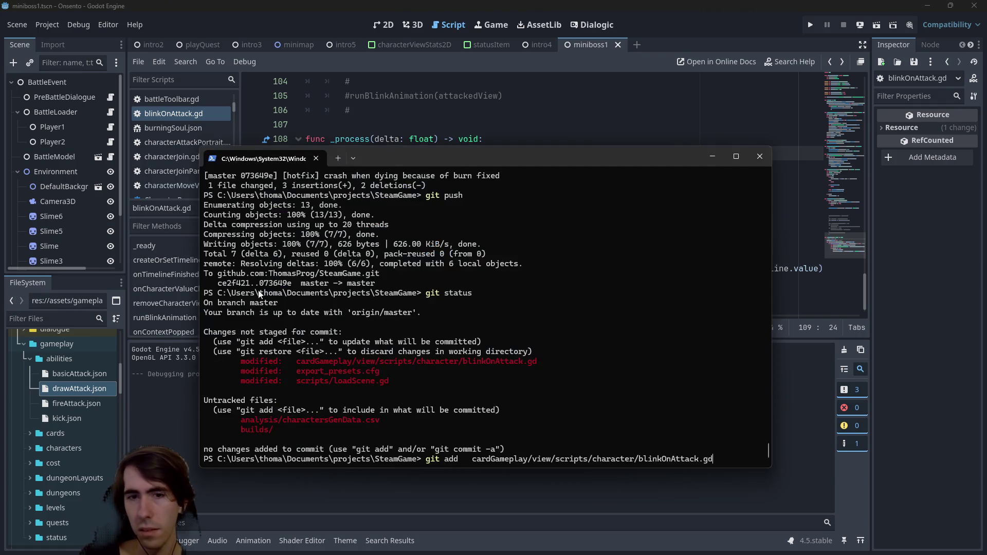
Recheck git status and stage the blinkOnAttack.gd change.
{"action": "key", "text": "BackSpace"}
{"action": "key", "text": "BackSpace"}
{"action": "key", "text": "BackSpace"}
{"action": "key", "text": "BackSpace"}
{"action": "key", "text": "BackSpace"}
{"action": "key", "text": "BackSpace"}
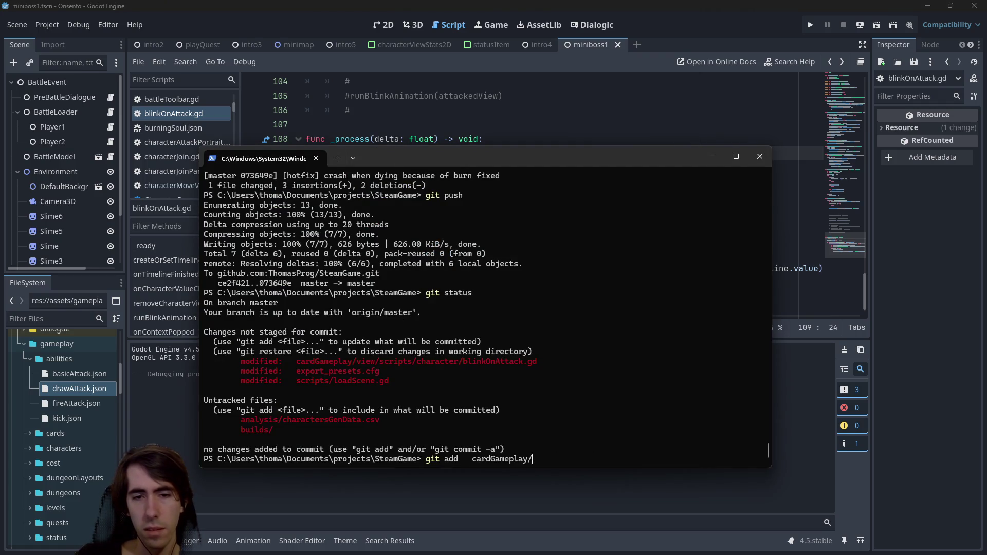
{"action": "type", "text": "status"}
{"action": "key", "text": "Return"}
{"action": "type", "text": "git add"}
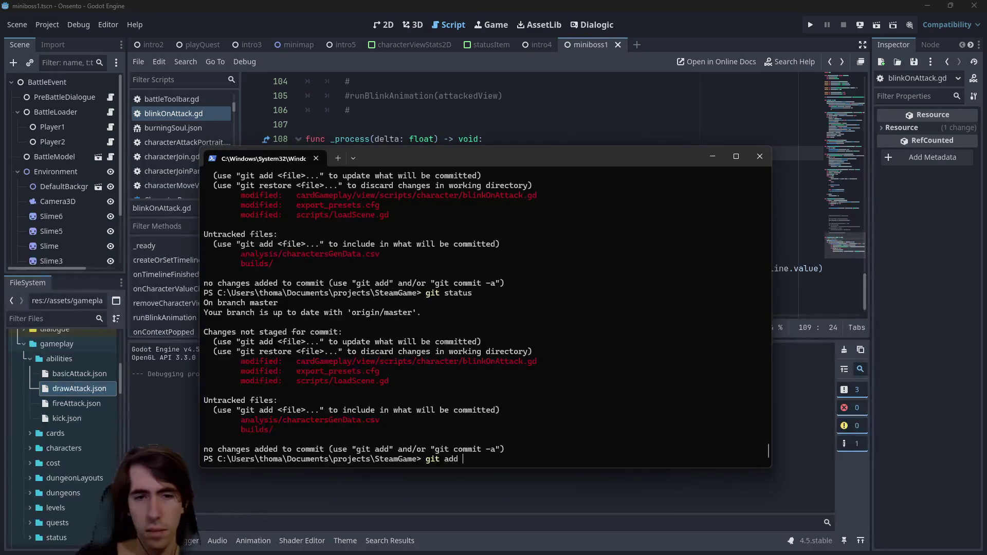
{"action": "mouse_move", "coordinate": [293, 361]}
{"action": "left_mouse_down"}
{"action": "mouse_move", "coordinate": [531, 344]}
{"action": "mouse_move", "coordinate": [539, 358]}
{"action": "left_mouse_up"}
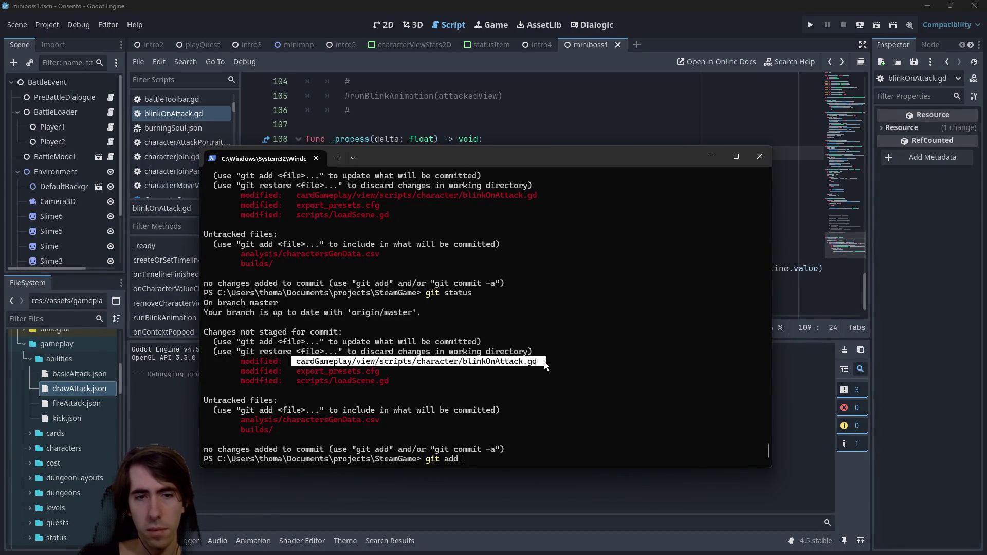
{"action": "right_click", "coordinate": [539, 359]}
{"action": "right_click", "coordinate": [598, 353]}
{"action": "left_click_drag", "start_coordinate": [295, 381], "coordinate": [424, 387]}
{"action": "right_click", "coordinate": [425, 387]}
{"action": "key", "text": "Return"}
Review the git diff of scripts/loadScene.gd and stage it.
{"action": "type", "text": "git diff"}
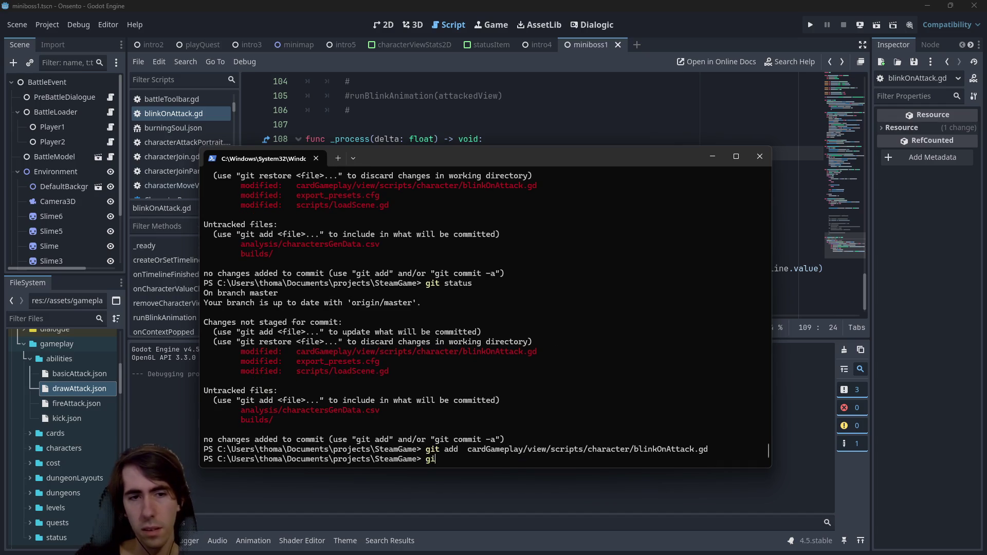
{"action": "right_click", "coordinate": [557, 341]}
{"action": "key", "text": "Return"}
{"action": "type", "text": "git add"}
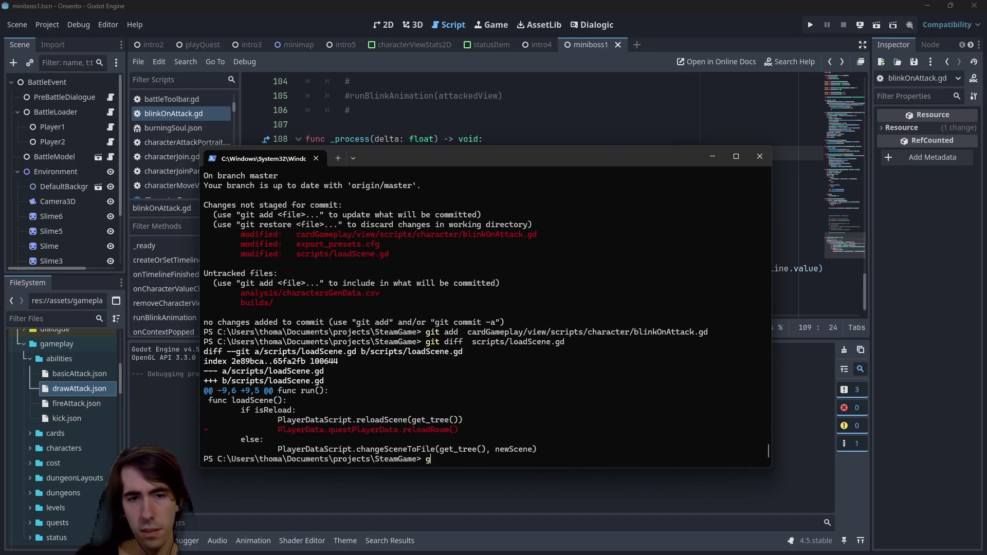
{"action": "key", "text": "ctrl+v"}
{"action": "key", "text": "Return"}
Commit both fixes with a '[hotfix]' message about the anim crash and death scene reload crash.
{"action": "type", "text": "git commit "}
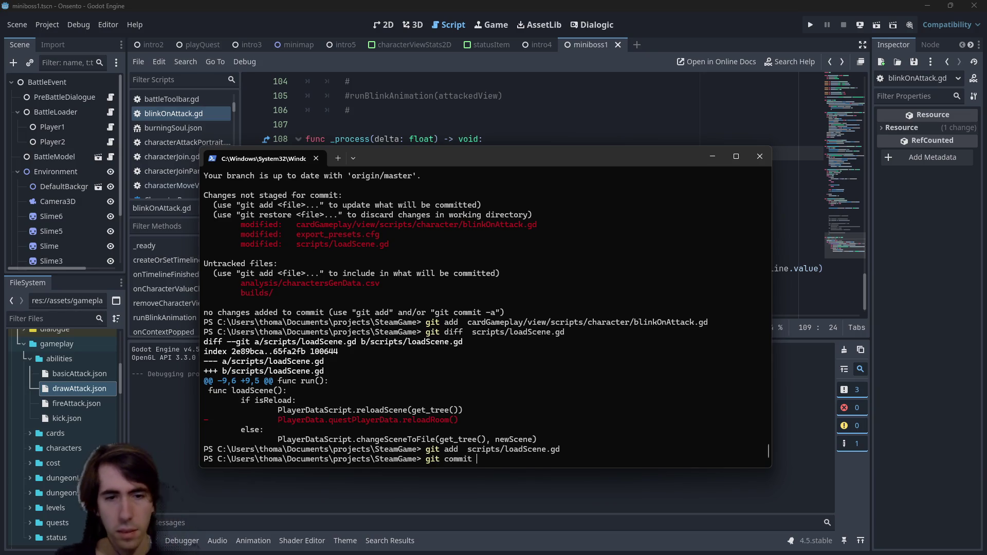
{"action": "type", "text": "-m \"[hotfix] "}
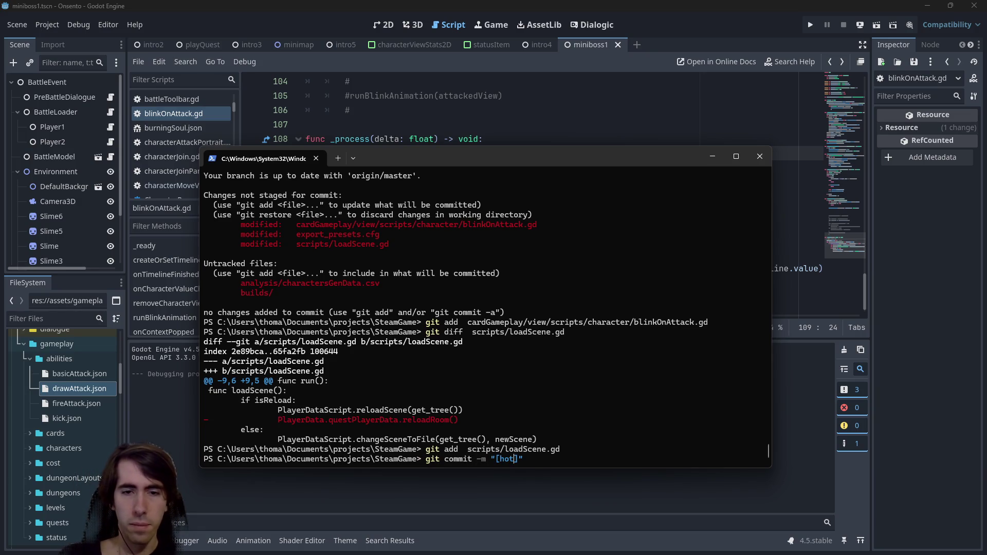
{"action": "type", "text": "crashes fixed"}
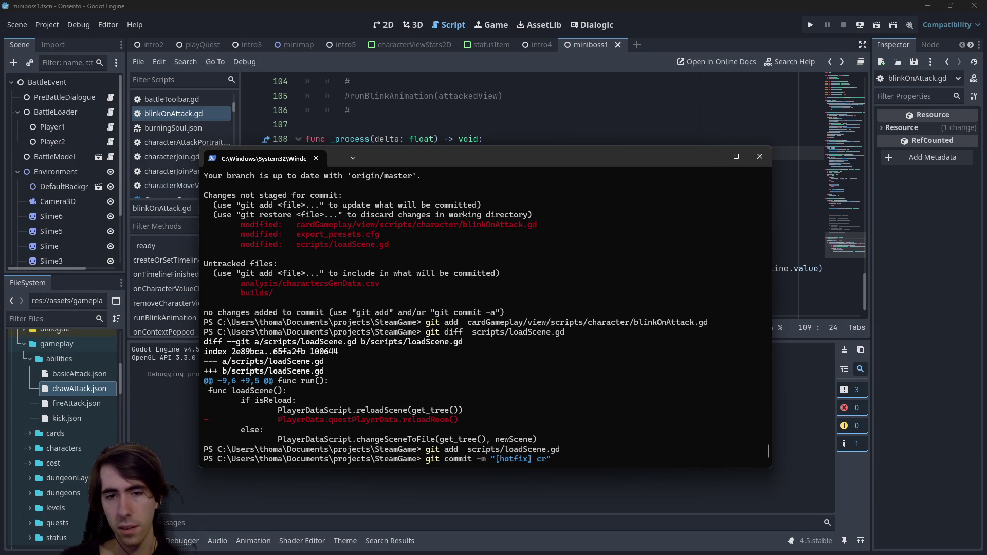
{"action": "key", "text": "BackSpace"}
{"action": "key", "text": "BackSpace"}
{"action": "key", "text": "BackSpace"}
{"action": "type", "text": "anim crash & death scene reload crash fixed"}
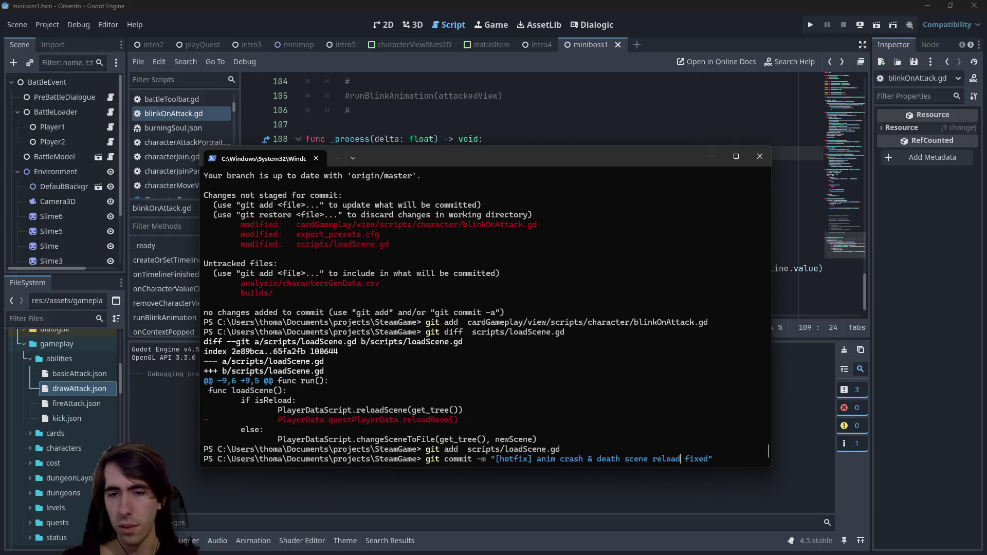
{"action": "key", "text": "Return"}
Push the commit to master and confirm with git status that the branch is up to date.
{"action": "type", "text": "git push"}
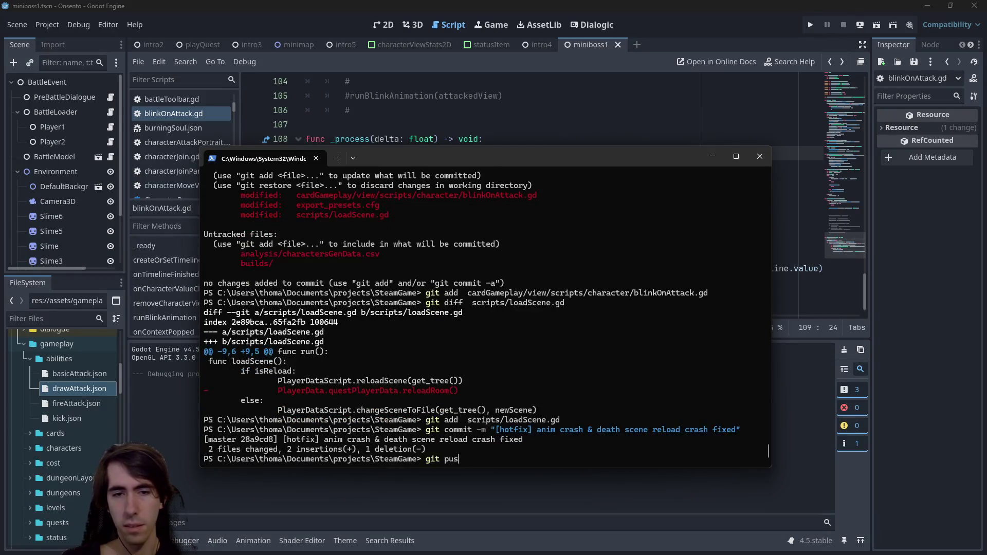
{"action": "key", "text": "Return"}
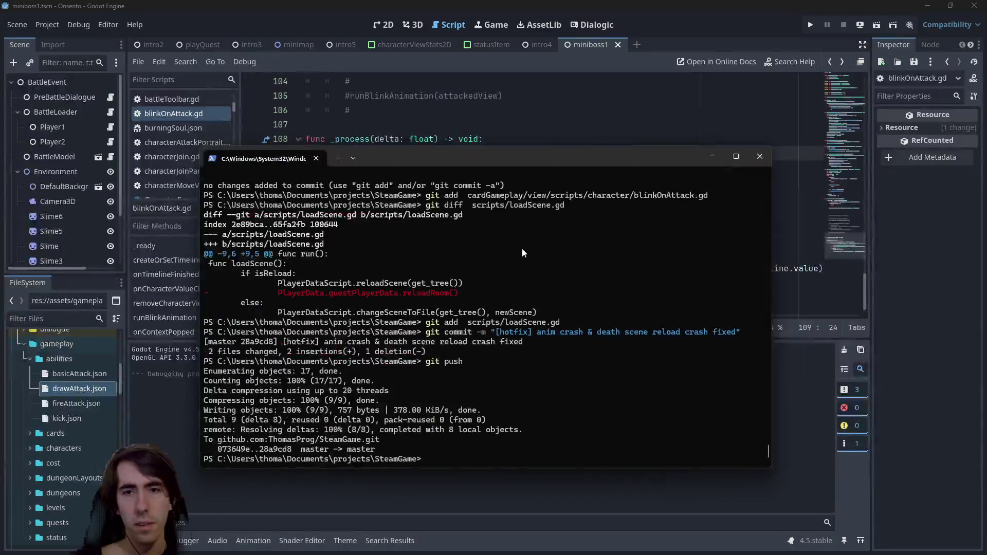
{"action": "type", "text": "git status"}
{"action": "key", "text": "Return"}
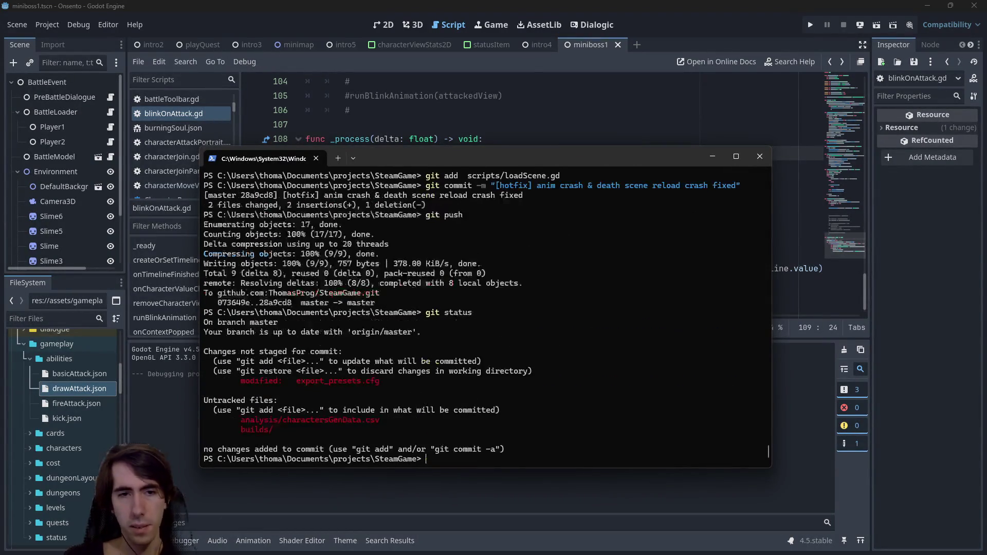
{"action": "key", "text": "alt+Tab"}
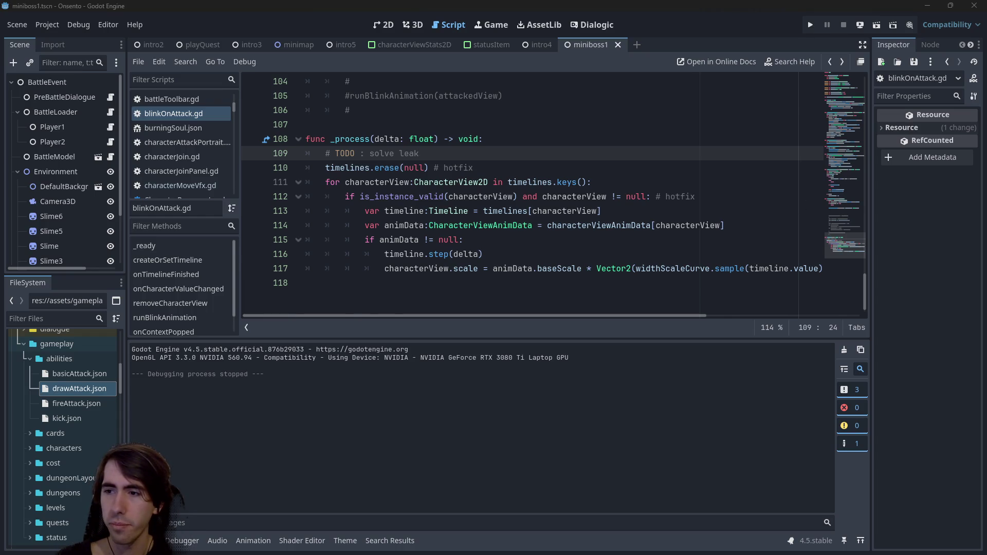
Show the miniboss1 scene in the 2D view, zoomed toward the DISCARD/DRAW panel.
{"action": "left_click", "coordinate": [384, 24]}
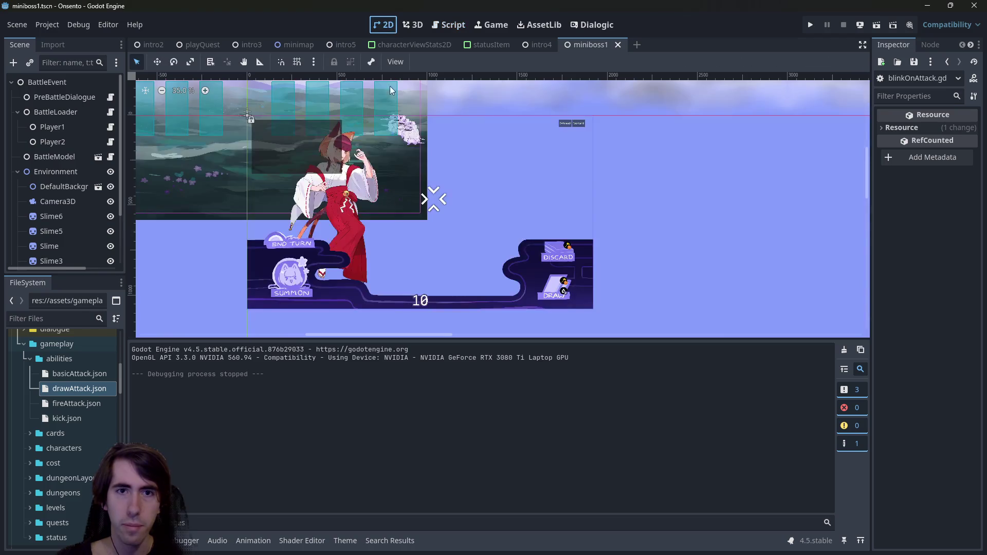
{"action": "scroll", "coordinate": [519, 266], "scroll_direction": "up", "scroll_amount": 5}
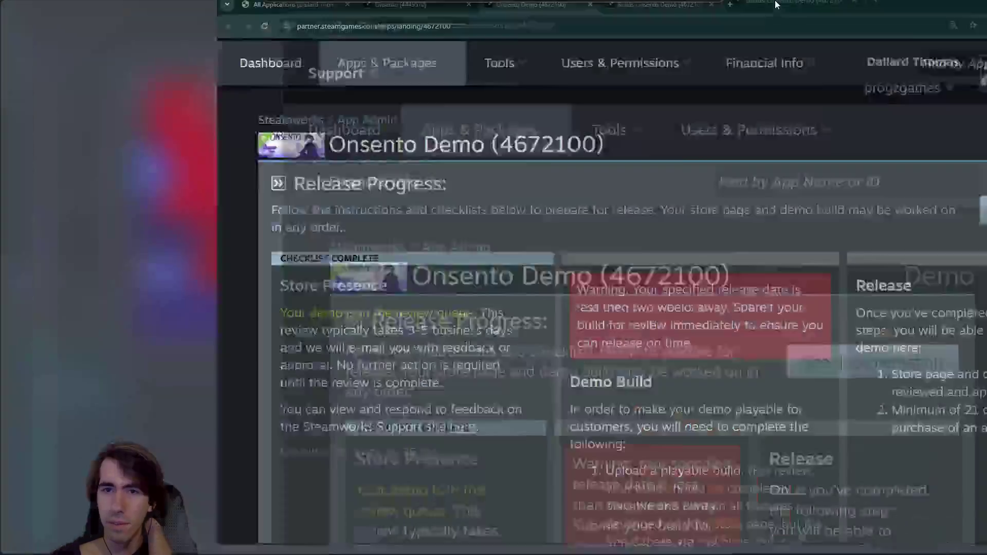
{"action": "scroll", "coordinate": [503, 318], "scroll_direction": "down", "scroll_amount": 5}
{"action": "scroll", "coordinate": [486, 267], "scroll_direction": "up", "scroll_amount": 2}
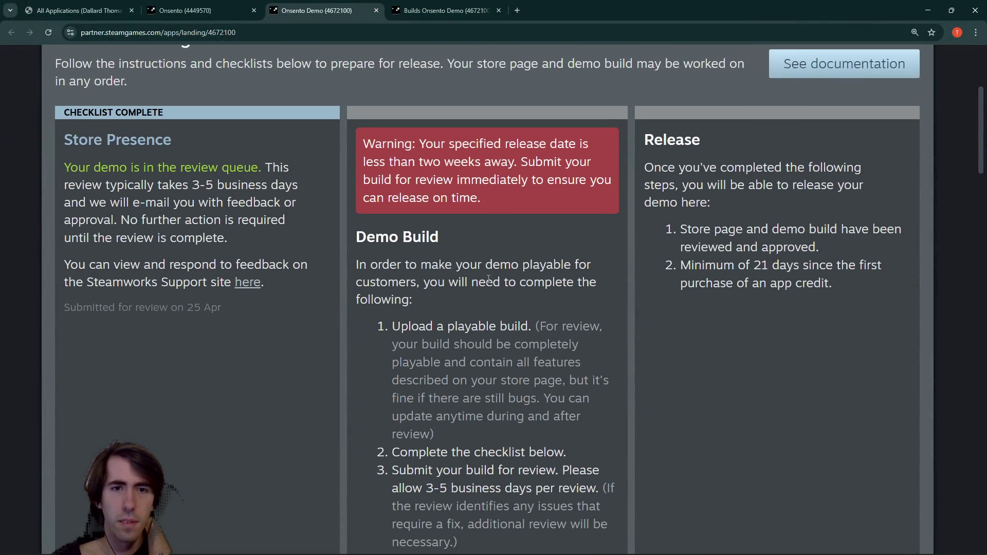
{"action": "left_click_drag", "start_coordinate": [407, 264], "coordinate": [523, 326]}
{"action": "left_click", "coordinate": [548, 307]}
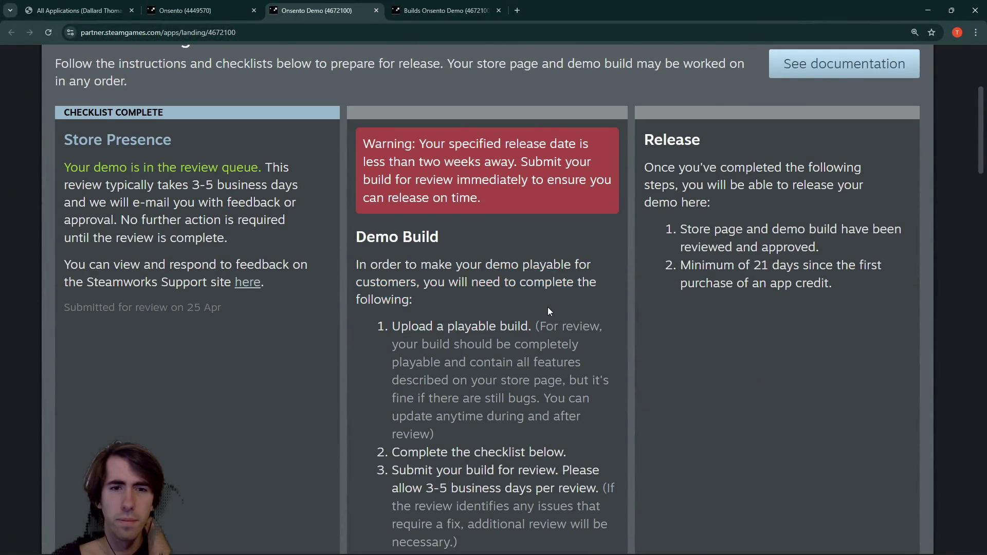
{"action": "scroll", "coordinate": [511, 230], "scroll_direction": "down", "scroll_amount": 2}
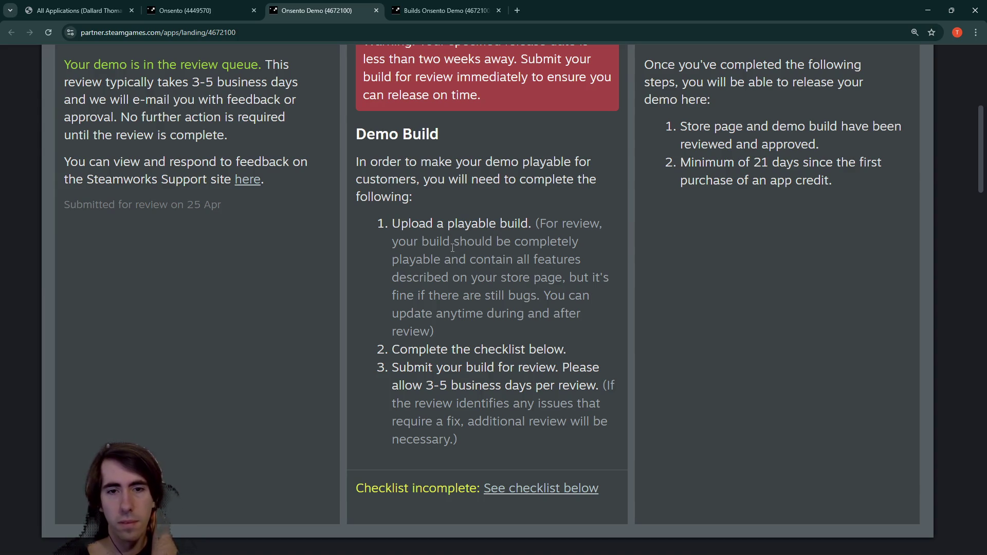
Scroll through the Onsento Demo build checklist and landing page sections, then go back to Godot.
{"action": "scroll", "coordinate": [451, 247], "scroll_direction": "down", "scroll_amount": 2}
{"action": "scroll", "coordinate": [449, 247], "scroll_direction": "down", "scroll_amount": 13}
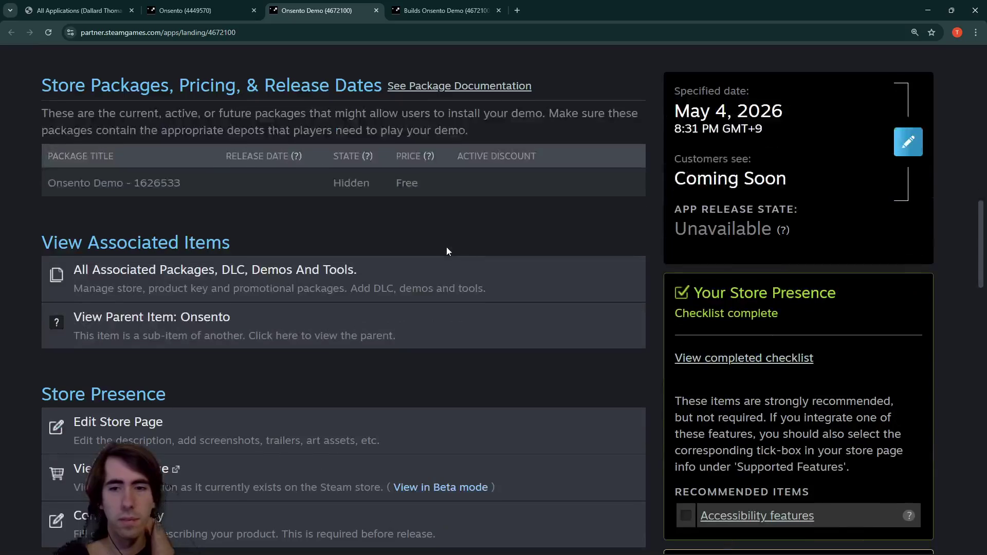
{"action": "scroll", "coordinate": [444, 246], "scroll_direction": "down", "scroll_amount": 4}
{"action": "scroll", "coordinate": [444, 246], "scroll_direction": "up", "scroll_amount": 6}
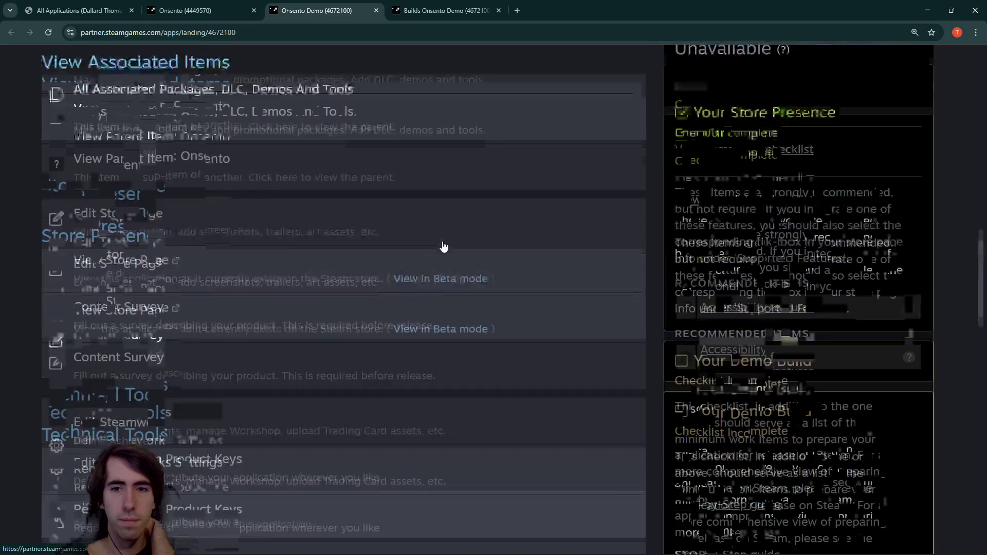
{"action": "scroll", "coordinate": [443, 246], "scroll_direction": "down", "scroll_amount": 5}
{"action": "scroll", "coordinate": [444, 247], "scroll_direction": "down", "scroll_amount": 2}
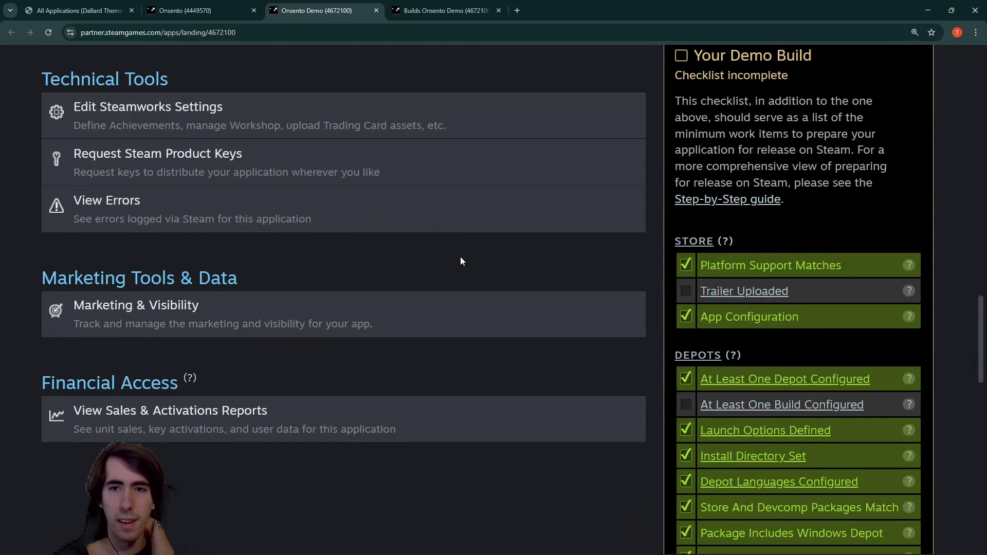
{"action": "scroll", "coordinate": [460, 258], "scroll_direction": "down", "scroll_amount": 1}
{"action": "scroll", "coordinate": [461, 257], "scroll_direction": "up", "scroll_amount": 1}
{"action": "scroll", "coordinate": [461, 263], "scroll_direction": "up", "scroll_amount": 2}
{"action": "scroll", "coordinate": [461, 263], "scroll_direction": "down", "scroll_amount": 3}
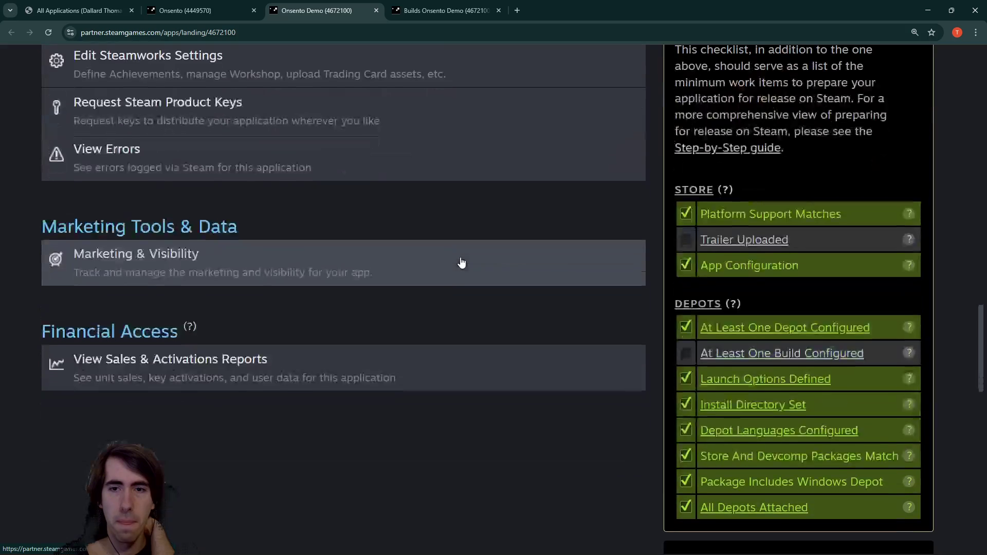
{"action": "scroll", "coordinate": [461, 262], "scroll_direction": "down", "scroll_amount": 7}
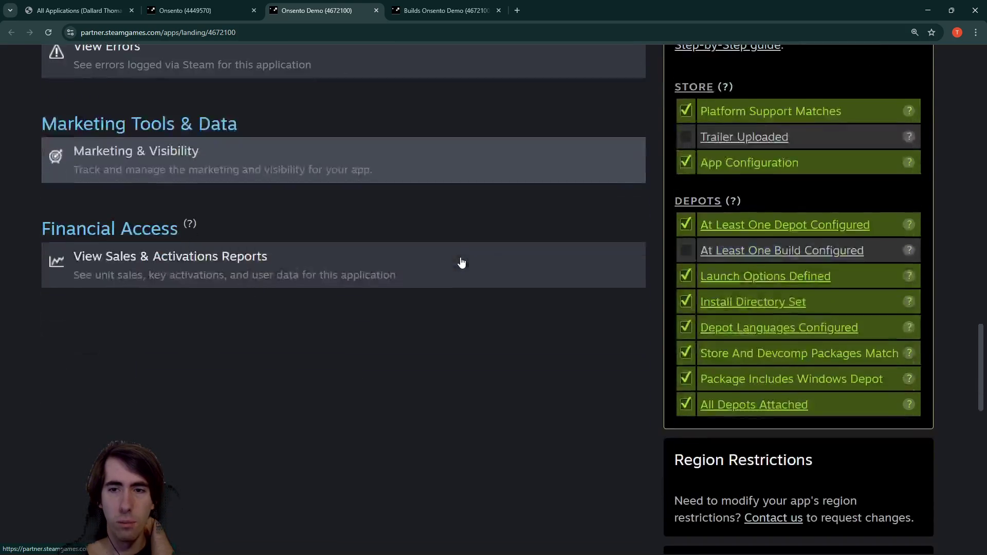
{"action": "scroll", "coordinate": [460, 259], "scroll_direction": "down", "scroll_amount": 2}
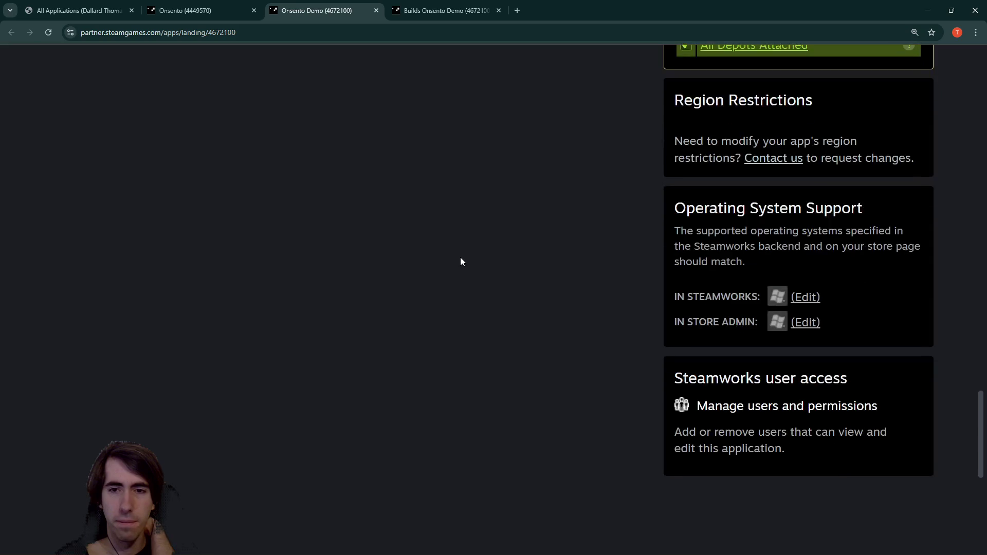
{"action": "scroll", "coordinate": [460, 261], "scroll_direction": "up", "scroll_amount": 1}
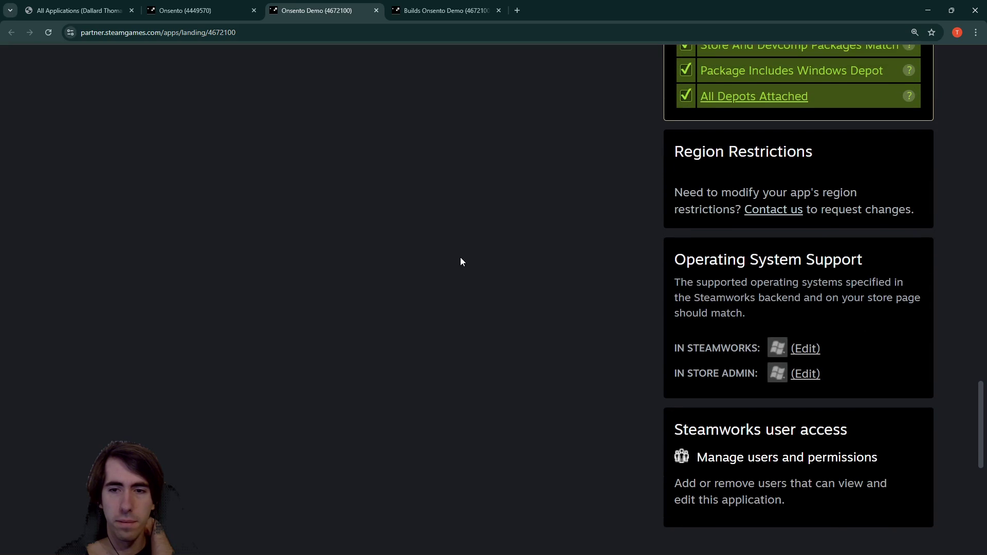
{"action": "middle_click", "coordinate": [461, 179]}
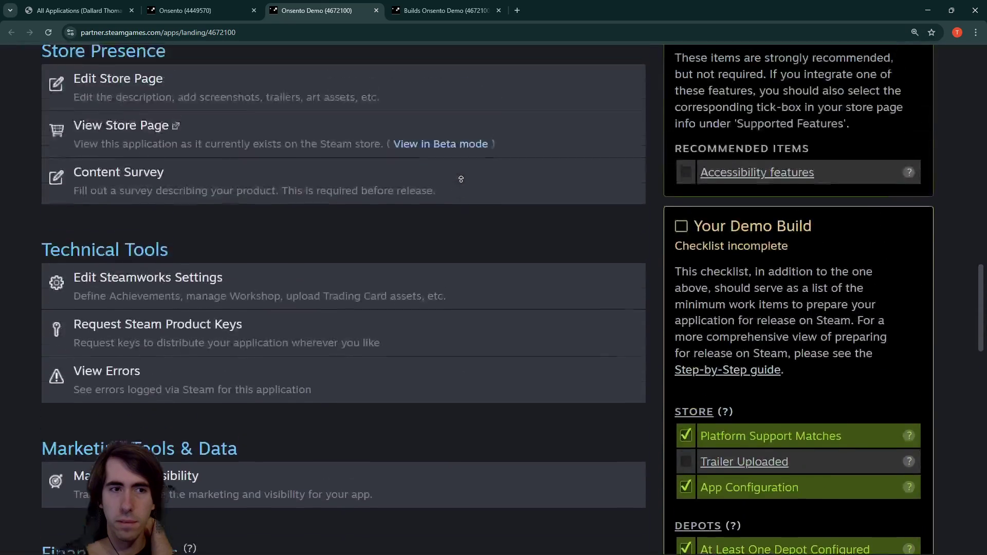
{"action": "scroll", "coordinate": [461, 179], "scroll_direction": "up", "scroll_amount": 5}
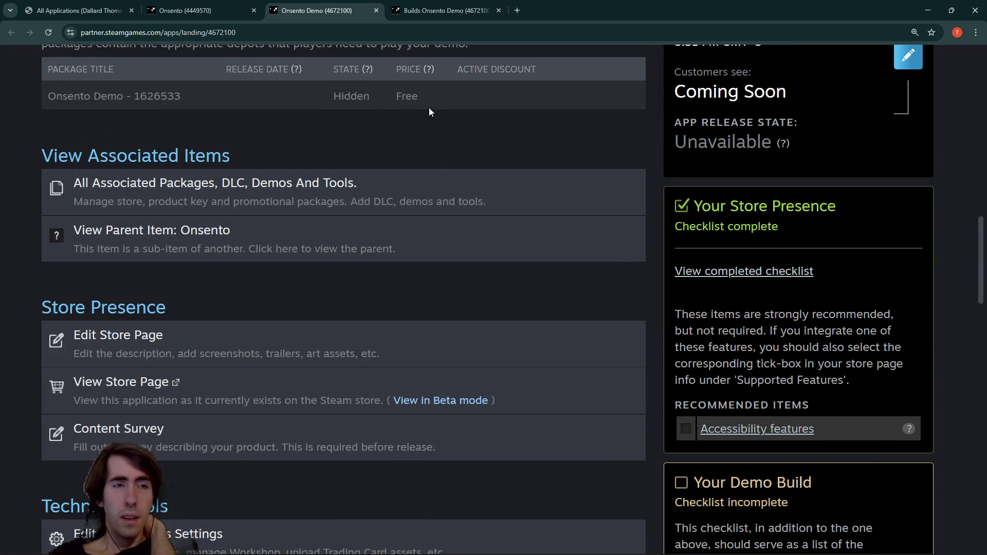
{"action": "key", "text": "alt+Tab"}
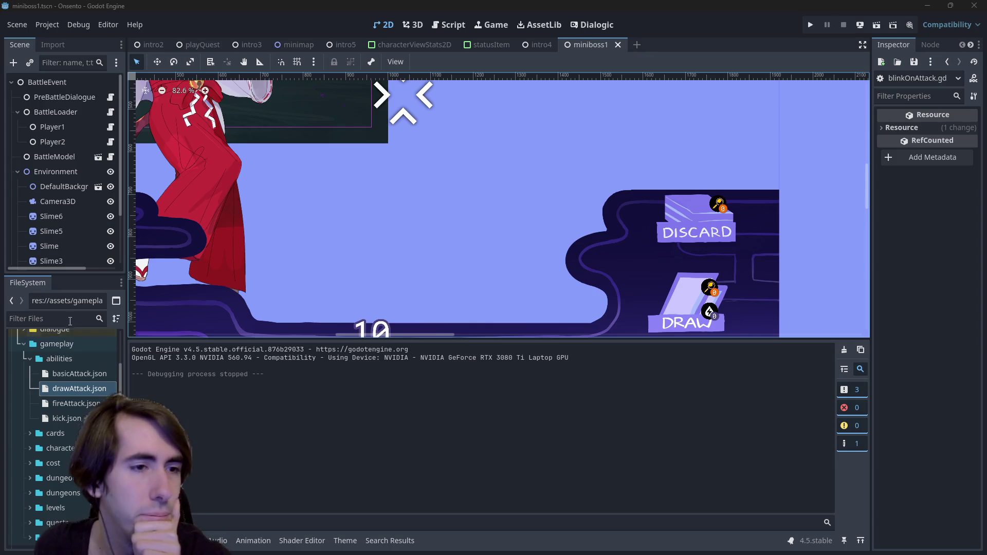
Briefly search project files for 'quest' and 'playerdata', then switch to the playQuest scene tab.
{"action": "left_click", "coordinate": [65, 320]}
{"action": "type", "text": "quest"}
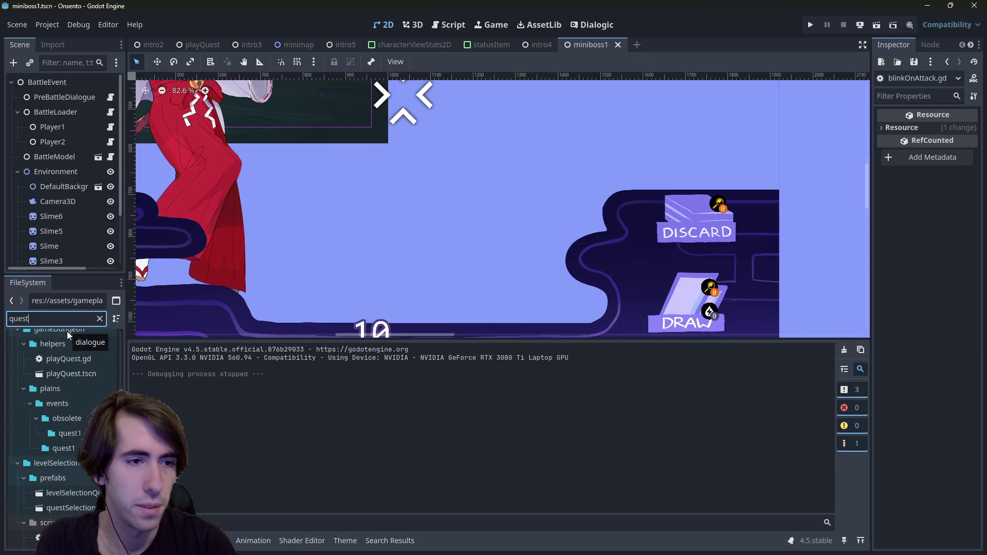
{"action": "key", "text": "BackSpace"}
{"action": "key", "text": "BackSpace"}
{"action": "key", "text": "BackSpace"}
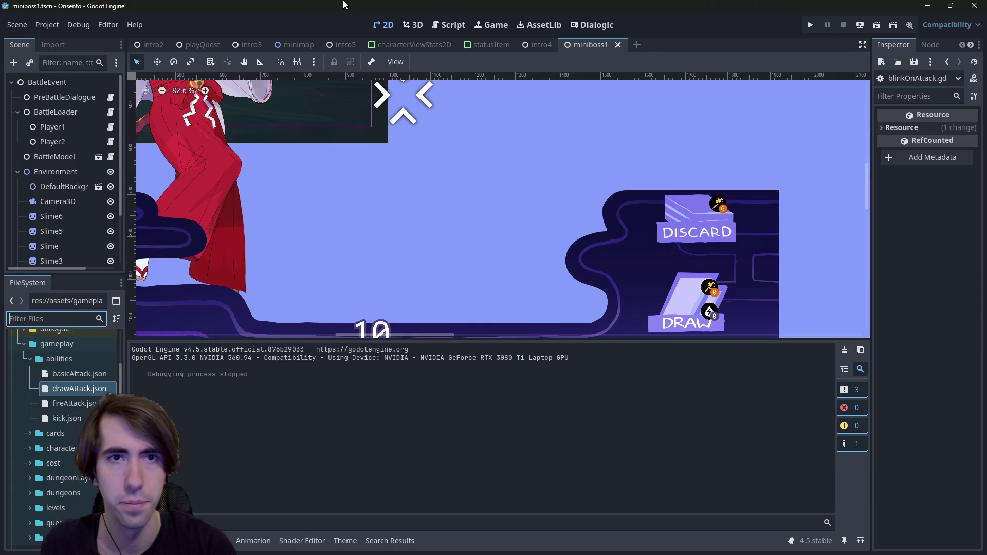
{"action": "key", "text": "shift+alt+o"}
{"action": "type", "text": "playerdata"}
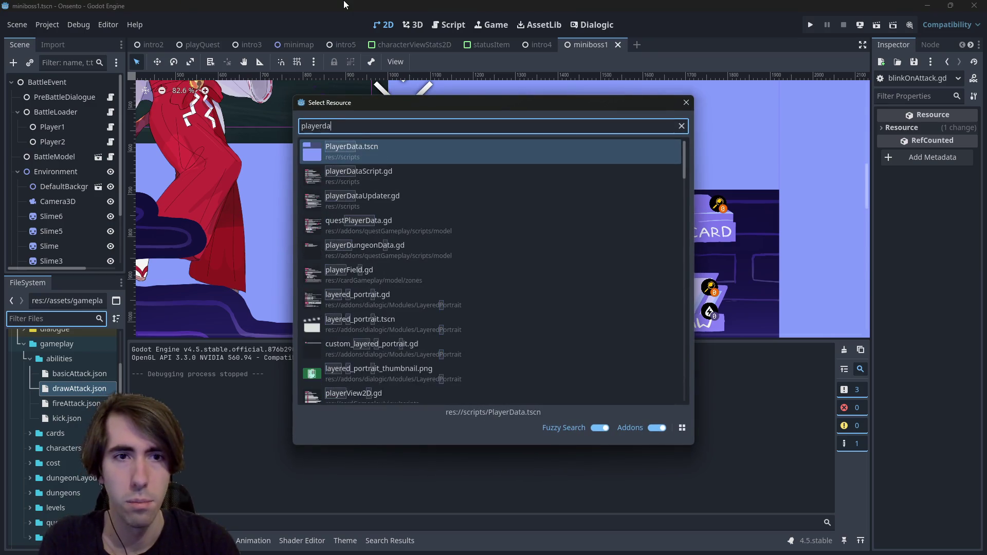
{"action": "left_click", "coordinate": [686, 102]}
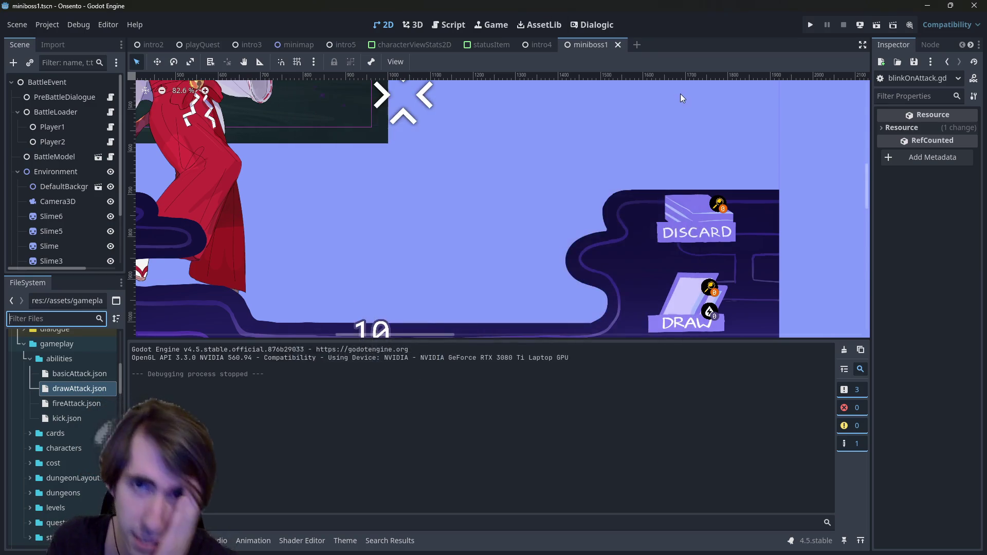
{"action": "left_click", "coordinate": [201, 44]}
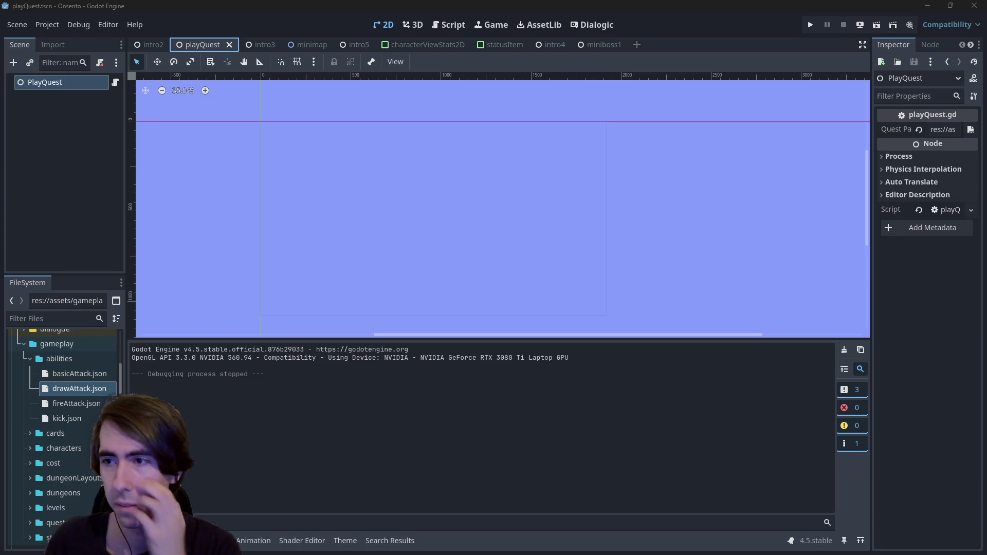
{"action": "key", "text": "alt+Tab"}
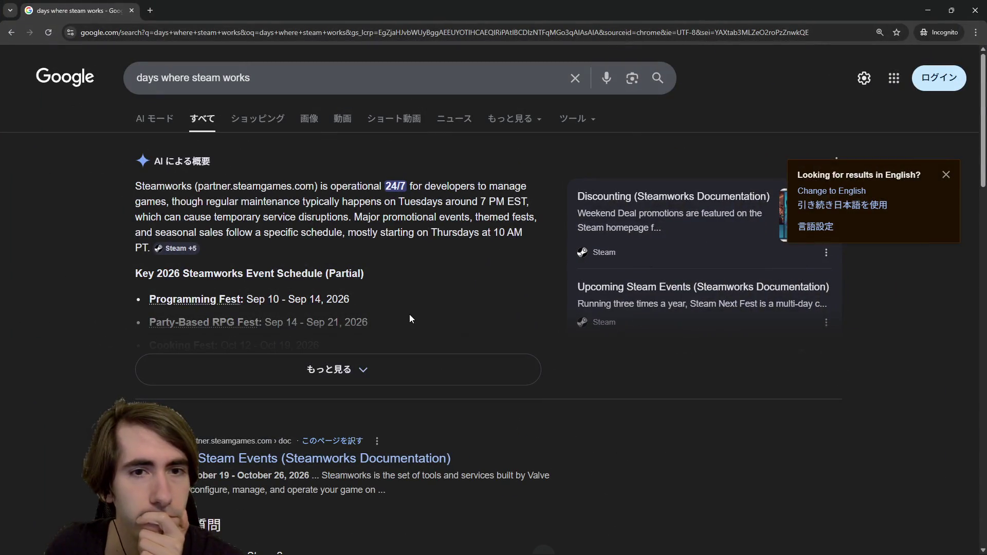
Expand the AI overview and read its Steamworks timing and Free Weekends details.
{"action": "scroll", "coordinate": [410, 313], "scroll_direction": "down", "scroll_amount": 1}
{"action": "left_click", "coordinate": [409, 316]}
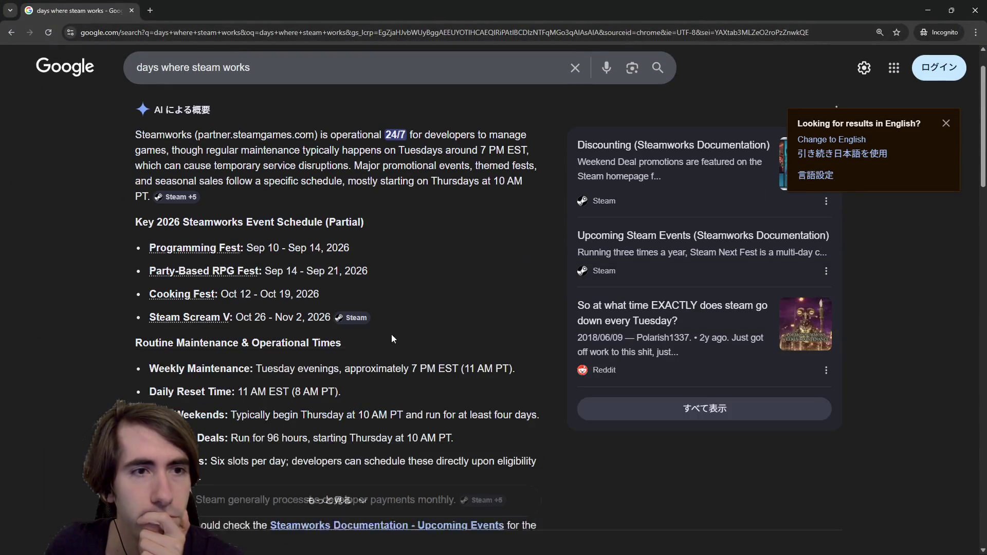
{"action": "triple_click", "coordinate": [166, 137]}
{"action": "left_click", "coordinate": [430, 202]}
{"action": "triple_click", "coordinate": [431, 202]}
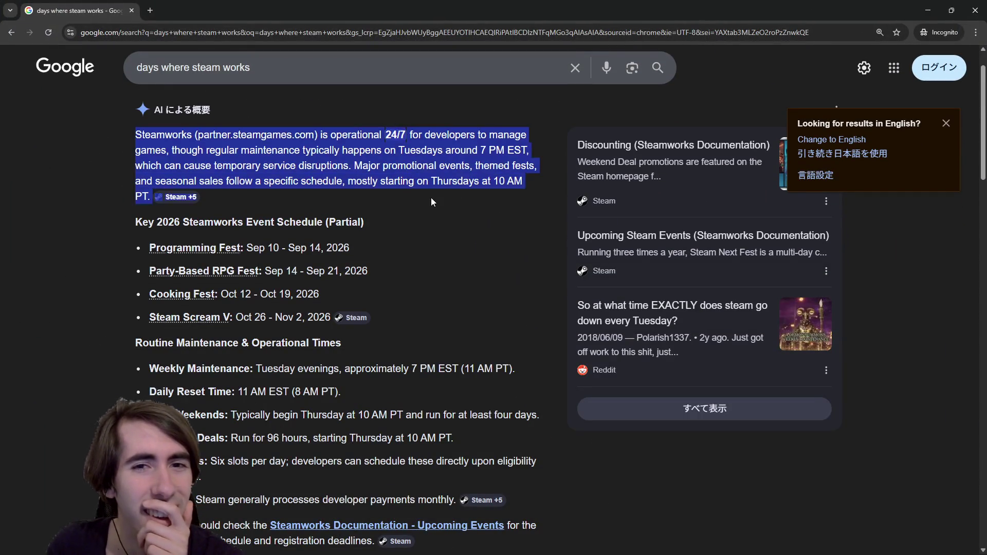
{"action": "left_click", "coordinate": [431, 199]}
{"action": "scroll", "coordinate": [427, 199], "scroll_direction": "down", "scroll_amount": 1}
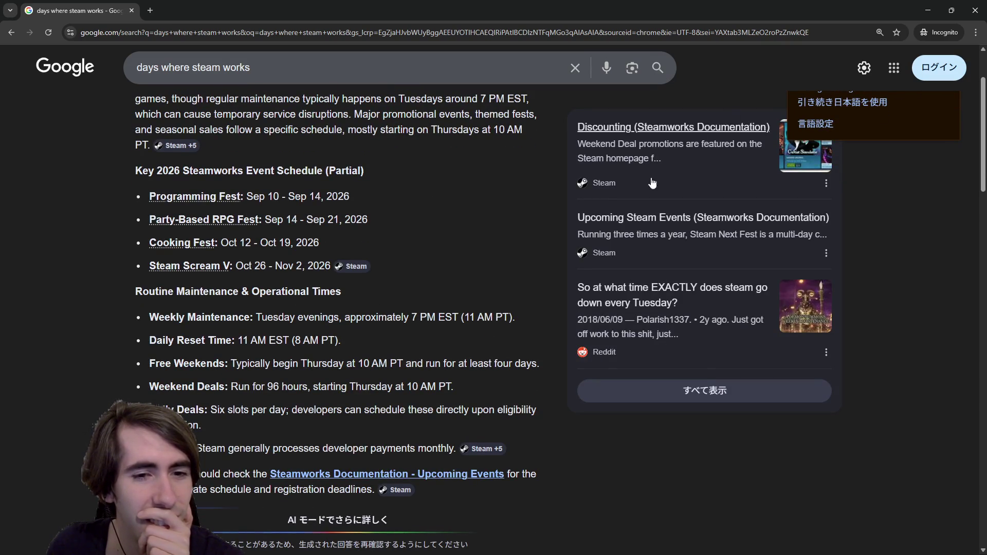
{"action": "left_click_drag", "start_coordinate": [240, 364], "coordinate": [363, 364]}
{"action": "left_click", "coordinate": [361, 366]}
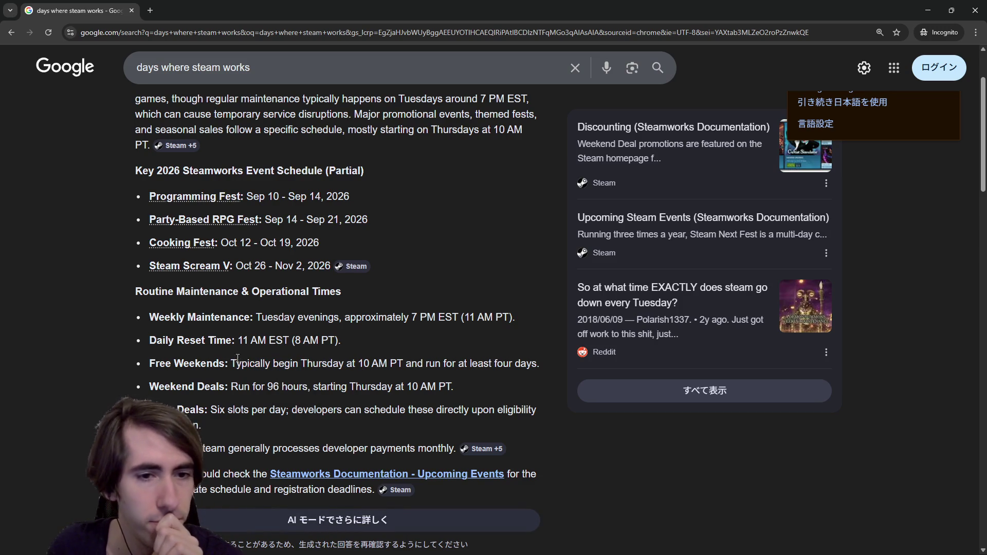
{"action": "left_click_drag", "start_coordinate": [237, 358], "coordinate": [438, 367]}
{"action": "left_click", "coordinate": [436, 368]}
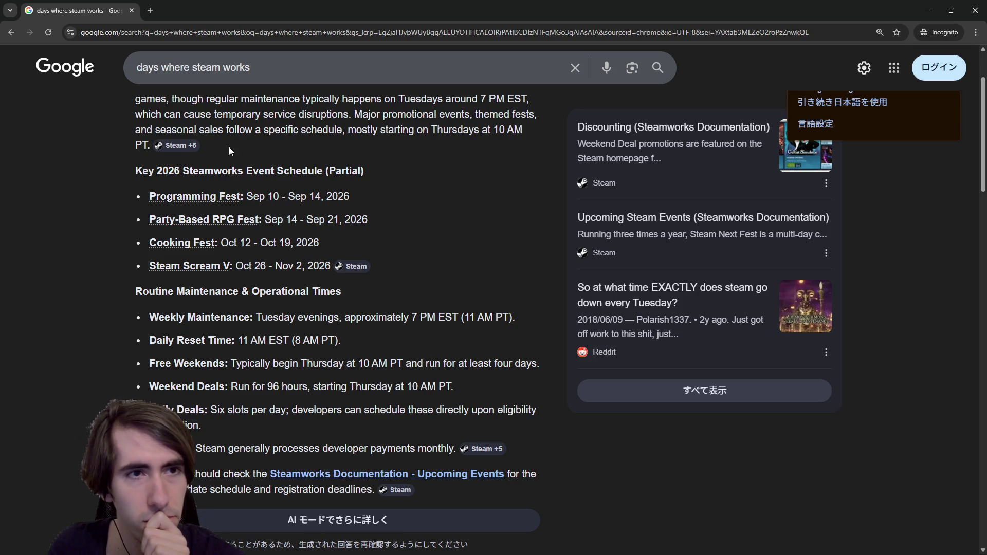
Re-search the query as 'days where steamworks' and expand the new AI overview.
{"action": "left_click", "coordinate": [289, 65]}
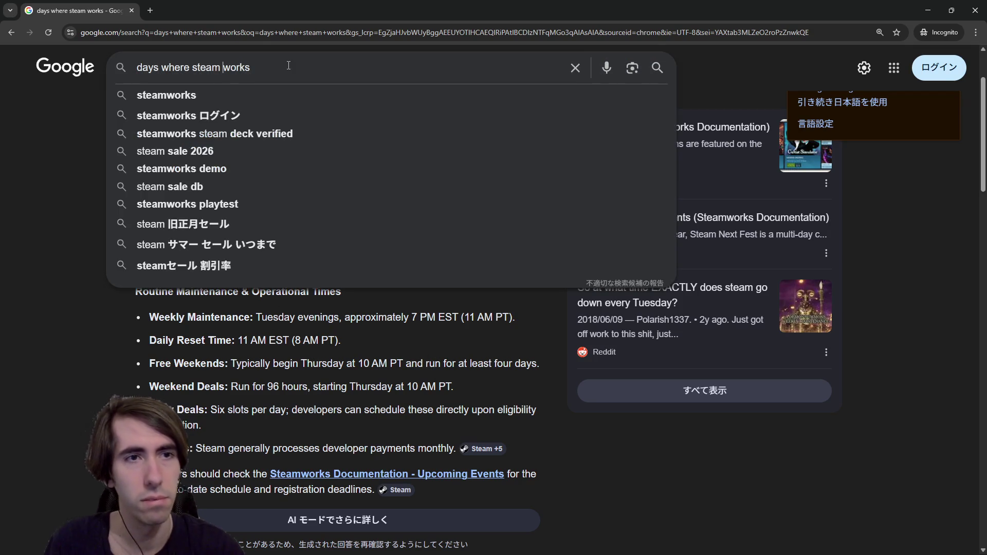
{"action": "key", "text": "BackSpace"}
{"action": "type", "text": "works"}
{"action": "key", "text": "Return"}
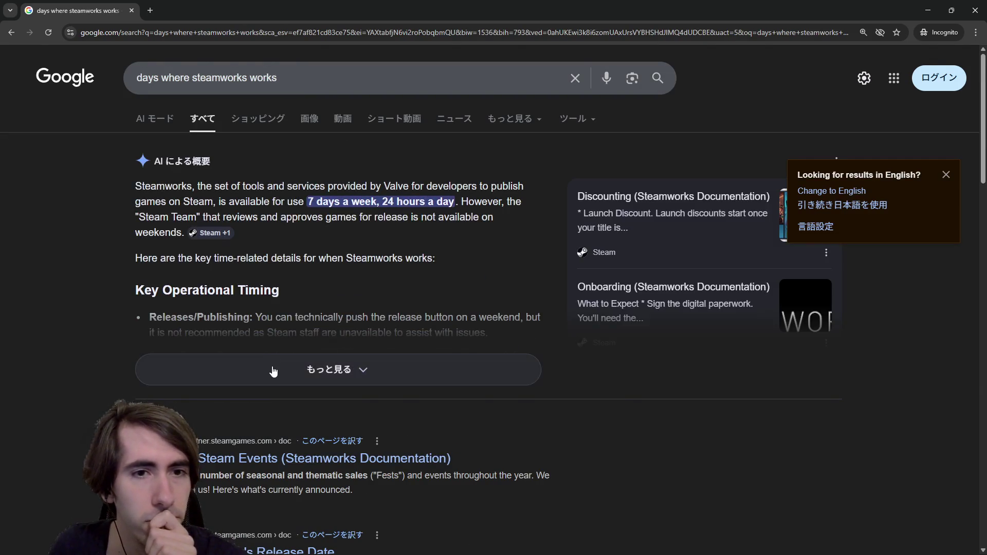
{"action": "left_click", "coordinate": [273, 371]}
{"action": "scroll", "coordinate": [266, 351], "scroll_direction": "down", "scroll_amount": 3}
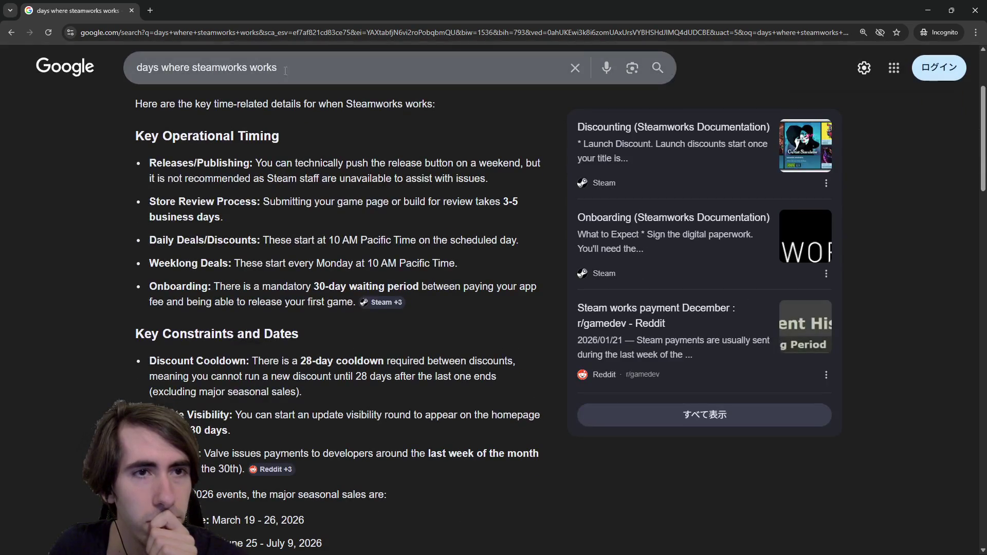
Search 'days where steamworks reviewers works' and open the Reddit weekend-approval thread in a new tab.
{"action": "left_click", "coordinate": [285, 71]}
{"action": "left_click", "coordinate": [249, 67]}
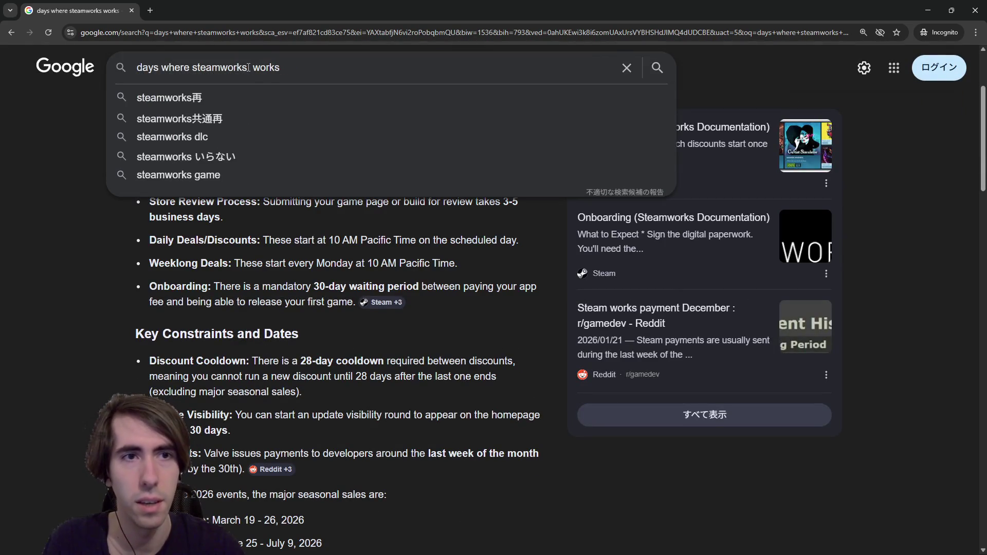
{"action": "type", "text": "reviewers"}
{"action": "key", "text": "Return"}
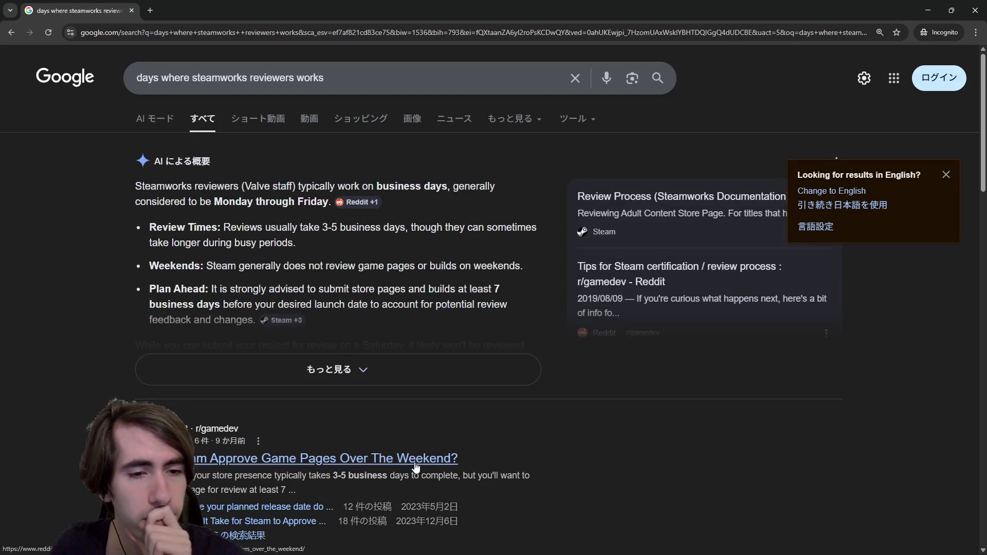
{"action": "middle_click", "coordinate": [415, 466]}
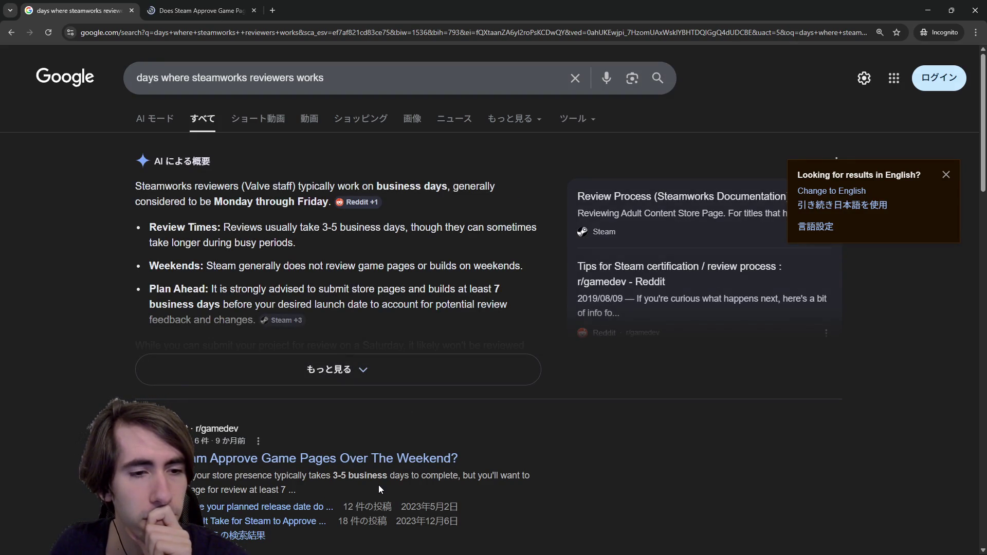
Read the Reddit thread's replies about slow Steam page approvals, highlighting the review-time passages.
{"action": "left_click", "coordinate": [196, 9]}
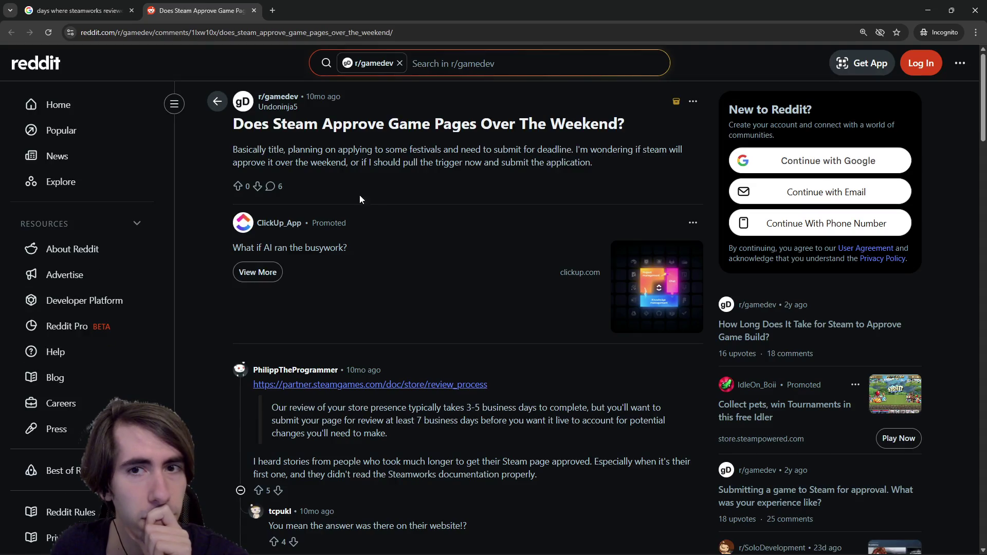
{"action": "scroll", "coordinate": [382, 234], "scroll_direction": "down", "scroll_amount": 2}
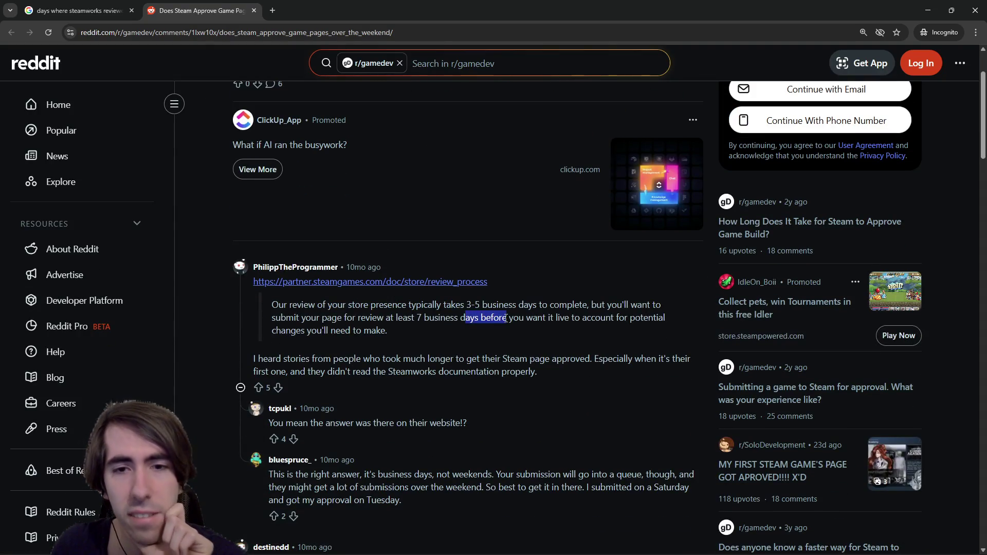
{"action": "left_click_drag", "start_coordinate": [507, 312], "coordinate": [517, 336]}
{"action": "left_click", "coordinate": [518, 337]}
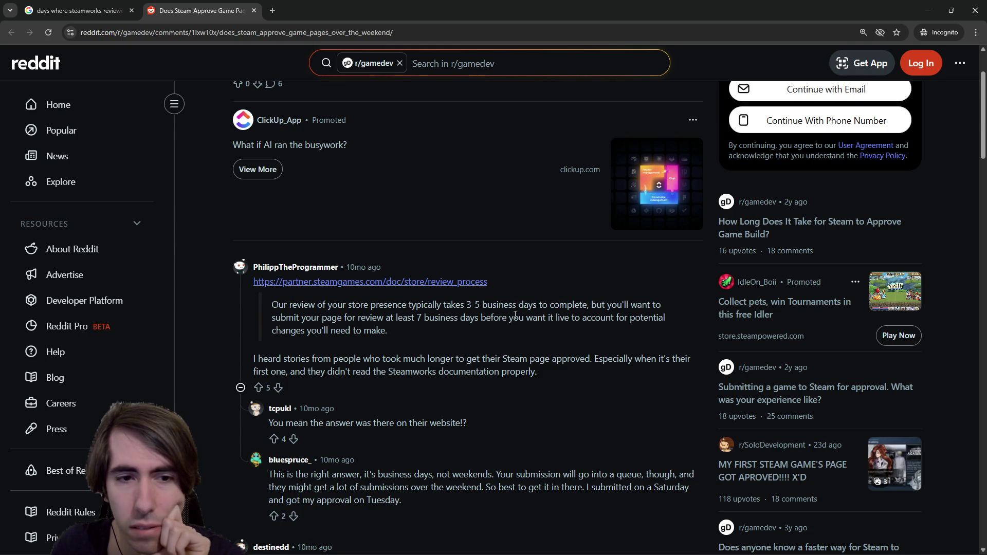
{"action": "left_click_drag", "start_coordinate": [477, 358], "coordinate": [514, 372]}
{"action": "left_click", "coordinate": [497, 356]}
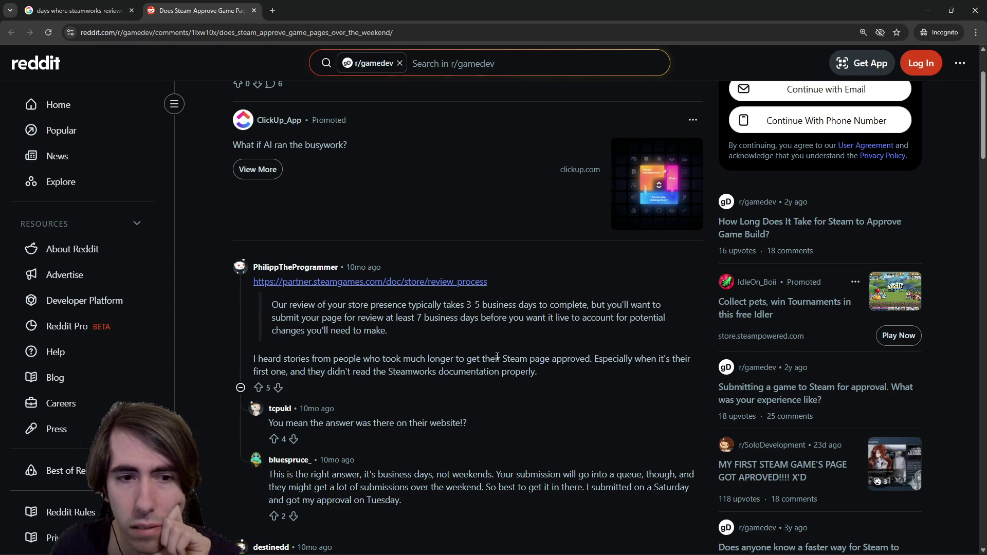
{"action": "mouse_move", "coordinate": [495, 337]}
{"action": "left_mouse_down"}
{"action": "mouse_move", "coordinate": [539, 369]}
{"action": "mouse_move", "coordinate": [516, 371]}
{"action": "left_mouse_up"}
{"action": "left_click", "coordinate": [560, 356]}
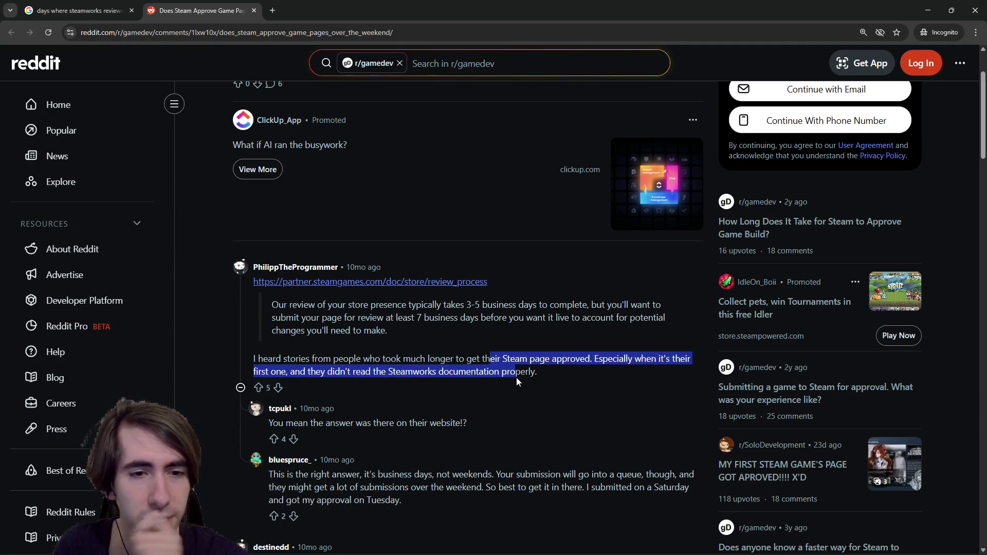
{"action": "left_click", "coordinate": [542, 384]}
Read the answers saying Steam reviews happen on business days, not weekends, then minimise the browser.
{"action": "scroll", "coordinate": [584, 376], "scroll_direction": "down", "scroll_amount": 1}
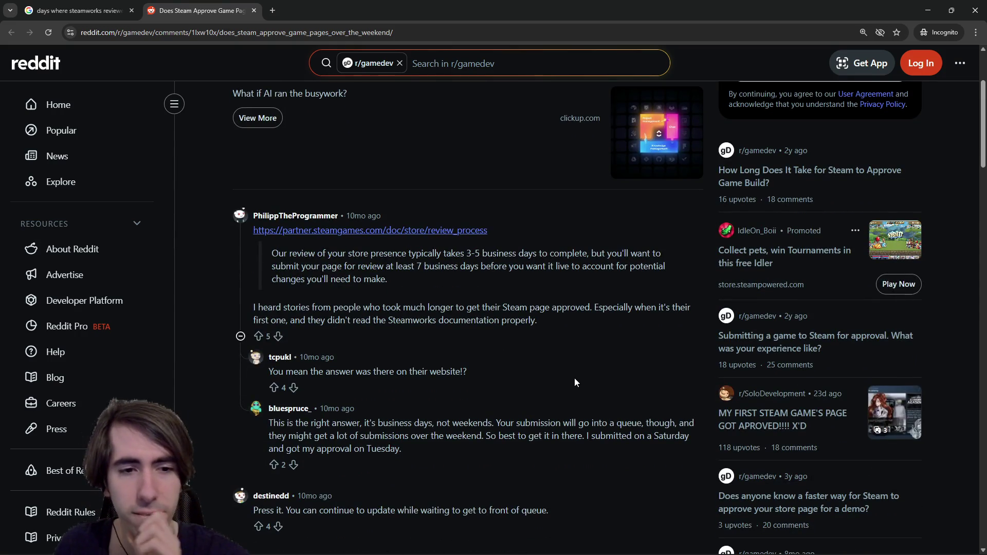
{"action": "scroll", "coordinate": [575, 382], "scroll_direction": "down", "scroll_amount": 1}
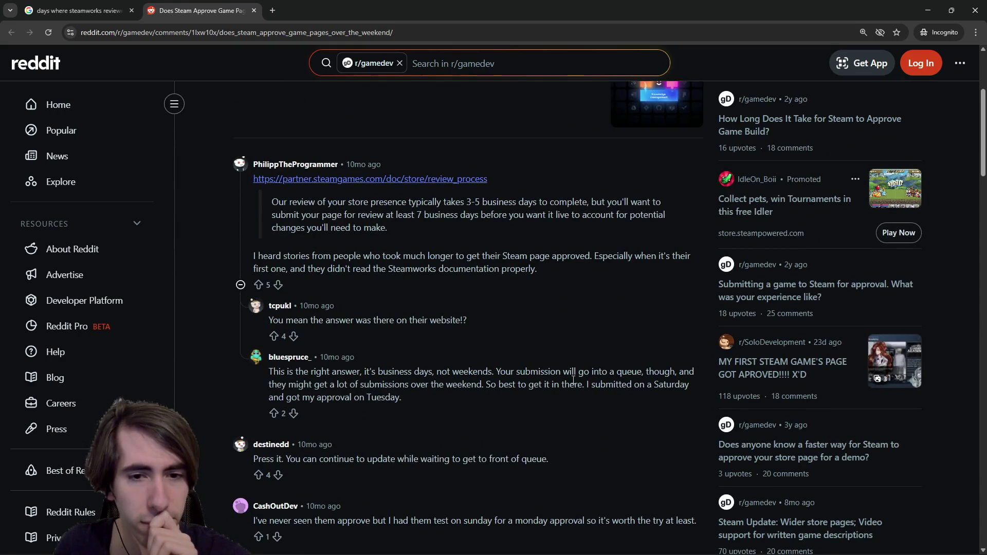
{"action": "triple_click", "coordinate": [498, 396]}
{"action": "left_click", "coordinate": [498, 396]}
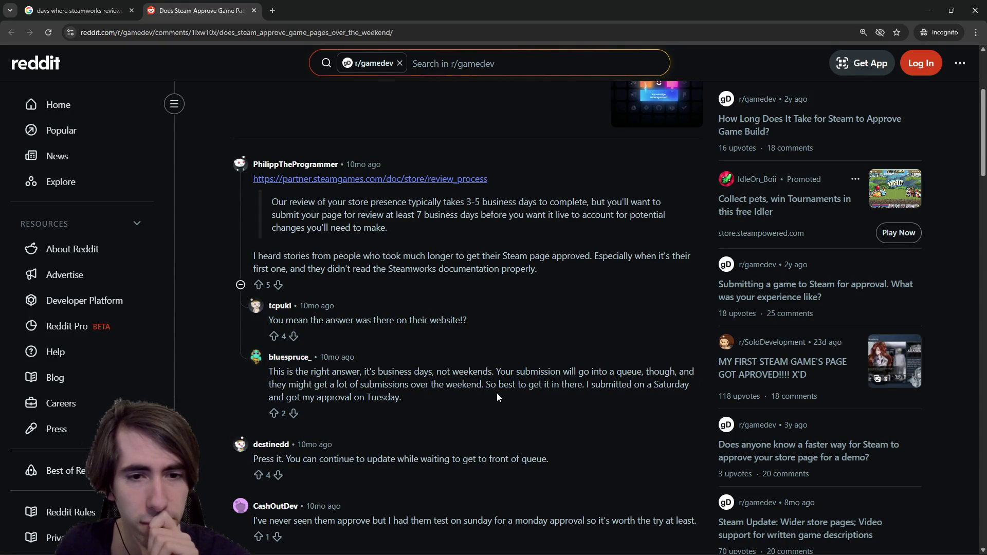
{"action": "left_click_drag", "start_coordinate": [270, 371], "coordinate": [495, 394]}
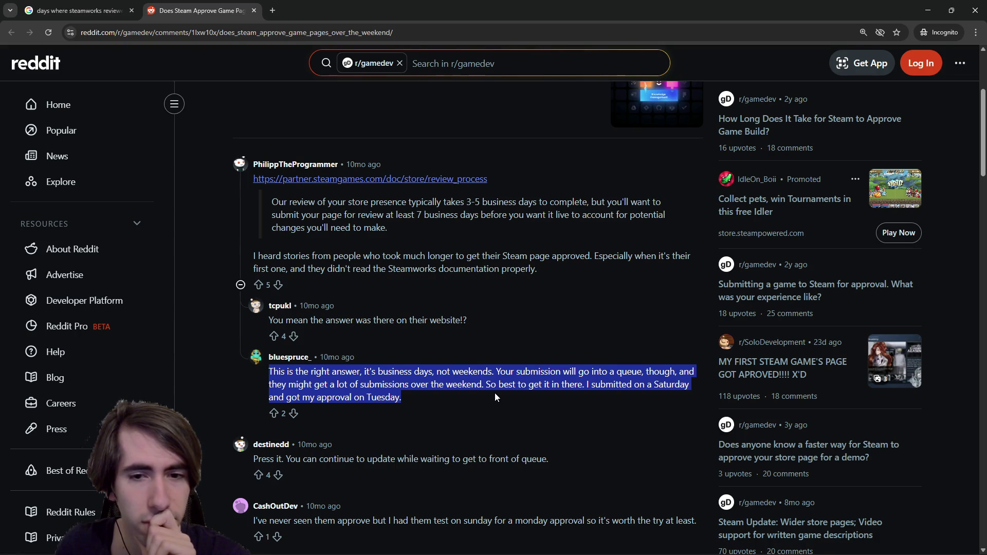
{"action": "left_click", "coordinate": [495, 393]}
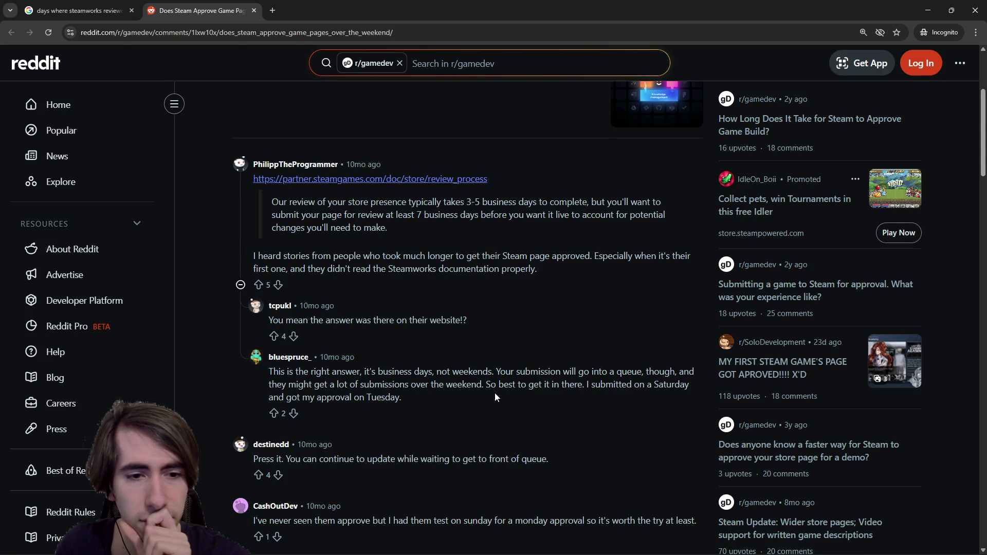
{"action": "scroll", "coordinate": [495, 393], "scroll_direction": "down", "scroll_amount": 2}
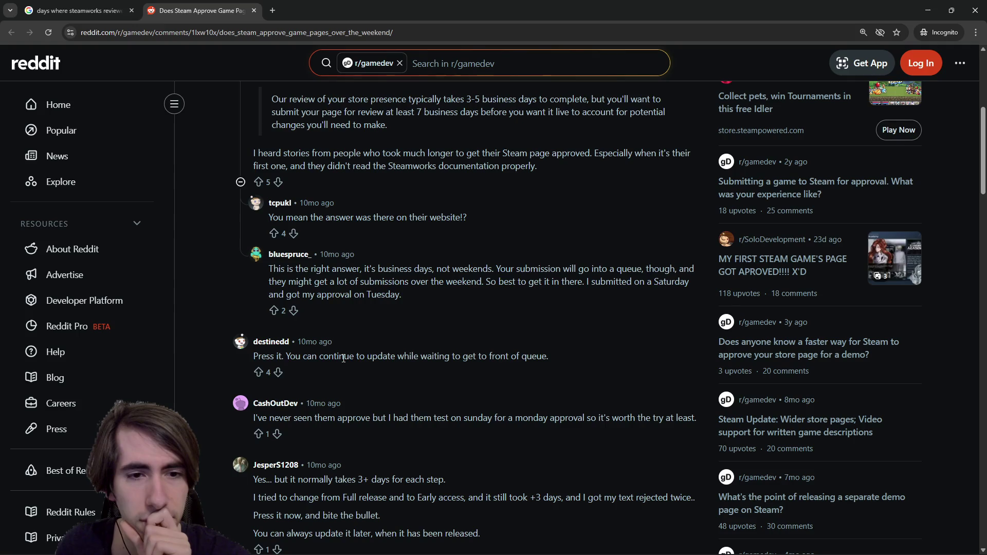
{"action": "left_click_drag", "start_coordinate": [343, 358], "coordinate": [471, 356]}
{"action": "left_click", "coordinate": [452, 357]}
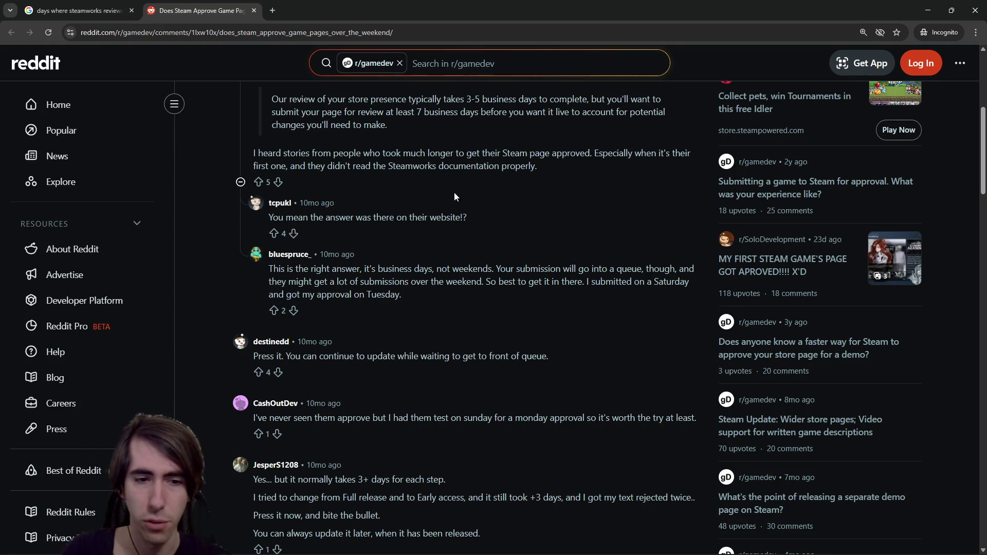
{"action": "scroll", "coordinate": [455, 192], "scroll_direction": "down", "scroll_amount": 1}
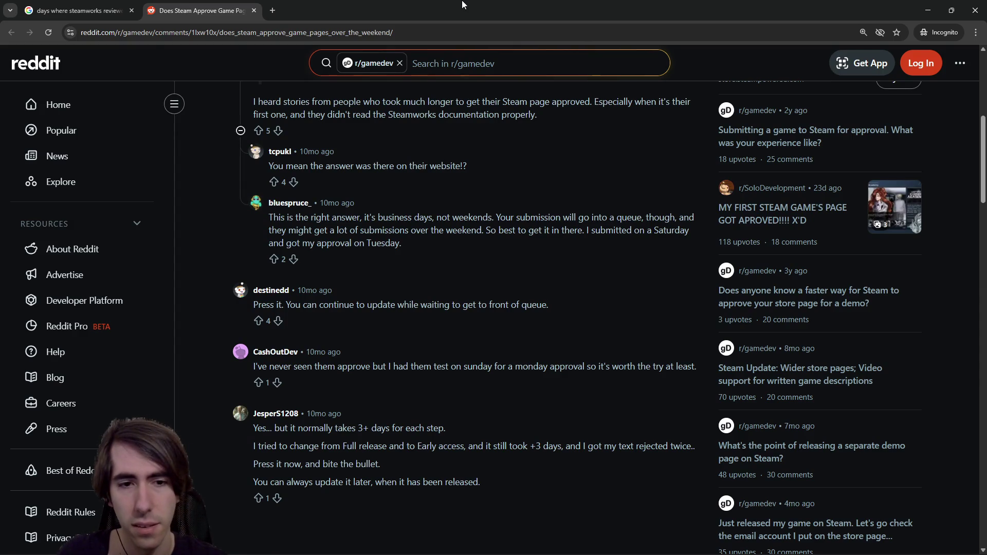
{"action": "key", "text": "super+Down"}
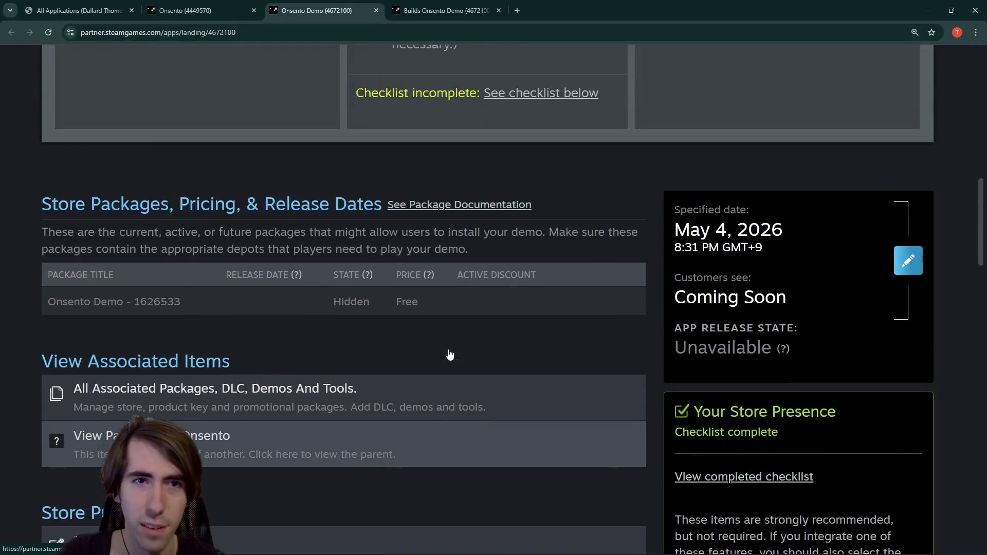
Review Onsento (4449570)'s Release Progress and Store Packages, noting the Feb 15, 2027 specified date.
{"action": "left_click", "coordinate": [227, 11]}
{"action": "scroll", "coordinate": [444, 310], "scroll_direction": "down", "scroll_amount": 2}
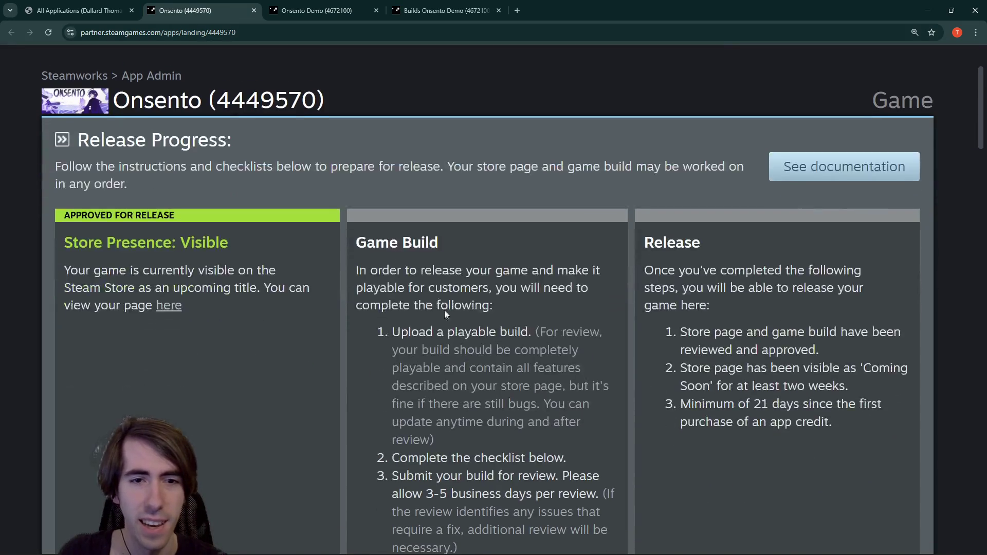
{"action": "scroll", "coordinate": [668, 293], "scroll_direction": "down", "scroll_amount": 5}
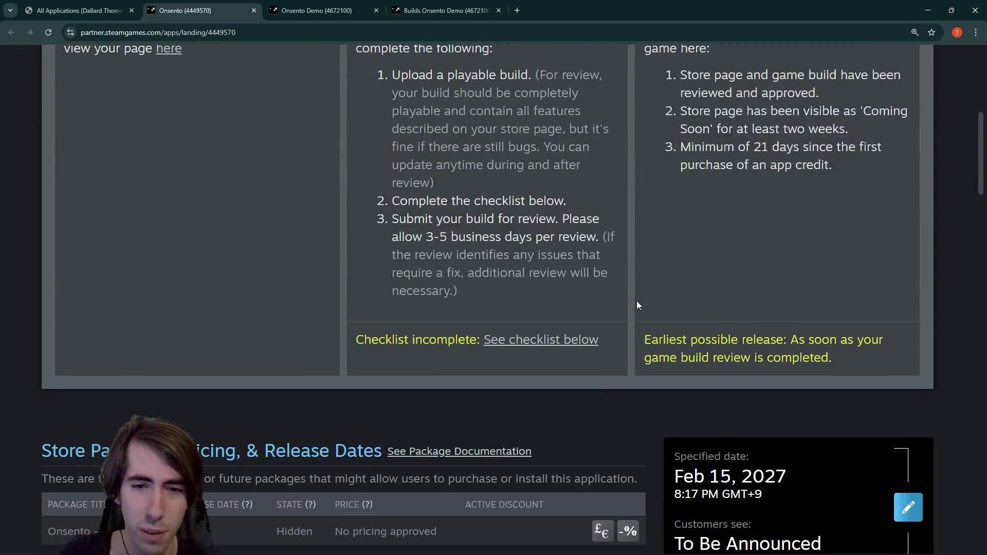
{"action": "scroll", "coordinate": [637, 301], "scroll_direction": "up", "scroll_amount": 3}
{"action": "scroll", "coordinate": [578, 302], "scroll_direction": "down", "scroll_amount": 7}
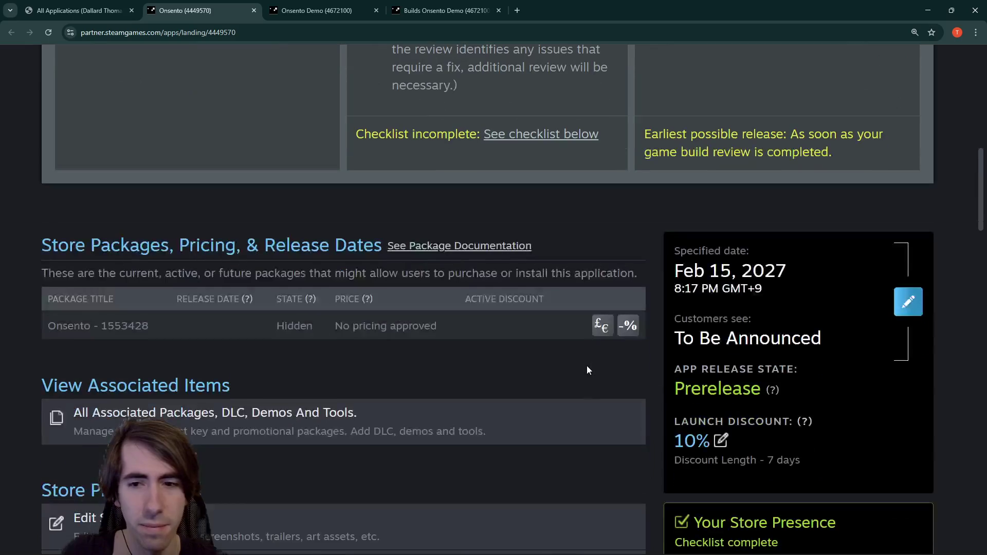
{"action": "scroll", "coordinate": [587, 366], "scroll_direction": "up", "scroll_amount": 5}
{"action": "scroll", "coordinate": [340, 234], "scroll_direction": "up", "scroll_amount": 2}
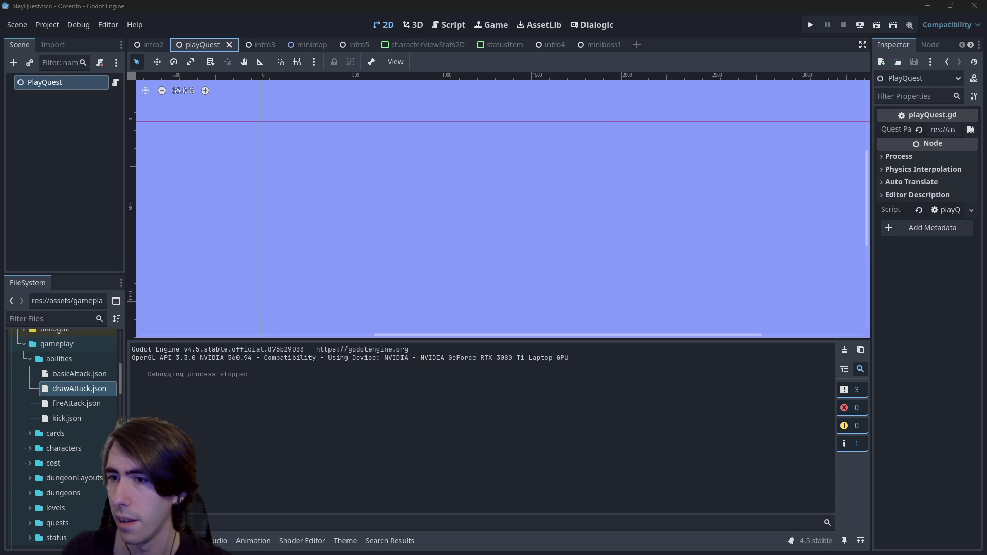
Switch to the intro2 scene tab to show the battle scene's node tree.
{"action": "left_click", "coordinate": [165, 45]}
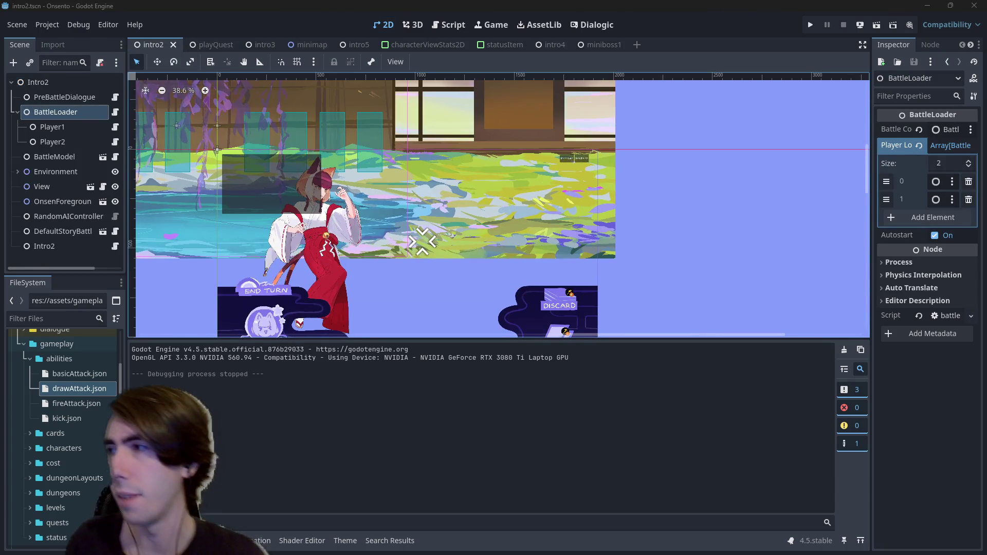